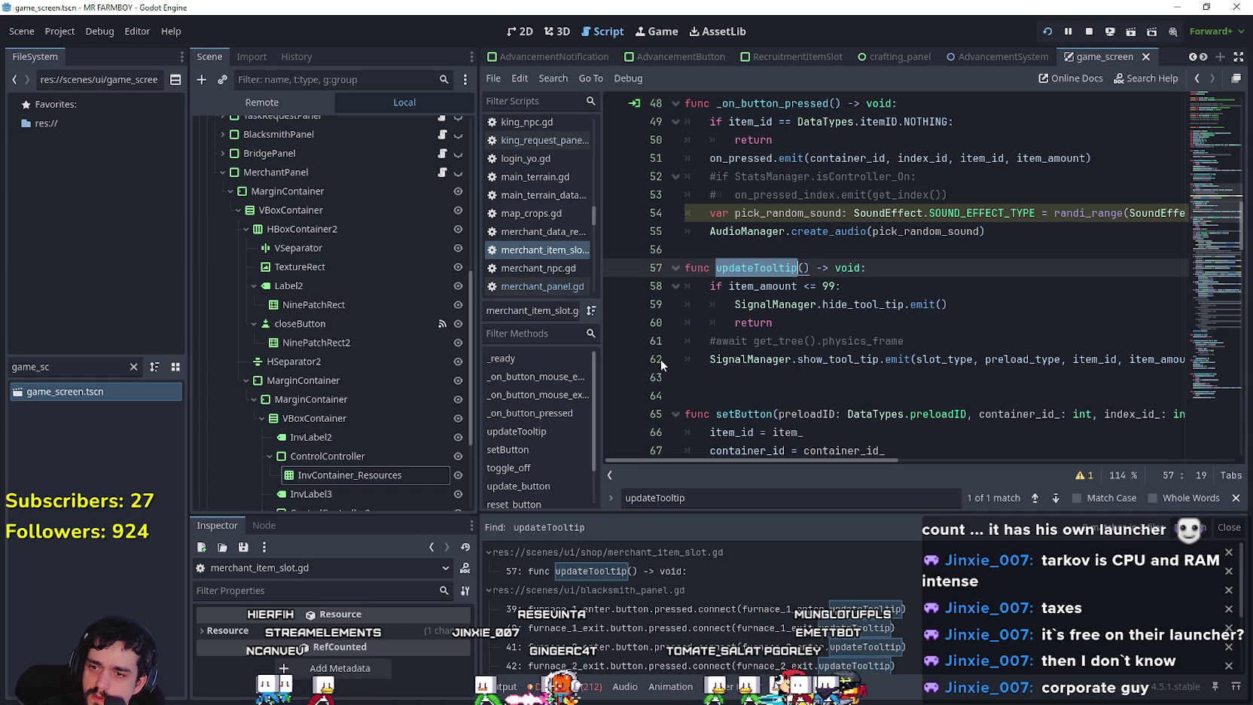
# Review the slot script's updateTooltip code around the show_tool_tip call.
pyautogui.click(848, 340)
pyautogui.scroll(-2, 925, 384)
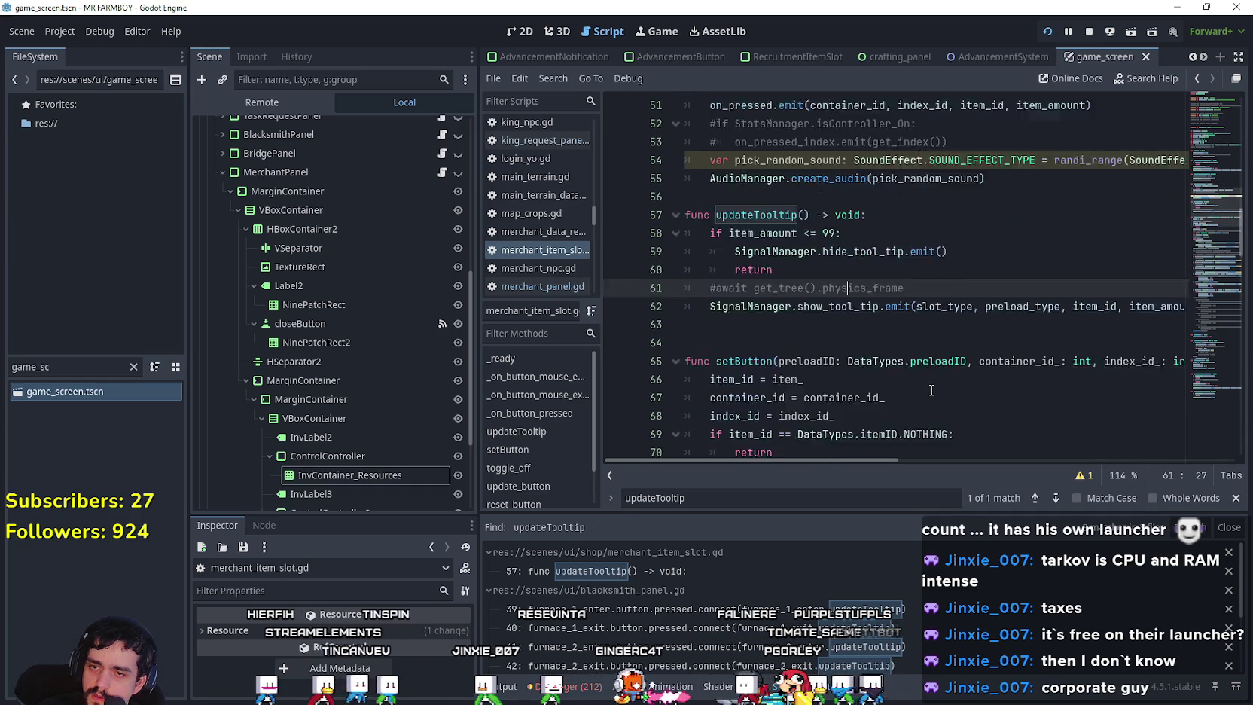
pyautogui.click(756, 289)
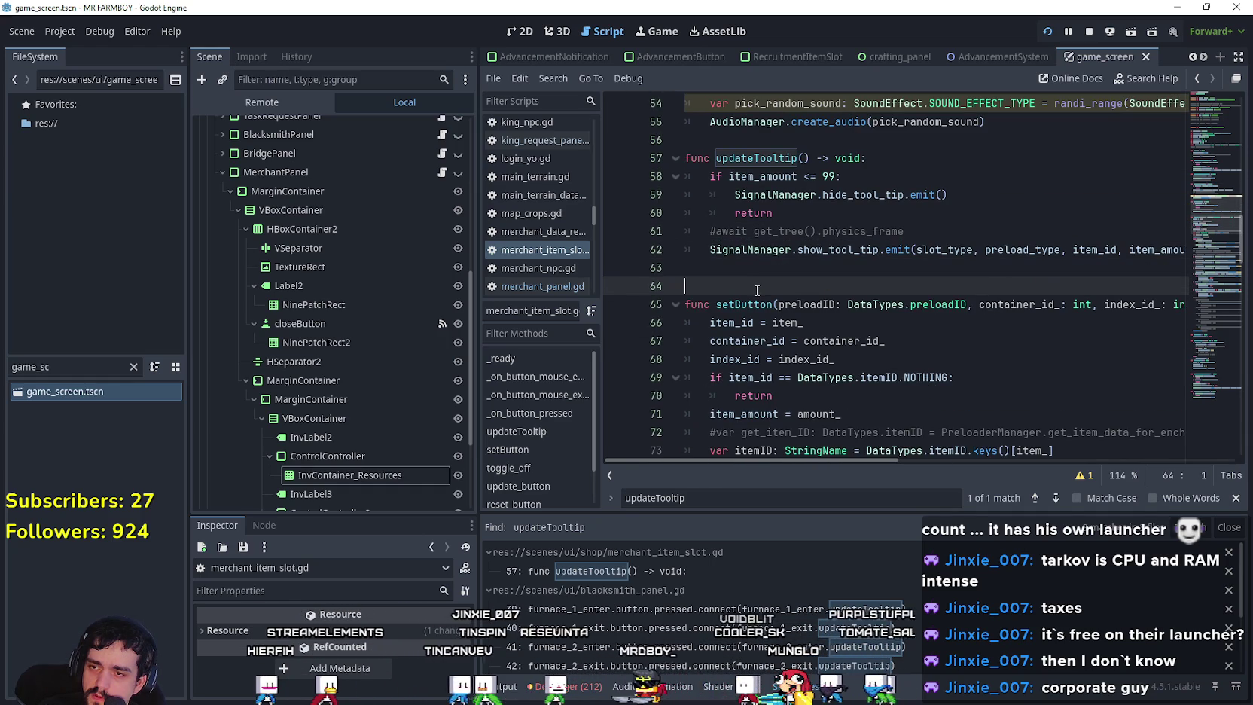
pyautogui.scroll(-2, 768, 297)
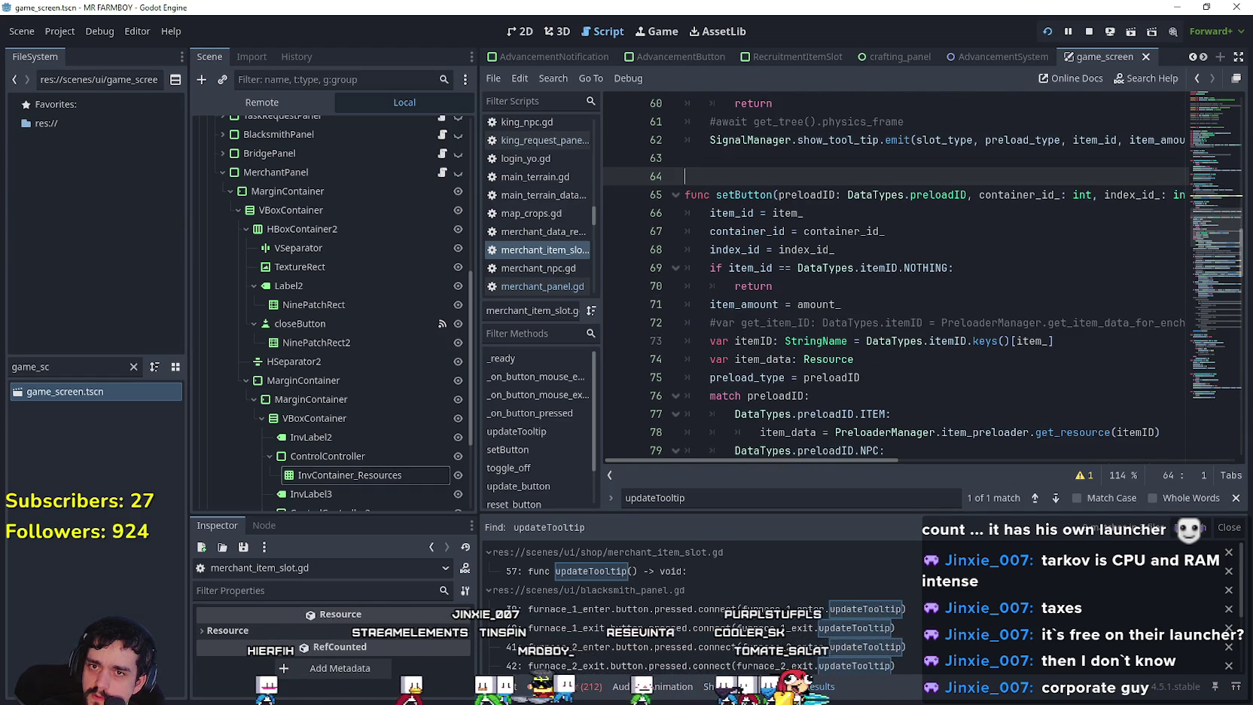
pyautogui.moveTo(1223, 262)
pyautogui.mouseDown()
pyautogui.moveTo(1197, 241)
pyautogui.moveTo(1188, 197)
pyautogui.moveTo(1185, 211)
pyautogui.mouseUp()
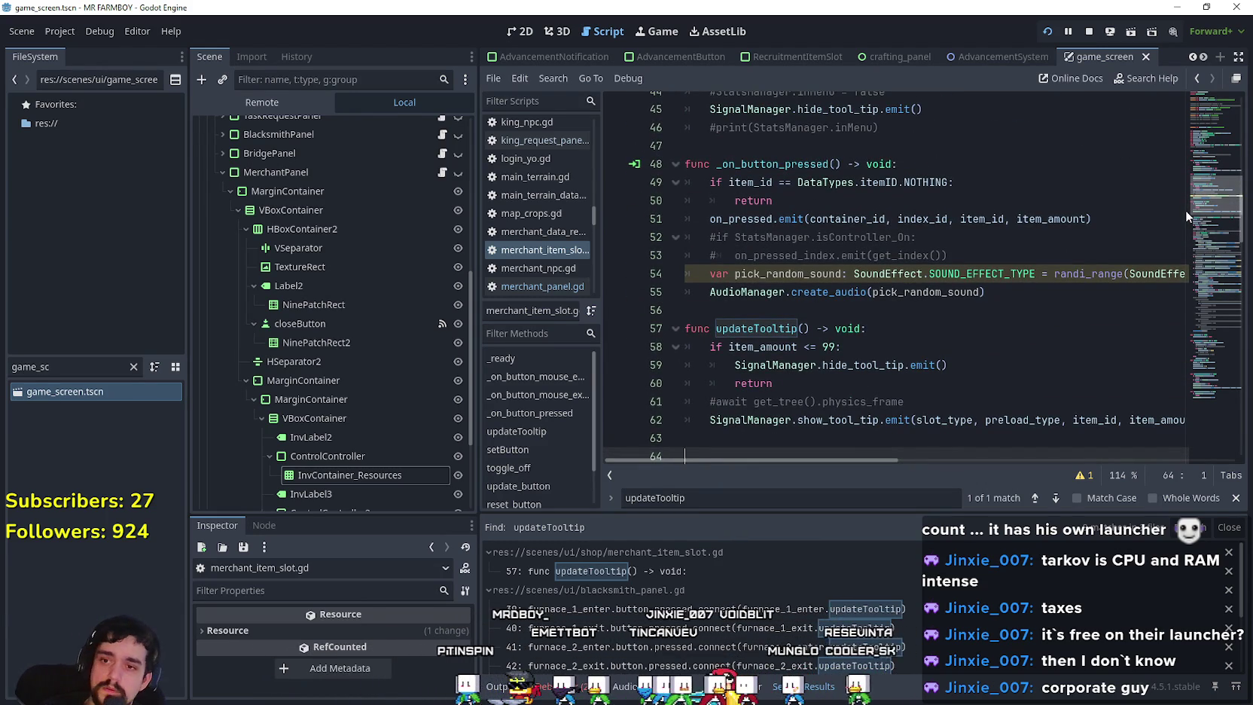
pyautogui.scroll(-2, 1184, 213)
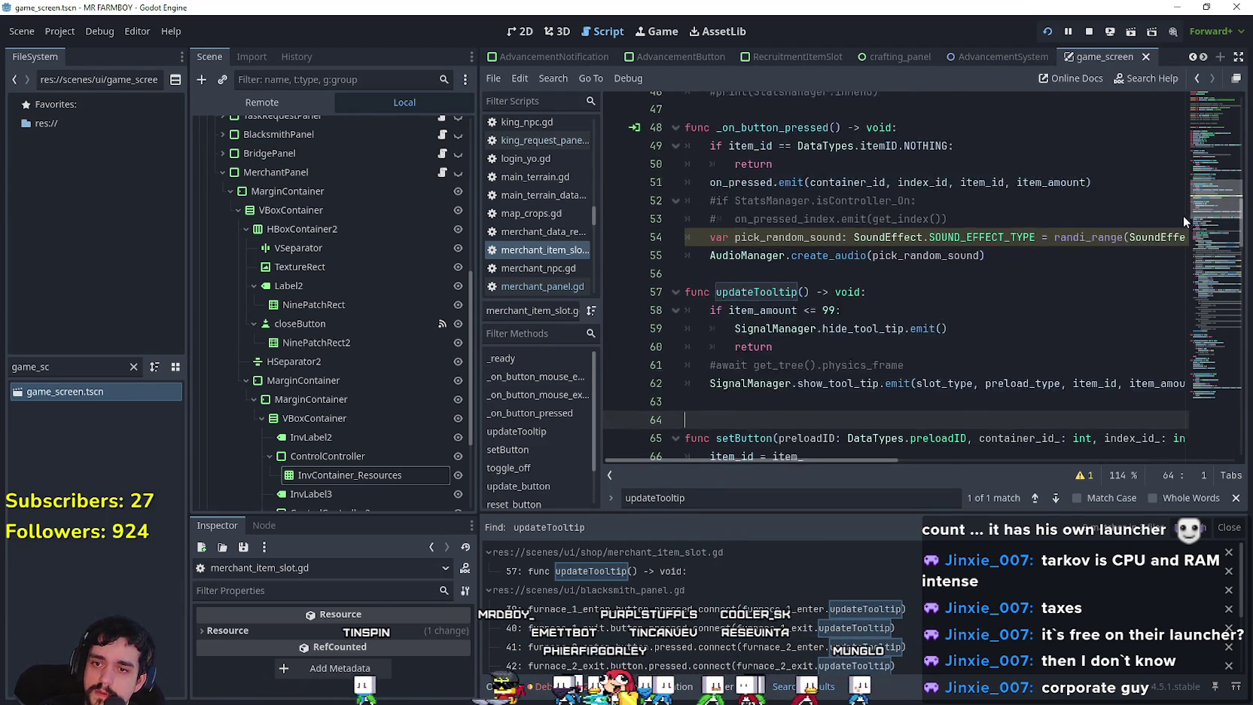
pyautogui.moveTo(741, 459)
pyautogui.mouseDown()
pyautogui.moveTo(849, 454)
pyautogui.moveTo(721, 444)
pyautogui.mouseUp()
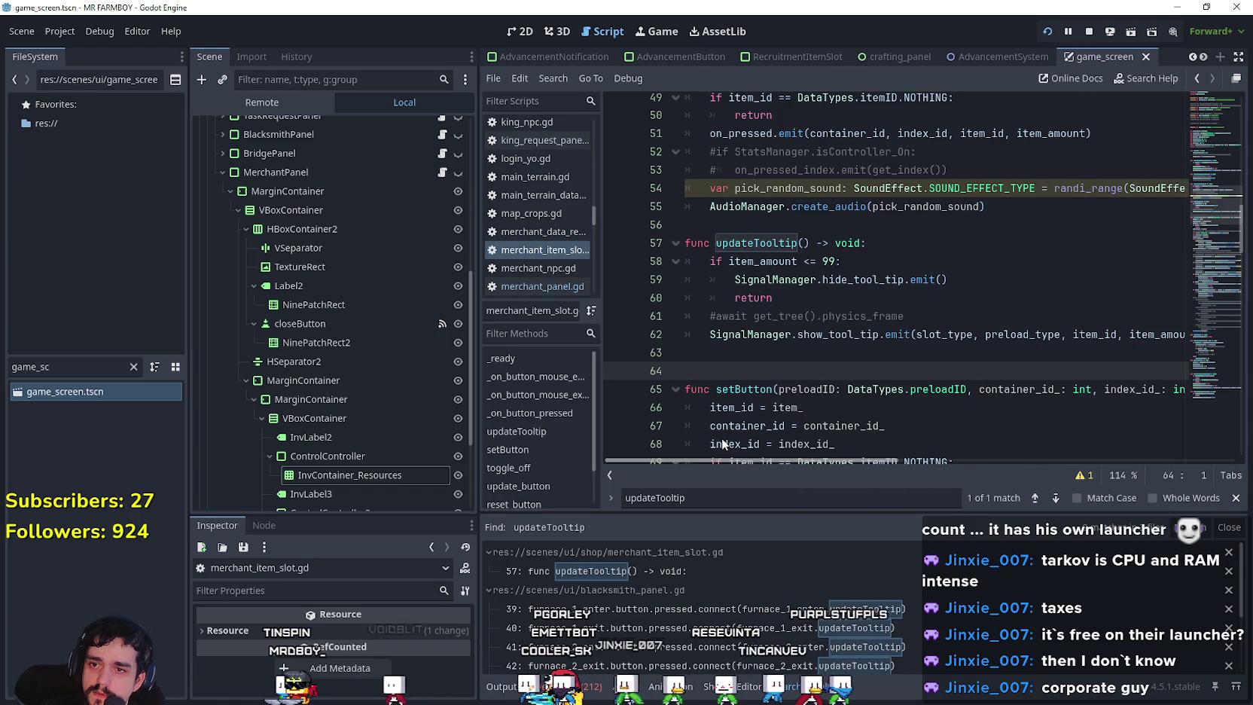
pyautogui.moveTo(739, 435); pyautogui.dragTo(831, 428)
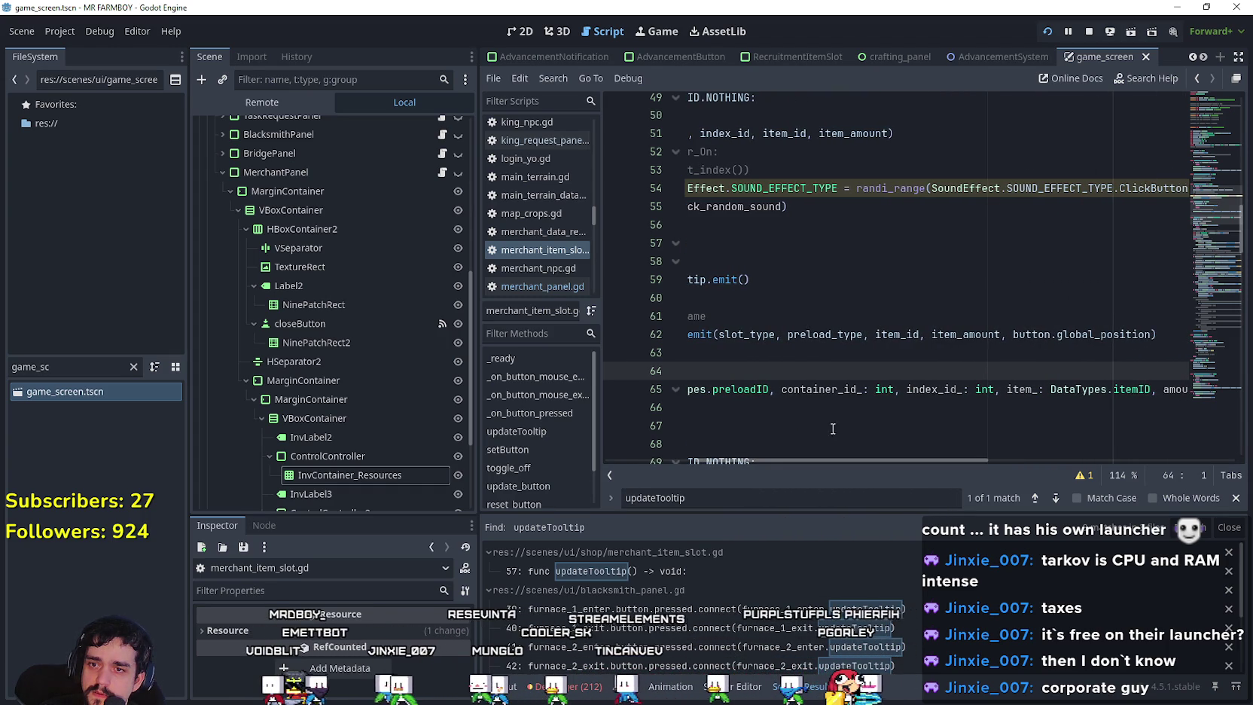
pyautogui.click(981, 334)
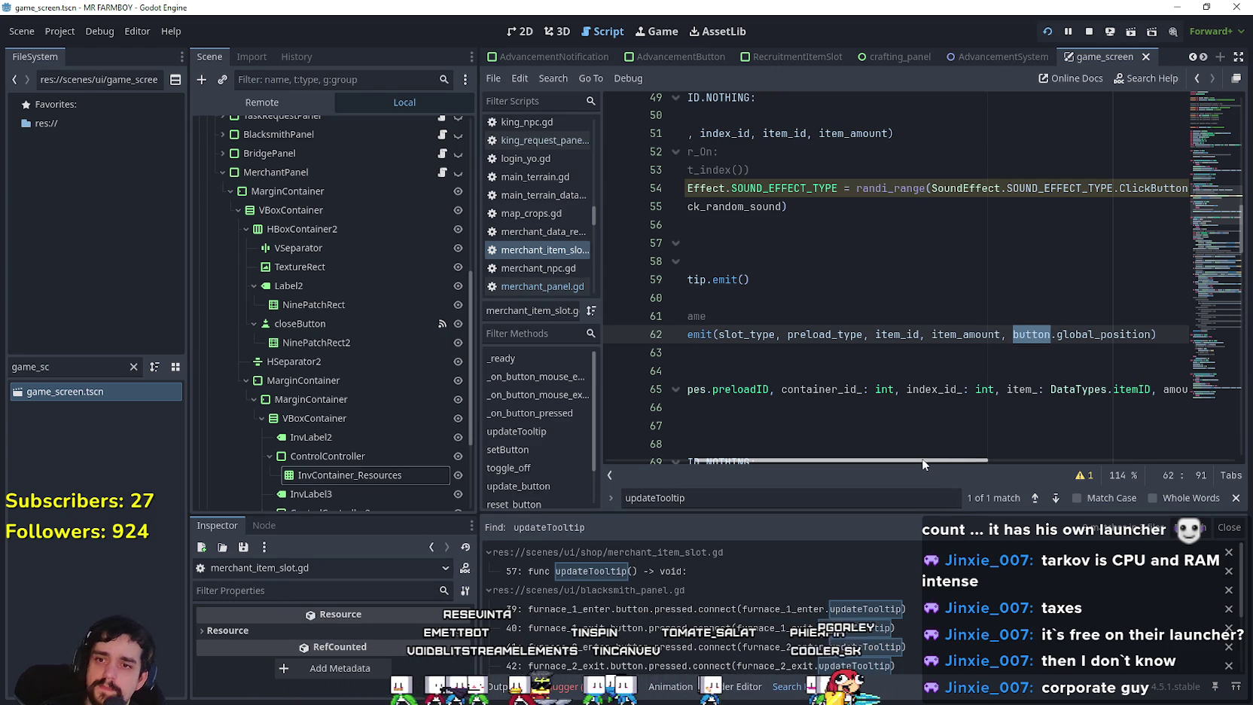
pyautogui.moveTo(922, 458)
pyautogui.mouseDown()
pyautogui.moveTo(933, 454)
pyautogui.moveTo(821, 455)
pyautogui.moveTo(979, 445)
pyautogui.mouseUp()
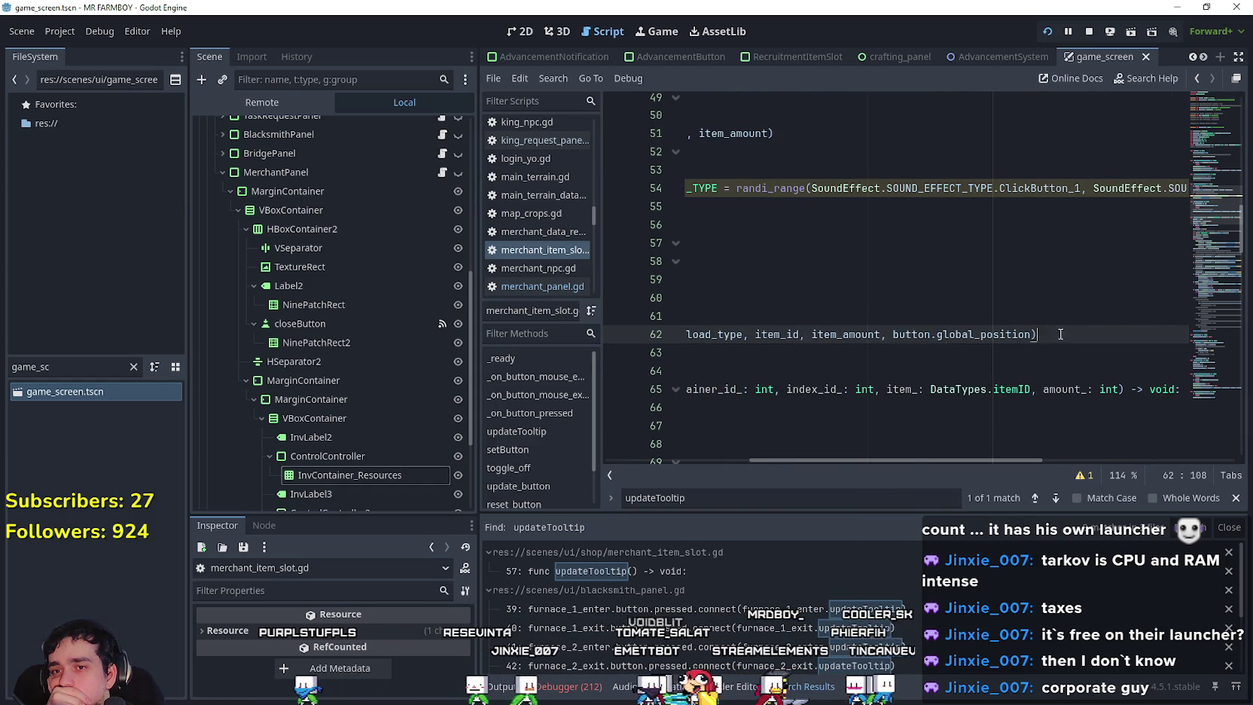
# Copy the updateTooltip function name from line 57.
pyautogui.moveTo(1065, 335); pyautogui.dragTo(566, 343)
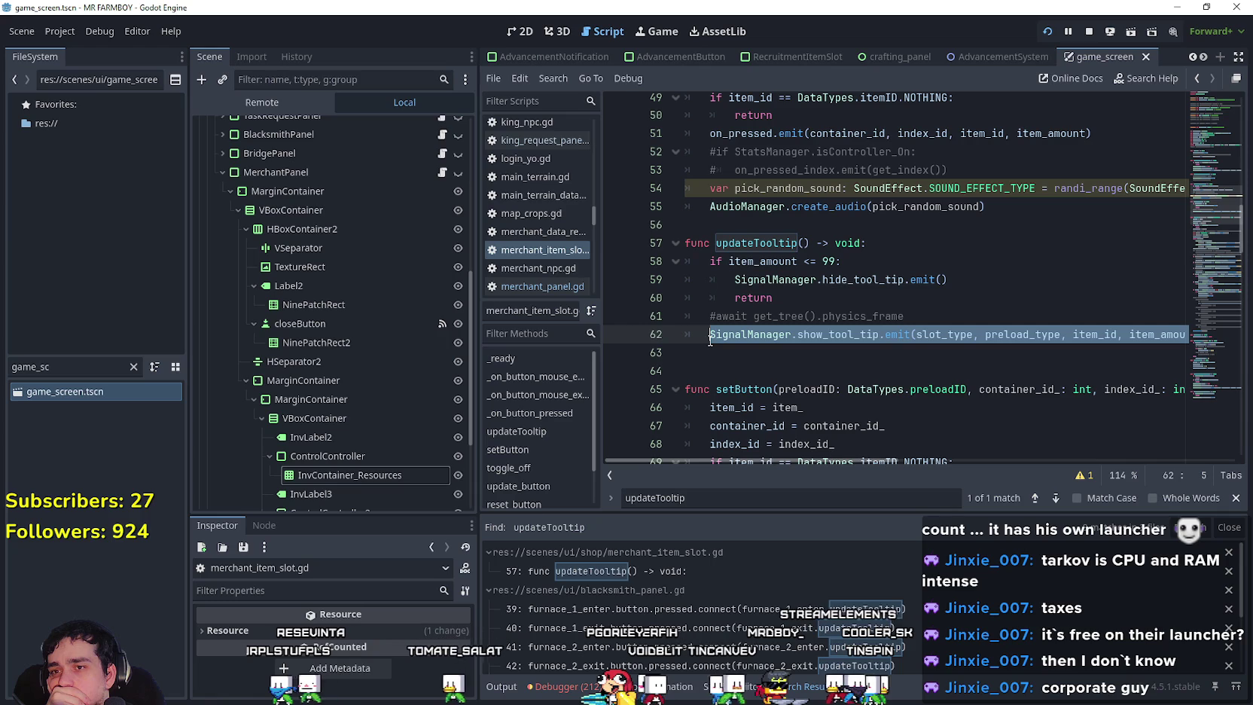
pyautogui.moveTo(716, 242); pyautogui.dragTo(815, 244)
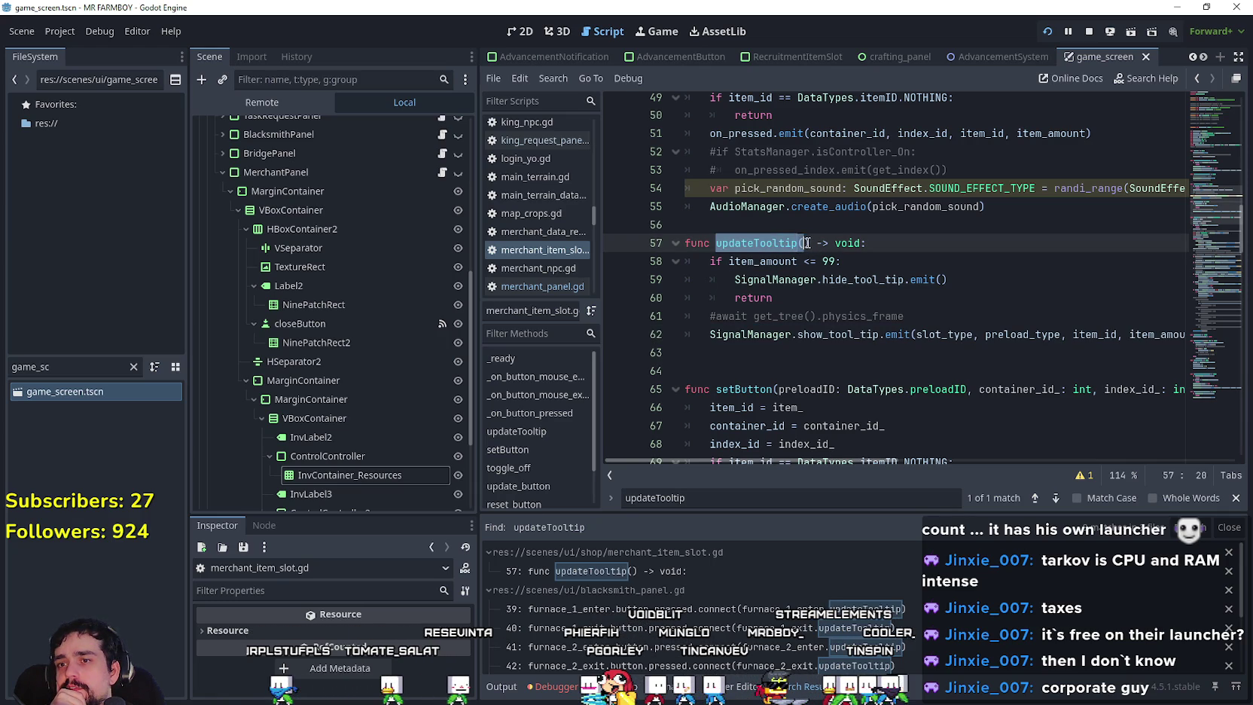
pyautogui.rightClick(783, 242)
pyautogui.click(814, 350)
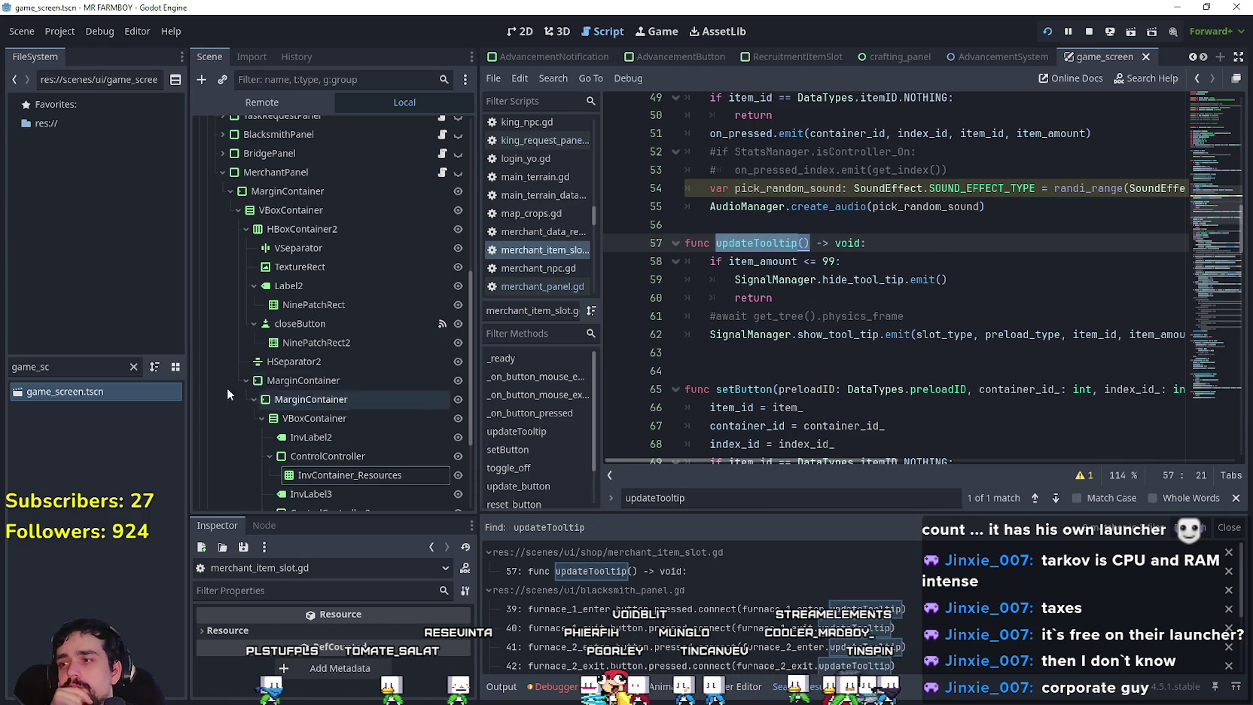
pyautogui.scroll(2, 428, 292)
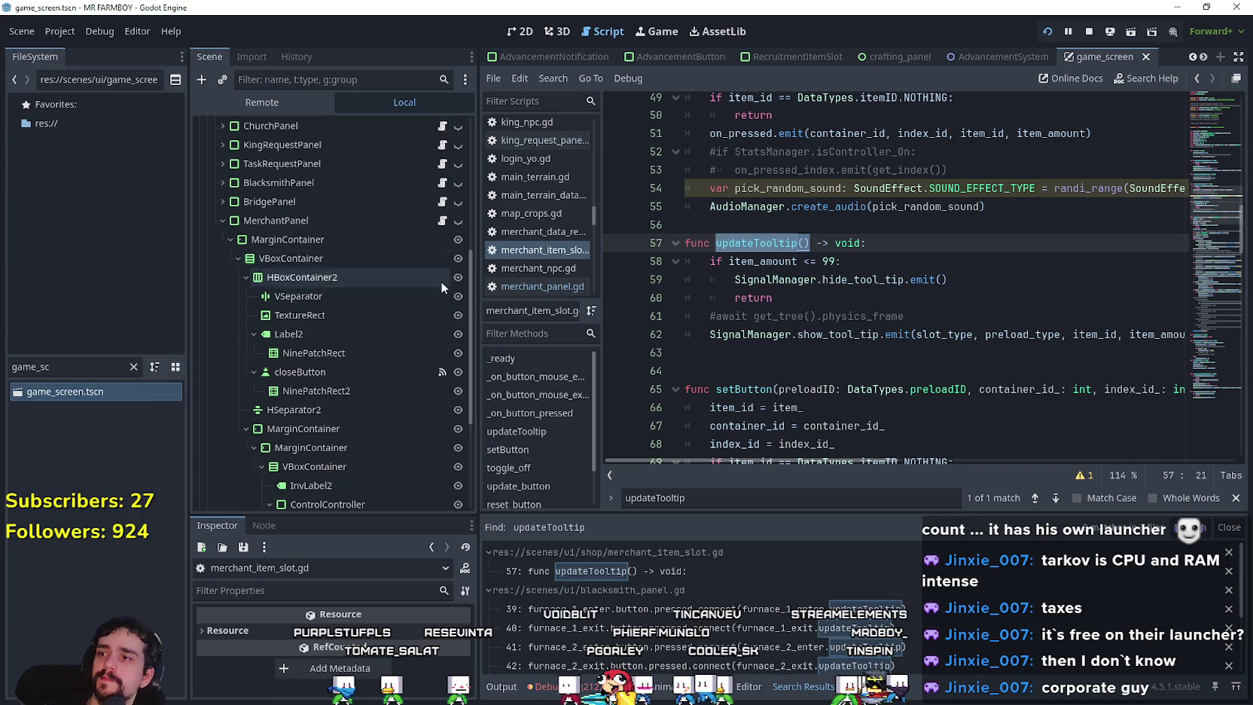
# Open merchant_panel.gd and inspect the setButton definition in merchant_item_slot.gd.
pyautogui.click(441, 222)
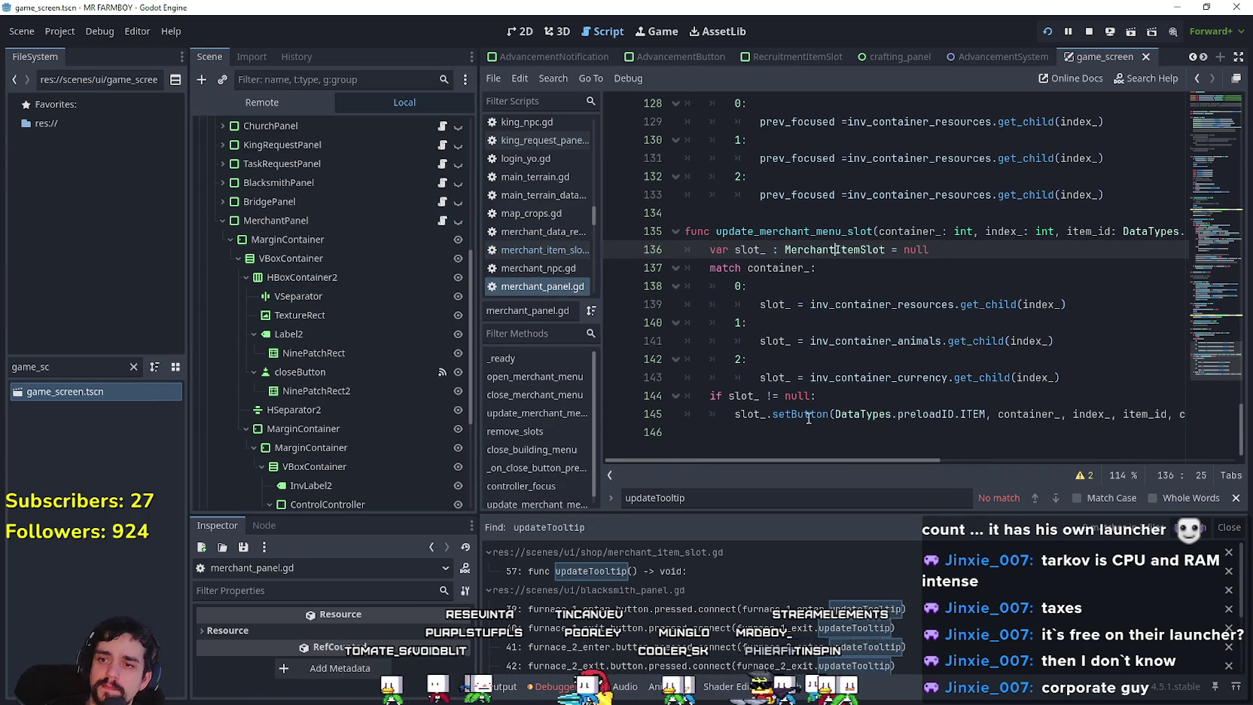
pyautogui.click(819, 432)
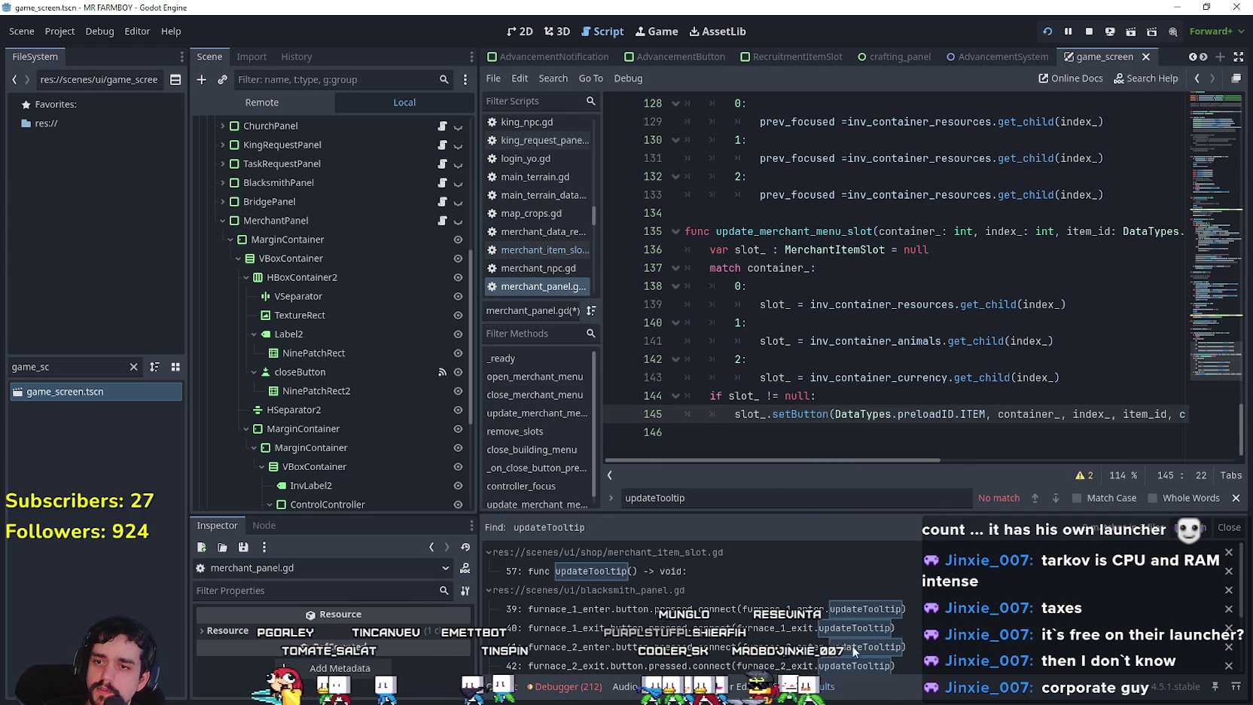
pyautogui.keyDown('ctrl'); pyautogui.click(825, 413); pyautogui.keyUp('ctrl')
pyautogui.scroll(-10, 801, 373)
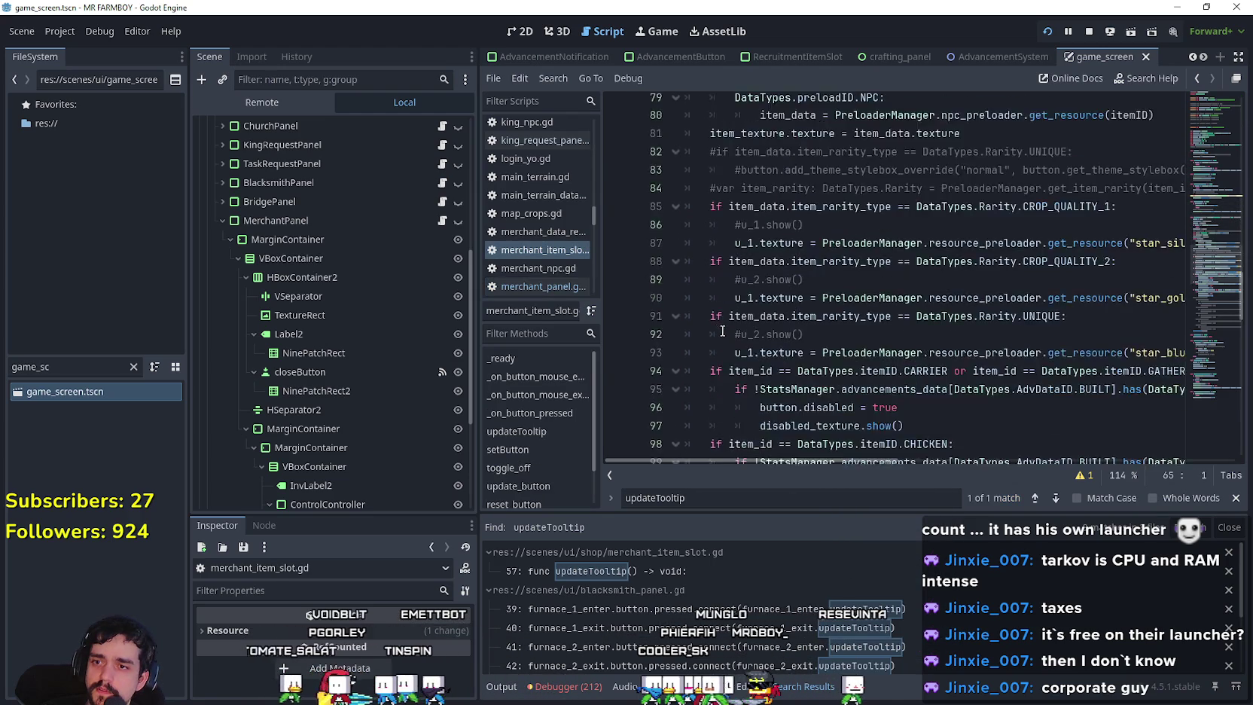
pyautogui.scroll(-8, 718, 333)
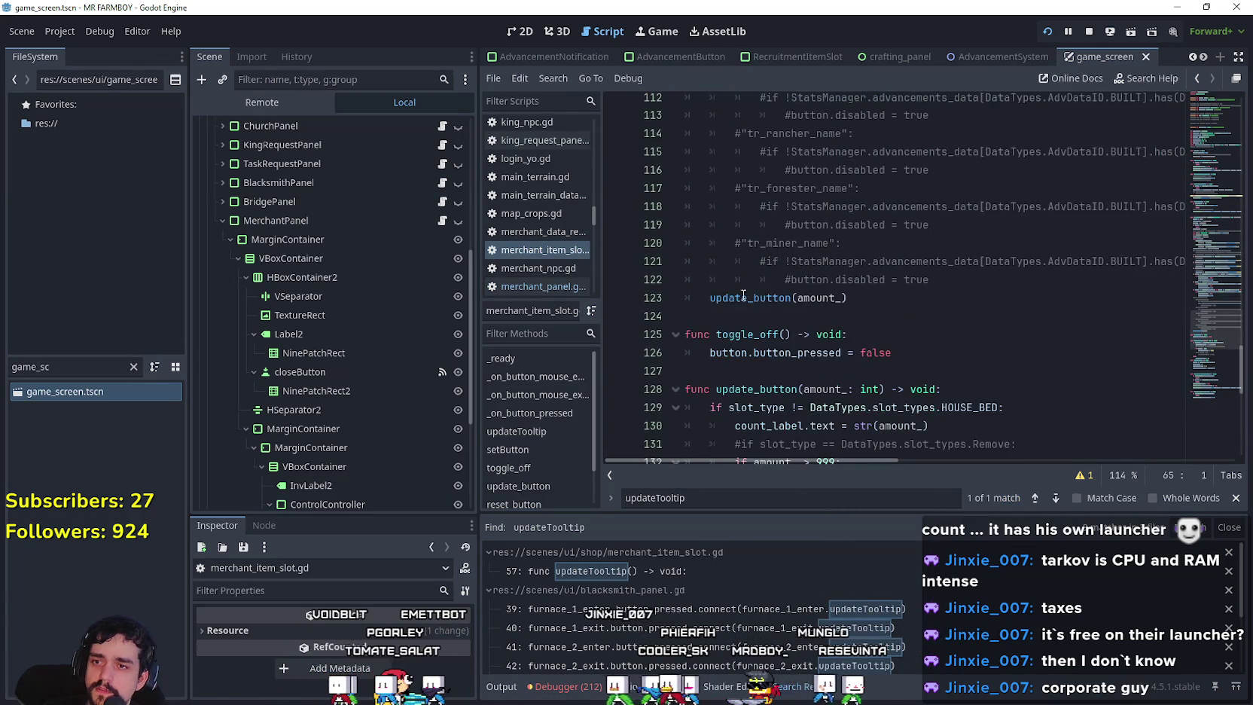
pyautogui.doubleClick(765, 299)
pyautogui.scroll(-4, 857, 327)
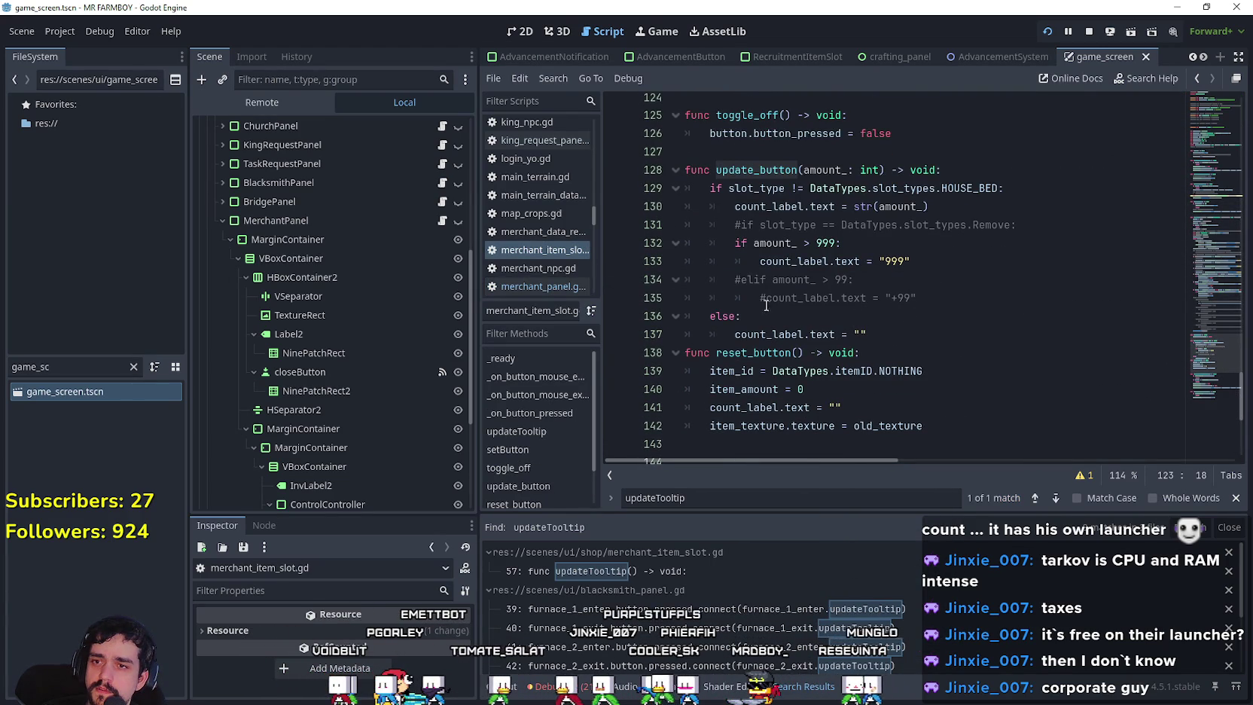
pyautogui.scroll(4, 798, 324)
pyautogui.scroll(-2, 836, 349)
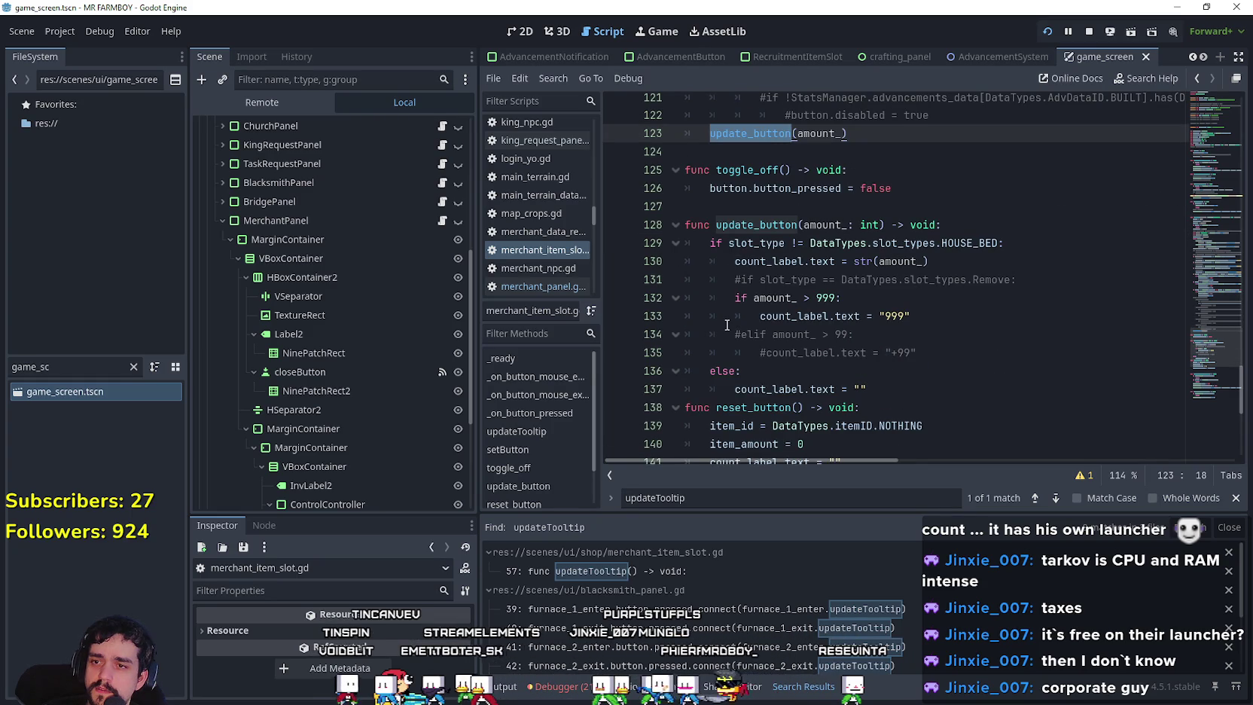
pyautogui.scroll(9, 727, 325)
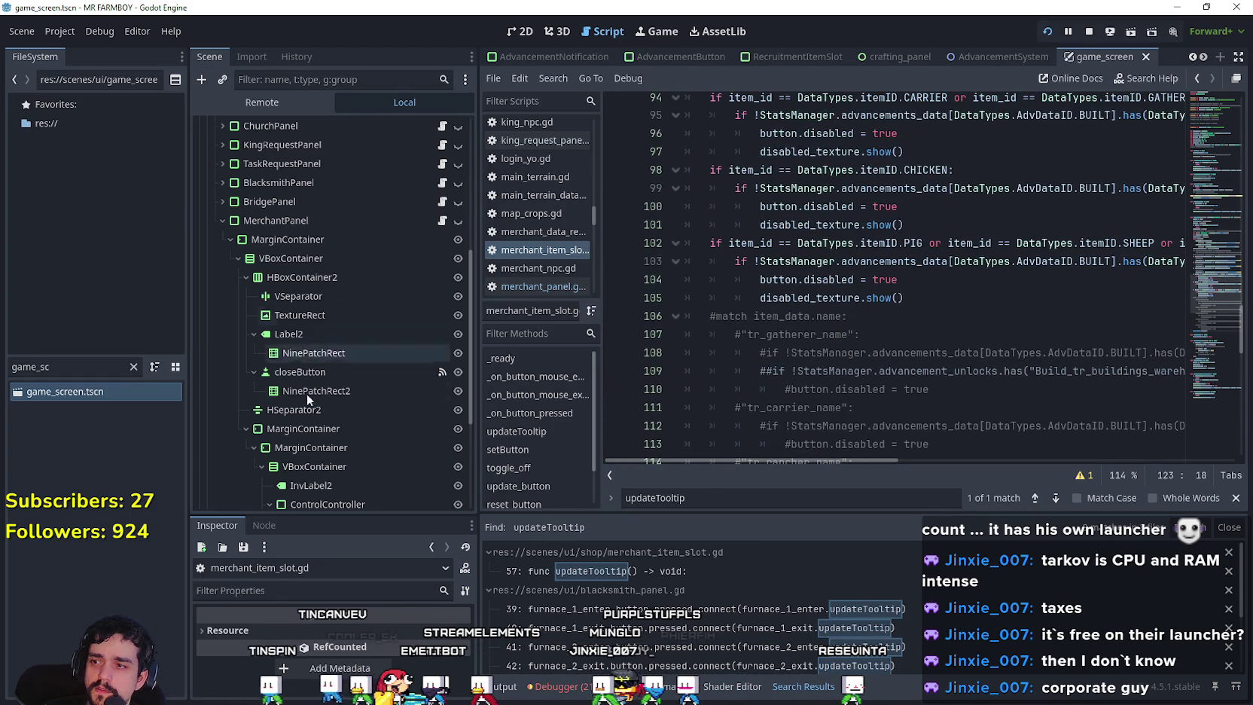
# Add slot_.updateTooltip() on line 146 of merchant_panel.gd after setButton, and save.
pyautogui.click(443, 220)
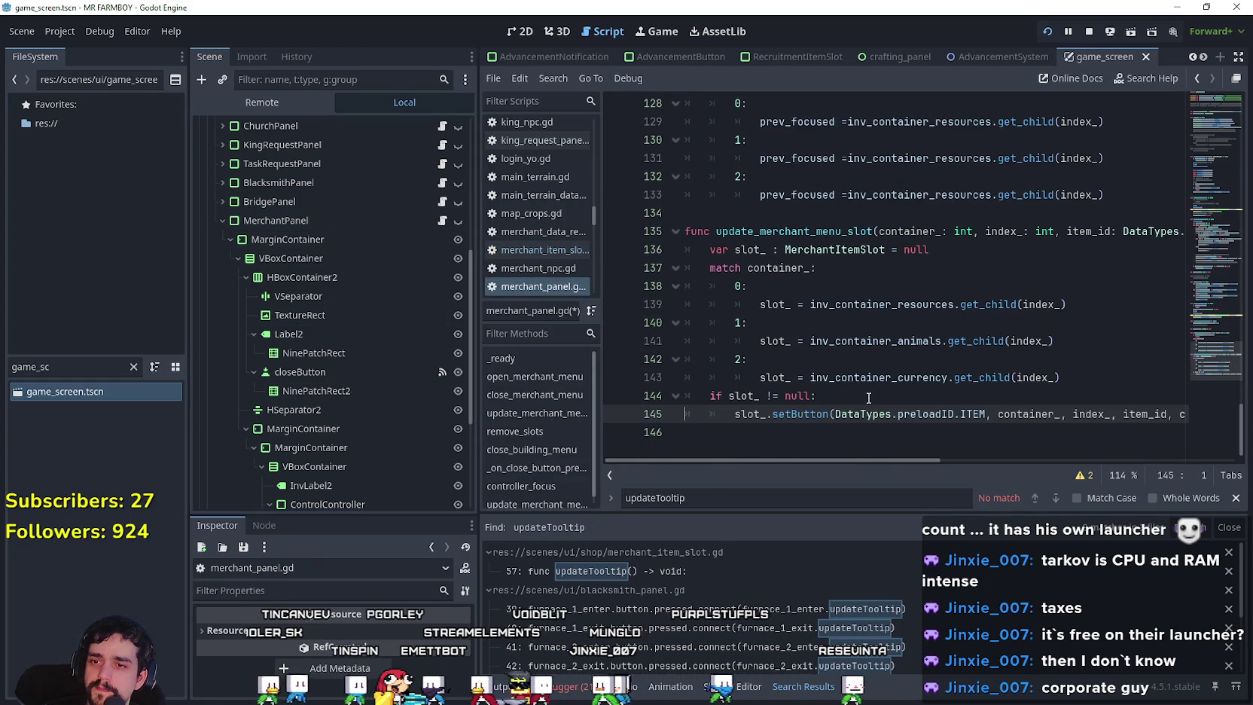
pyautogui.click(807, 435)
pyautogui.write('sl')
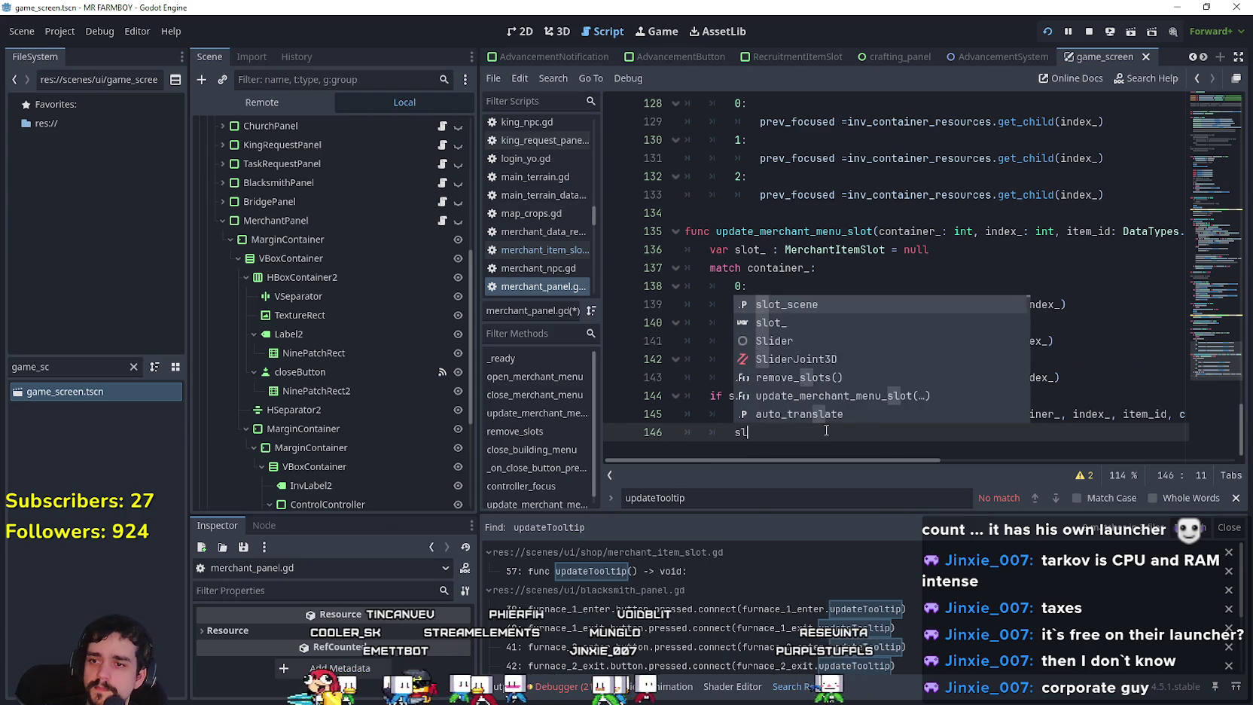
pyautogui.write('ot_')
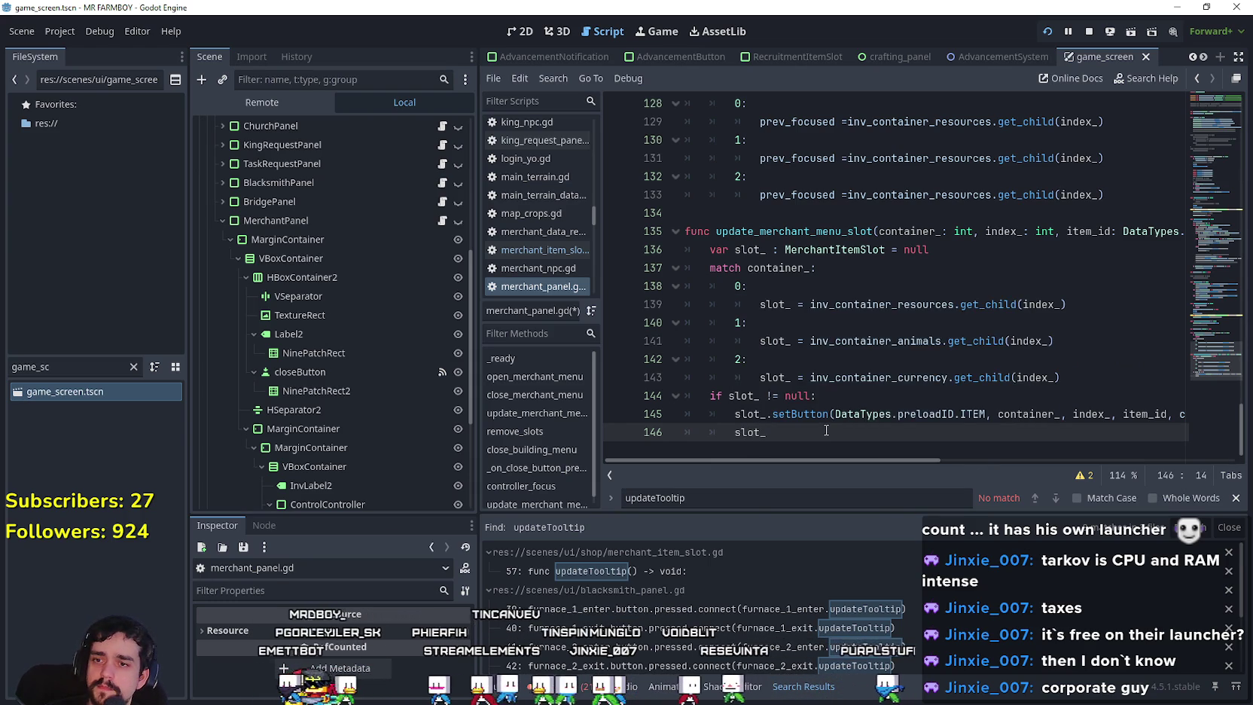
pyautogui.write('.updateTooltip()')
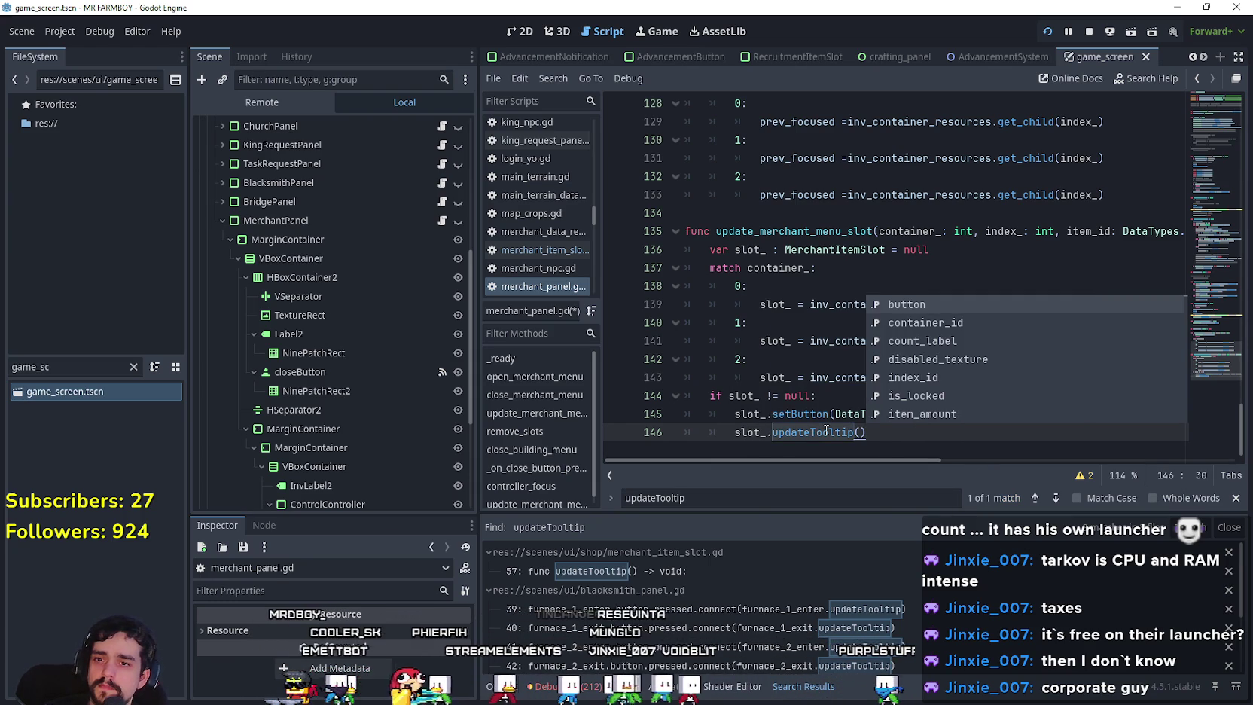
pyautogui.click(821, 434)
pyautogui.hotkey('ctrl', 's')
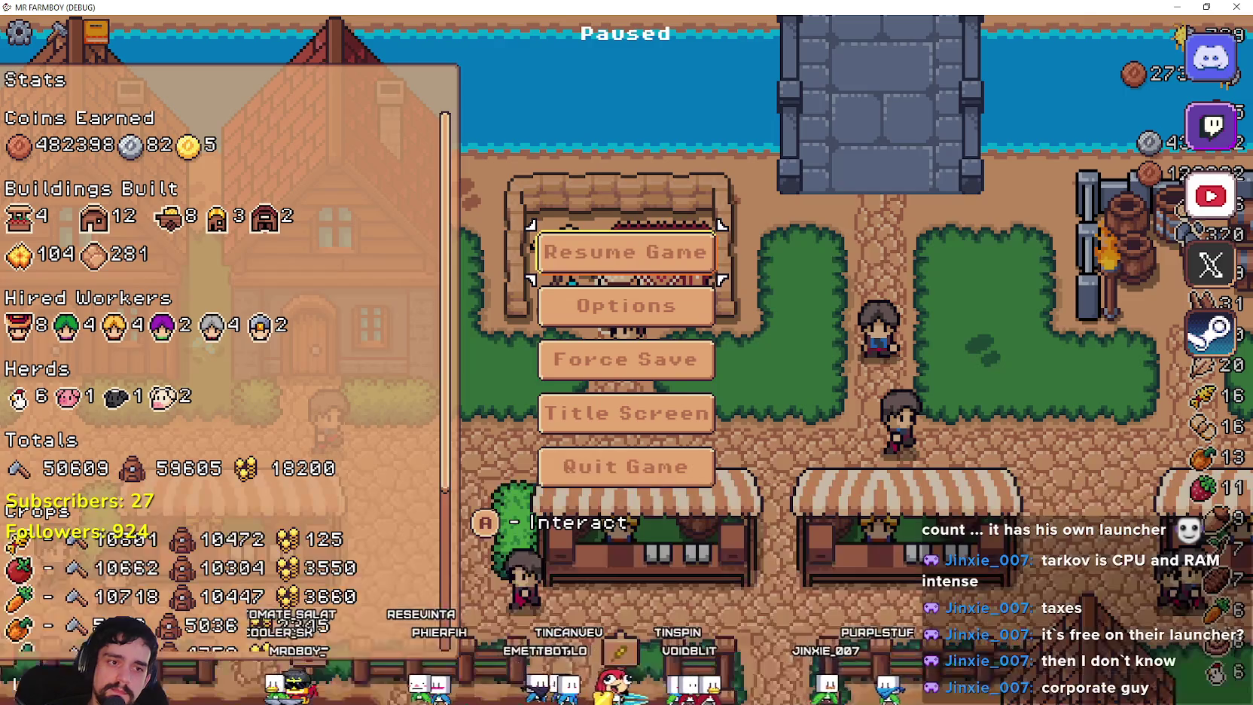
# Resume the game and buy two Wood from the Merchant Seller, dropping stock from 12 to 10.
pyautogui.press('Escape')
pyautogui.press('e')
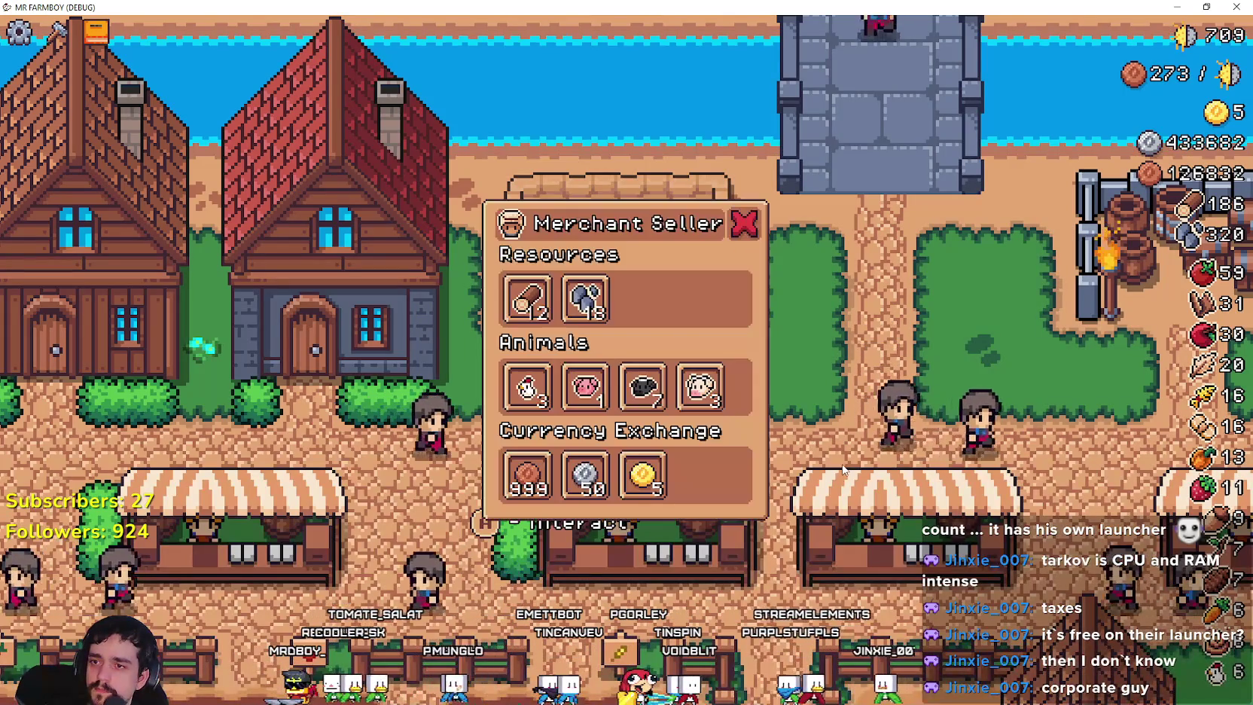
pyautogui.click(539, 312)
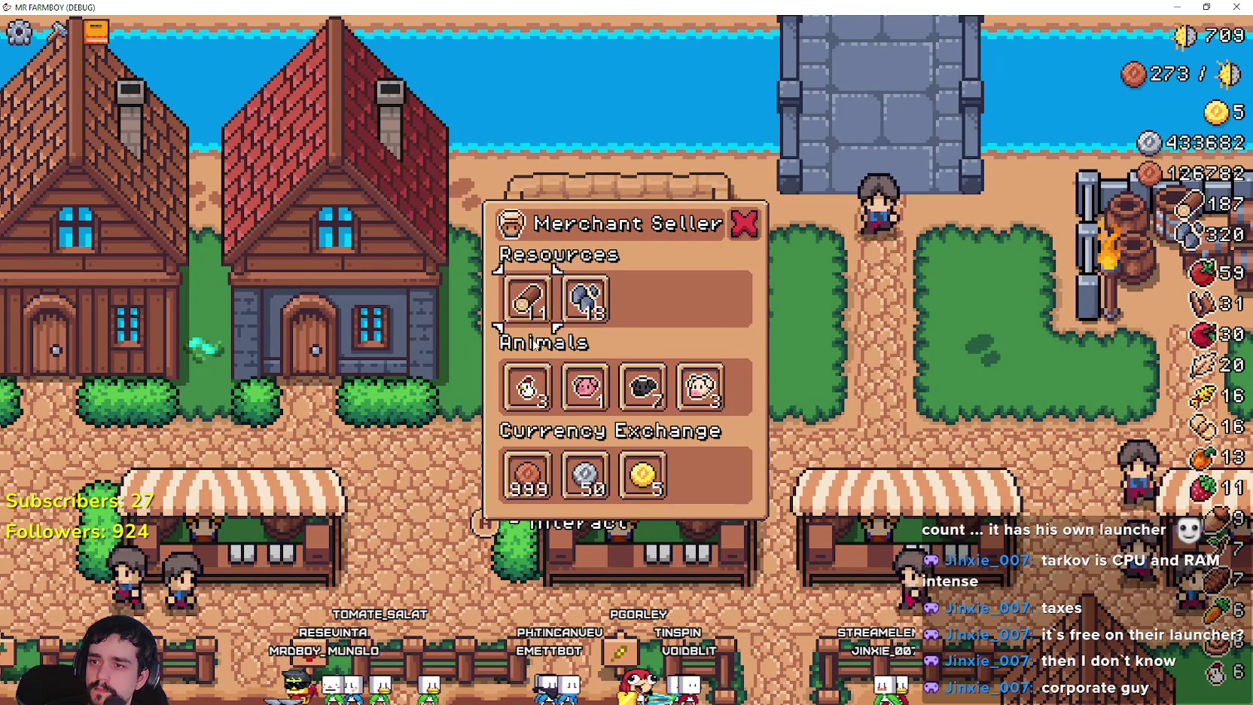
pyautogui.click(538, 313)
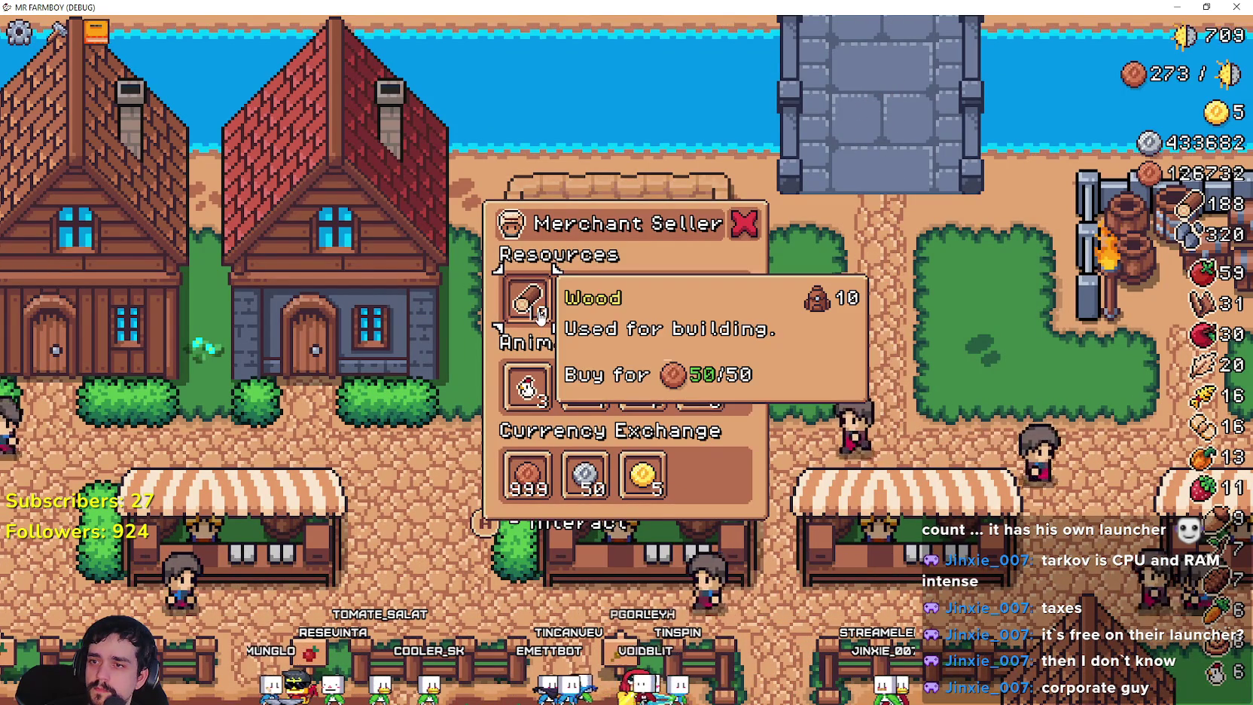
pyautogui.hotkey('alt', 'Tab')
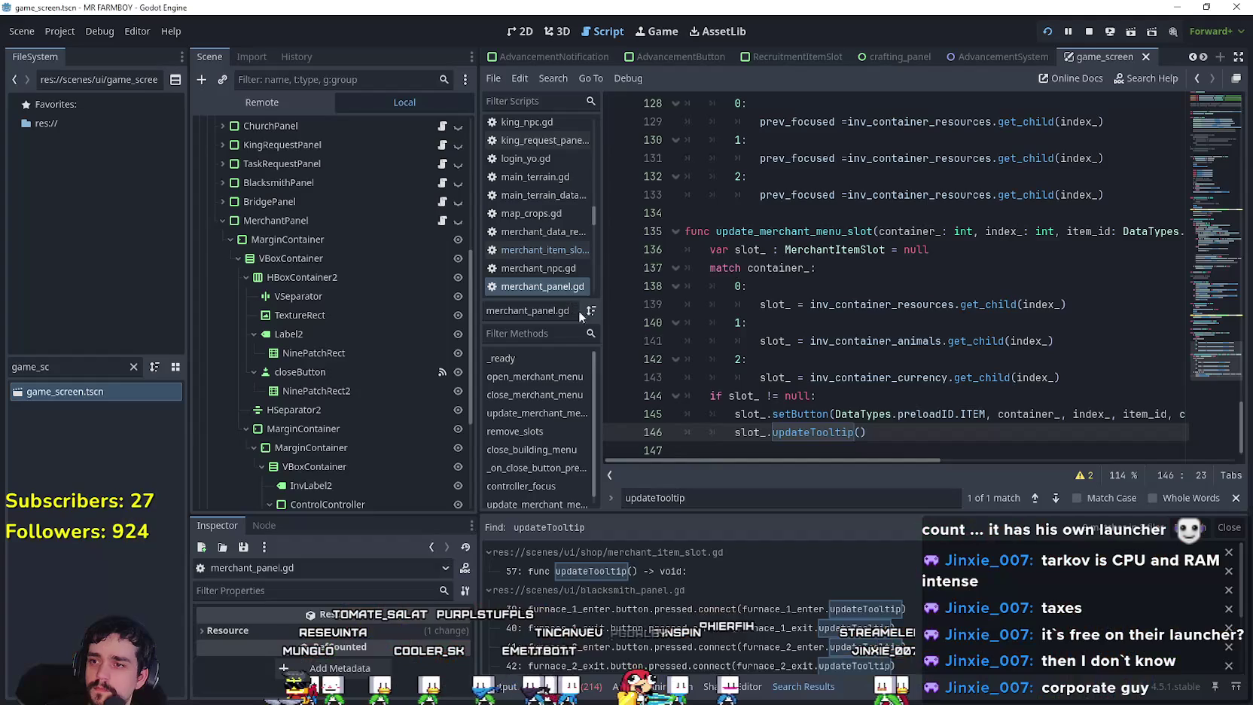
# Duplicate the updateTooltip function in the slot script and rename the copy updateTooltip_2.
pyautogui.click(865, 433)
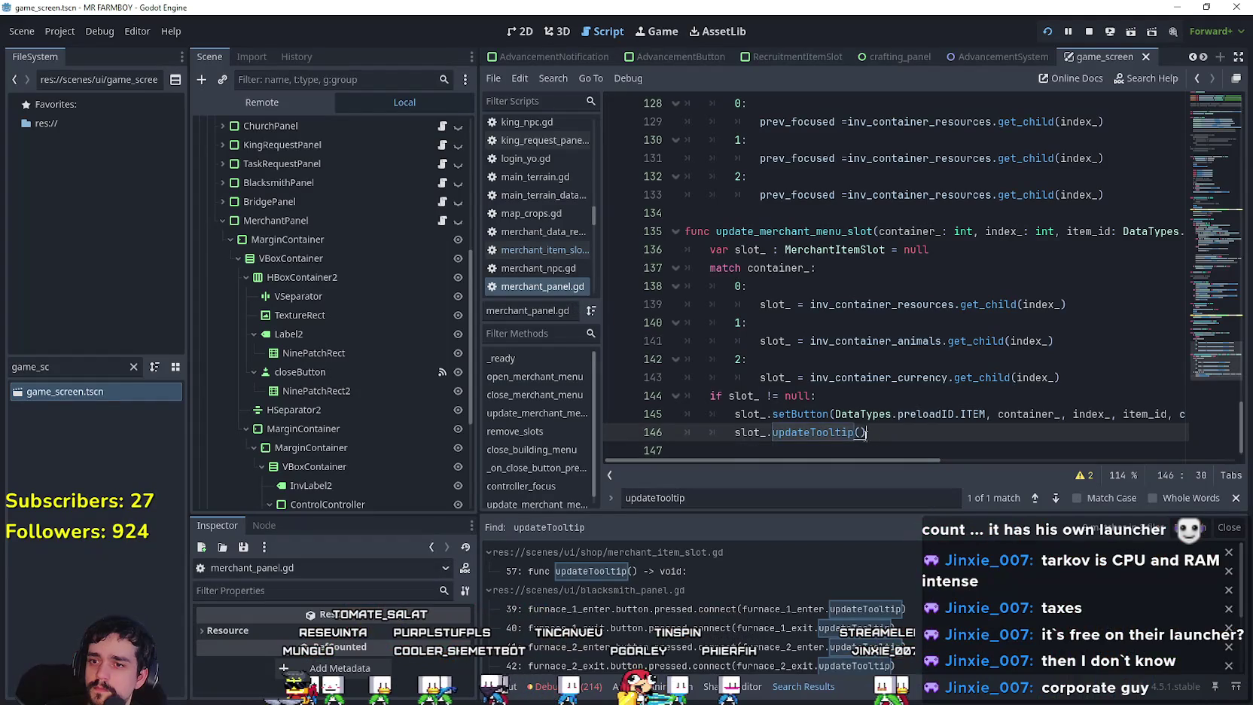
pyautogui.rightClick(796, 427)
pyautogui.click(841, 672)
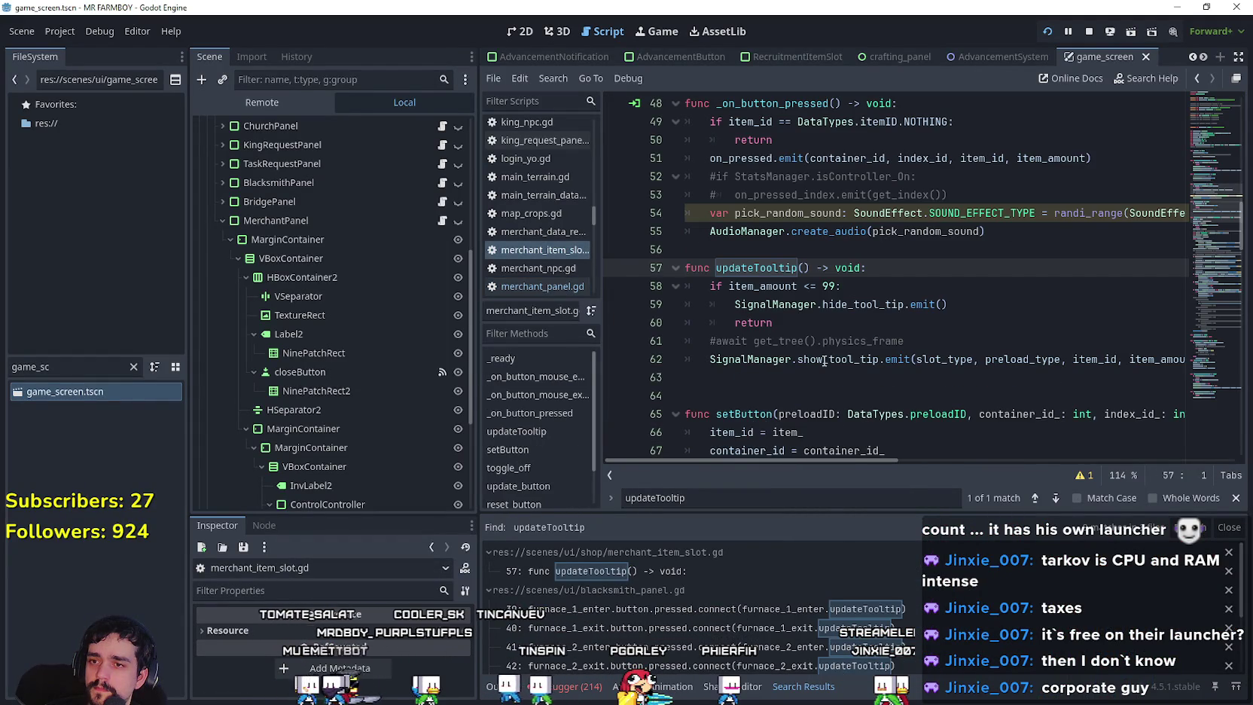
pyautogui.moveTo(756, 376); pyautogui.dragTo(672, 271)
pyautogui.hotkey('ctrl', 'shift', 'd')
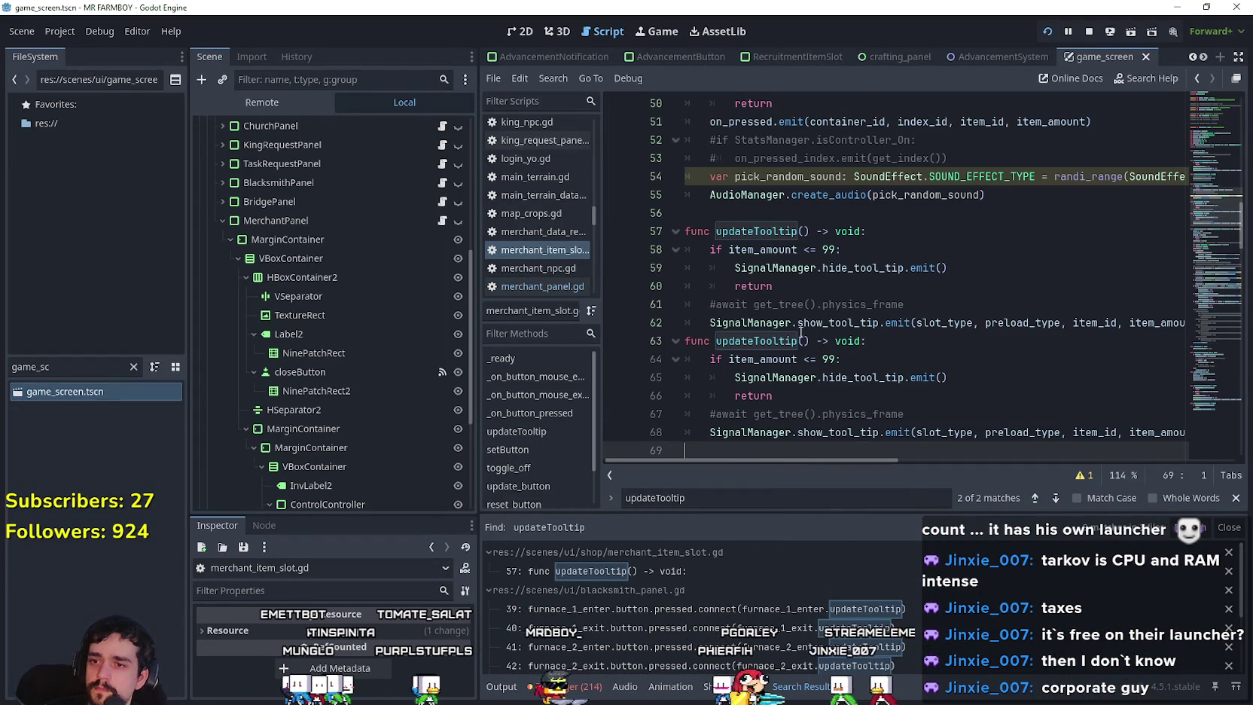
pyautogui.click(800, 341)
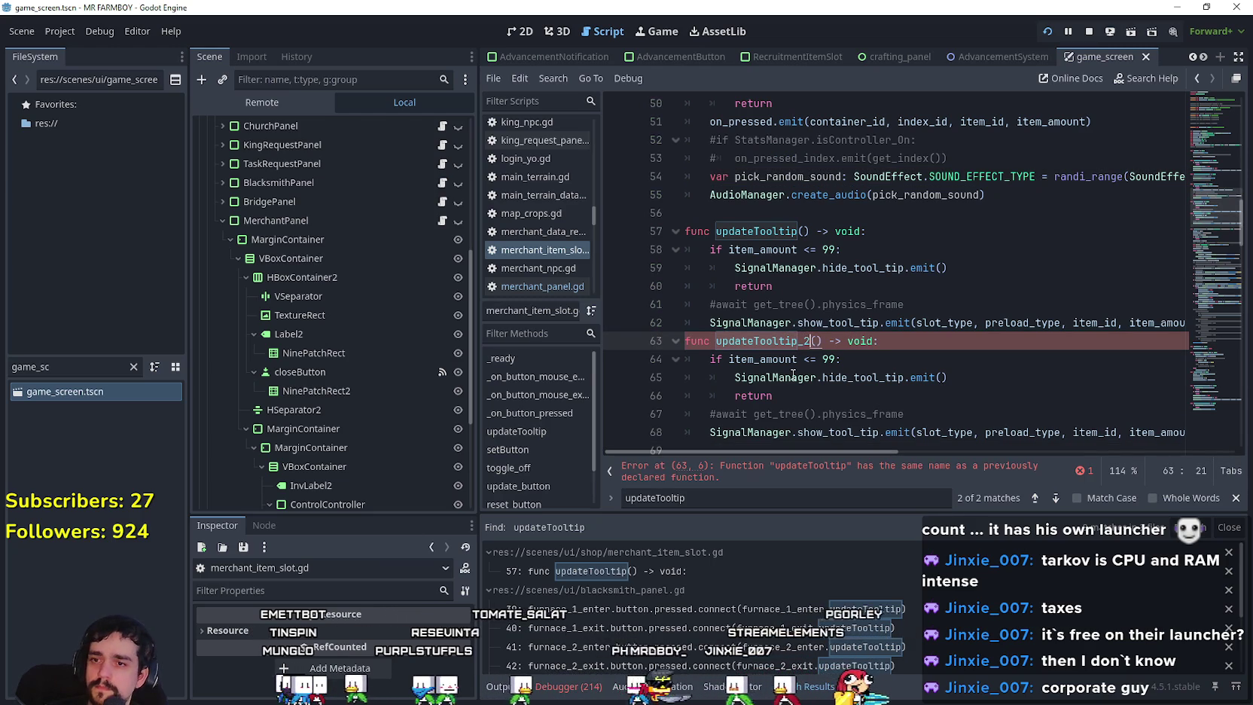
pyautogui.write('_2')
# Delete the early-return lines from updateTooltip_2 so it only shows the tooltip, and save.
pyautogui.moveTo(908, 411); pyautogui.dragTo(686, 359)
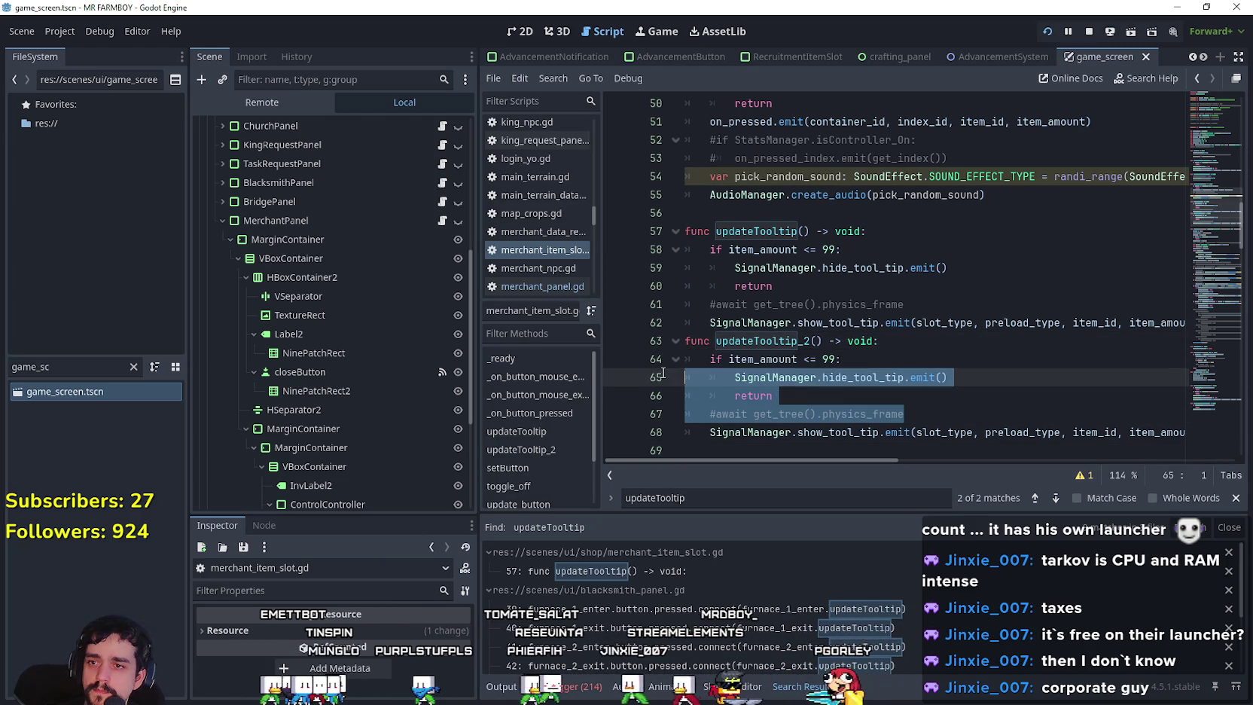
pyautogui.press('BackSpace')
pyautogui.press('BackSpace')
pyautogui.moveTo(918, 326); pyautogui.dragTo(1189, 325)
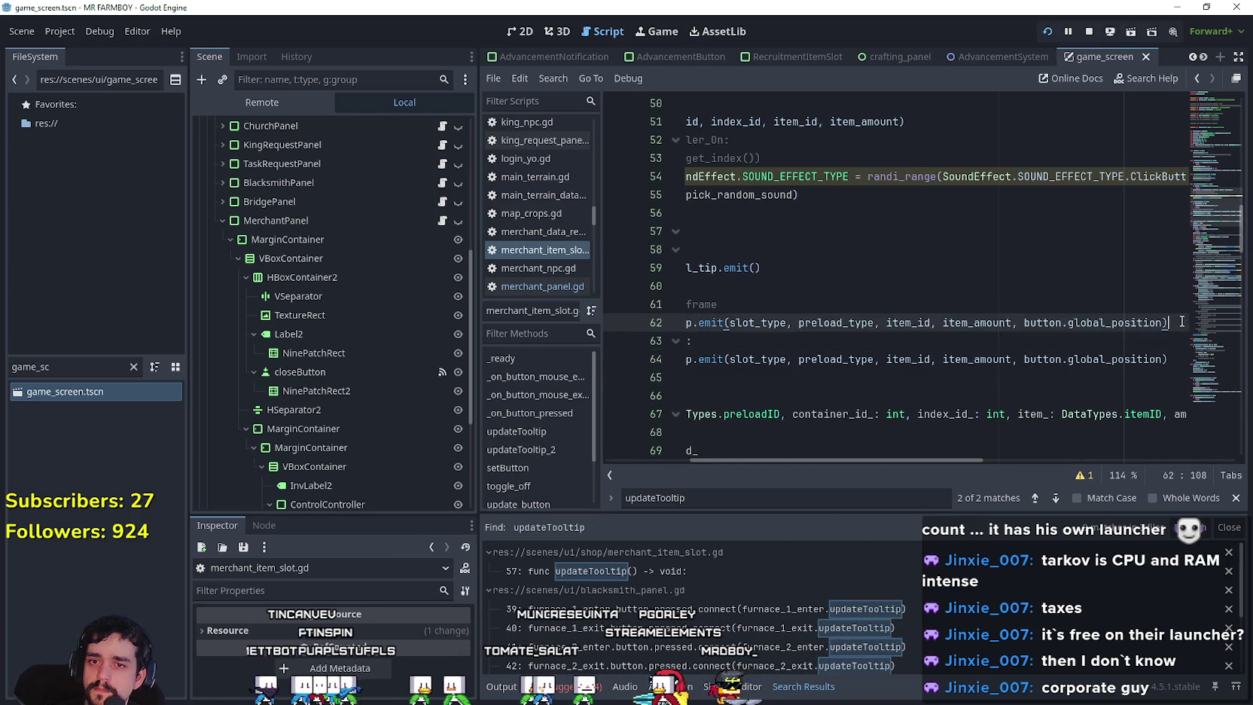
pyautogui.press('Return')
pyautogui.click(760, 377)
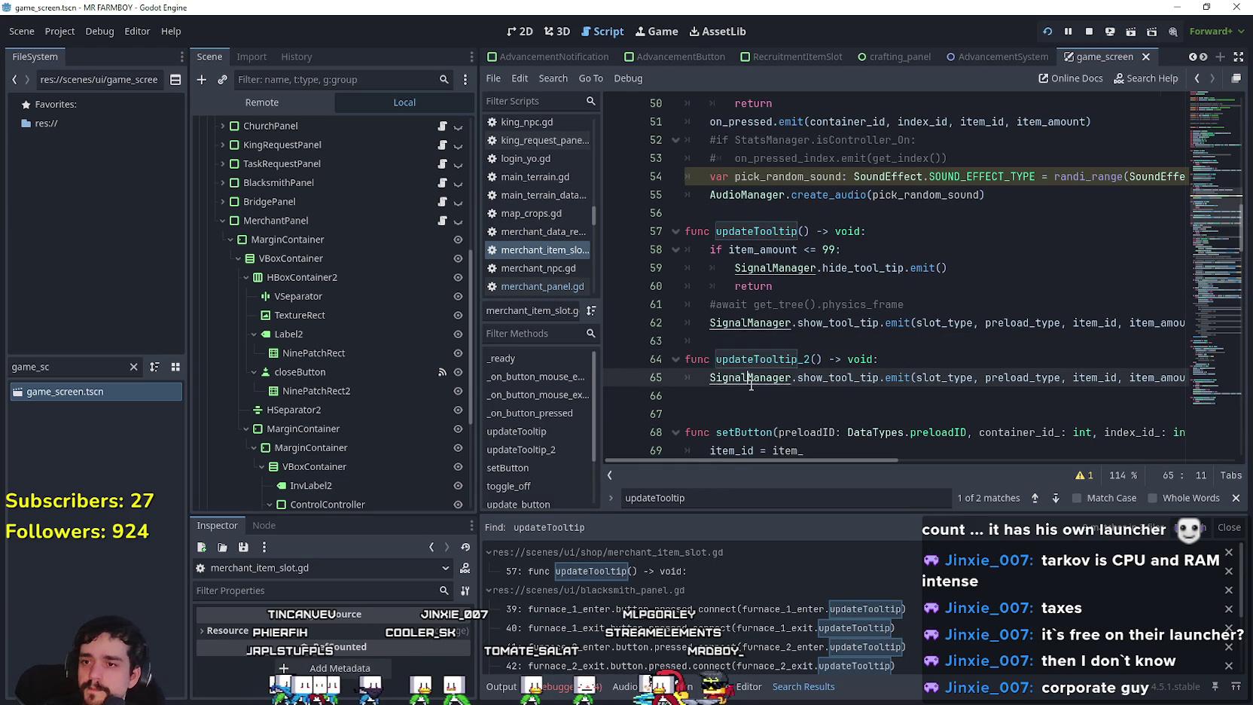
pyautogui.hotkey('ctrl', 's')
# Change merchant_panel.gd's call to slot_.updateTooltip_2() and save.
pyautogui.click(784, 358)
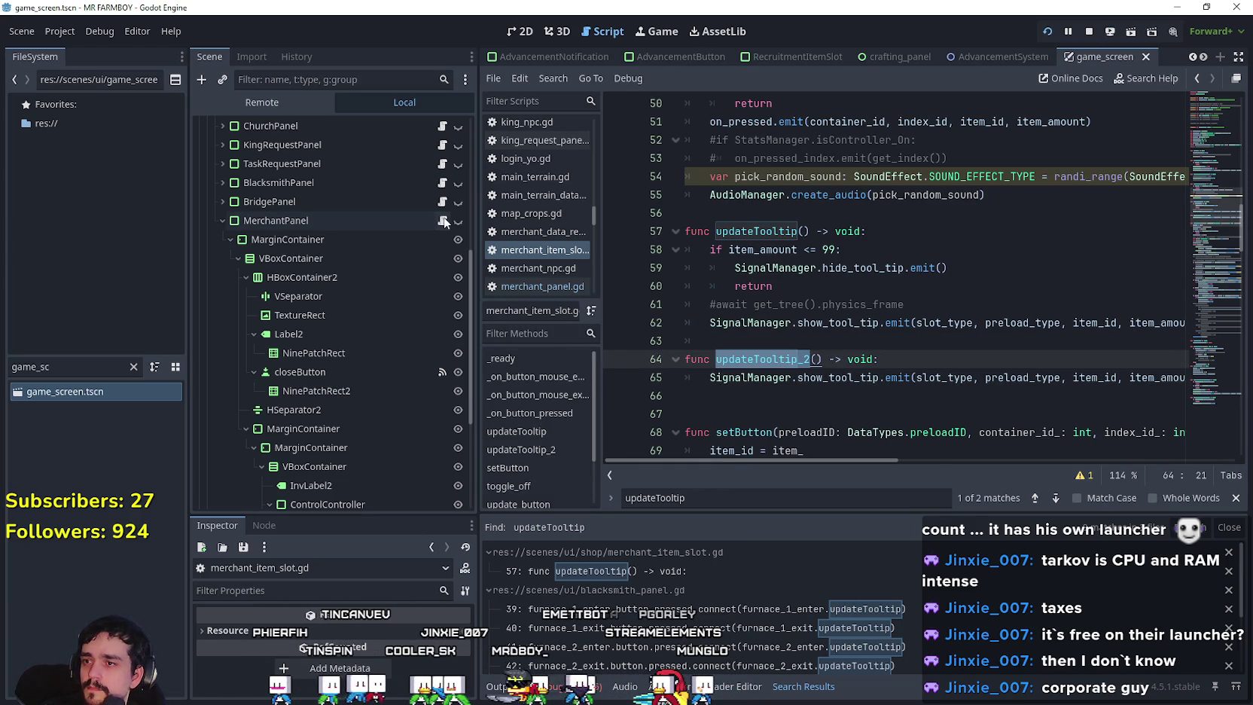
pyautogui.click(442, 220)
pyautogui.write('_2')
pyautogui.hotkey('ctrl', 's')
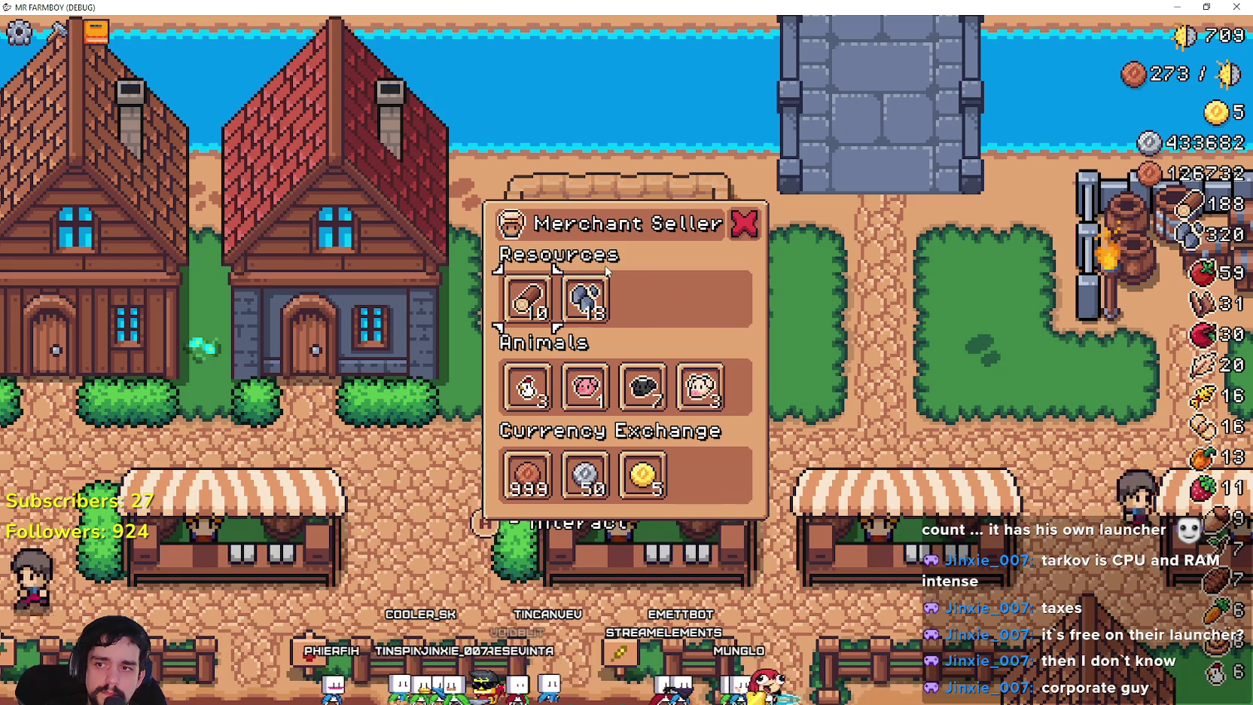
# Buy wood and stone repeatedly from the Merchant Seller until the stone stock is gone.
pyautogui.click(532, 309)
pyautogui.click(530, 310)
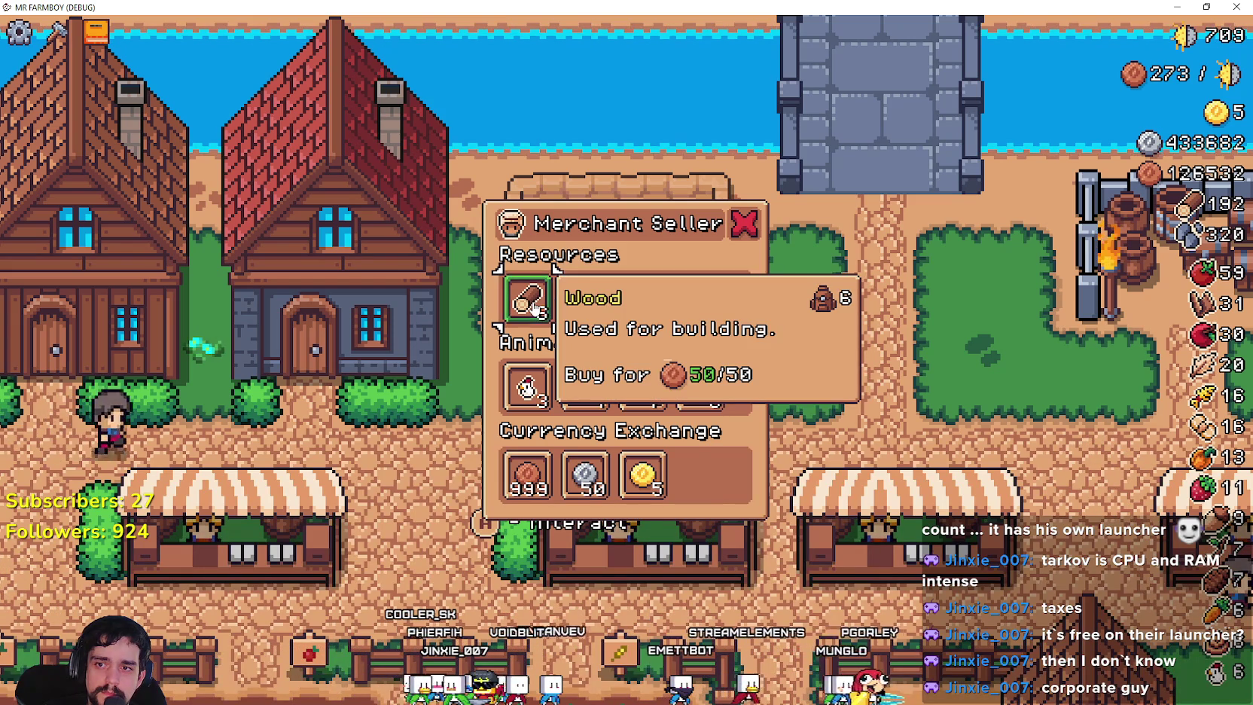
pyautogui.click(527, 312)
pyautogui.click(524, 315)
pyautogui.click(521, 317)
pyautogui.click(521, 317)
pyautogui.click(587, 316)
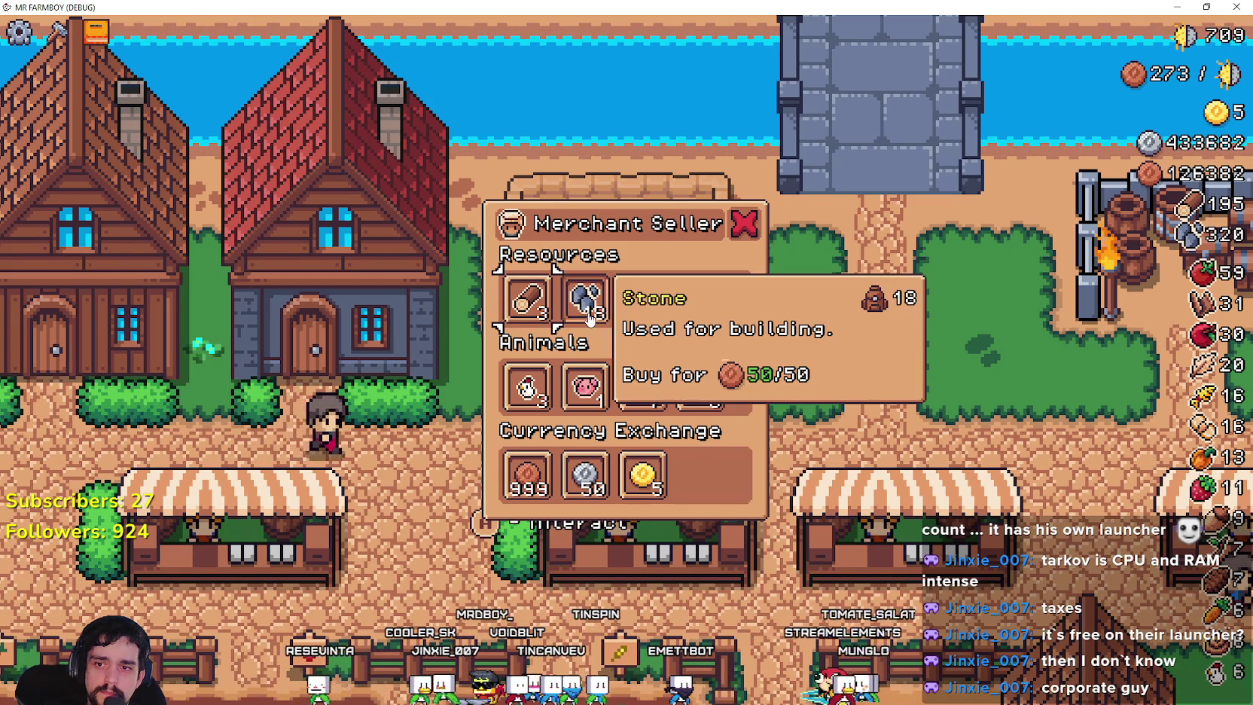
pyautogui.click(588, 316)
pyautogui.click(588, 317)
pyautogui.click(589, 318)
pyautogui.click(589, 317)
pyautogui.click(589, 318)
pyautogui.click(589, 318)
pyautogui.click(589, 318)
pyautogui.click(588, 318)
pyautogui.click(588, 317)
pyautogui.click(589, 318)
pyautogui.click(588, 318)
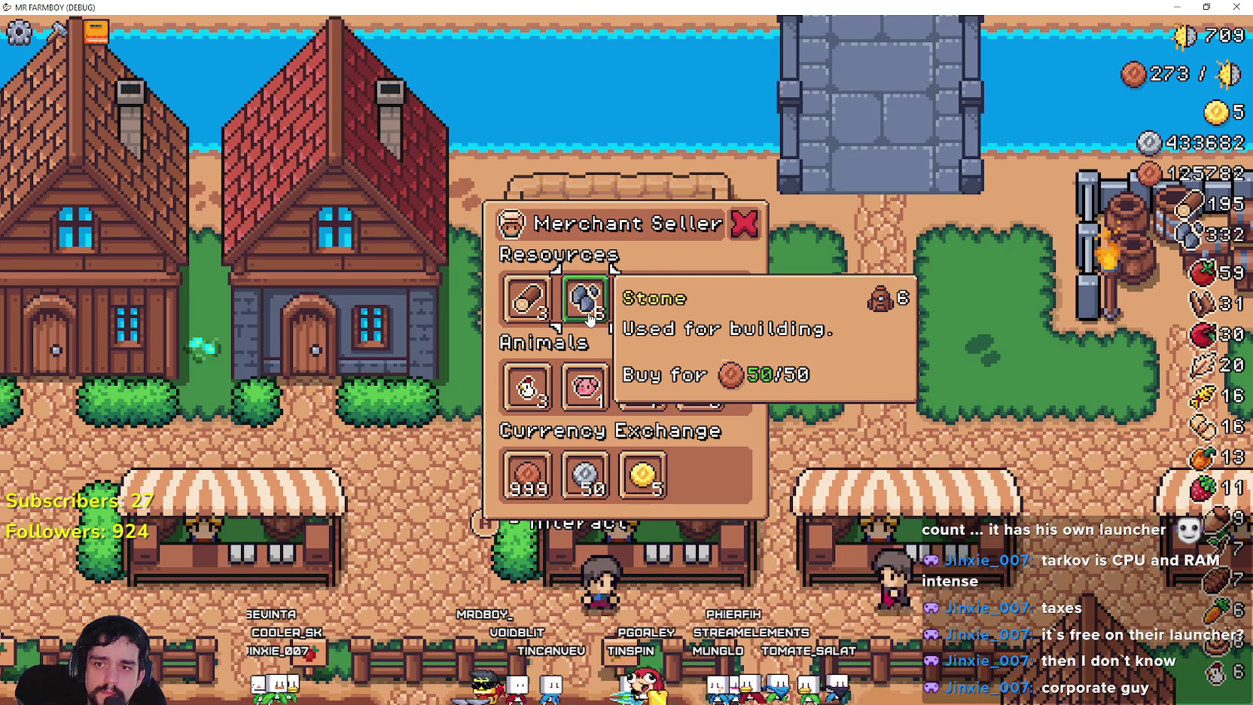
pyautogui.click(595, 313)
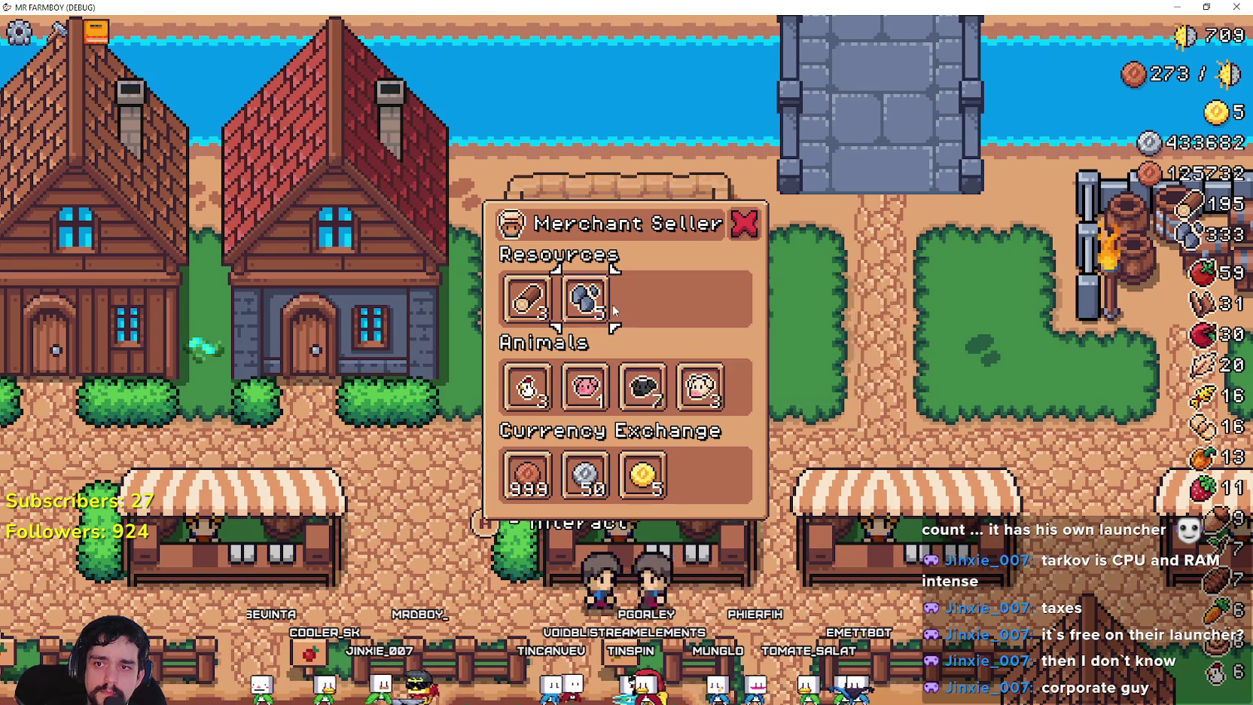
pyautogui.click(596, 313)
pyautogui.click(598, 314)
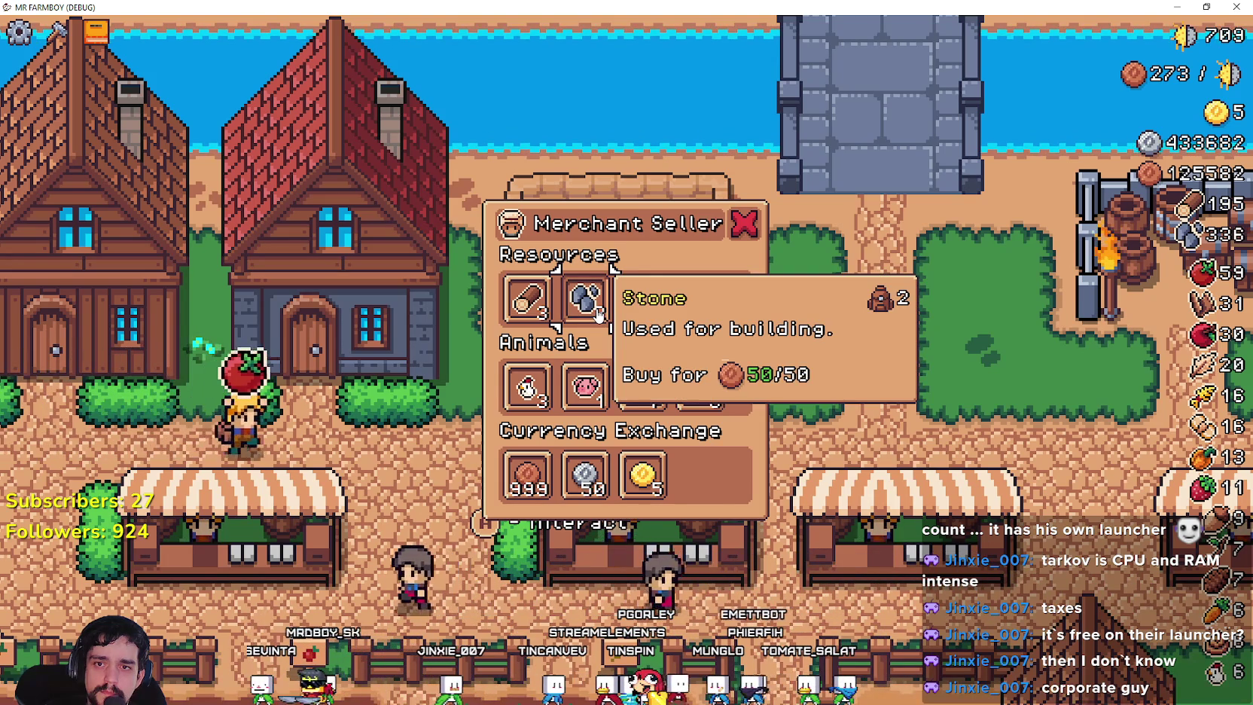
pyautogui.click(598, 314)
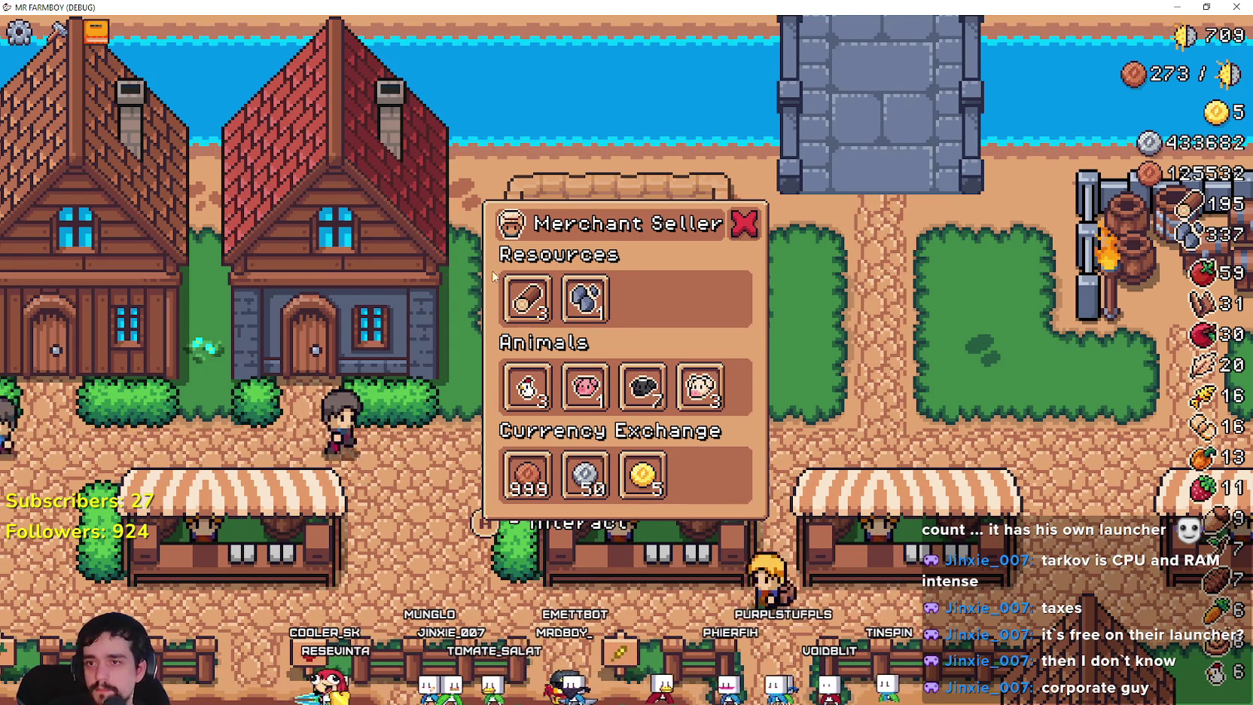
# Reopen the Merchant Seller and use arrow keys to buy the last wood, the chickens and a sheep.
pyautogui.click(745, 227)
pyautogui.press('e')
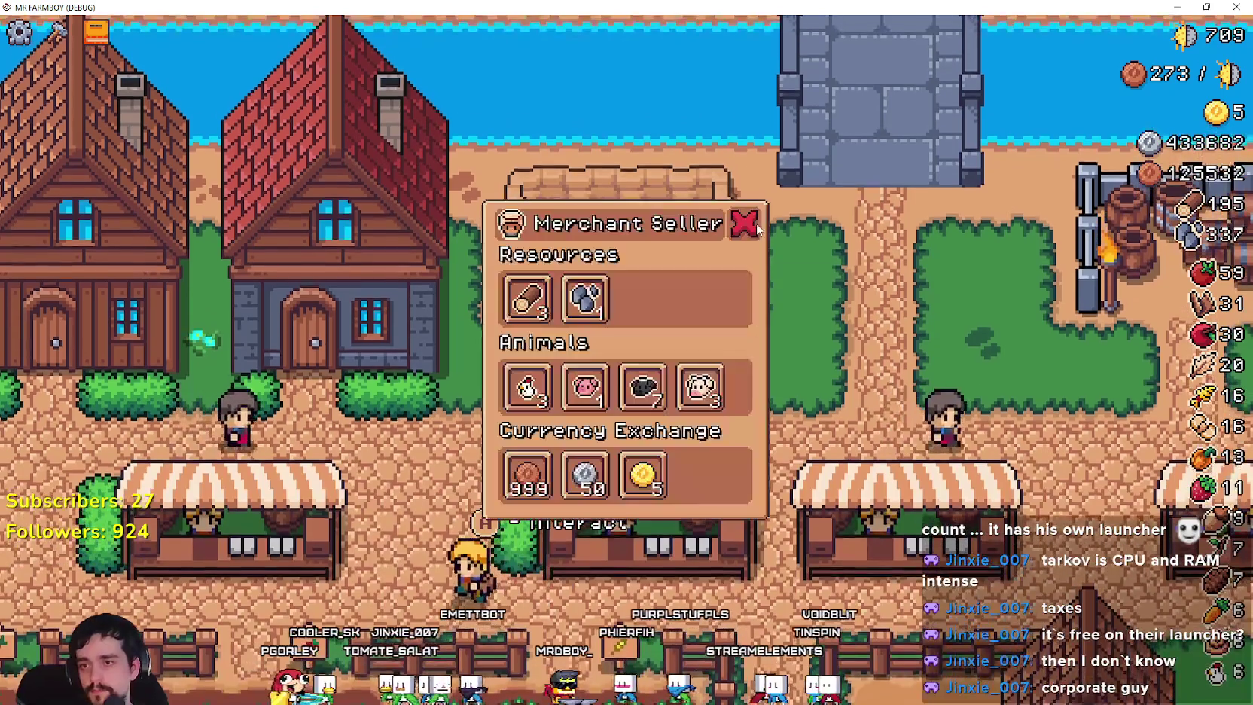
pyautogui.press('Down')
pyautogui.press('Right')
pyautogui.press('Right')
pyautogui.press('Up')
pyautogui.press('Return')
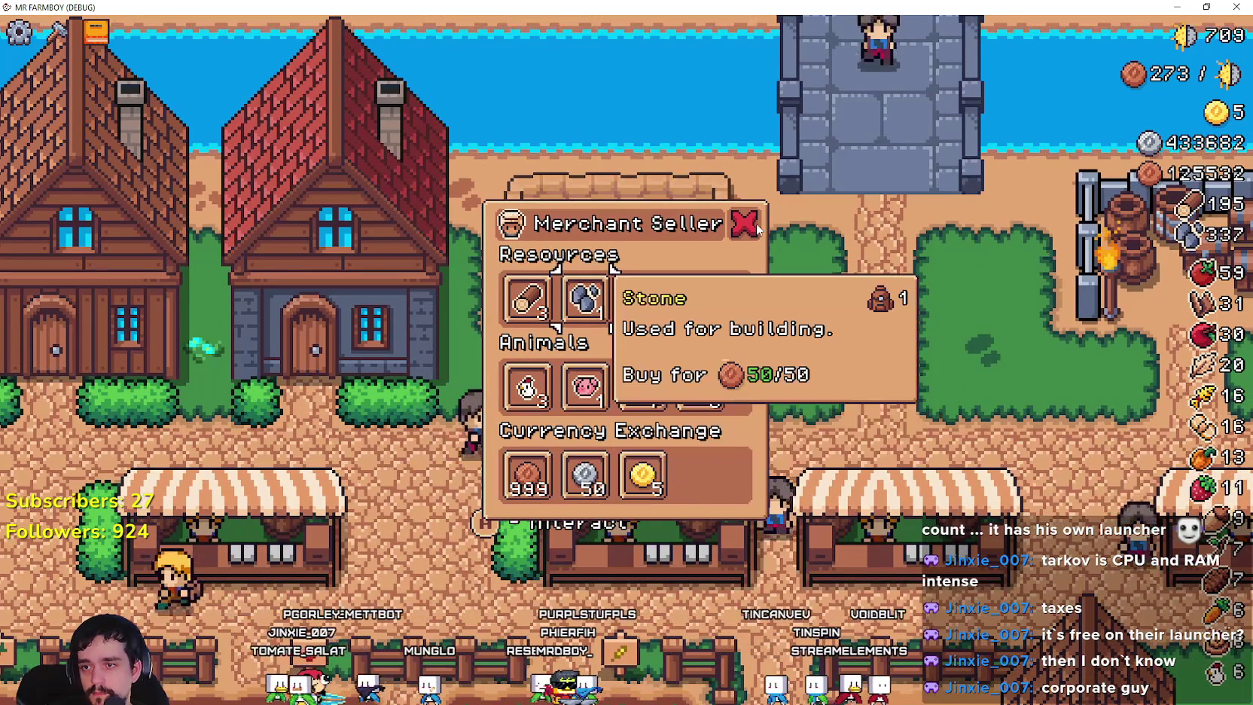
pyautogui.press('Left')
pyautogui.press('Return')
pyautogui.press('Return')
pyautogui.press('Return')
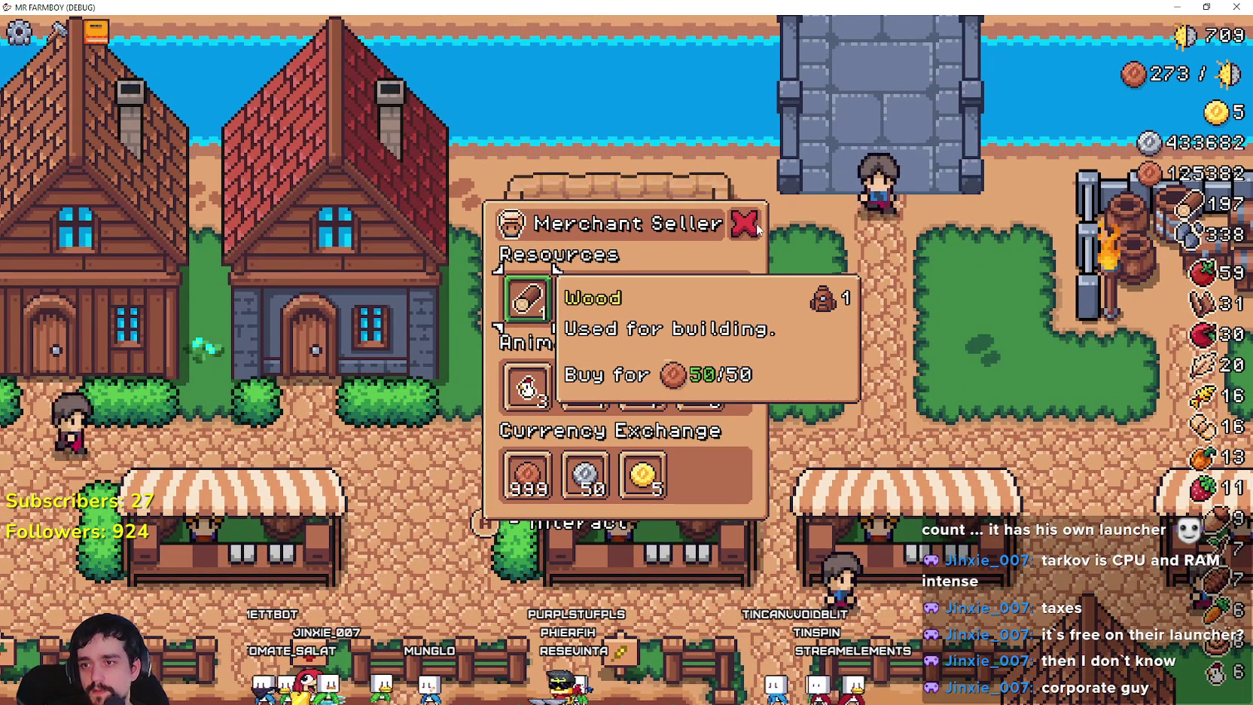
pyautogui.press('Right')
pyautogui.press('Left')
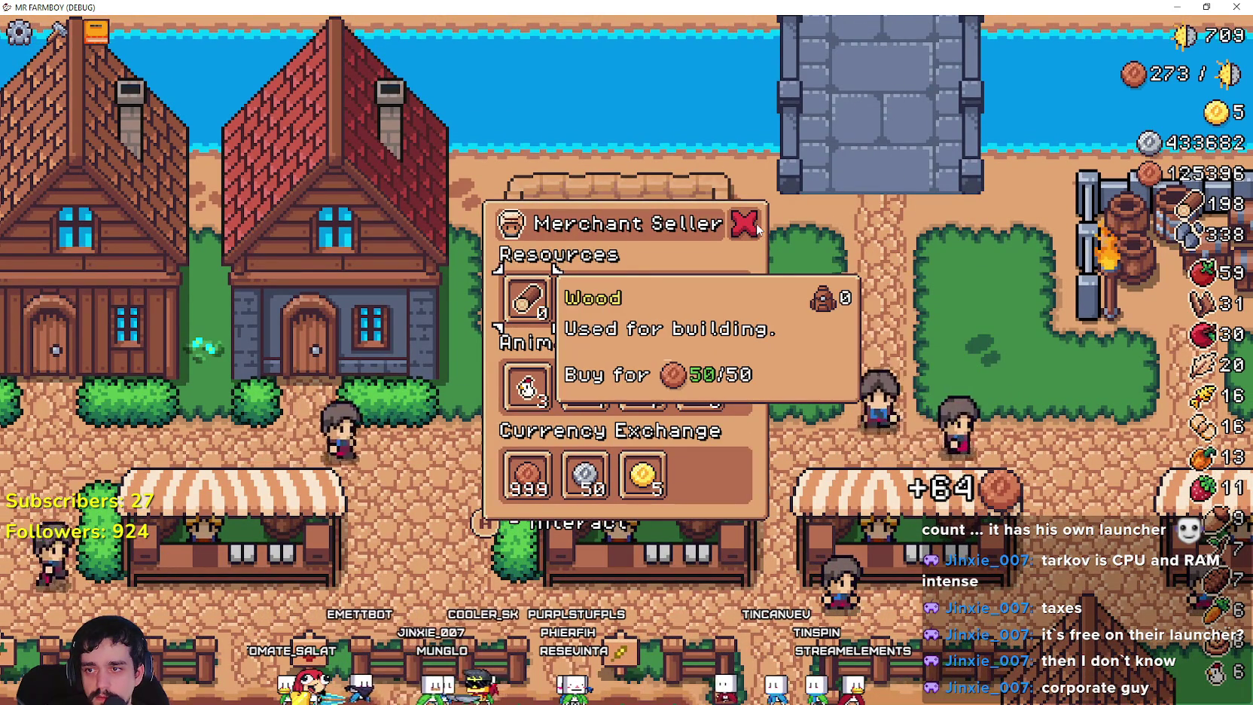
pyautogui.press('Down')
pyautogui.press('Return')
pyautogui.press('Return')
pyautogui.press('Return')
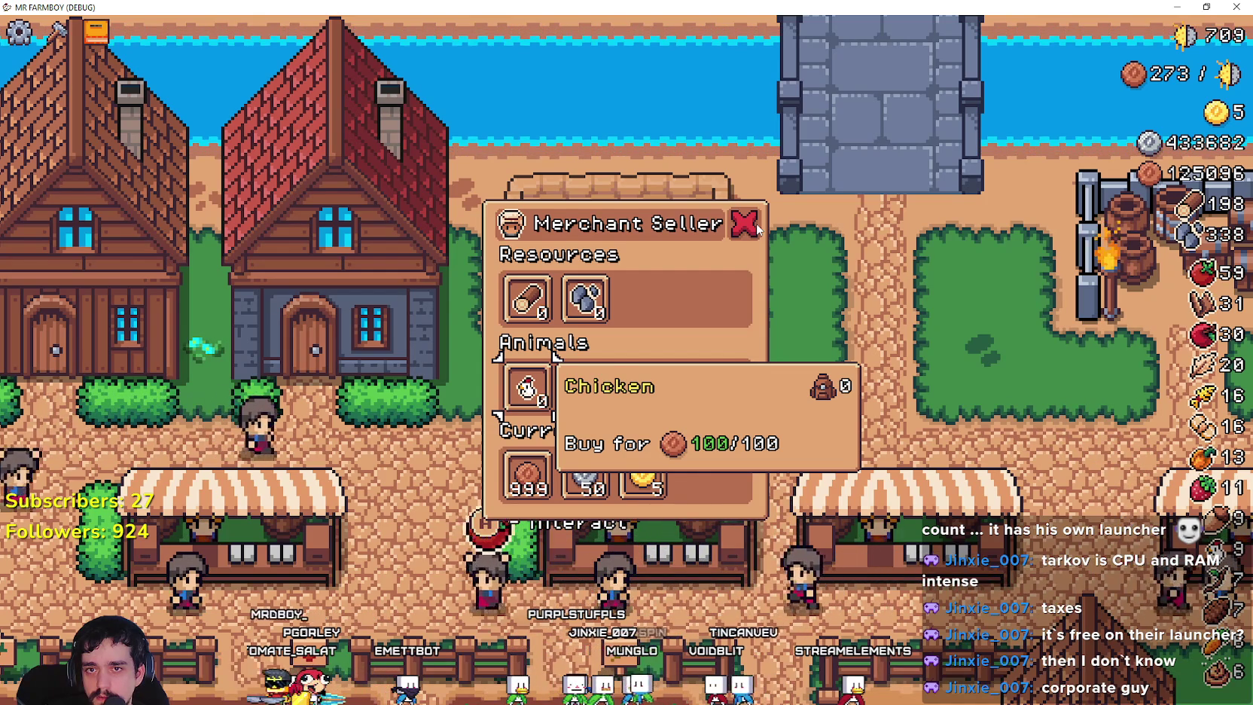
pyautogui.press('Right')
pyautogui.press('Right')
pyautogui.press('Return')
pyautogui.press('Return')
pyautogui.press('Return')
pyautogui.press('Return')
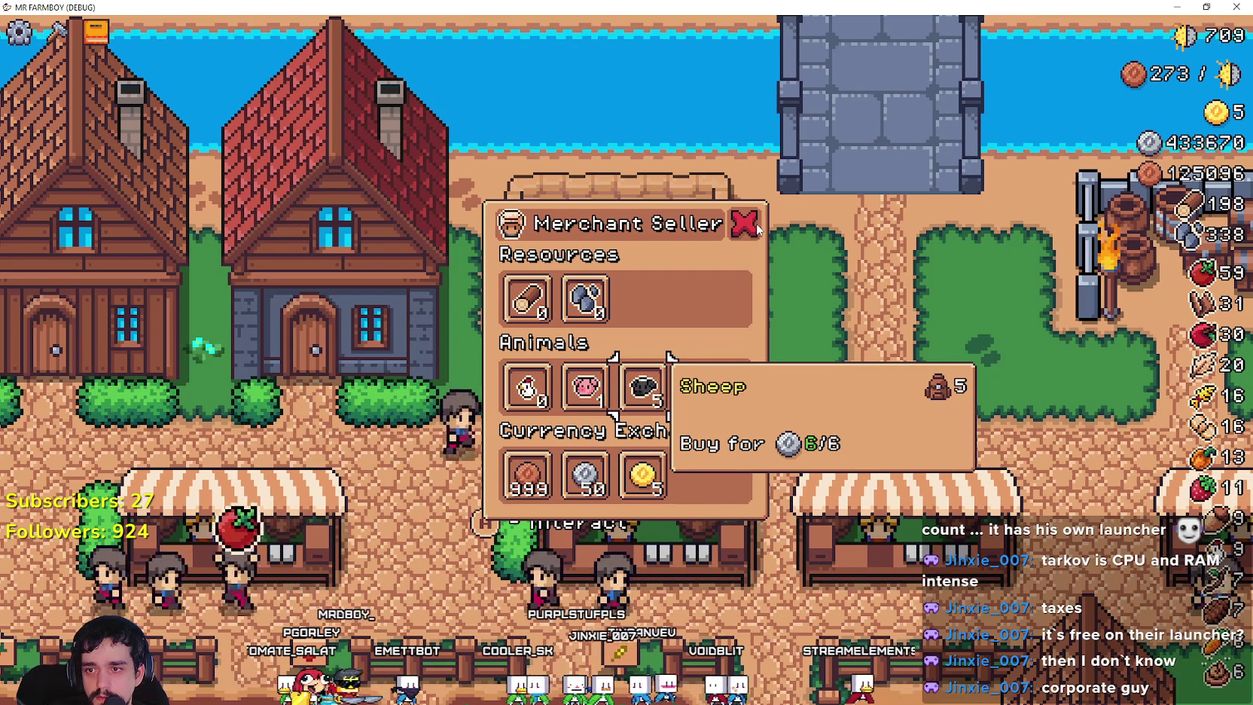
pyautogui.press('Return')
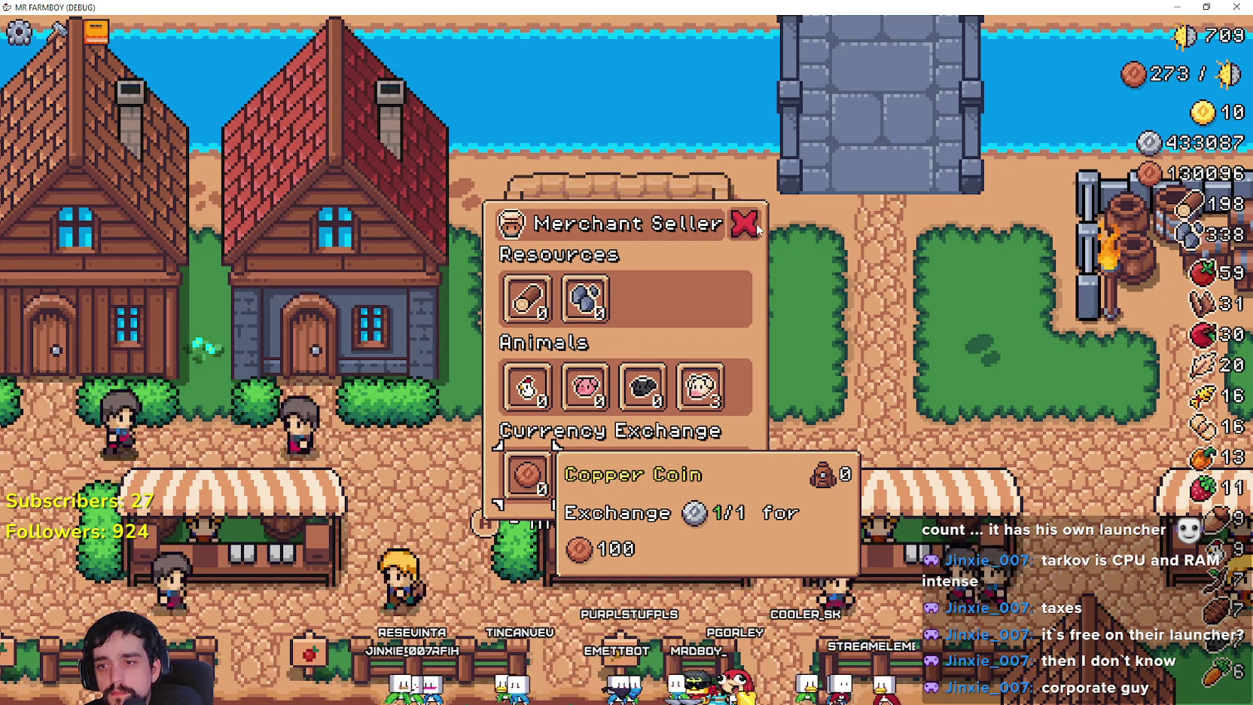
# Exchange coins in Currency Exchange, then buy out the merchant's cows.
pyautogui.press('Right')
pyautogui.press('Right')
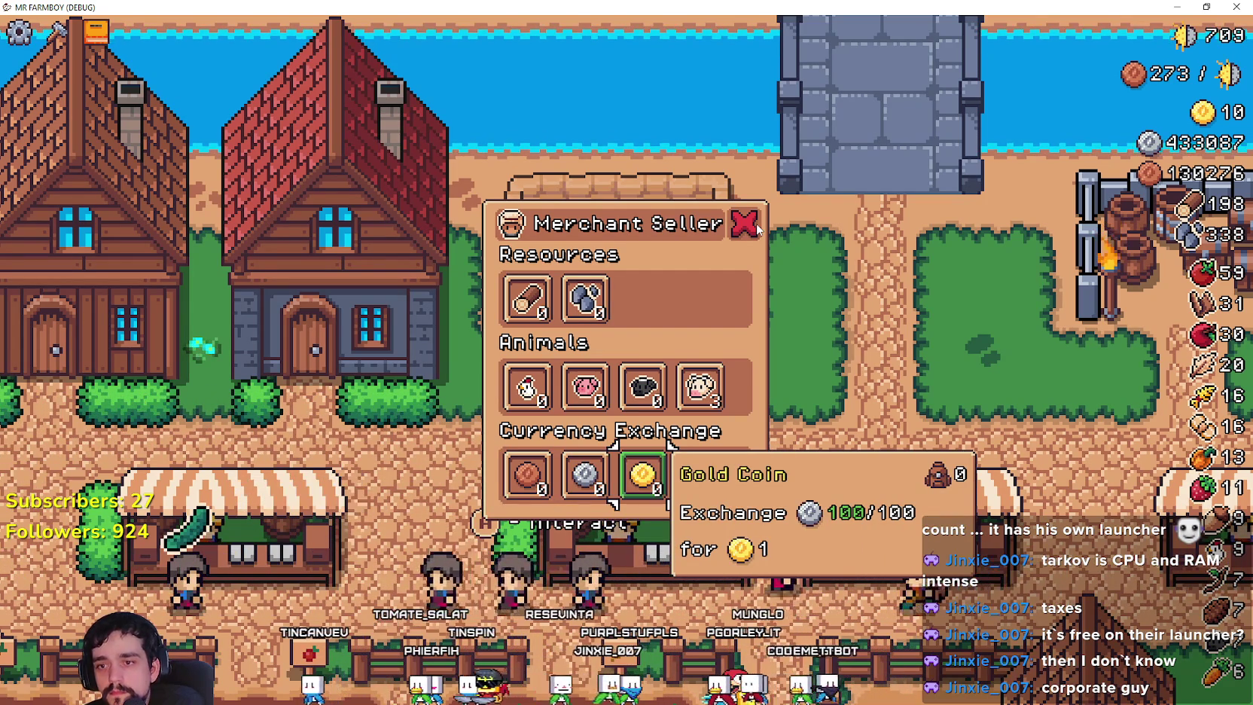
pyautogui.press('Left')
pyautogui.press('Left')
pyautogui.press('Right')
pyautogui.press('Right')
pyautogui.press('Up')
pyautogui.press('Up')
pyautogui.press('Down')
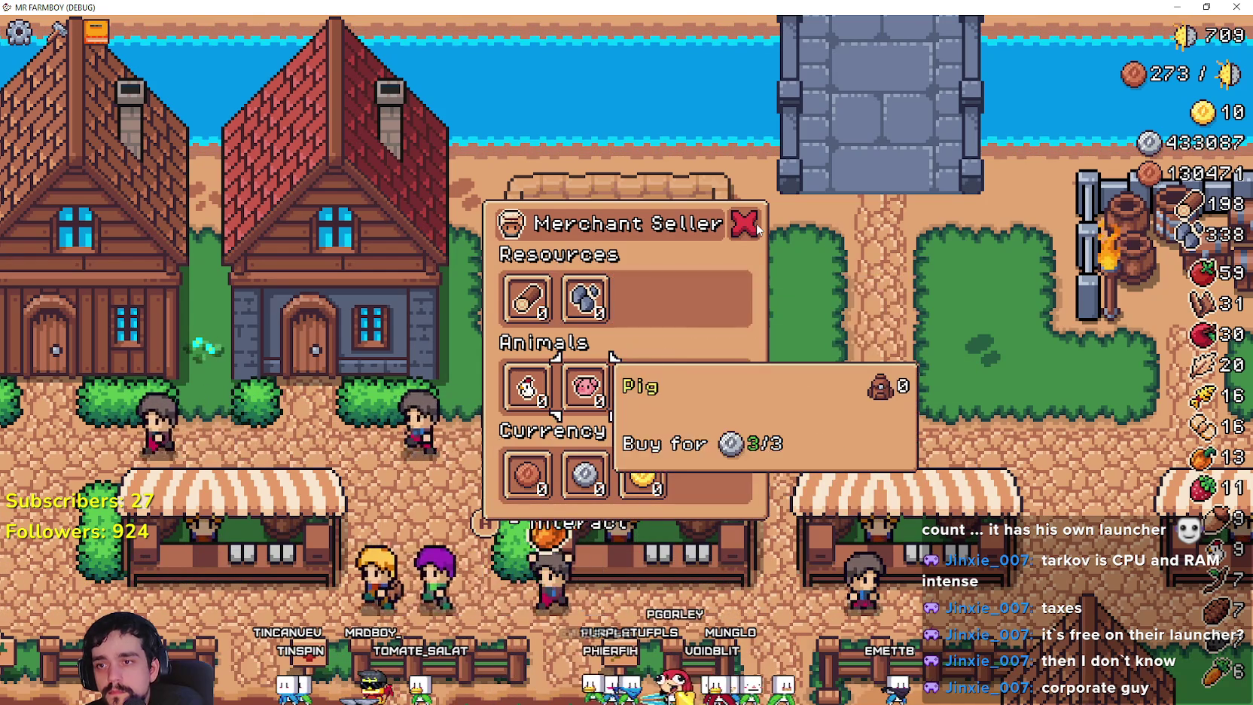
pyautogui.press('Right')
pyautogui.press('Right')
pyautogui.press('Return')
pyautogui.press('Return')
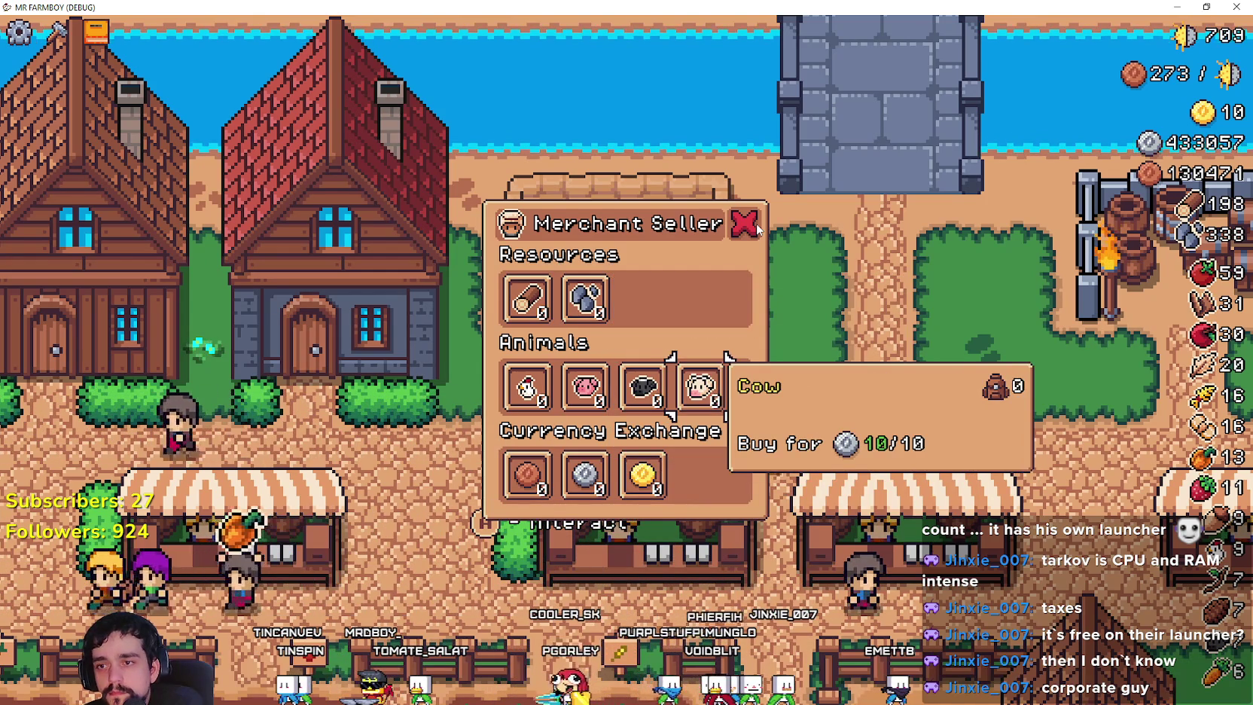
pyautogui.press('Up')
pyautogui.press('Return')
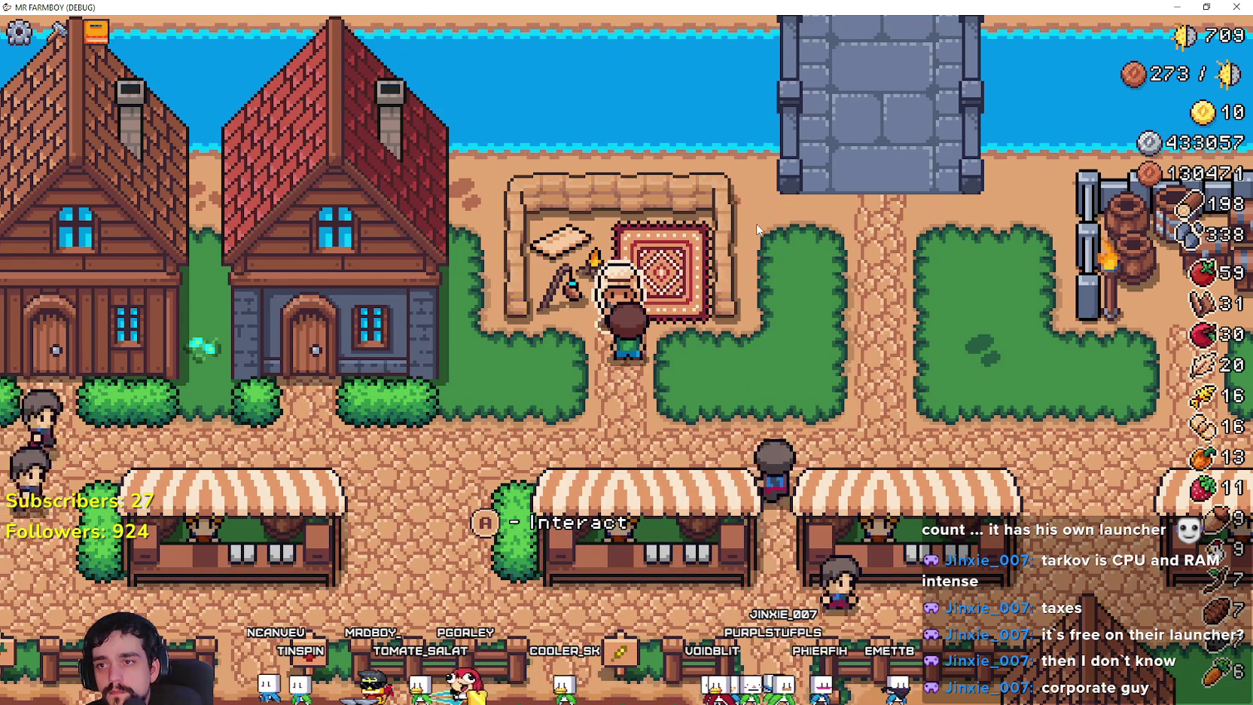
# Reopen the Merchant Seller to check the Stone, Sheep and Cow tooltips, then switch to Godot.
pyautogui.press('Up')
pyautogui.press('e')
pyautogui.press('Right')
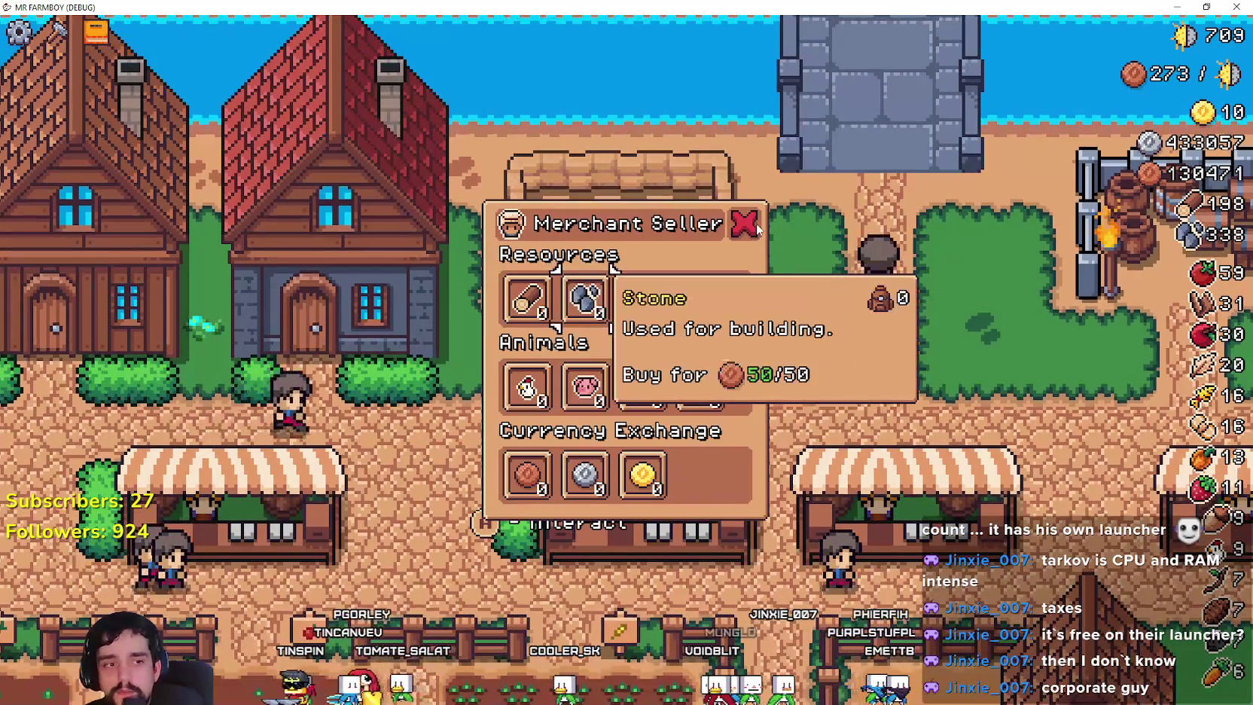
pyautogui.press('Down')
pyautogui.press('Right')
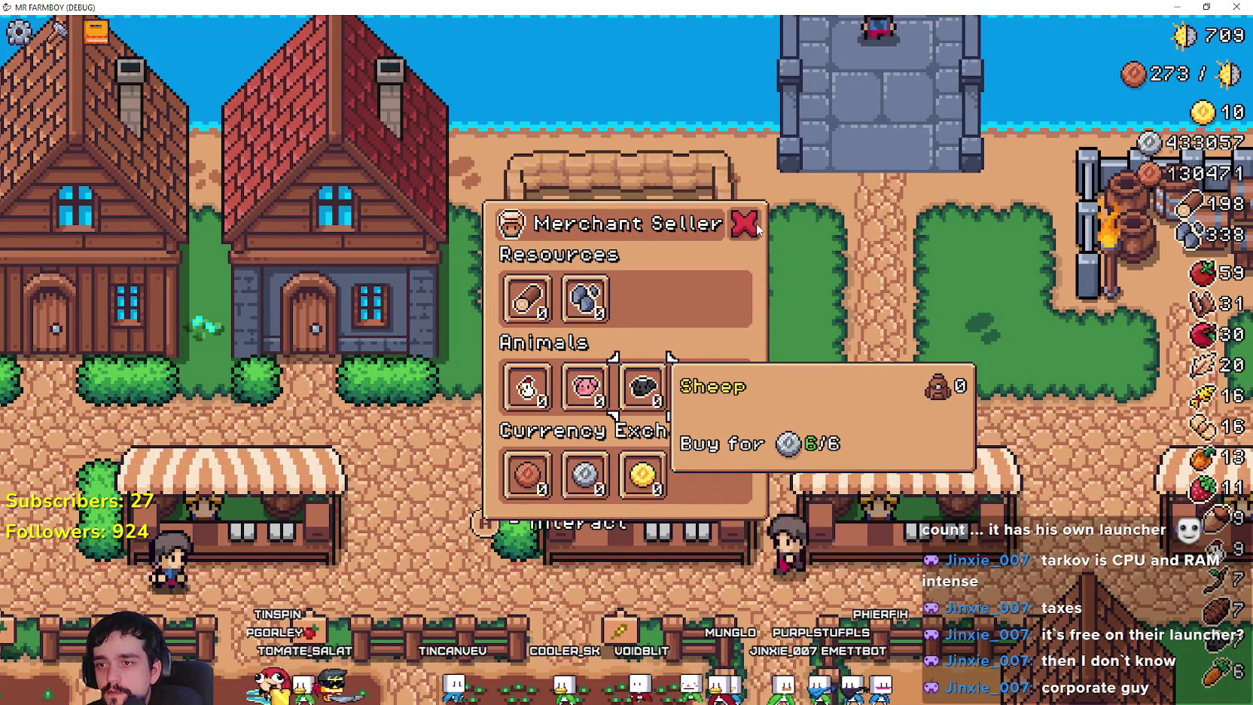
pyautogui.press('Right')
pyautogui.press('Escape')
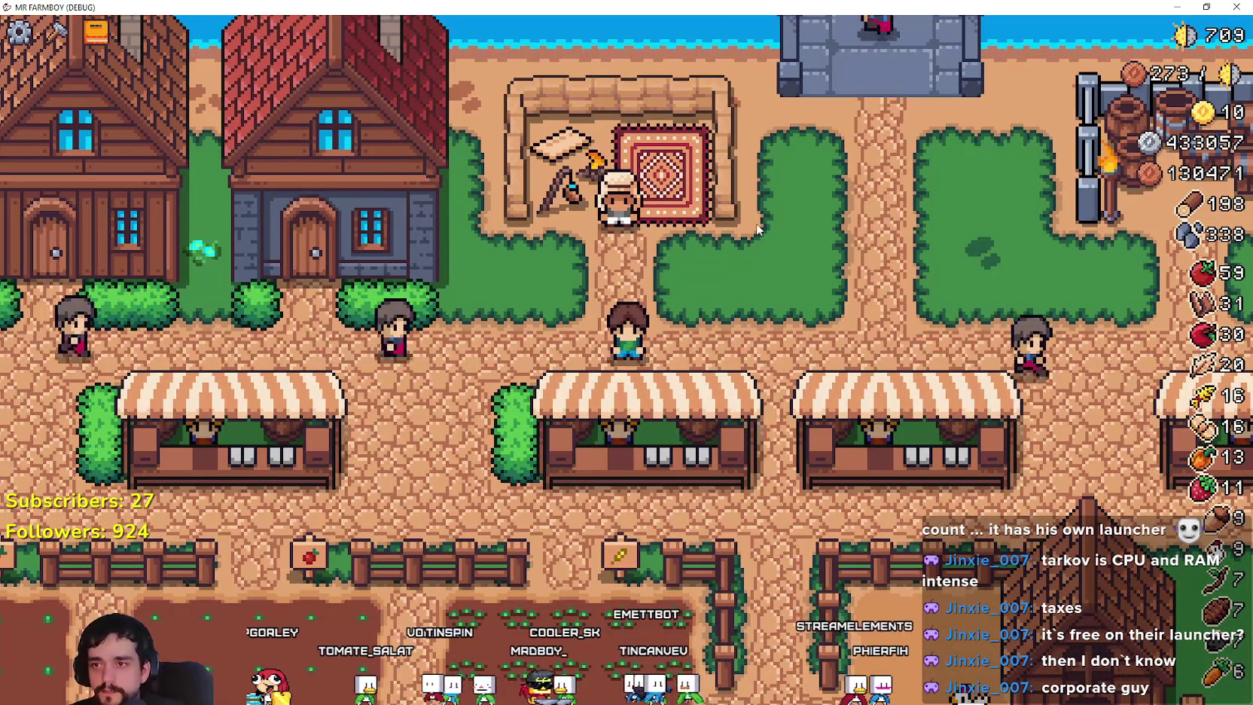
pyautogui.hotkey('alt', 'Tab')
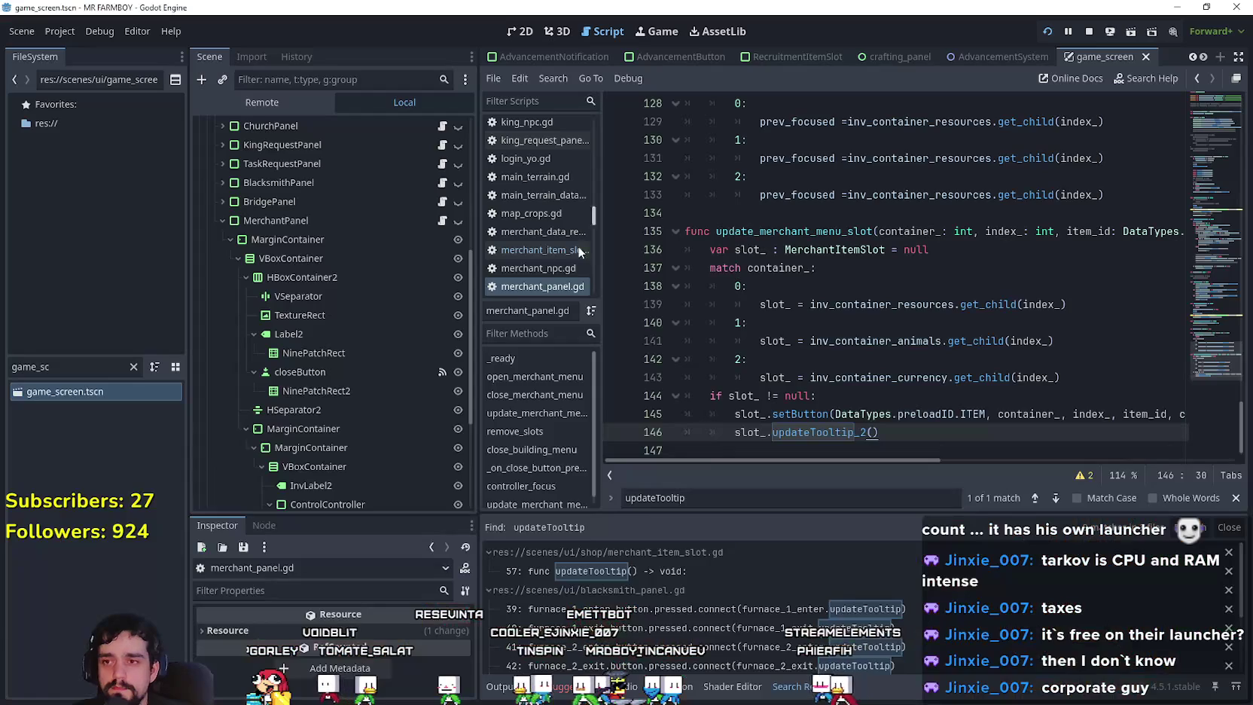
# View the live DayAndNightCycleManager properties in the Remote scene tree, then return to the game.
pyautogui.click(279, 103)
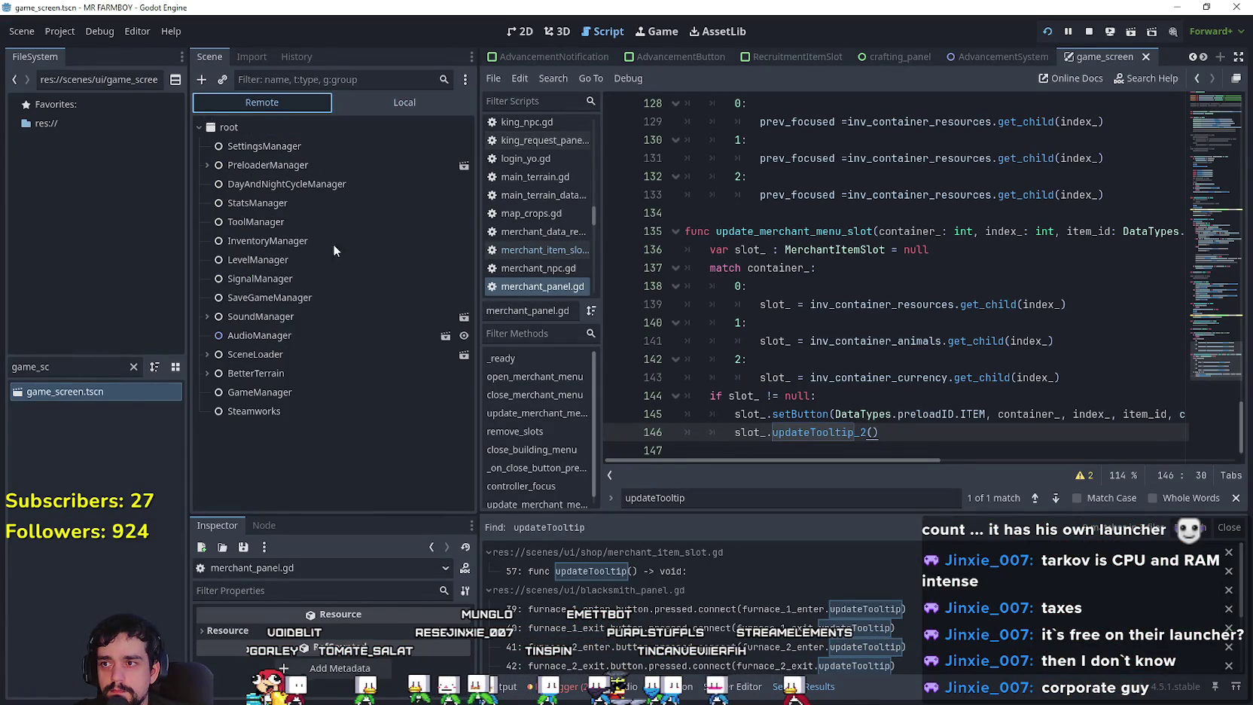
pyautogui.click(342, 184)
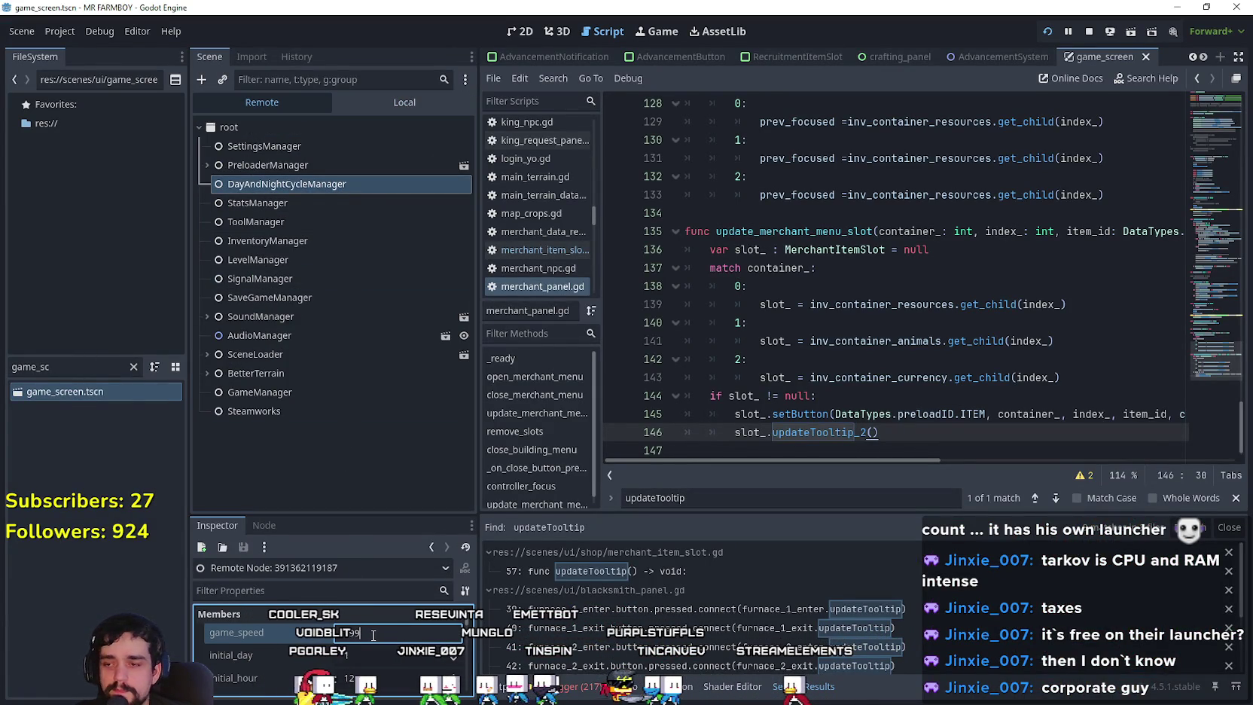
pyautogui.hotkey('alt', 'Tab')
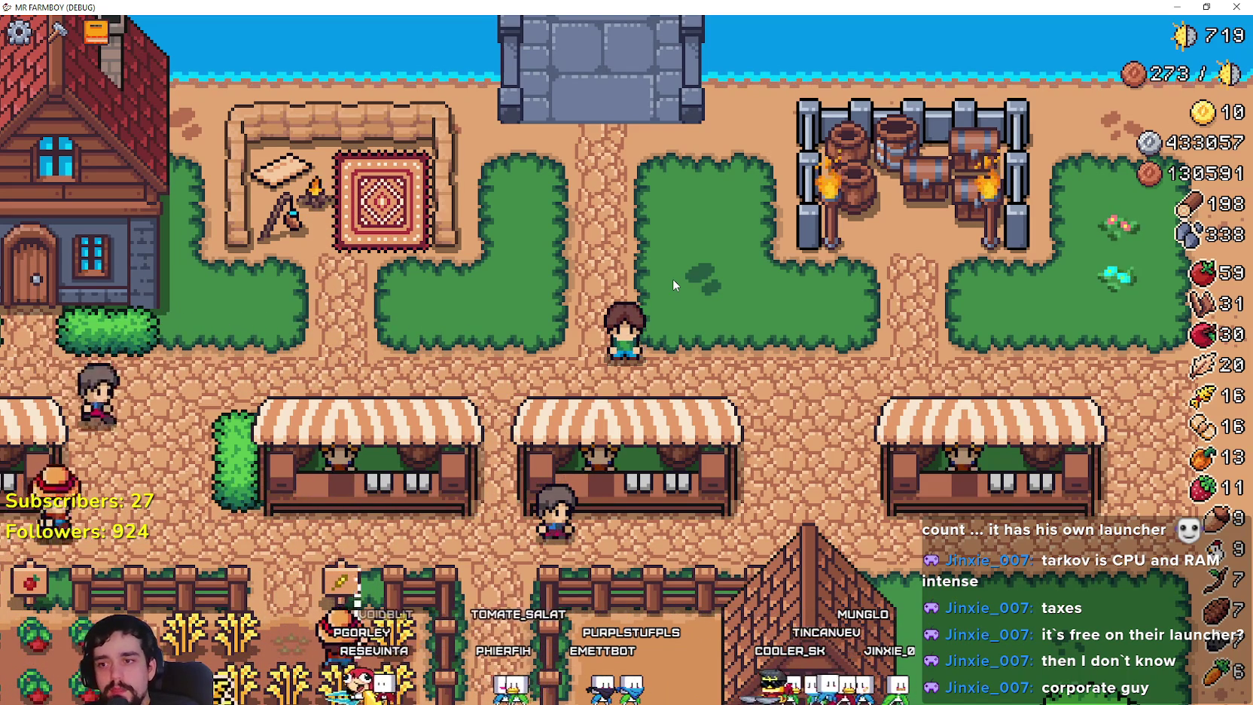
# Walk the farmer into the carrot field and harvest carrots across its tiles.
pyautogui.press('a')
pyautogui.press('s')
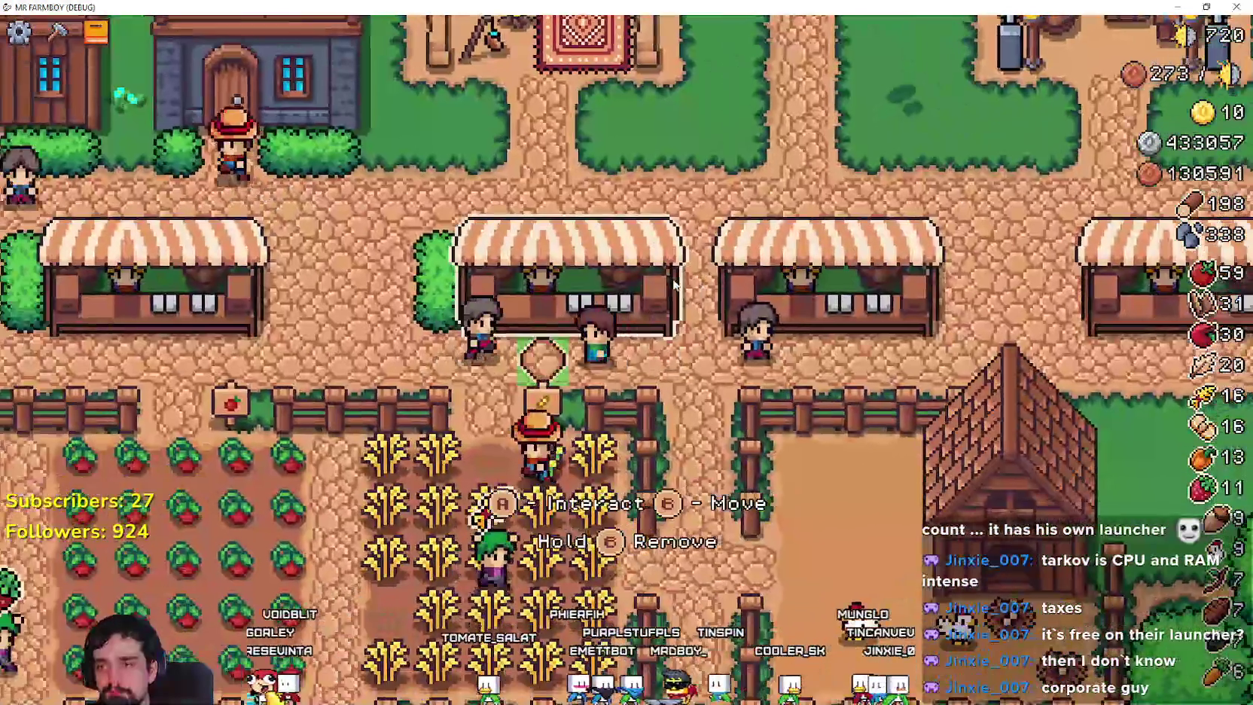
pyautogui.press('w')
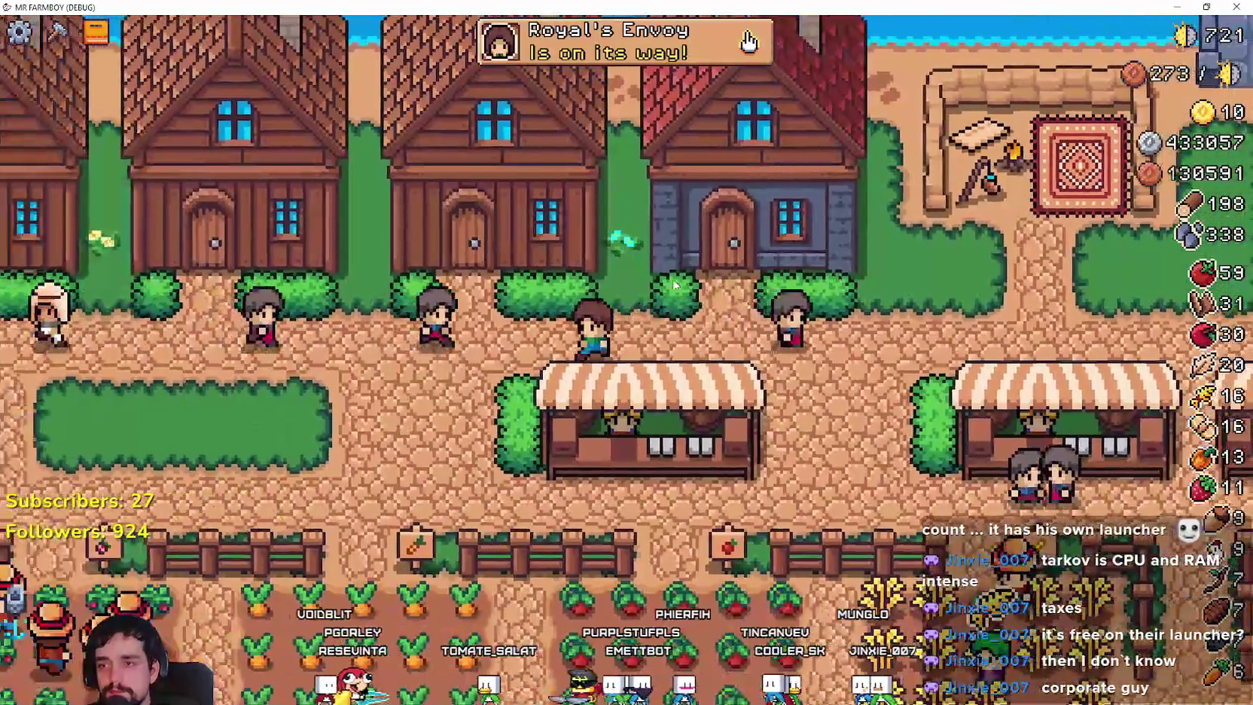
pyautogui.press('a')
pyautogui.press('s')
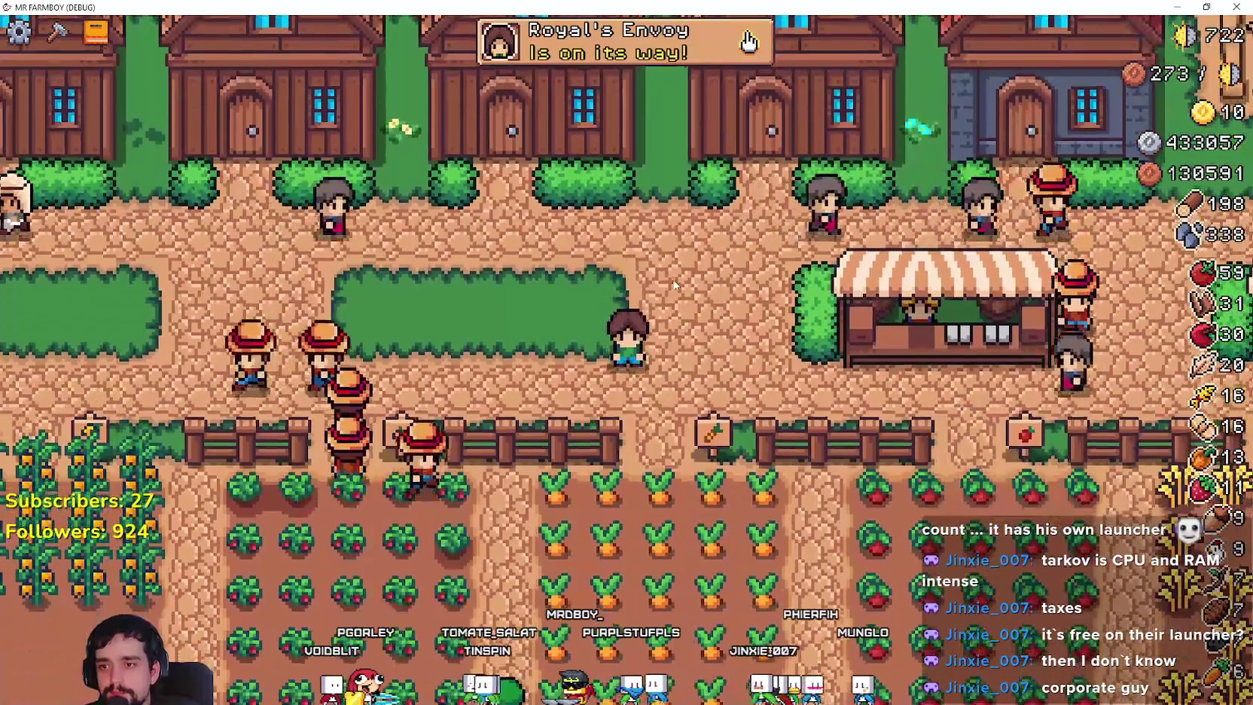
pyautogui.press('s')
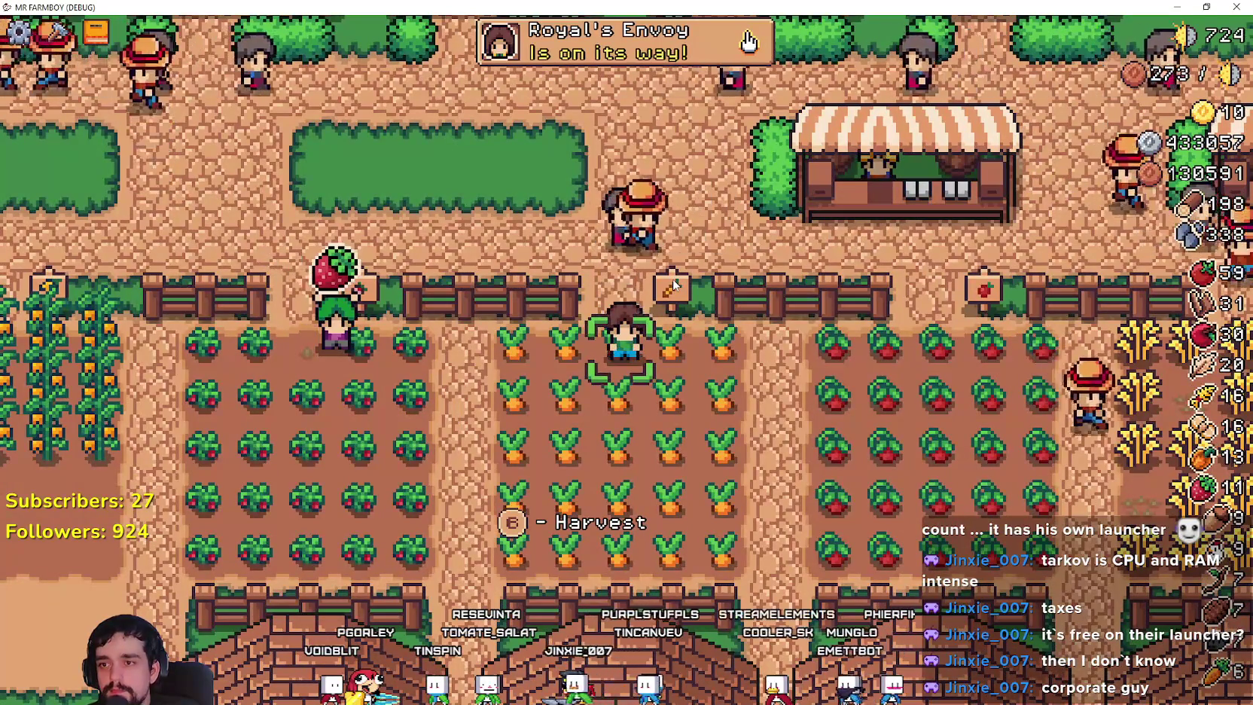
pyautogui.press('d')
pyautogui.press('s')
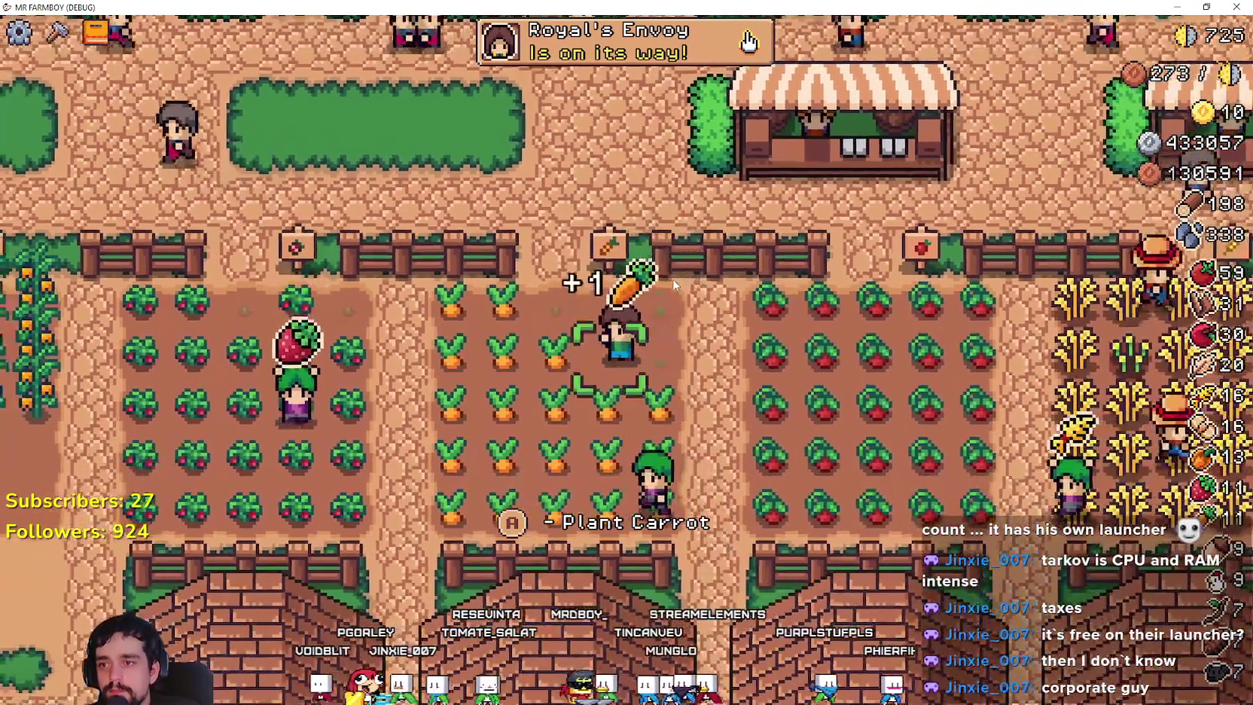
pyautogui.press('w')
pyautogui.press('a')
pyautogui.press('a')
pyautogui.press('a')
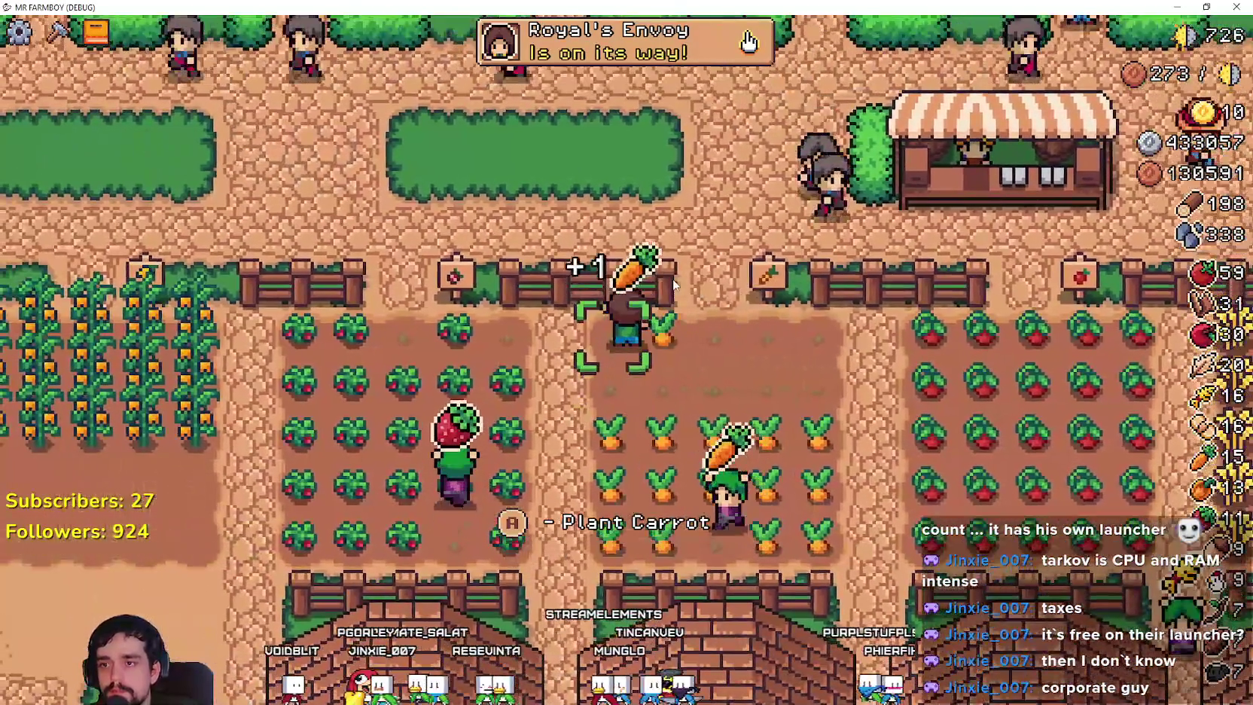
# Leave the carrot field through the fence gap and walk up past the market stalls to the plaza.
pyautogui.press('d')
pyautogui.press('w')
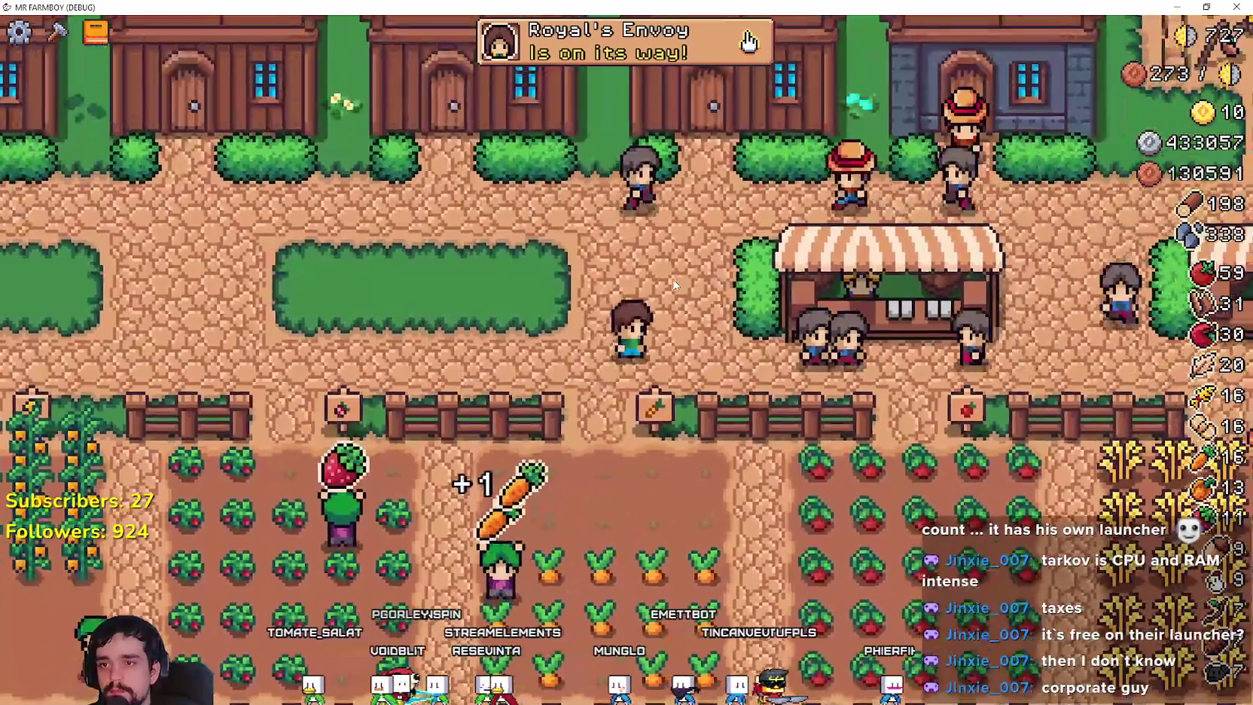
pyautogui.press('d')
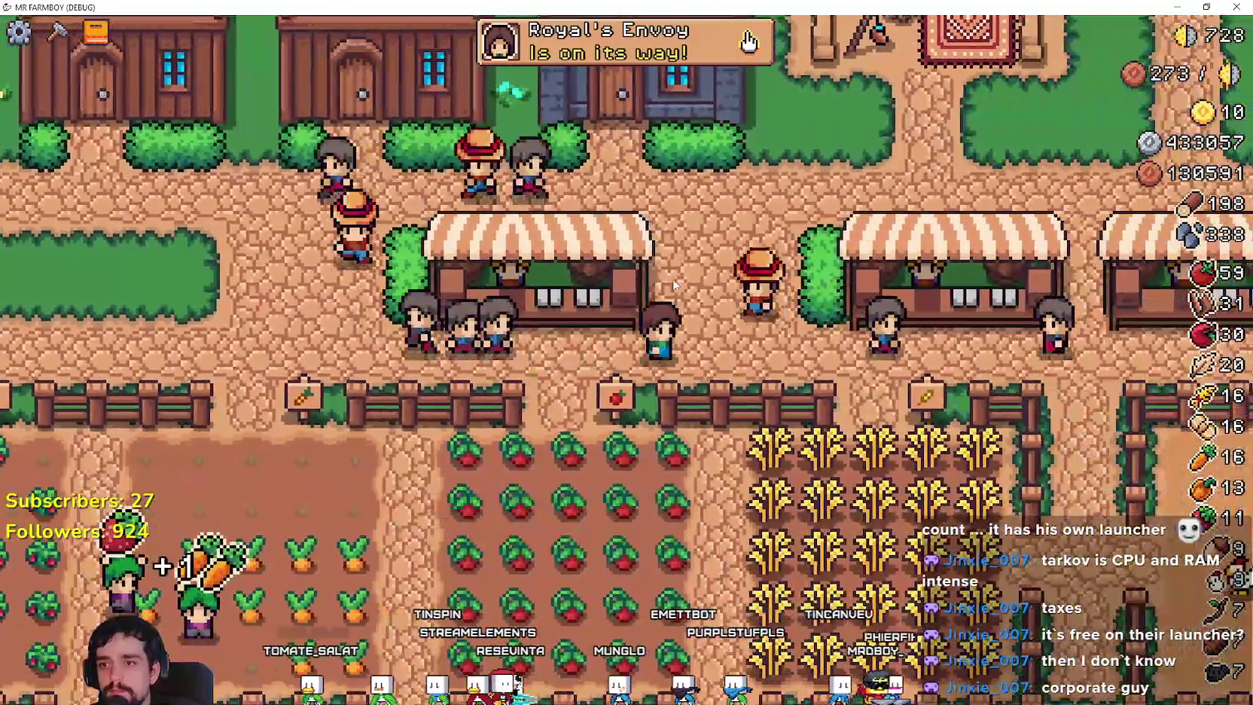
pyautogui.press('a')
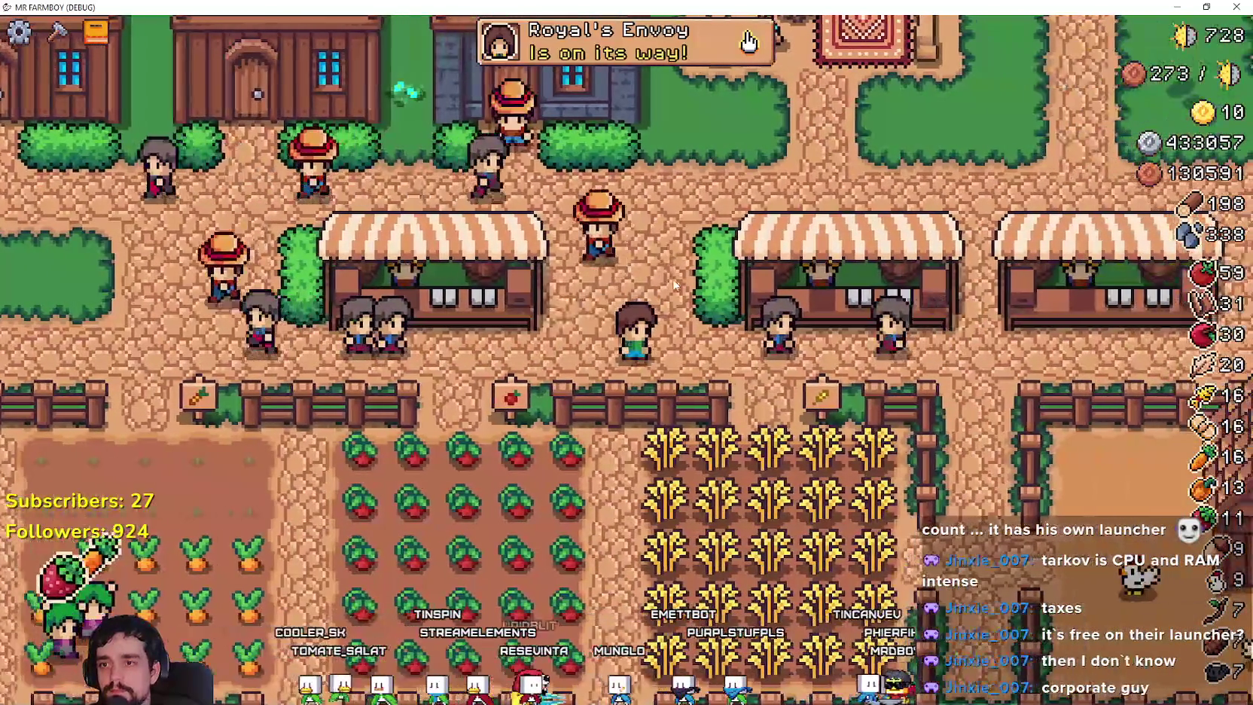
pyautogui.press('w')
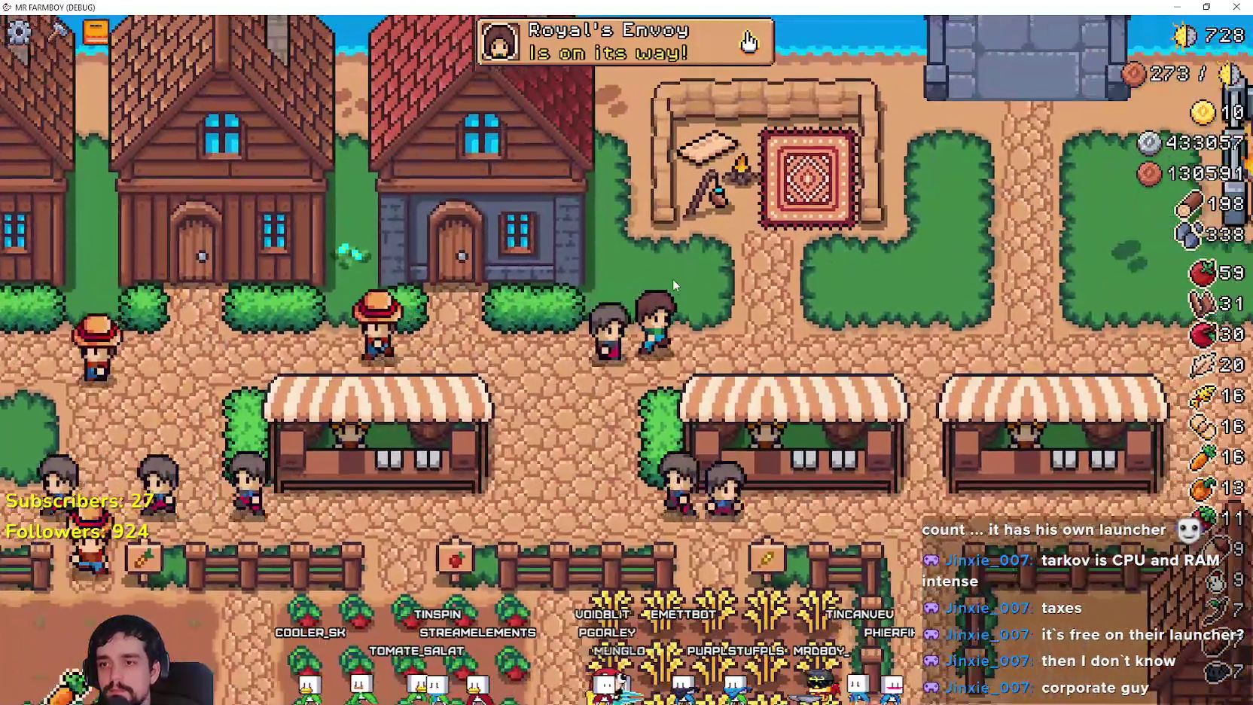
pyautogui.press('d')
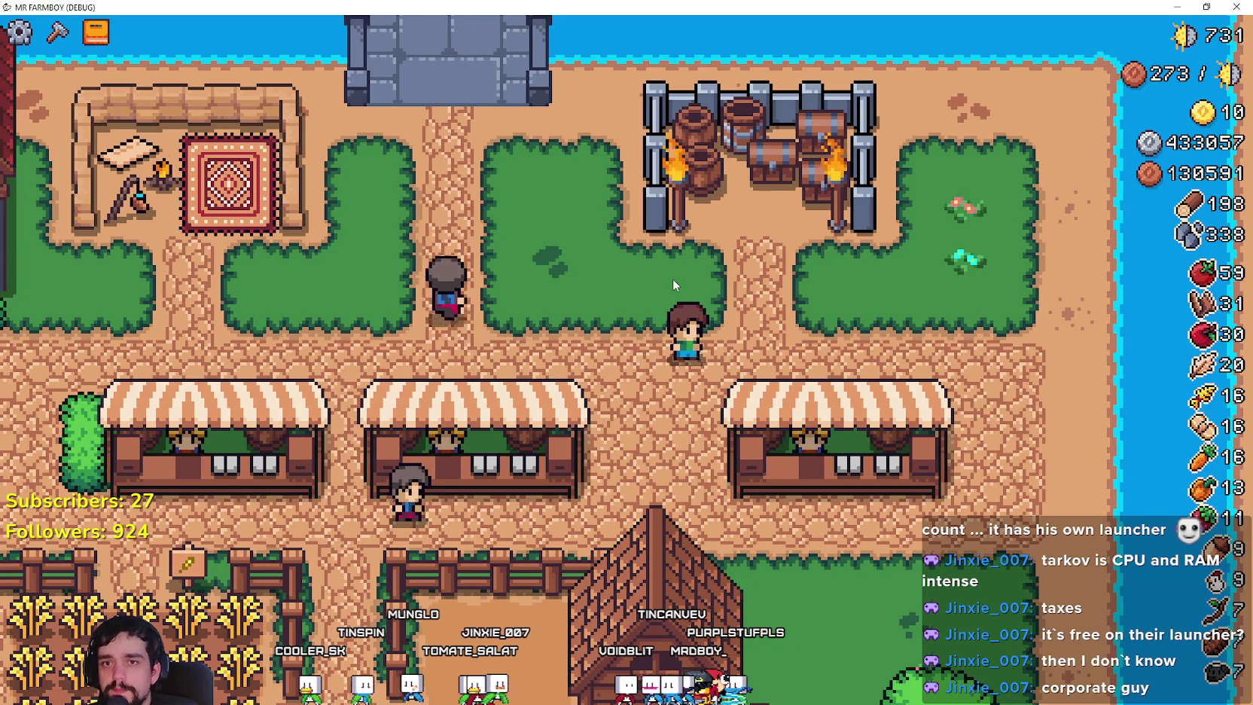
# Walk the farmer down into the chicken pen, collect its produce, and walk back out.
pyautogui.press('s')
pyautogui.press('s')
pyautogui.press('a')
pyautogui.press('d')
pyautogui.press('s')
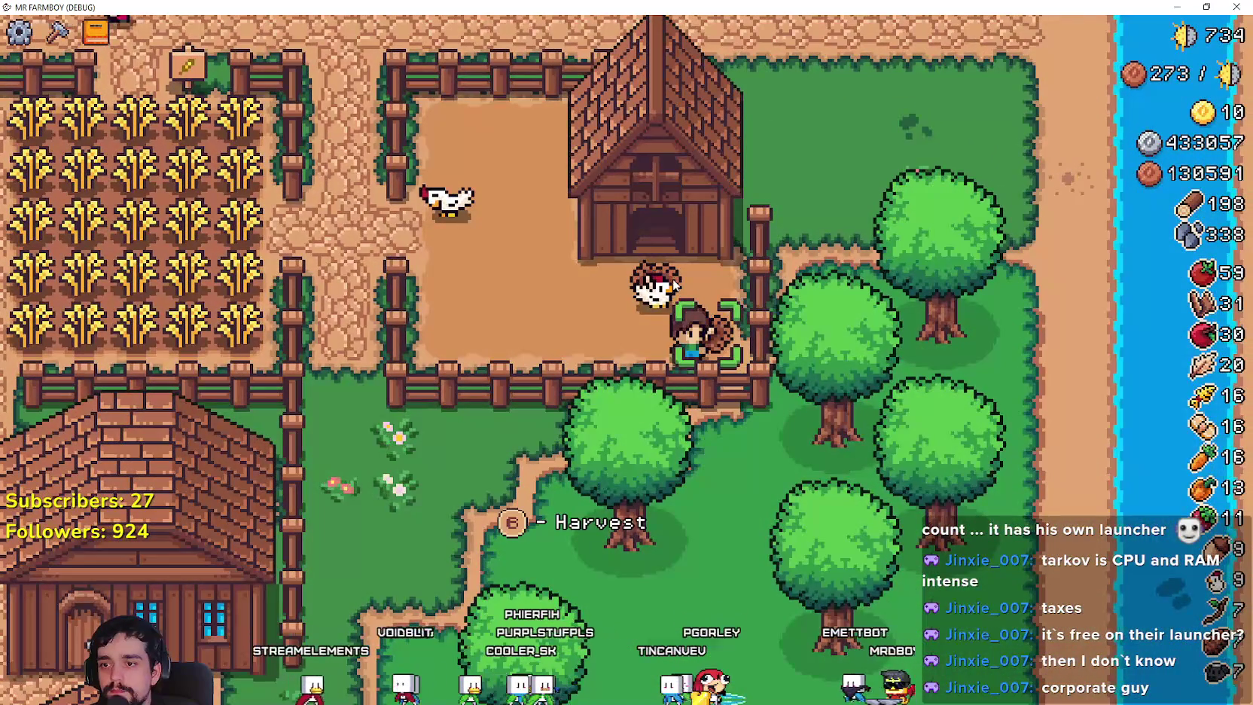
pyautogui.press('a')
pyautogui.press('w')
pyautogui.press('d')
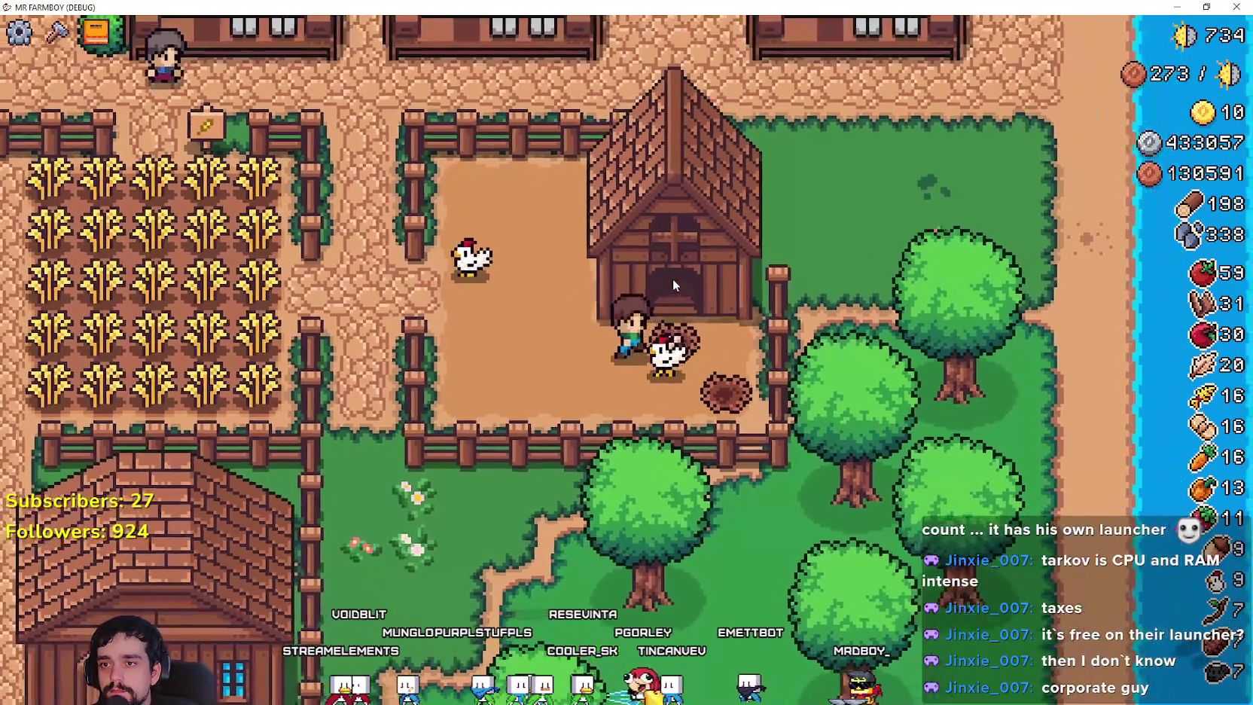
pyautogui.press('w')
pyautogui.press('a')
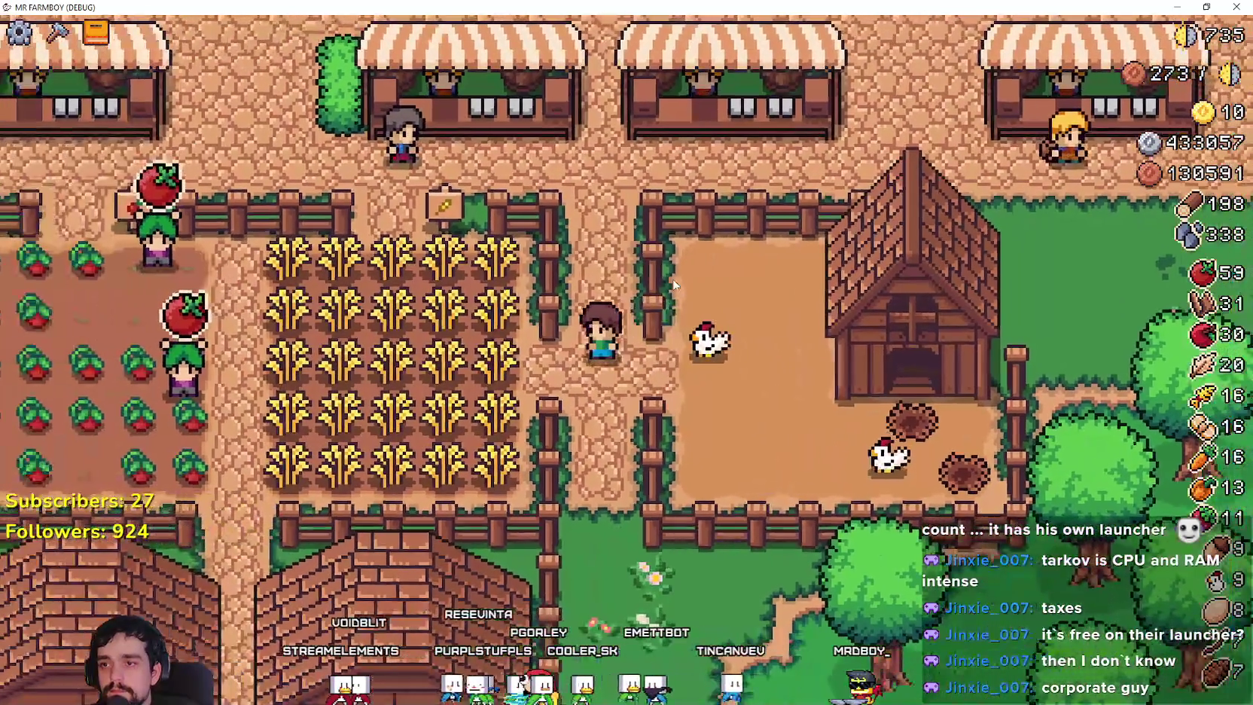
# Walk past the market stalls into the carrot field and harvest every carrot, reaching 41.
pyautogui.press('w')
pyautogui.press('a')
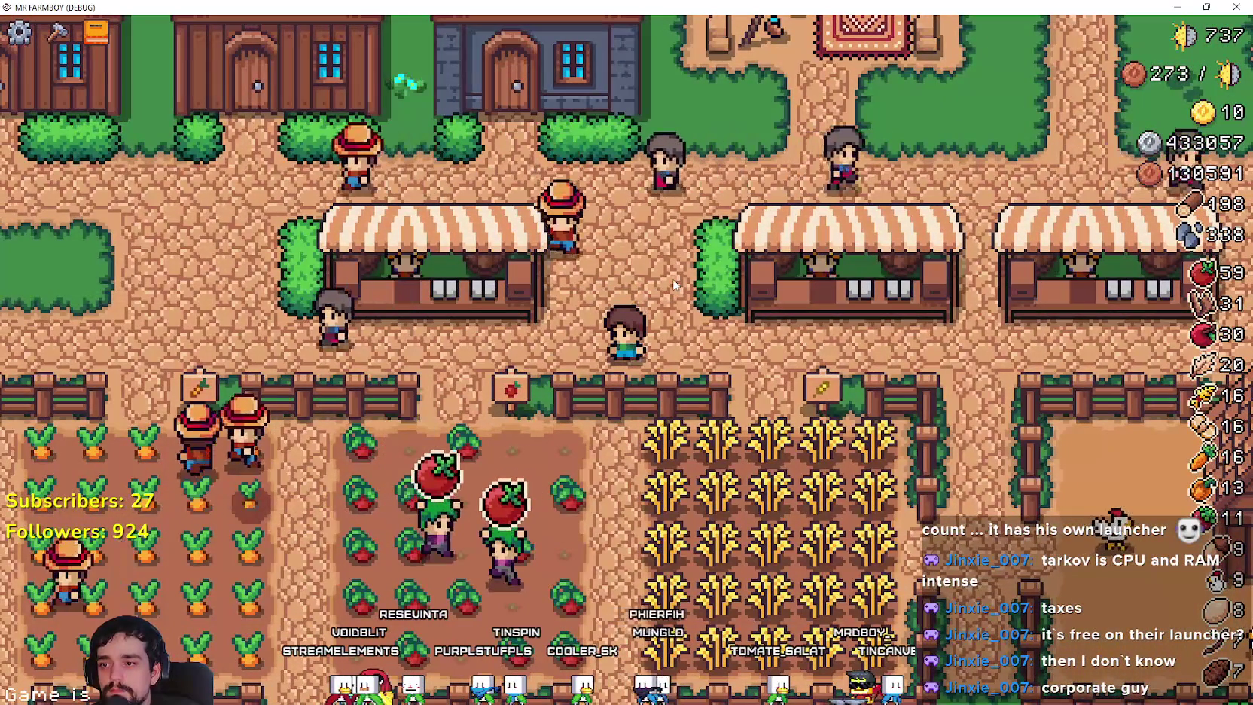
pyautogui.press('a')
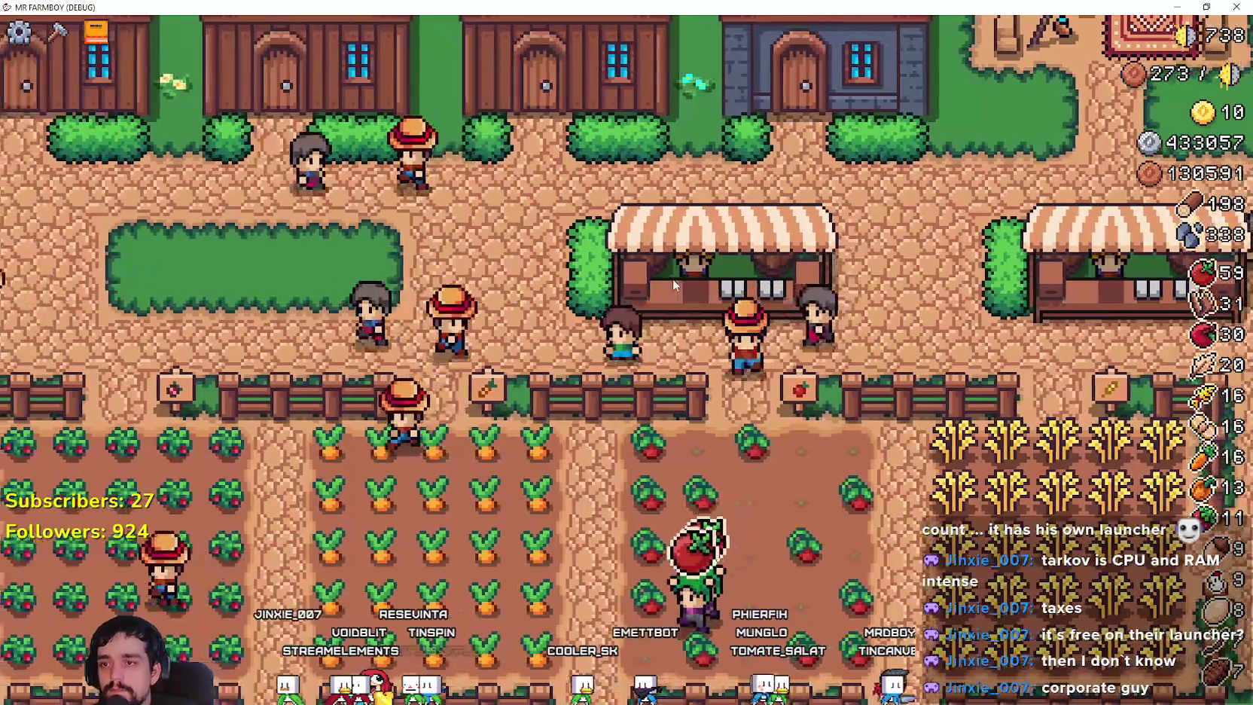
pyautogui.press('s')
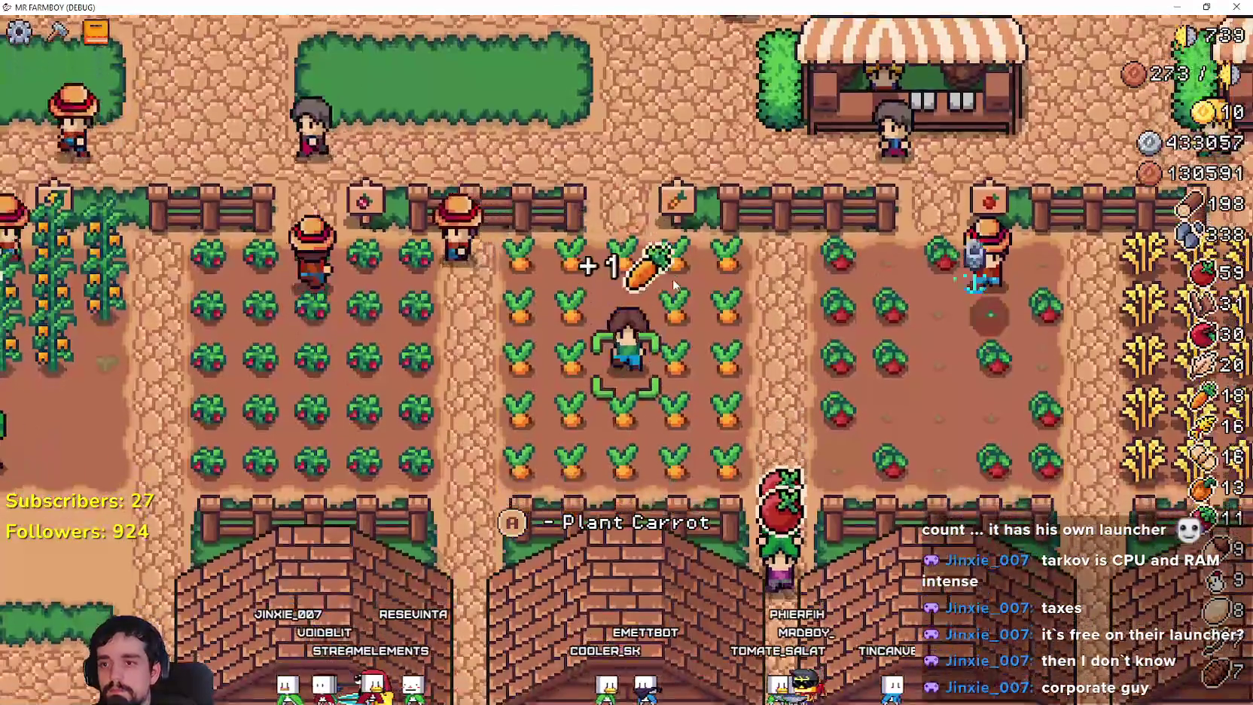
pyautogui.press('a')
pyautogui.press('w')
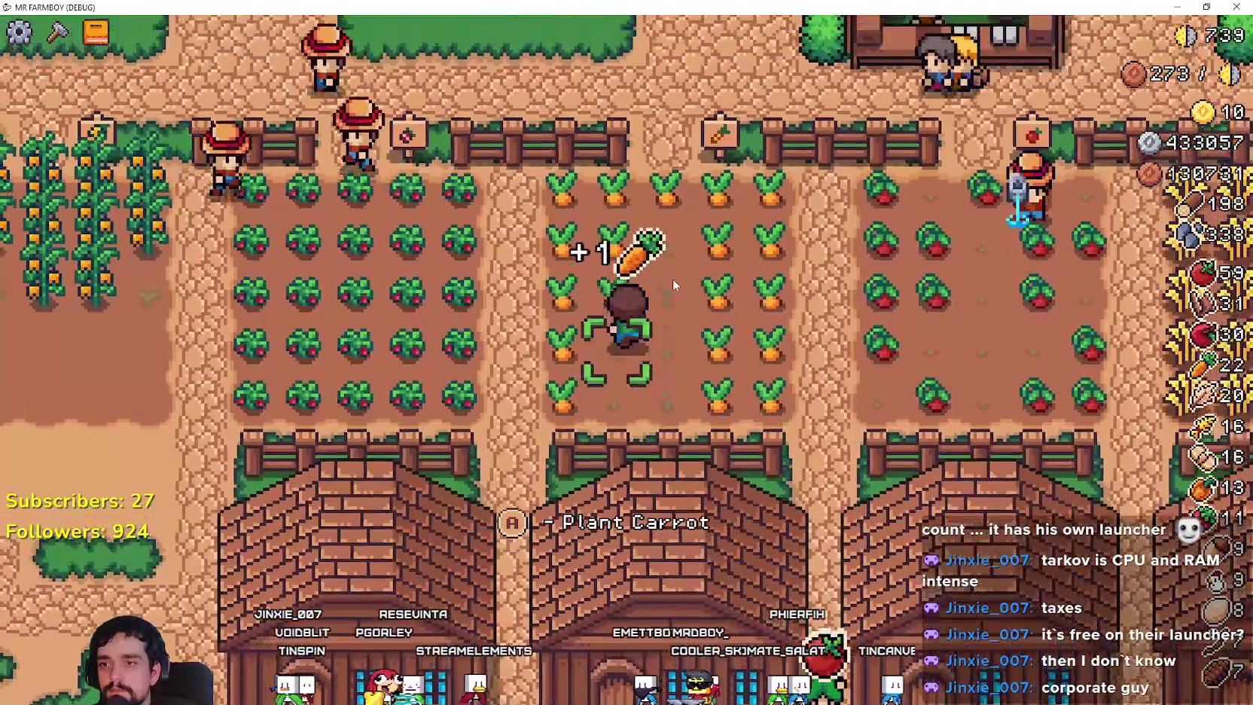
pyautogui.press('d')
pyautogui.press('w')
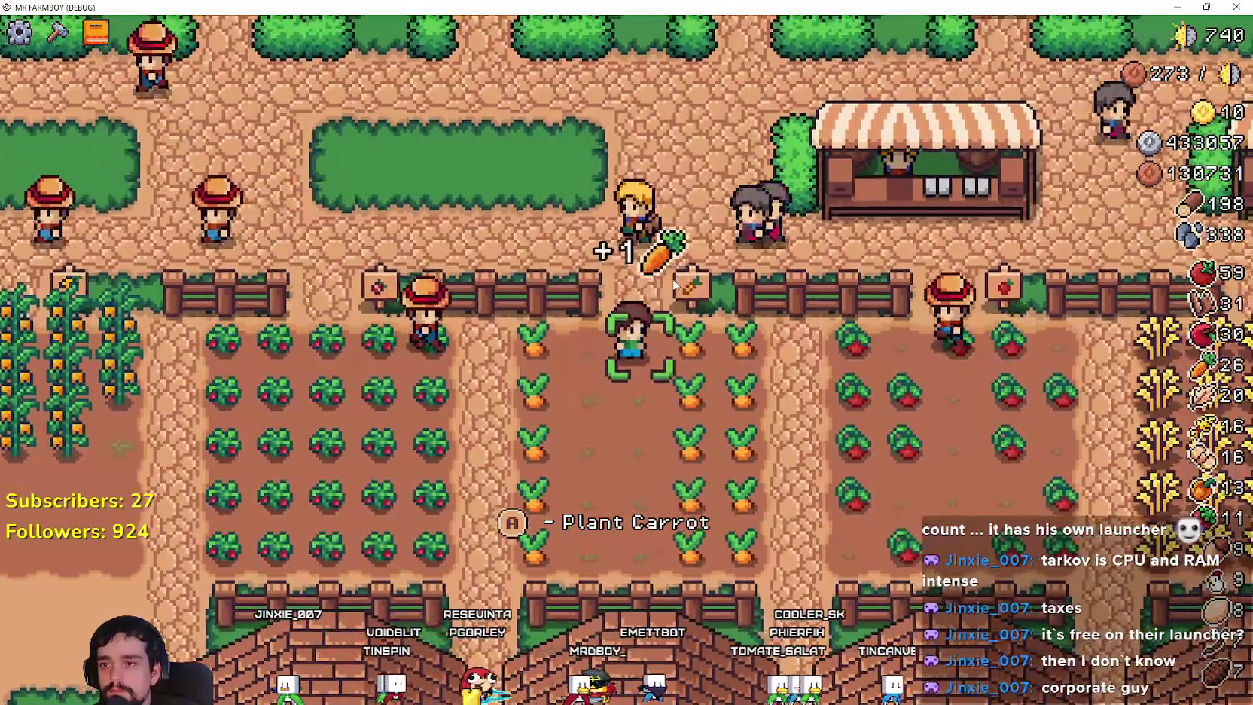
pyautogui.press('d')
pyautogui.press('s')
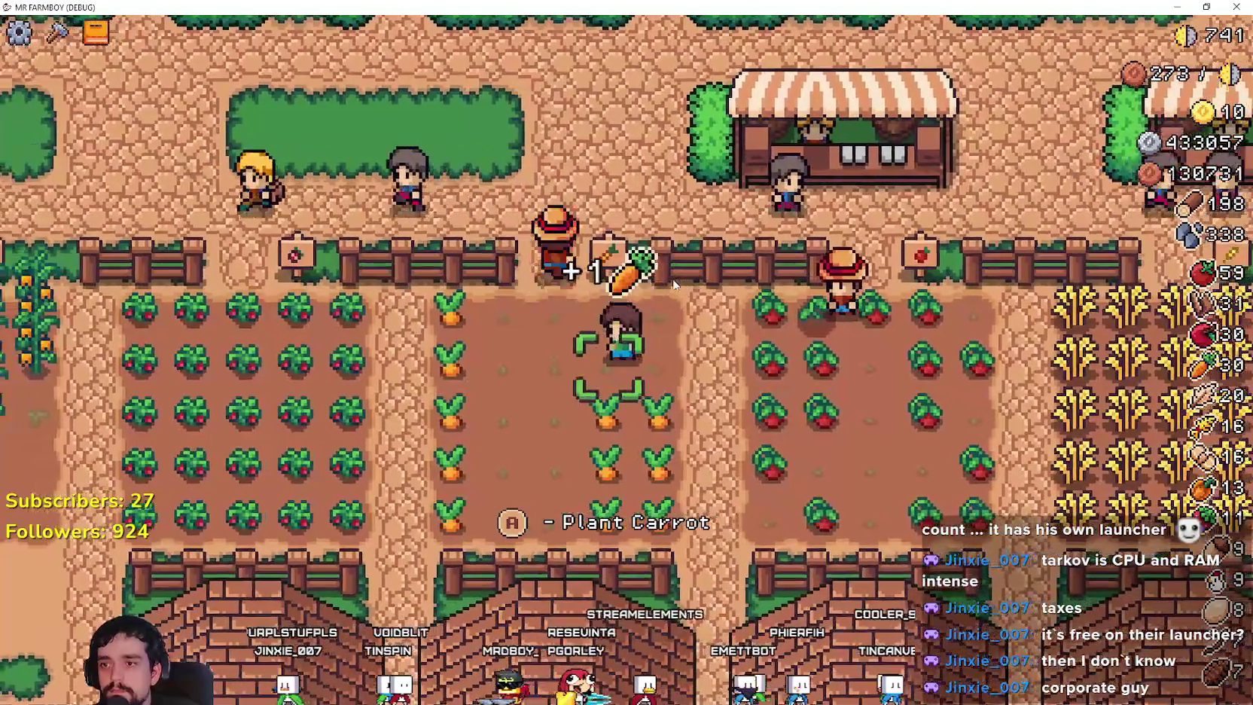
pyautogui.press('s')
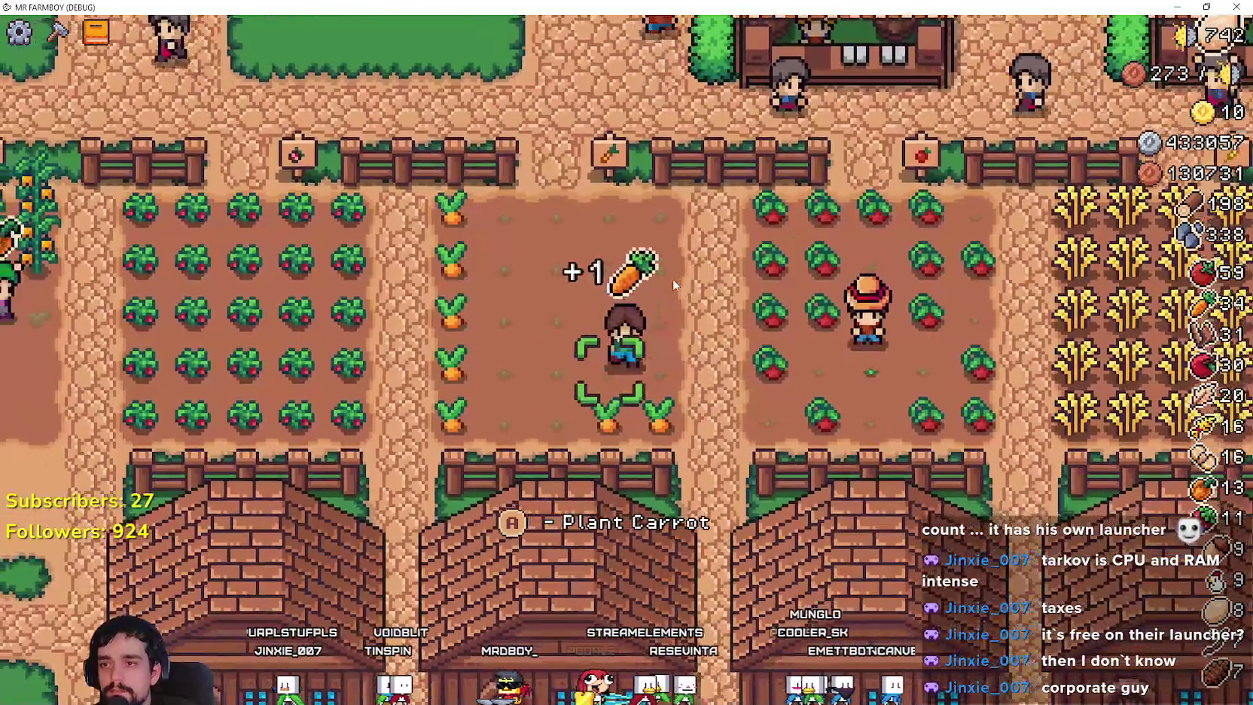
pyautogui.press('a')
pyautogui.press('w')
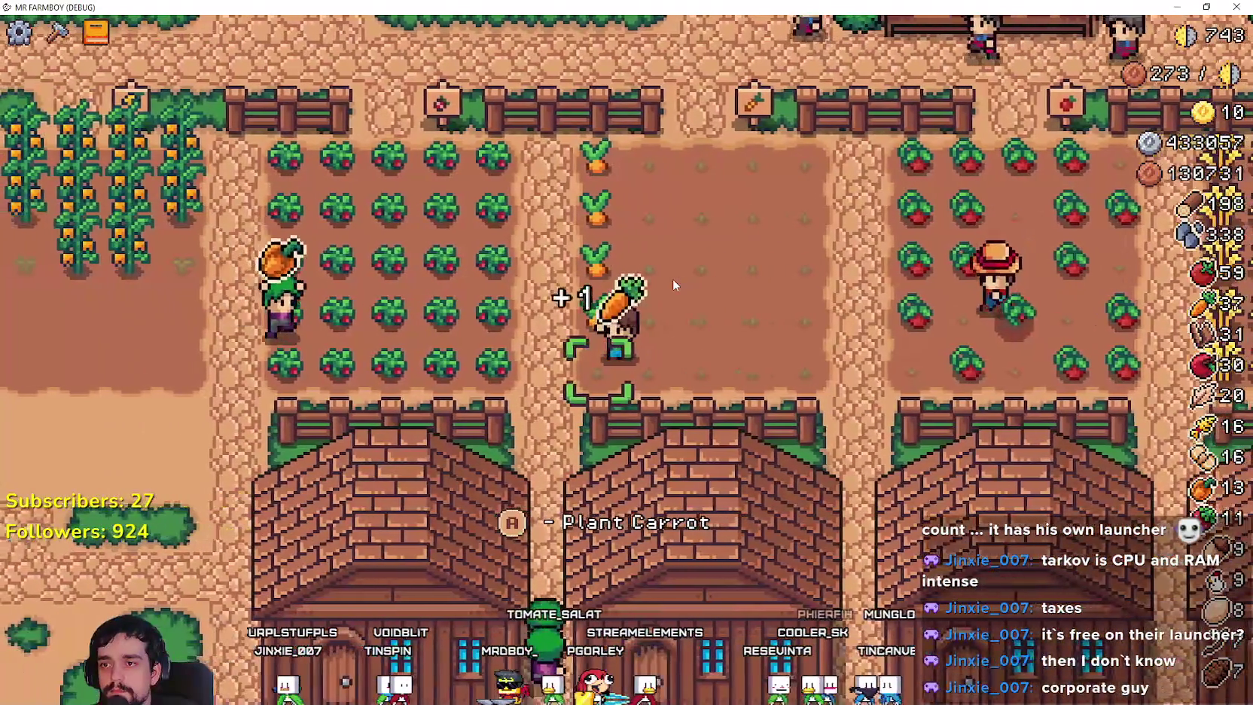
pyautogui.press('w')
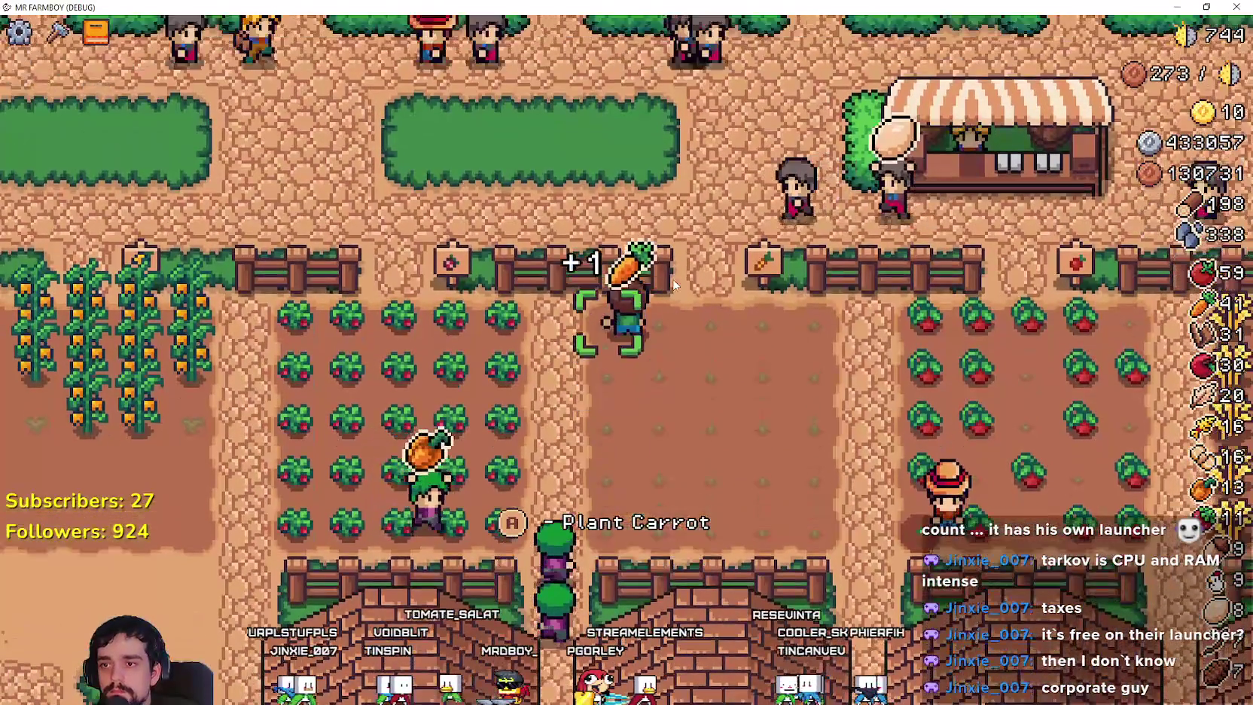
# Harvest the tomato field, then the whole wheat field, bringing tomatoes to 65 and wheat to 41.
pyautogui.press('d')
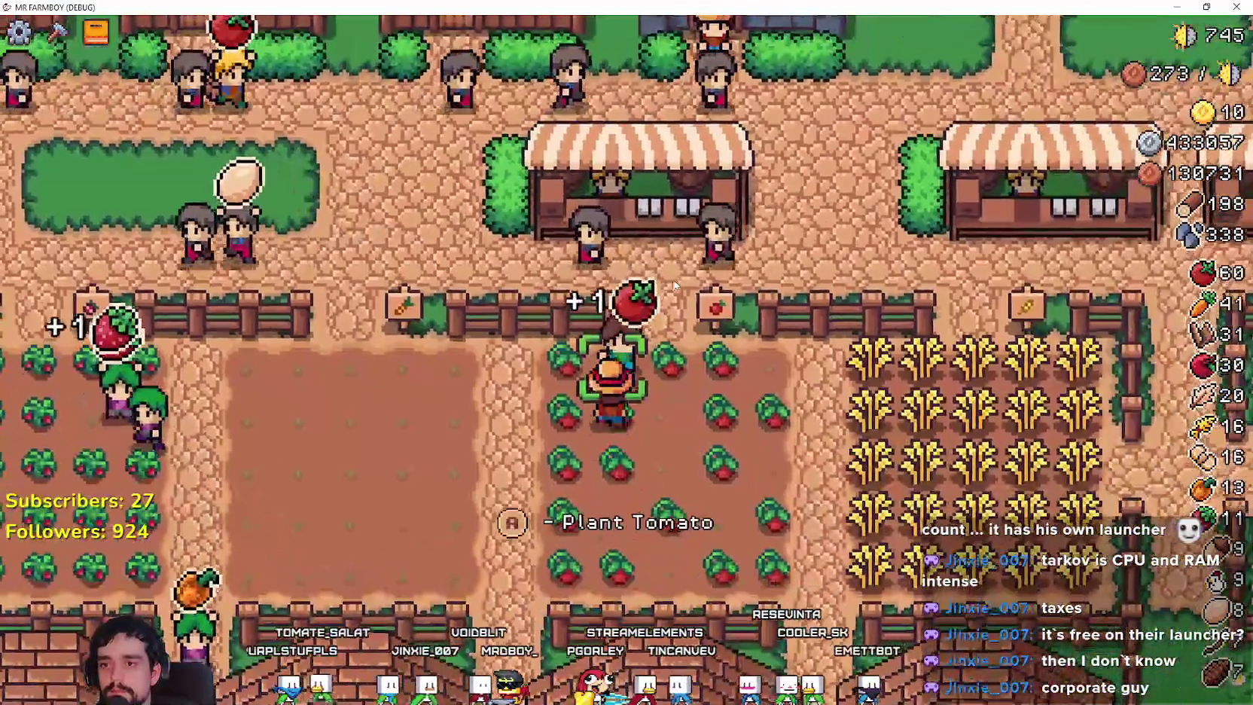
pyautogui.press('d')
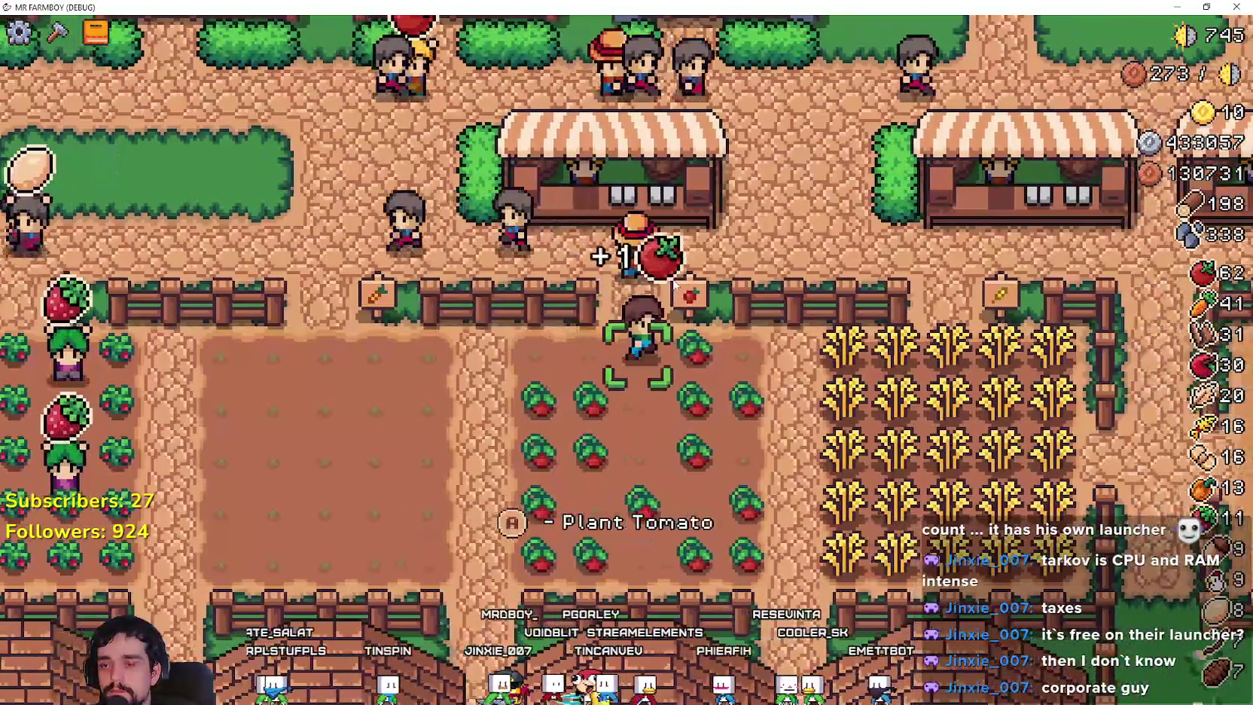
pyautogui.press('d')
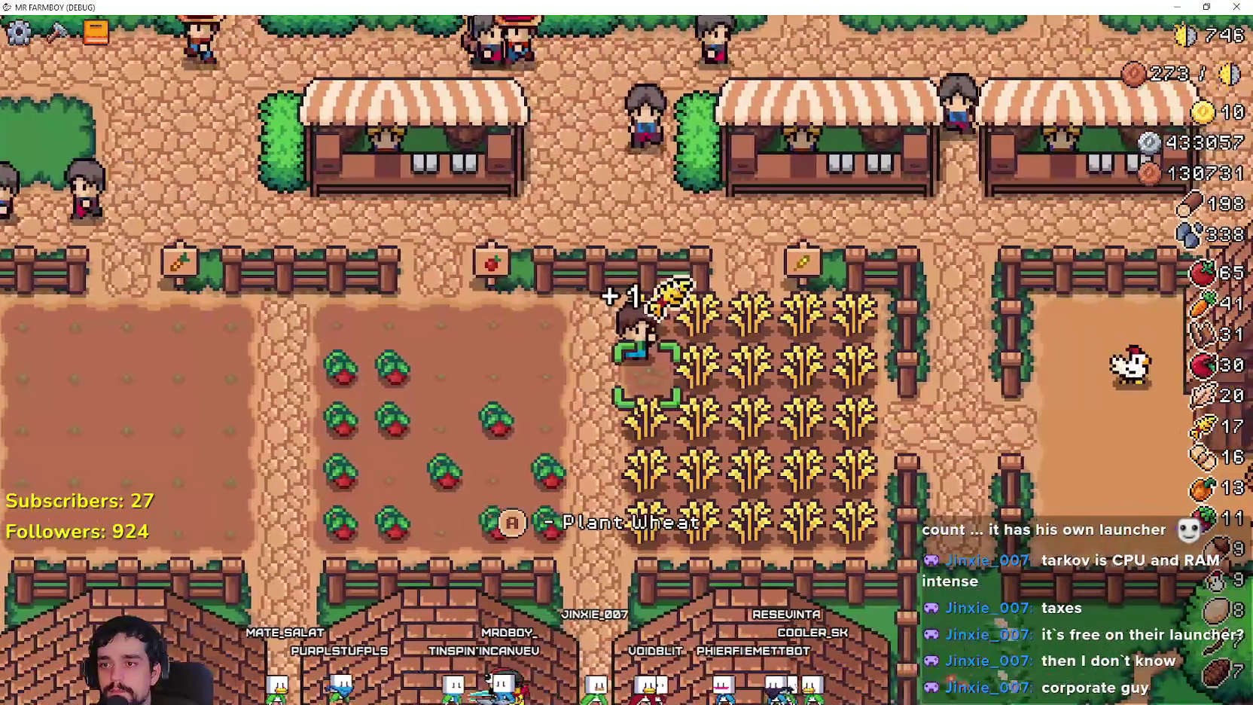
pyautogui.press('d')
pyautogui.press('w')
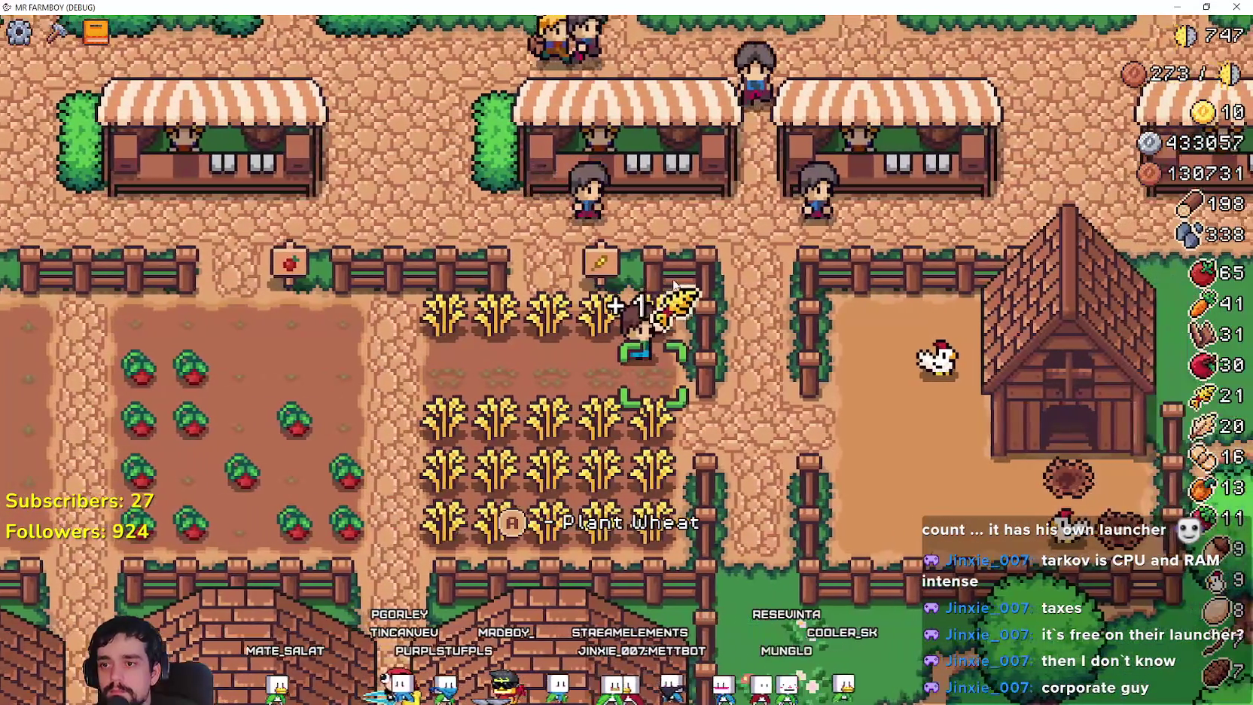
pyautogui.press('a')
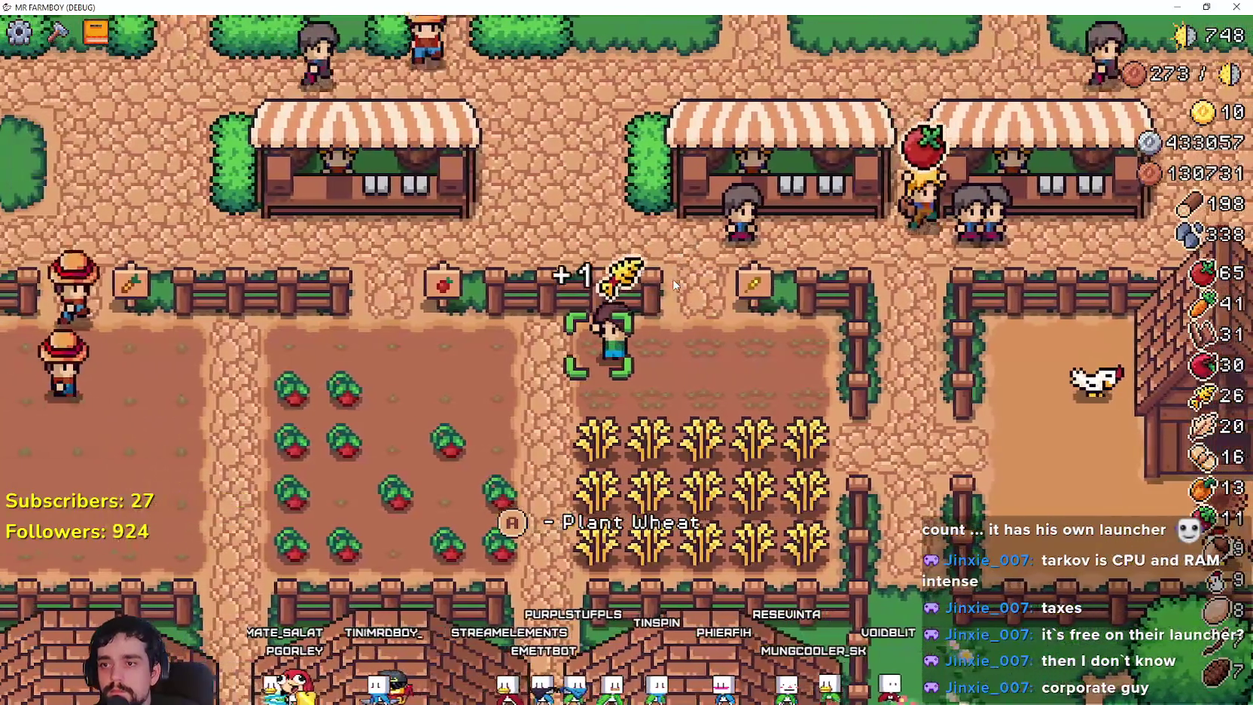
pyautogui.press('s')
pyautogui.press('d')
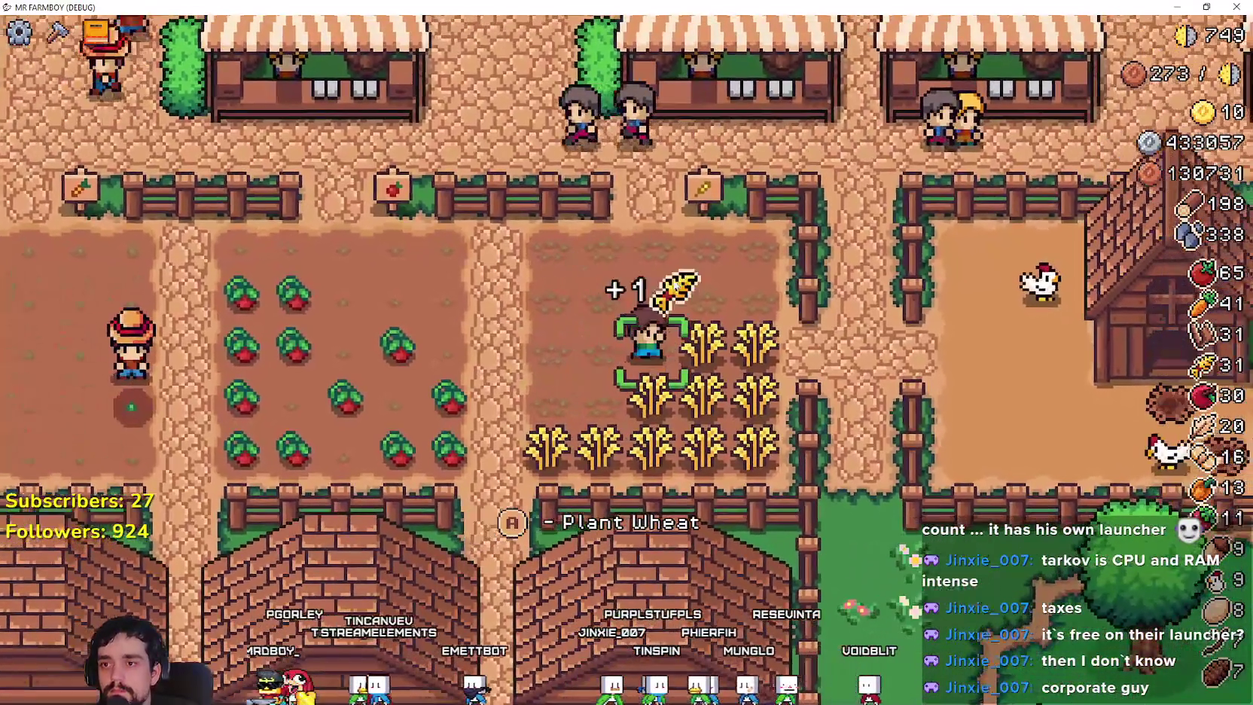
pyautogui.press('d')
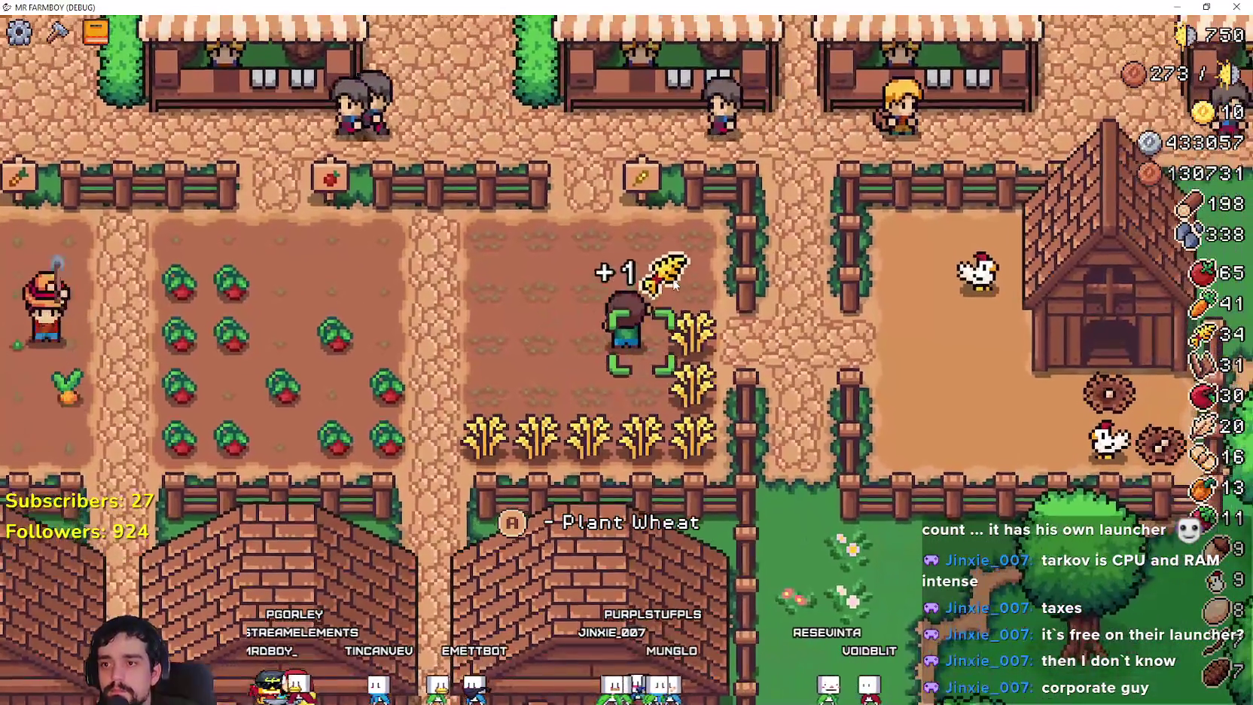
pyautogui.press('s')
pyautogui.press('a')
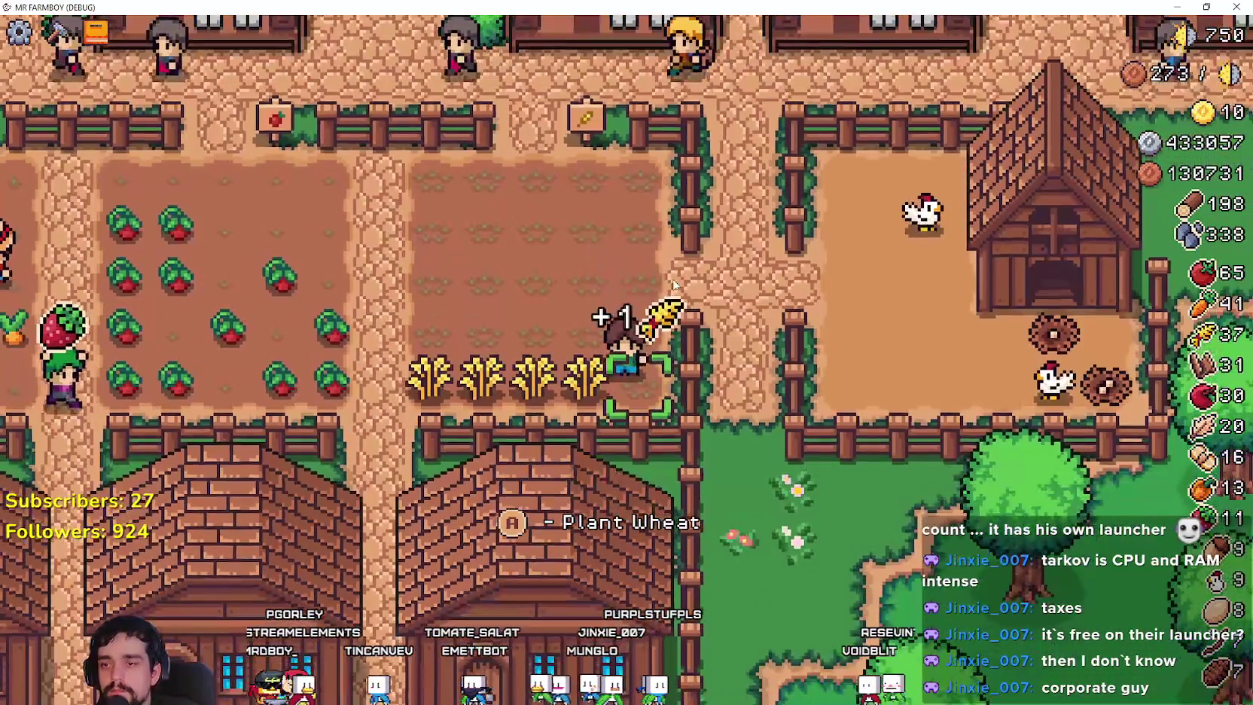
pyautogui.press('a')
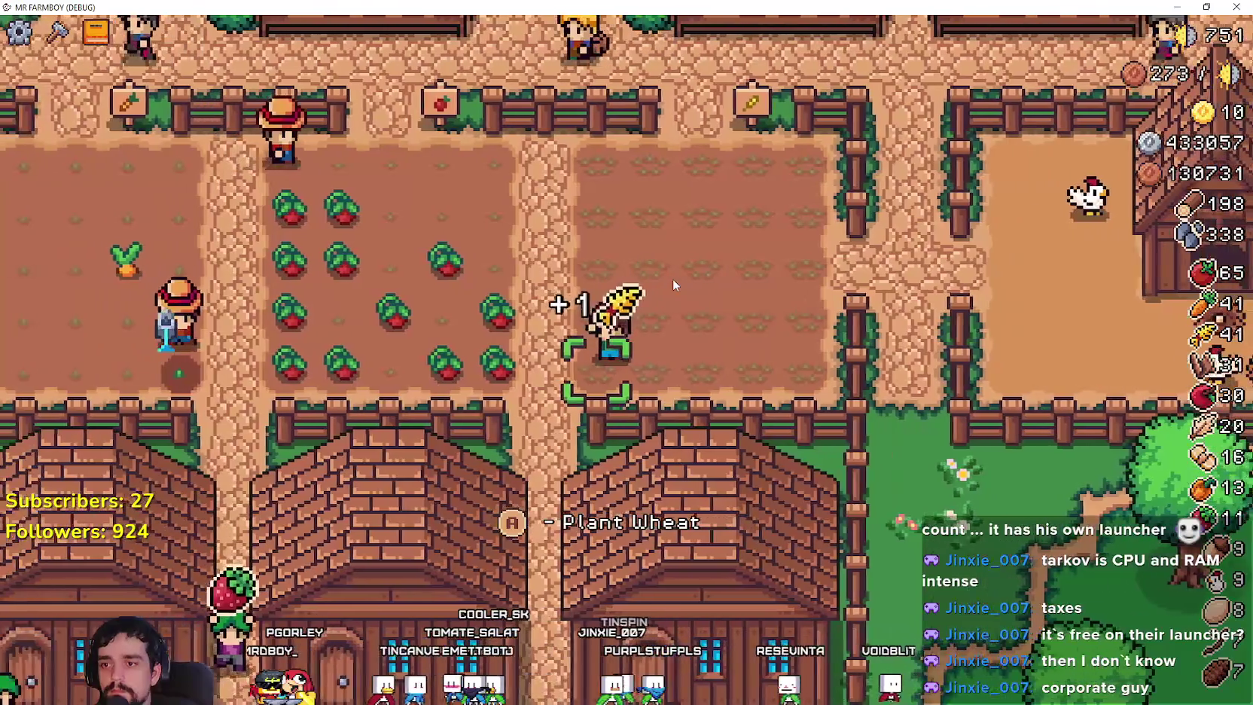
pyautogui.press('w')
pyautogui.press('w')
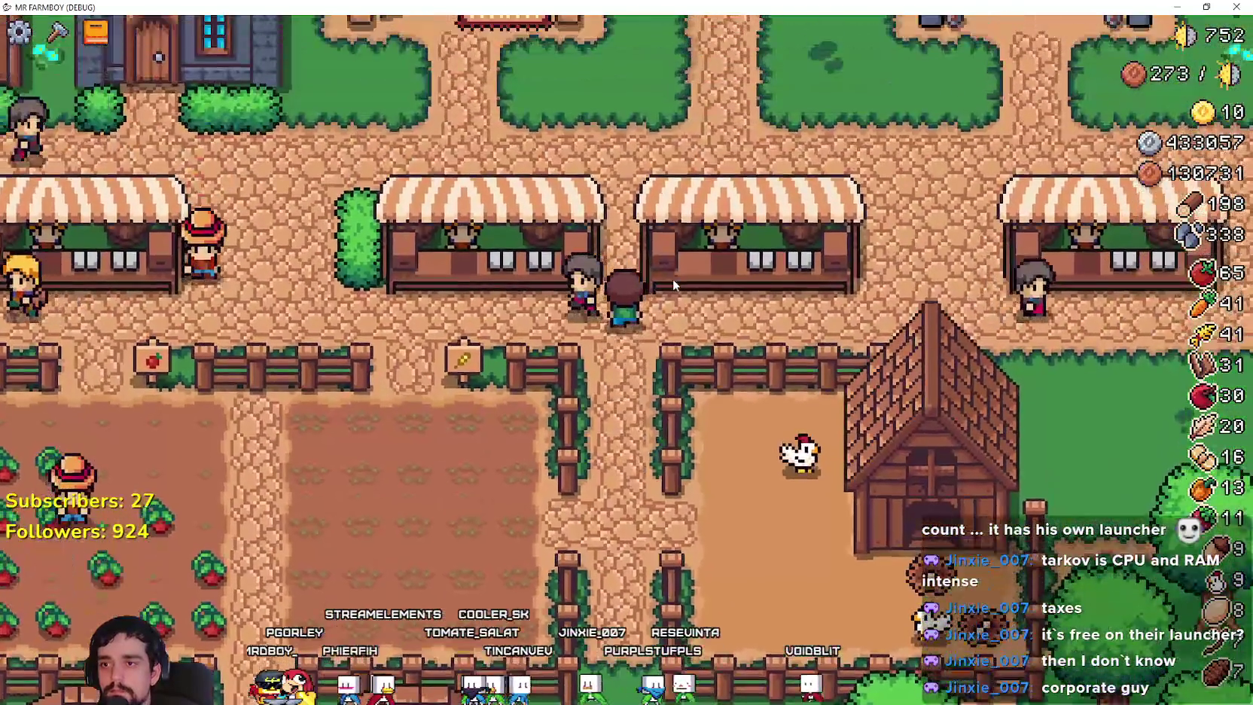
# Walk the farmer up through the market area north toward the houses.
pyautogui.press('w')
pyautogui.press('a')
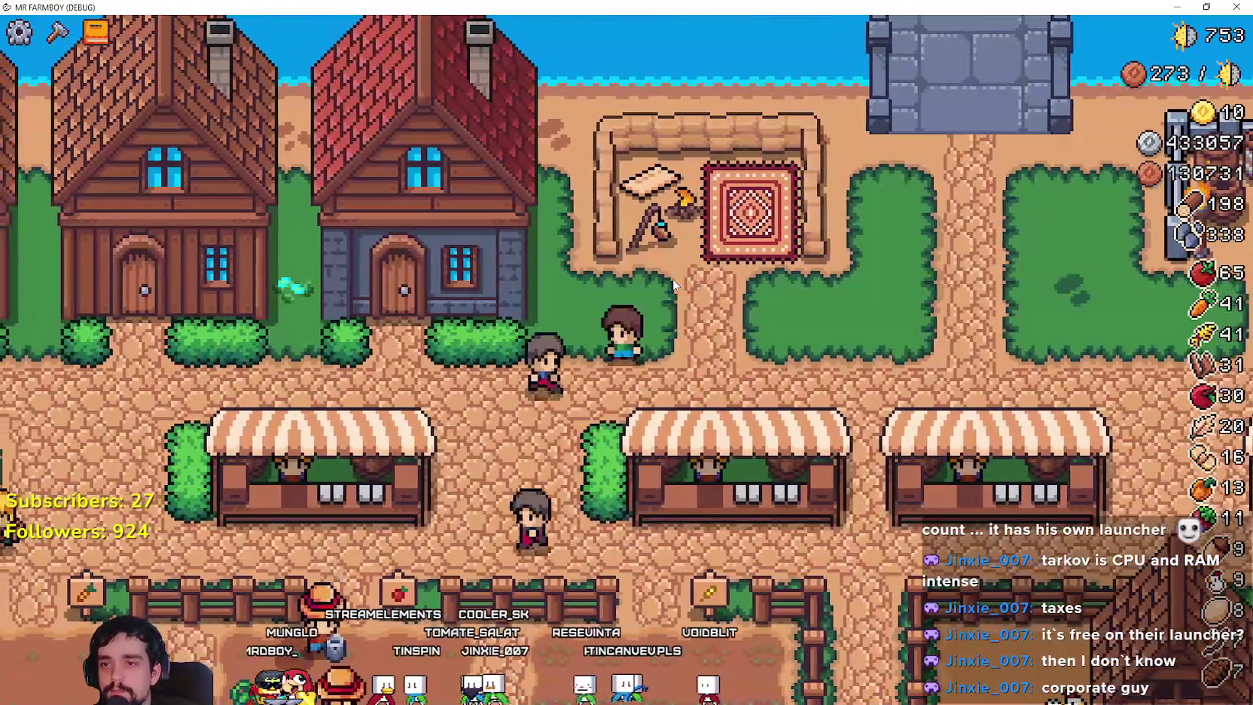
pyautogui.press('s')
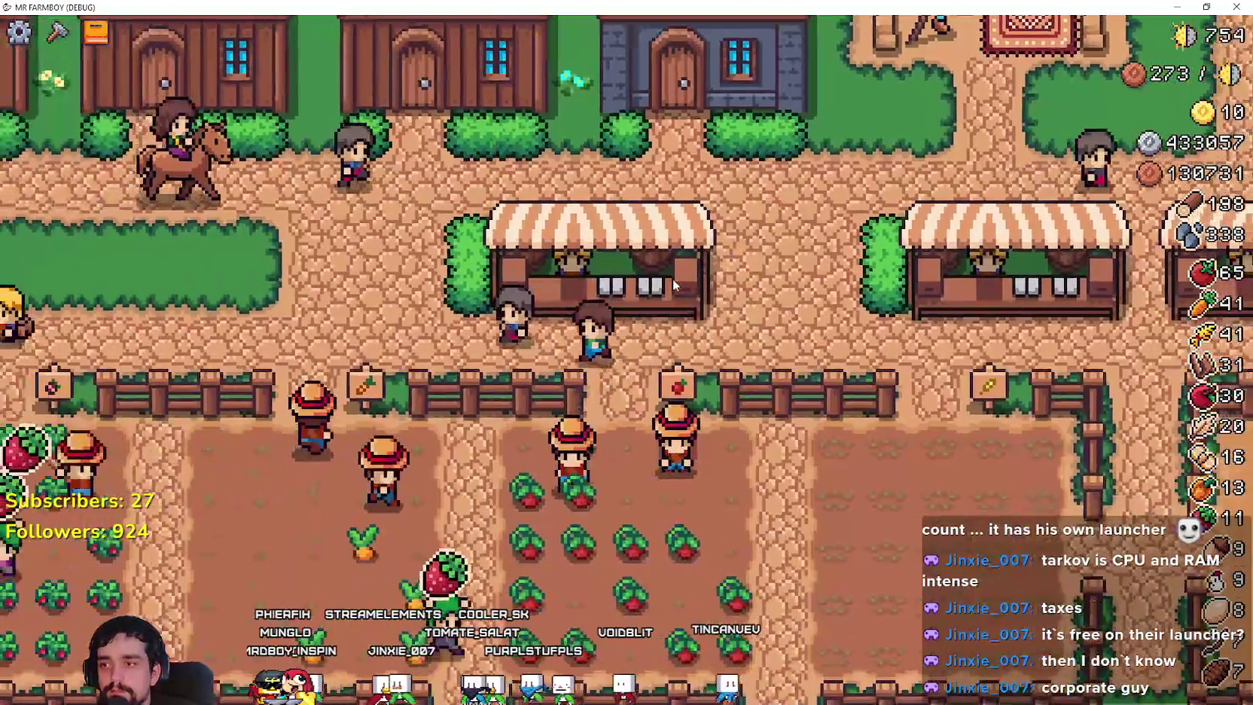
pyautogui.press('w')
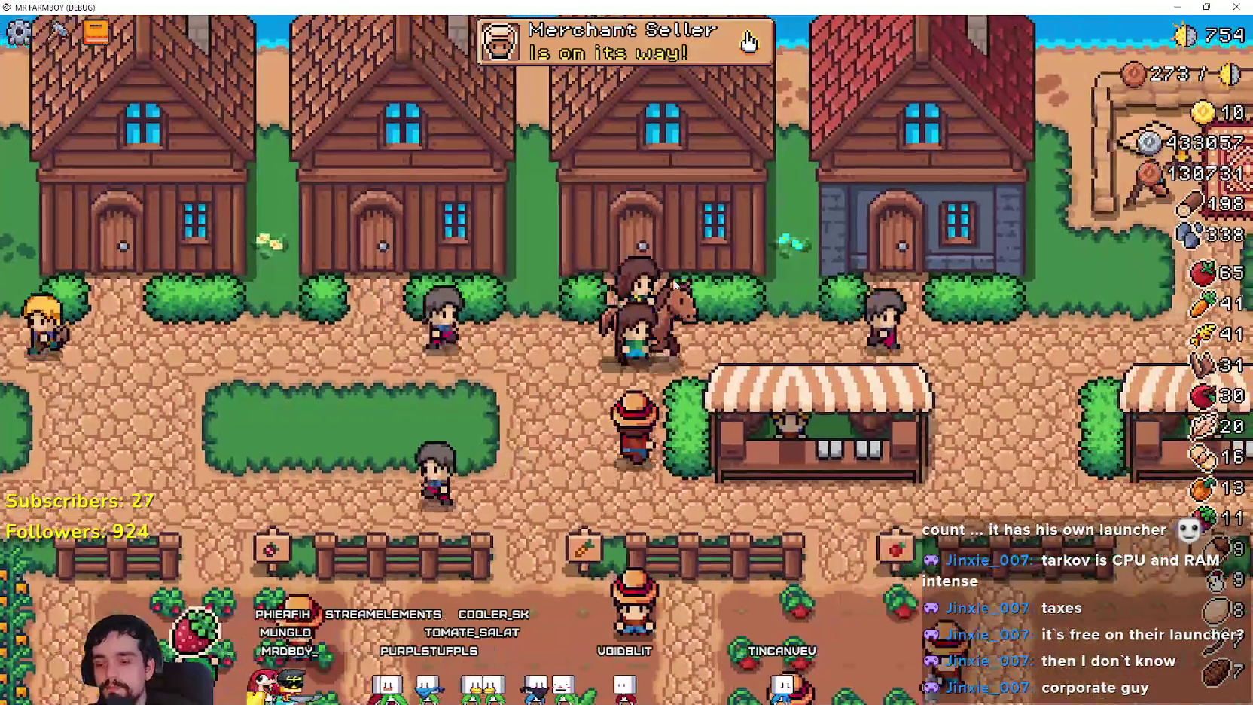
# Pause the game, switch Godot's Scene dock to the Local tree, and resume Mr Farmboy.
pyautogui.press('Escape')
pyautogui.hotkey('alt', 'Tab')
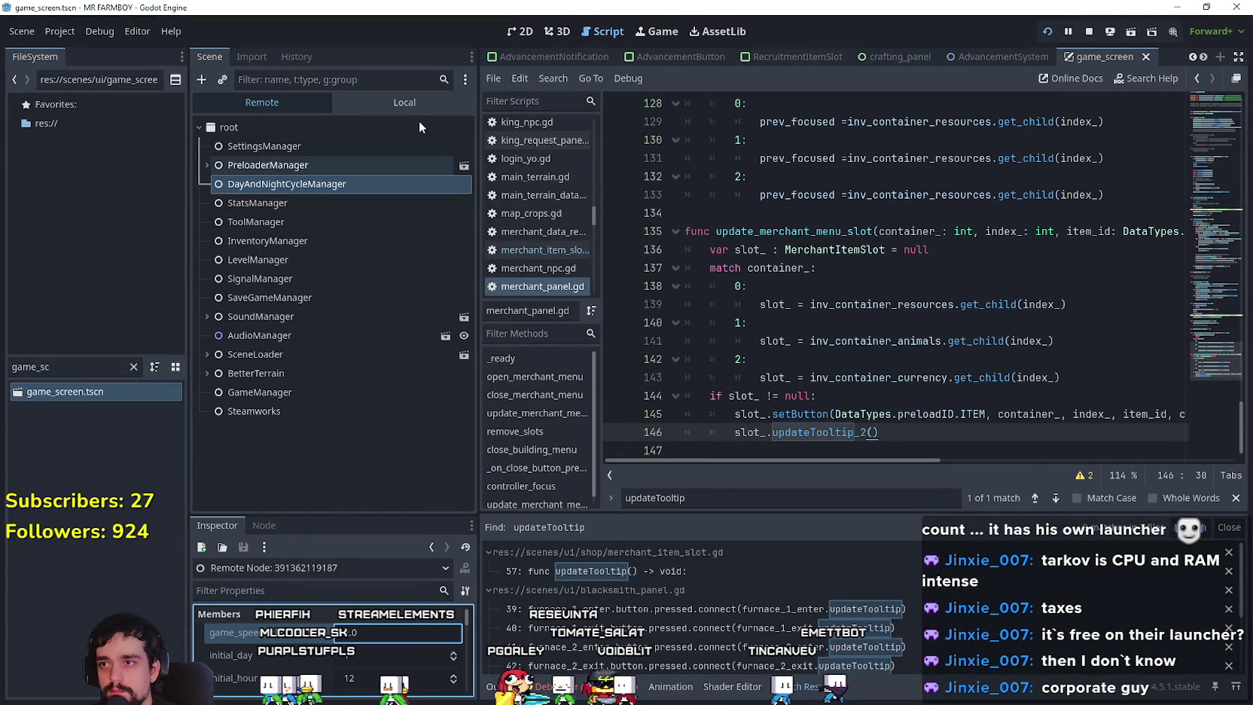
pyautogui.click(407, 104)
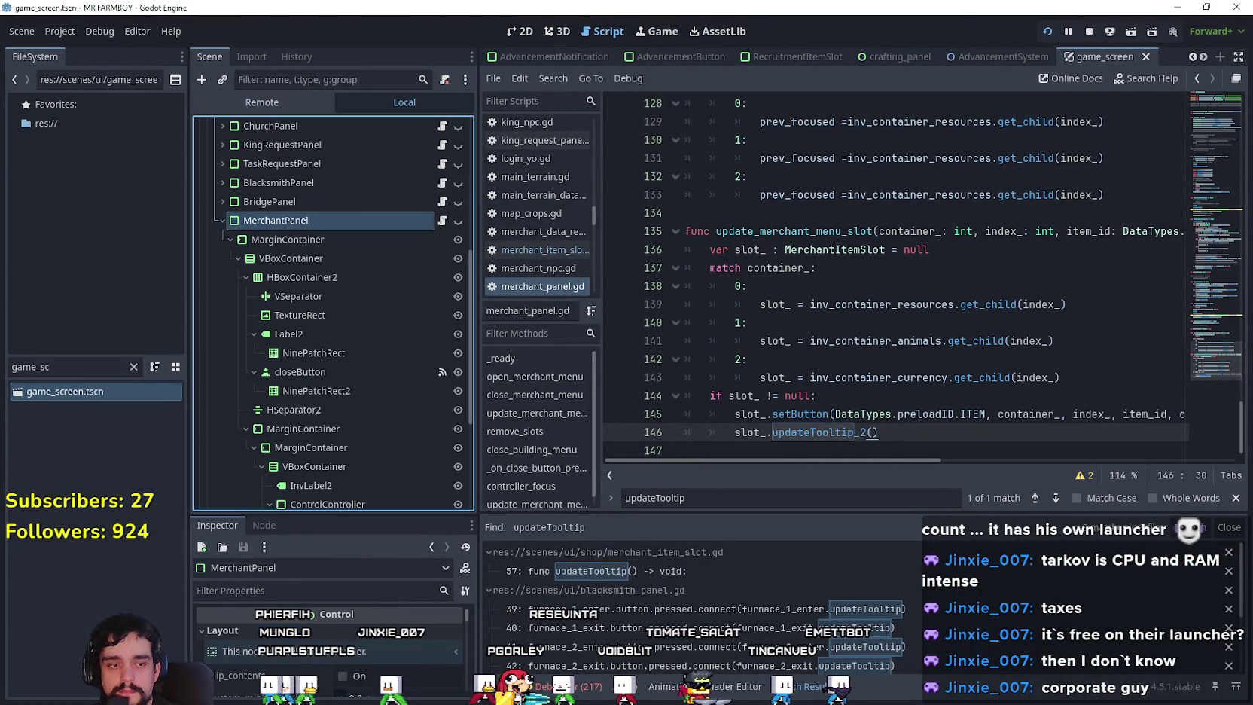
pyautogui.hotkey('alt', 'Tab')
pyautogui.click(593, 250)
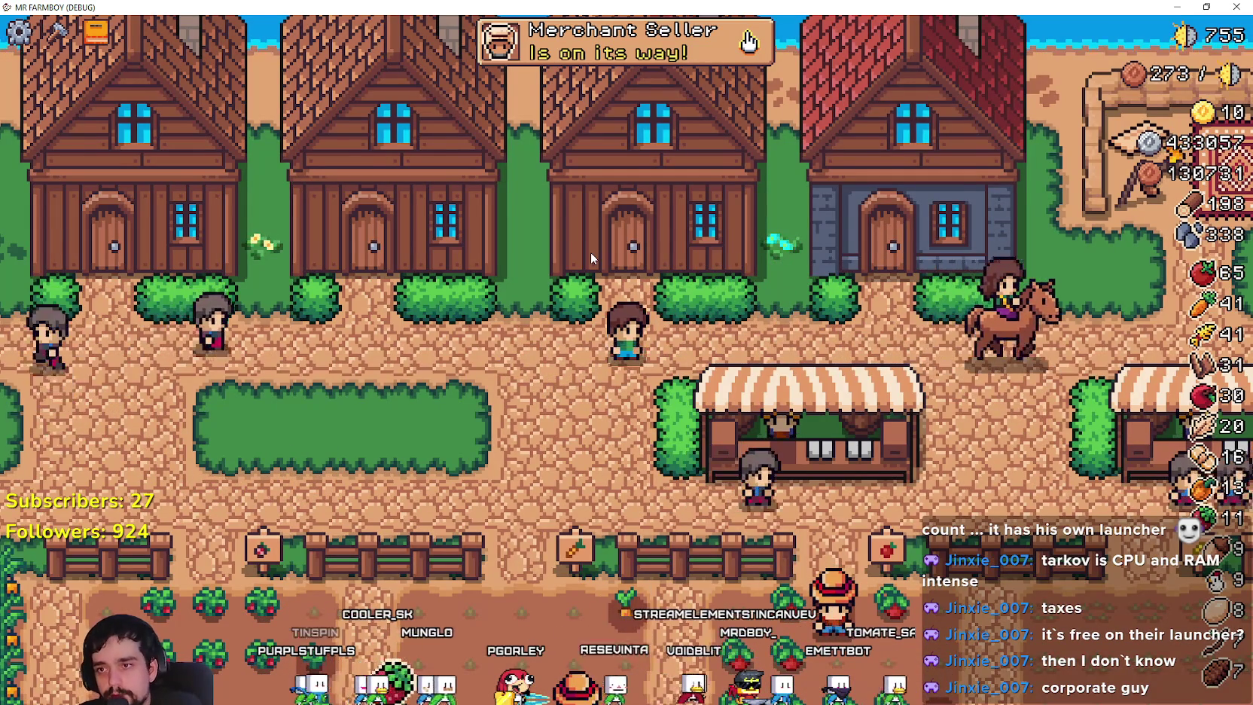
# Walk the farmer down past the fields and back up to the merchant's stall.
pyautogui.press('d')
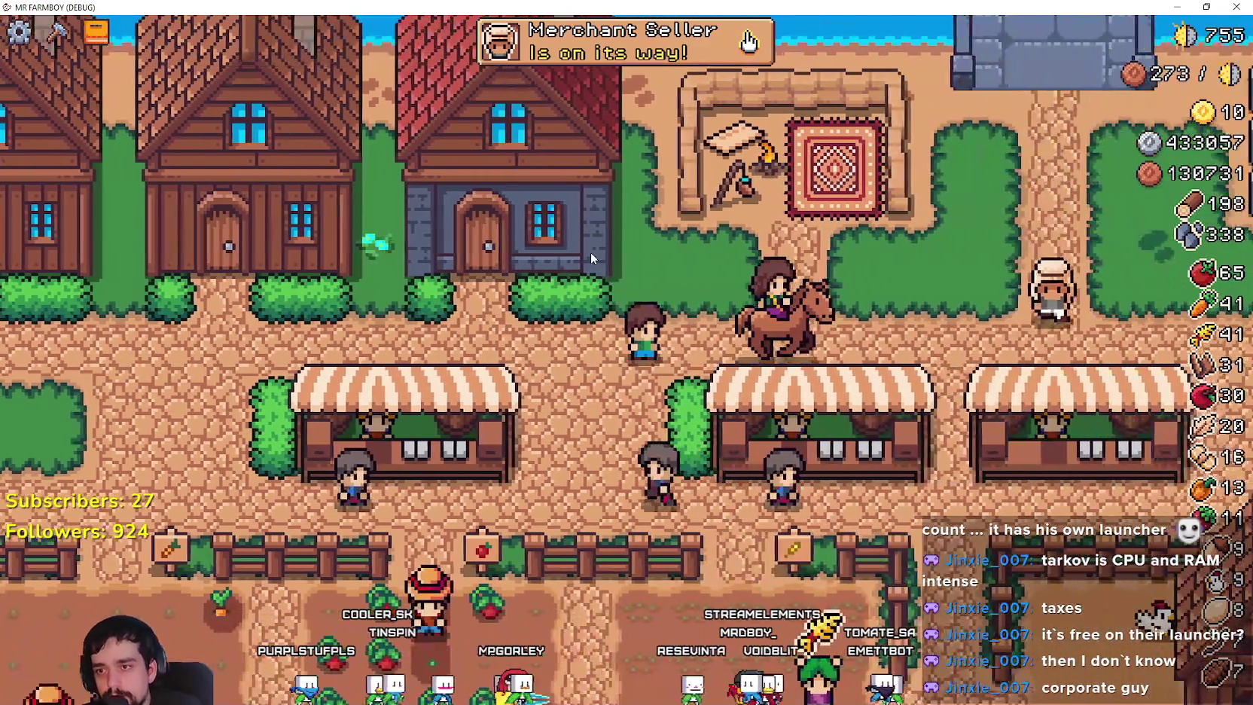
pyautogui.press('s')
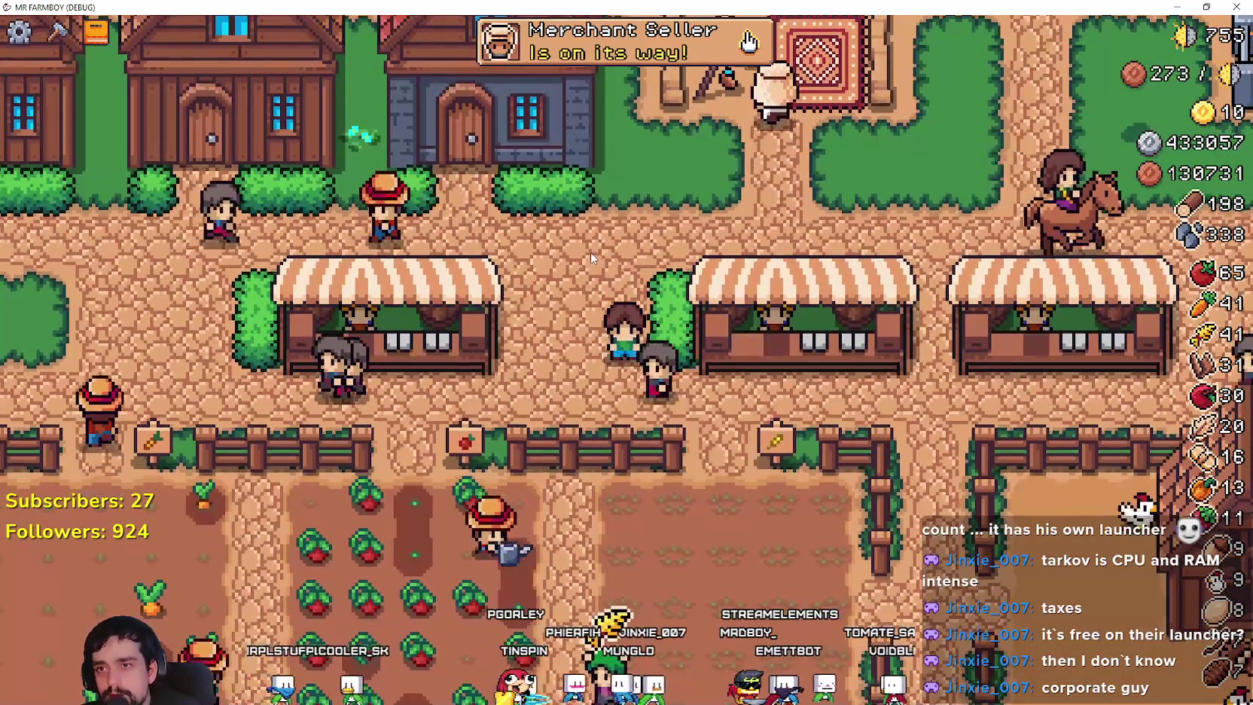
pyautogui.press('w')
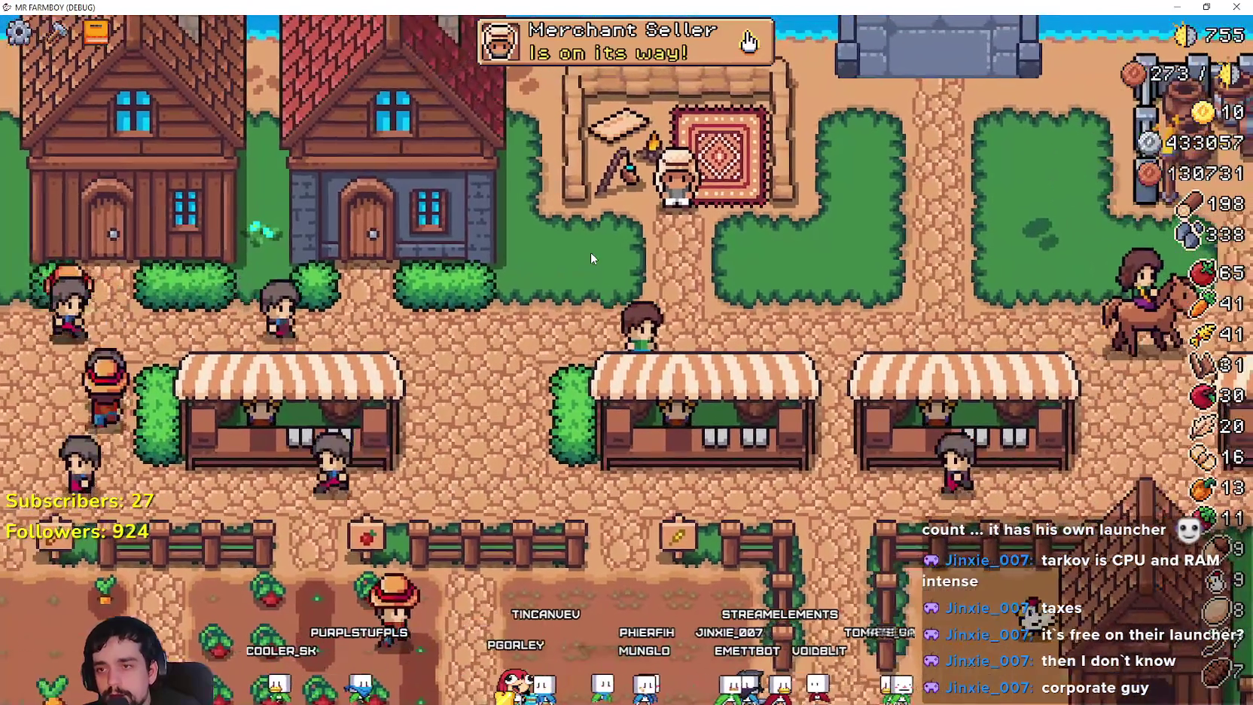
pyautogui.press('w')
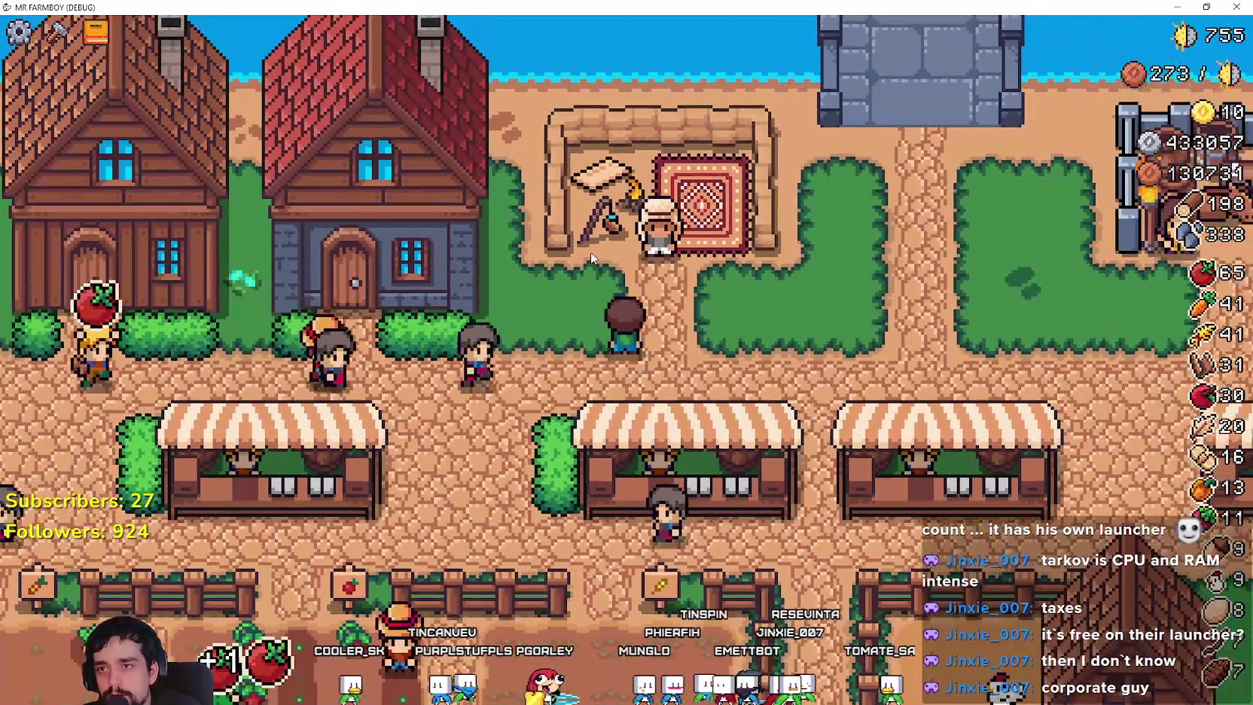
pyautogui.press('w')
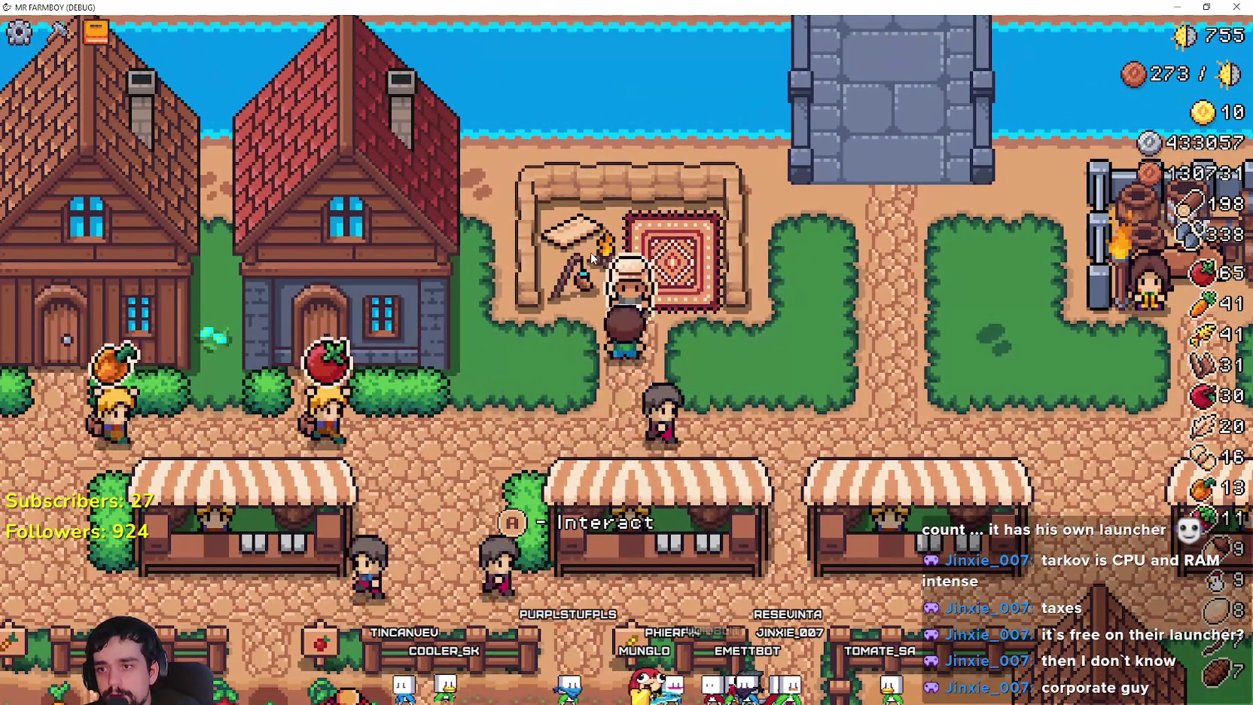
# Reopen the Merchant Seller shop and browse its Wood, Stone, Animals and Currency Exchange slots.
pyautogui.press('e')
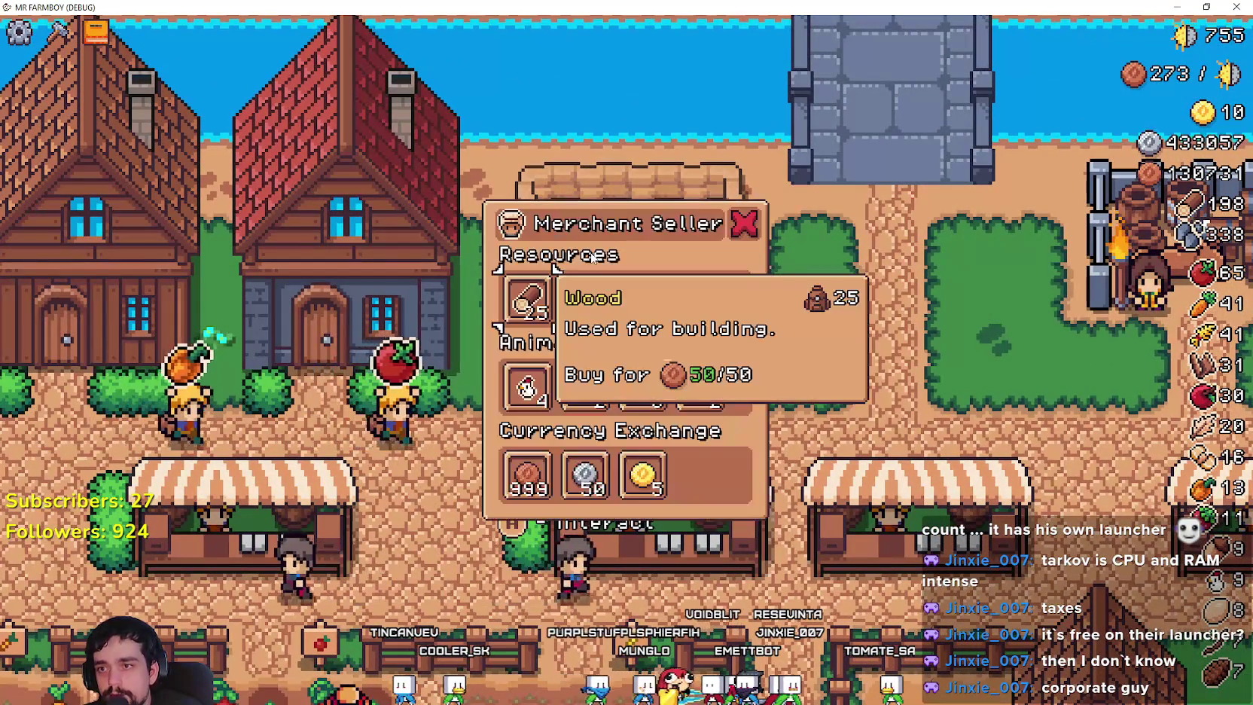
pyautogui.press('Escape')
pyautogui.press('s')
pyautogui.press('w')
pyautogui.press('e')
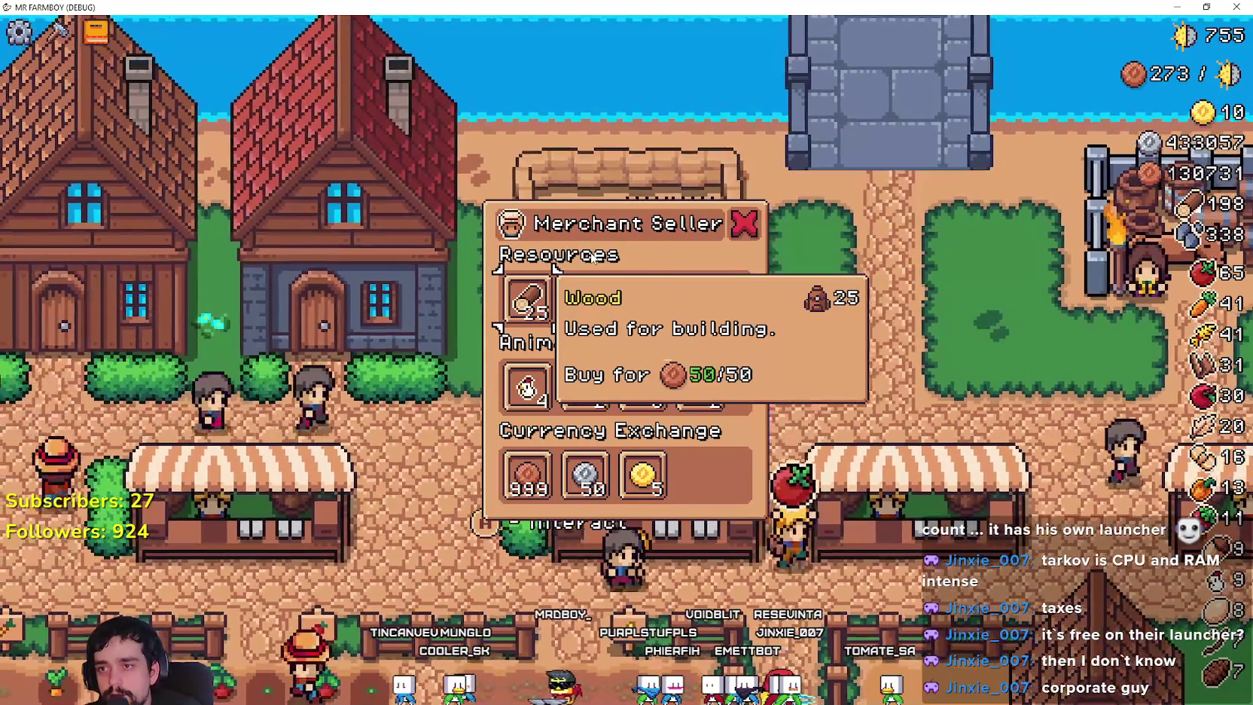
pyautogui.press('d')
pyautogui.press('s')
pyautogui.press('d')
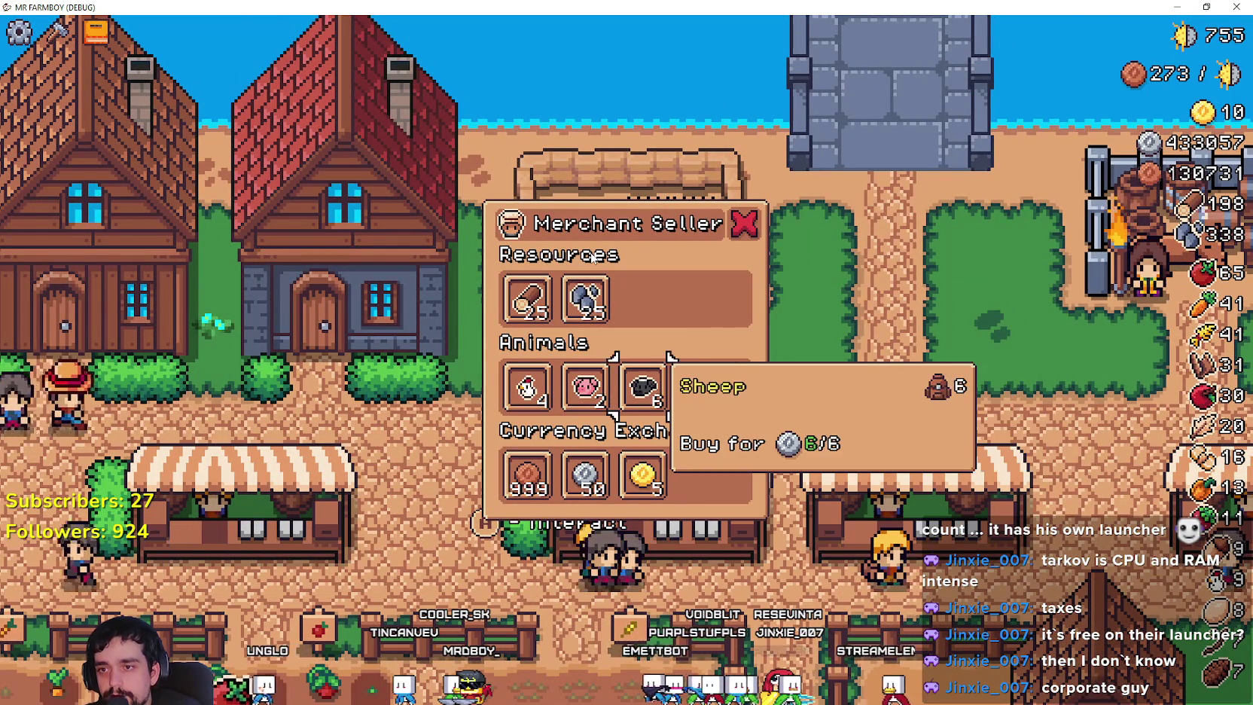
pyautogui.press('s')
pyautogui.press('w')
pyautogui.press('w')
pyautogui.press('w')
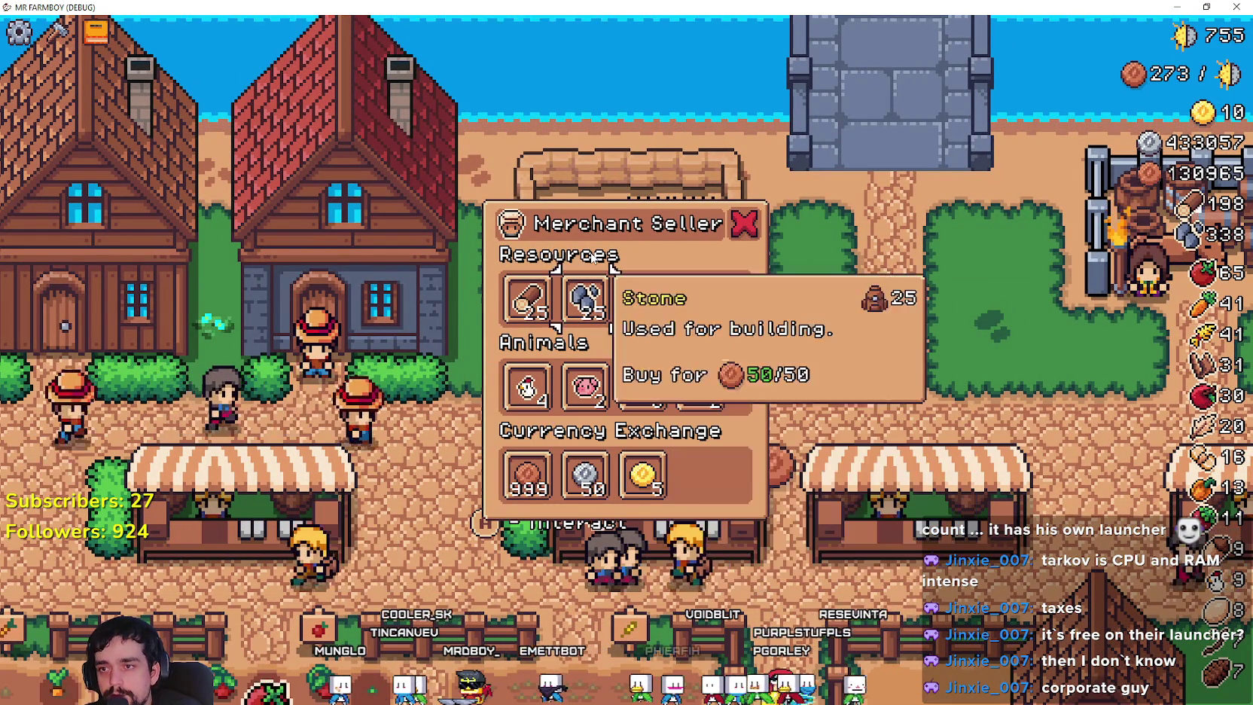
pyautogui.press('s')
pyautogui.press('w')
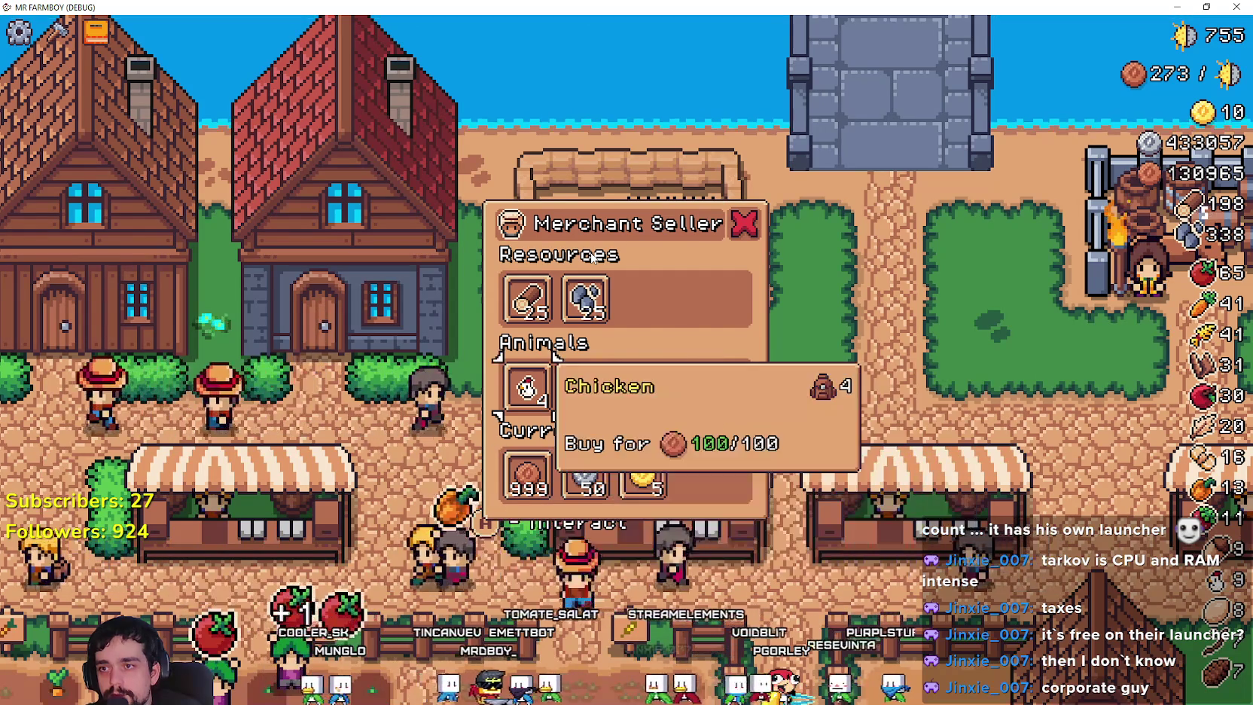
pyautogui.press('w')
# Buy one wood, one stone, both pigs, a sheep, all the chickens and the cows.
pyautogui.press('e')
pyautogui.press('d')
pyautogui.press('e')
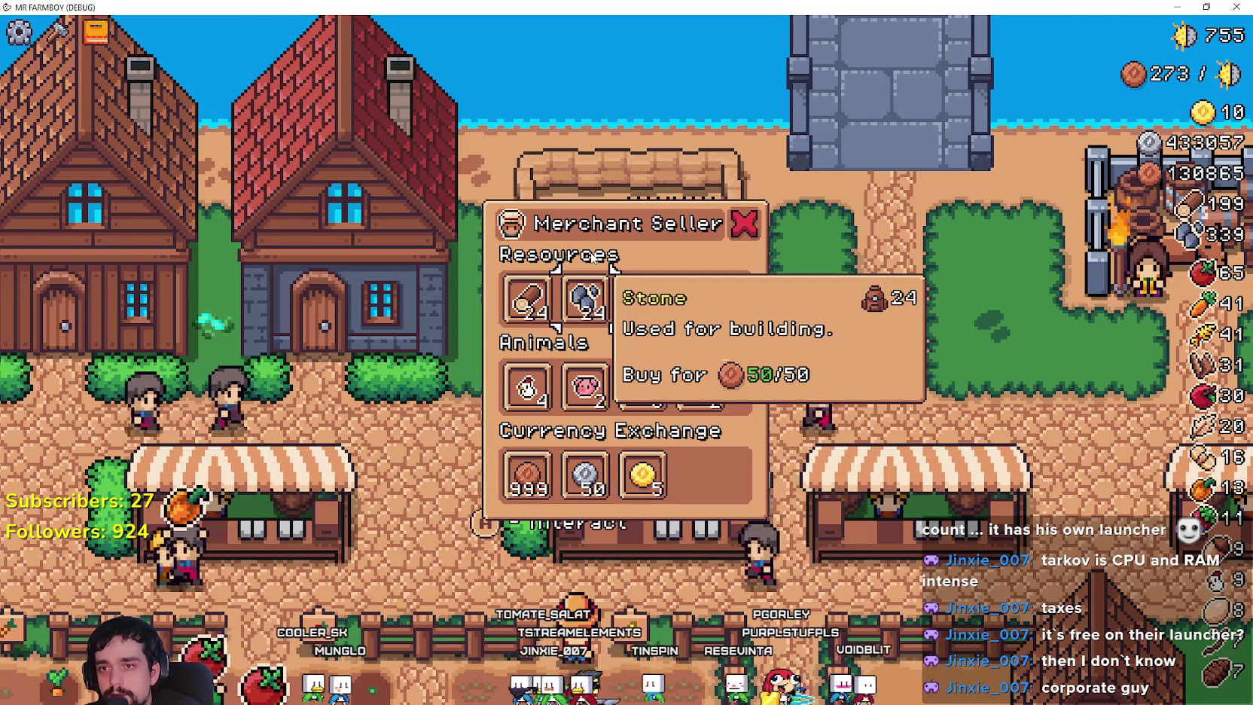
pyautogui.press('s')
pyautogui.press('e')
pyautogui.press('e')
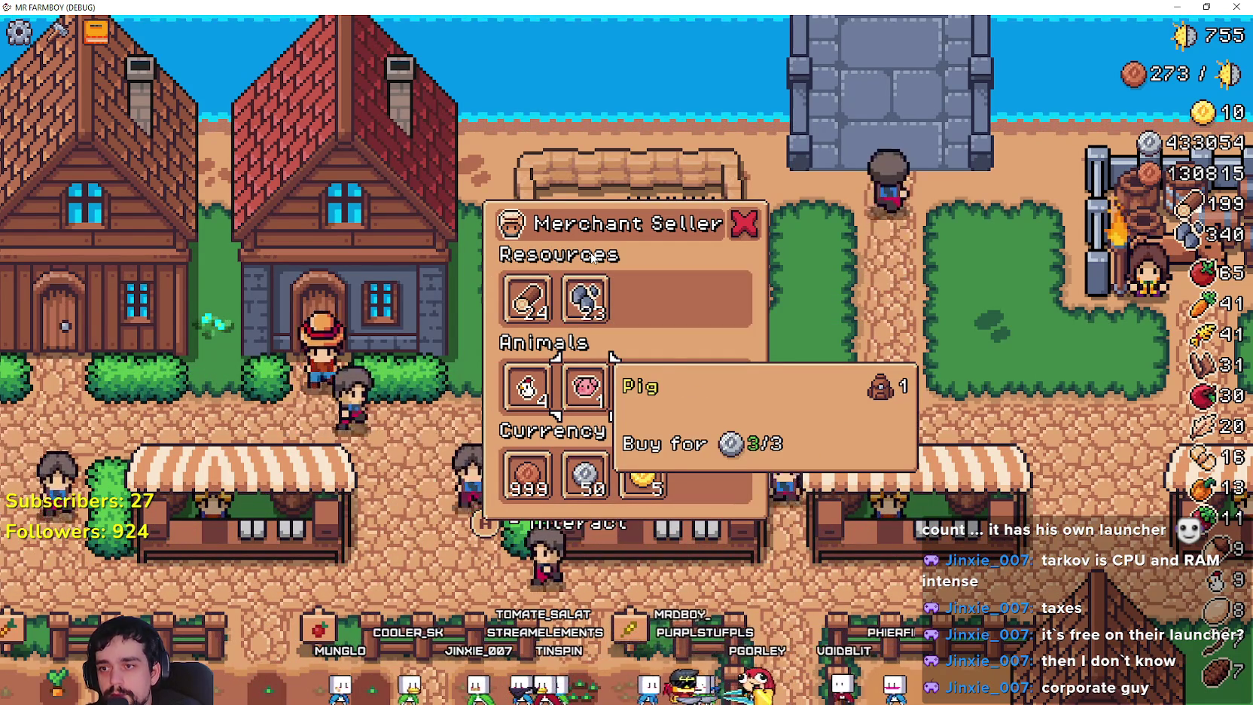
pyautogui.press('d')
pyautogui.press('a')
pyautogui.press('d')
pyautogui.press('e')
pyautogui.press('e')
pyautogui.press('e')
pyautogui.press('e')
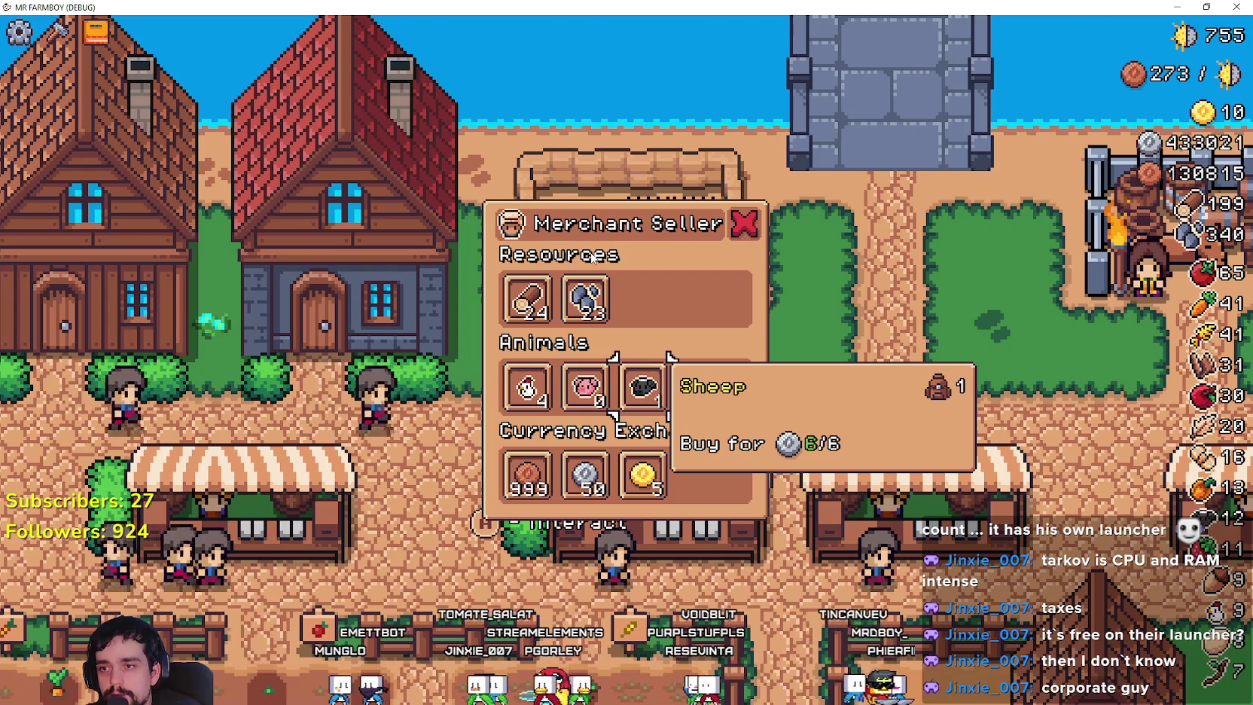
pyautogui.press('a')
pyautogui.press('a')
pyautogui.press('e')
pyautogui.press('e')
pyautogui.press('e')
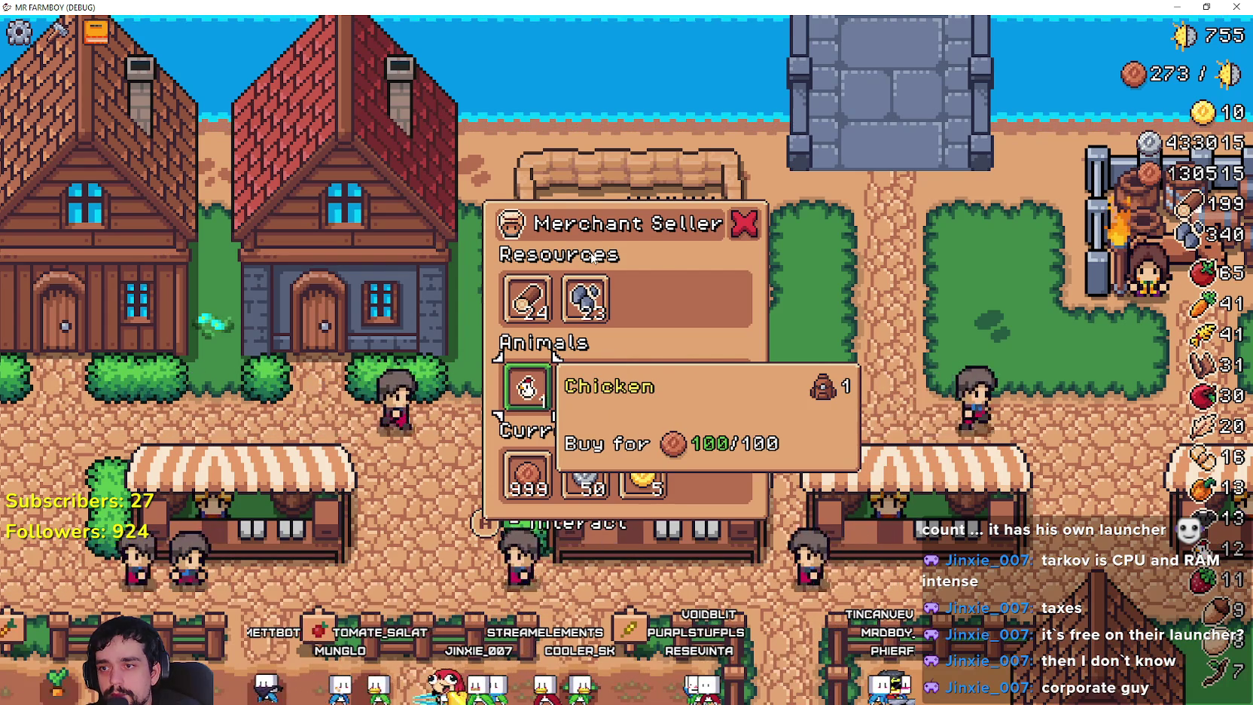
pyautogui.press('e')
pyautogui.press('d')
pyautogui.press('d')
pyautogui.press('d')
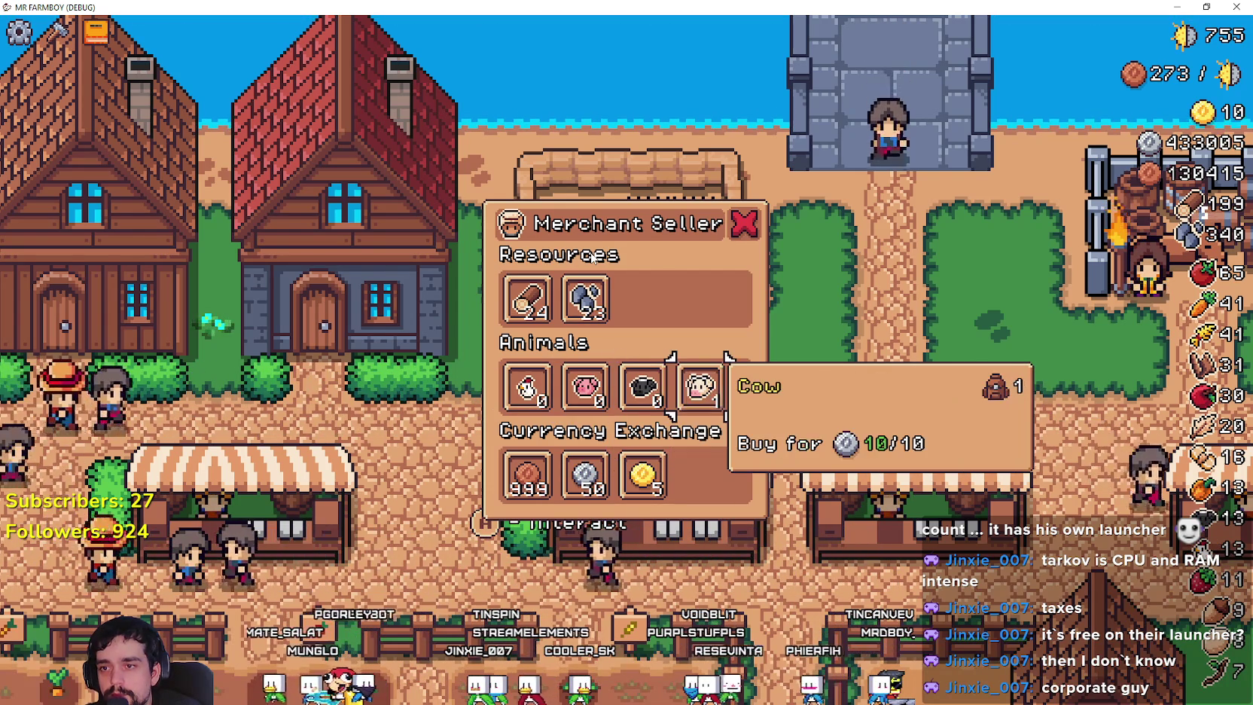
pyautogui.press('e')
pyautogui.press('e')
# Buy out the silver coins, buy gold coins up to 15, then exchange silver for copper.
pyautogui.press('a')
pyautogui.press('a')
pyautogui.press('s')
pyautogui.press('e')
pyautogui.press('e')
pyautogui.press('e')
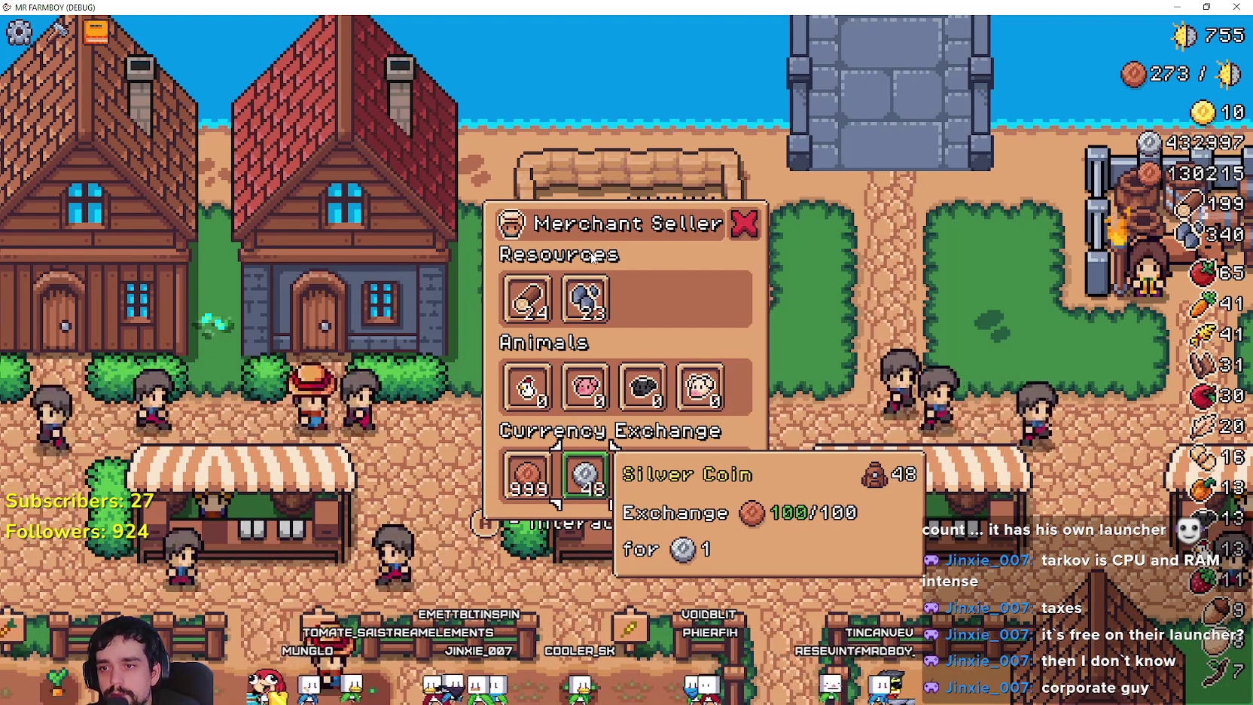
pyautogui.press('e')
pyautogui.press('e')
pyautogui.press('e')
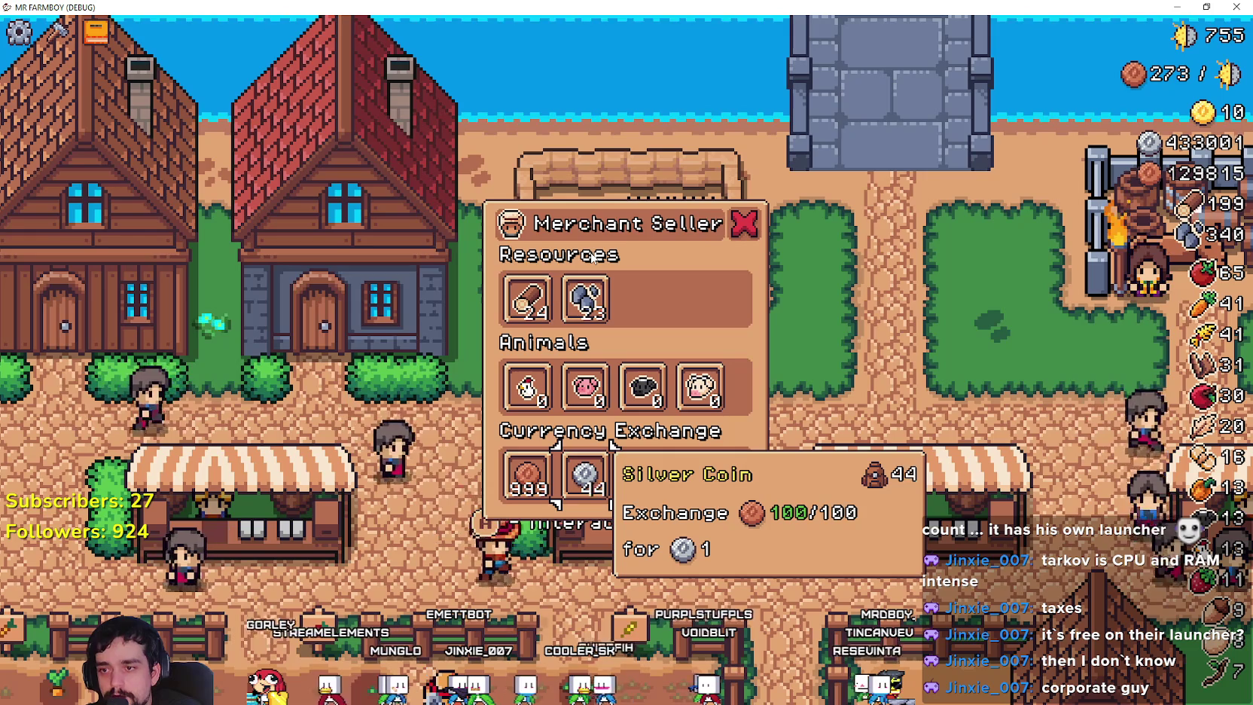
pyautogui.press('e')
pyautogui.press('e')
pyautogui.press('e')
pyautogui.press('d')
pyautogui.press('e')
pyautogui.press('e')
pyautogui.press('e')
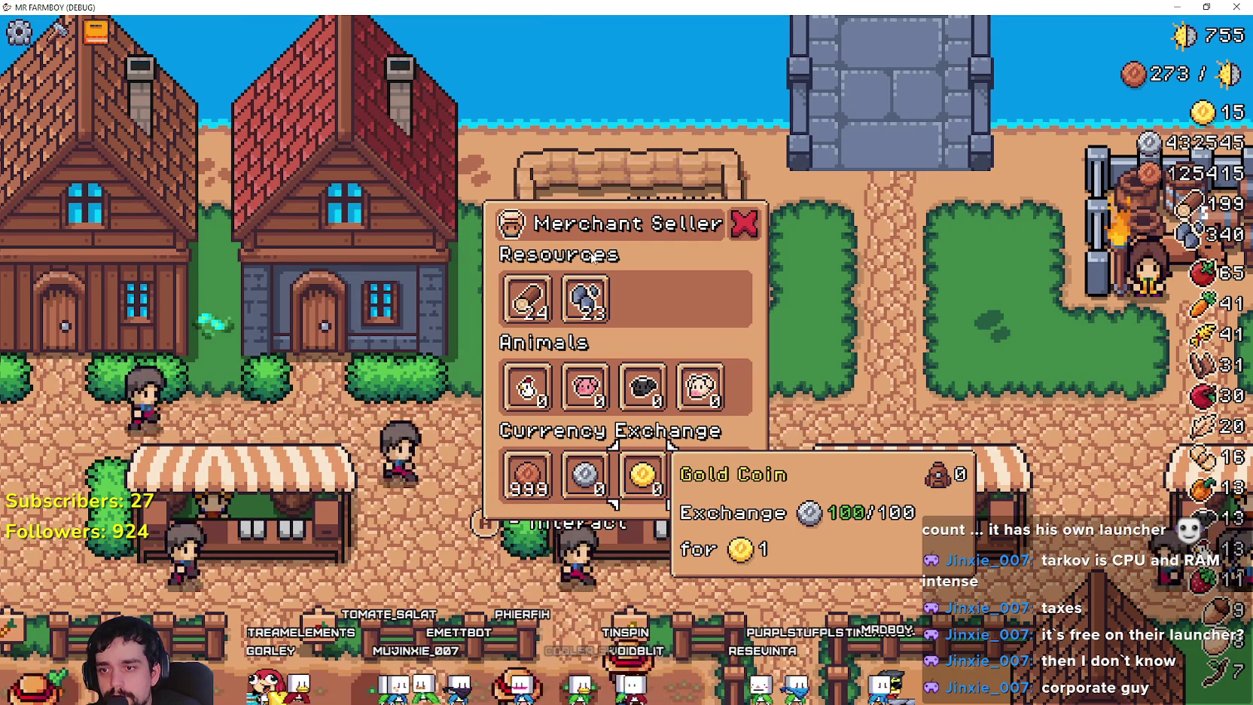
pyautogui.press('a')
pyautogui.press('a')
pyautogui.press('e')
pyautogui.press('e')
pyautogui.press('e')
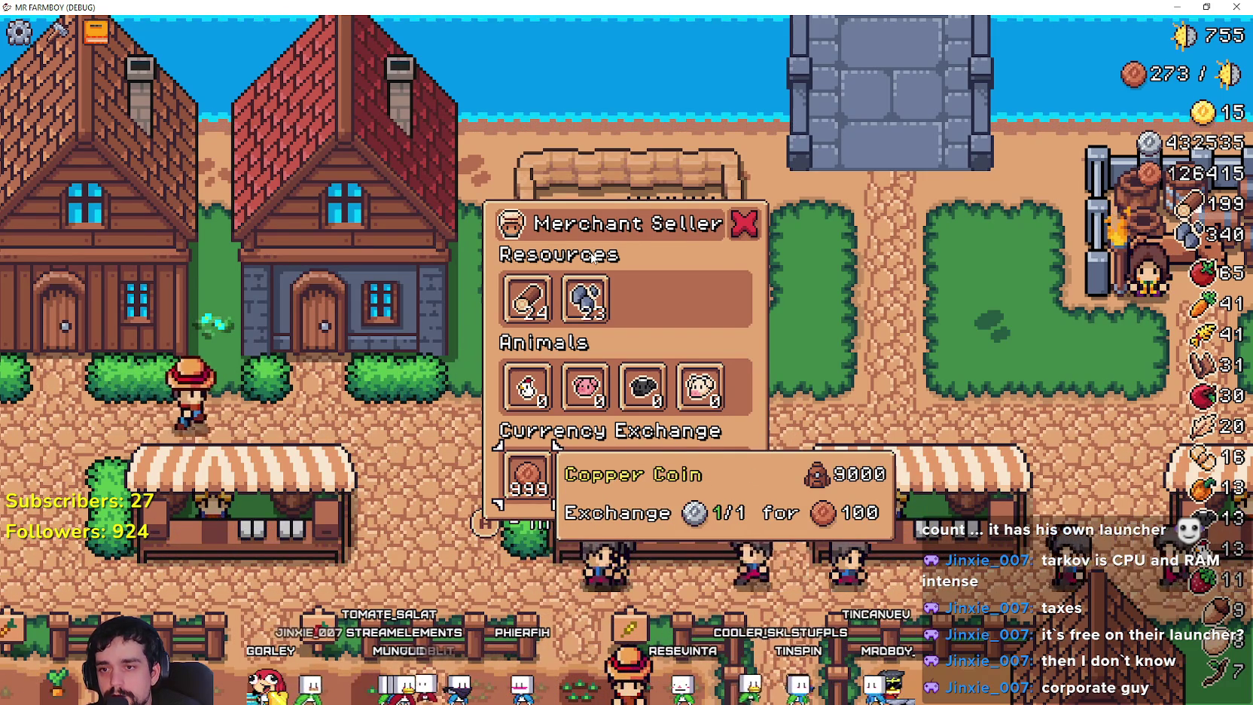
# Exchange away the merchant's entire Copper Coin stock with shift+E.
pyautogui.hotkey('shift', 'e')
pyautogui.press('d')
pyautogui.press('a')
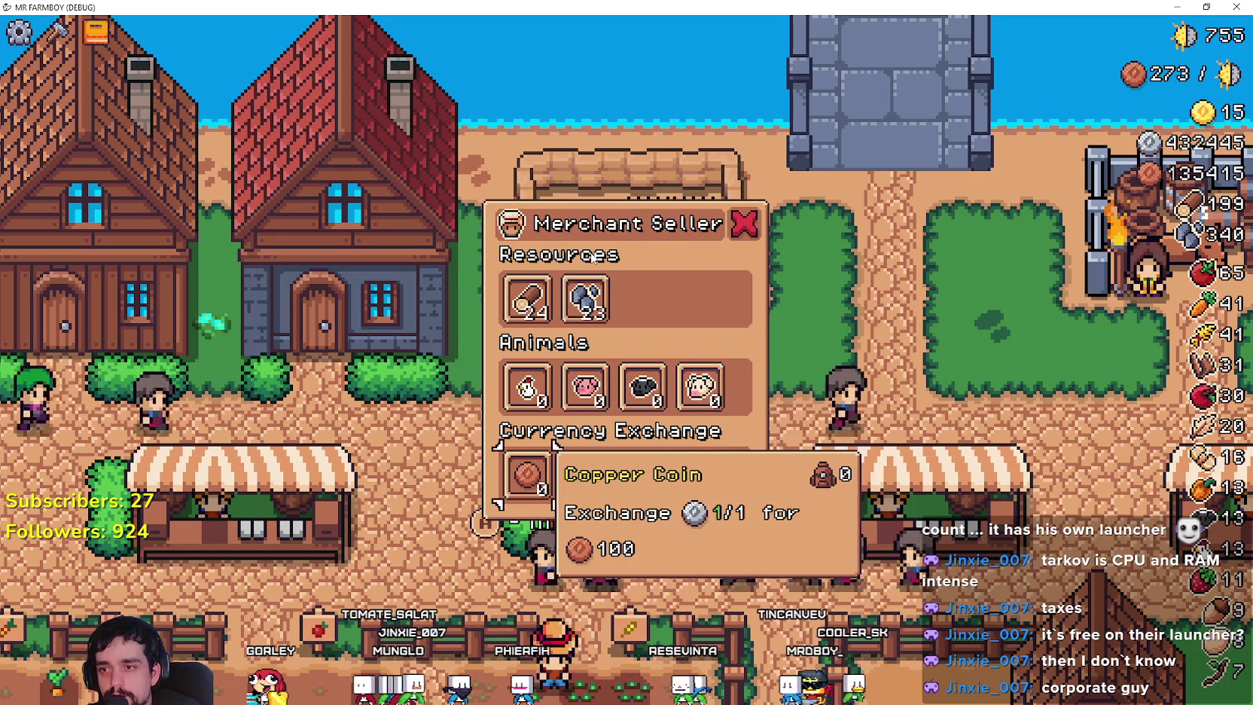
pyautogui.press('w')
pyautogui.press('w')
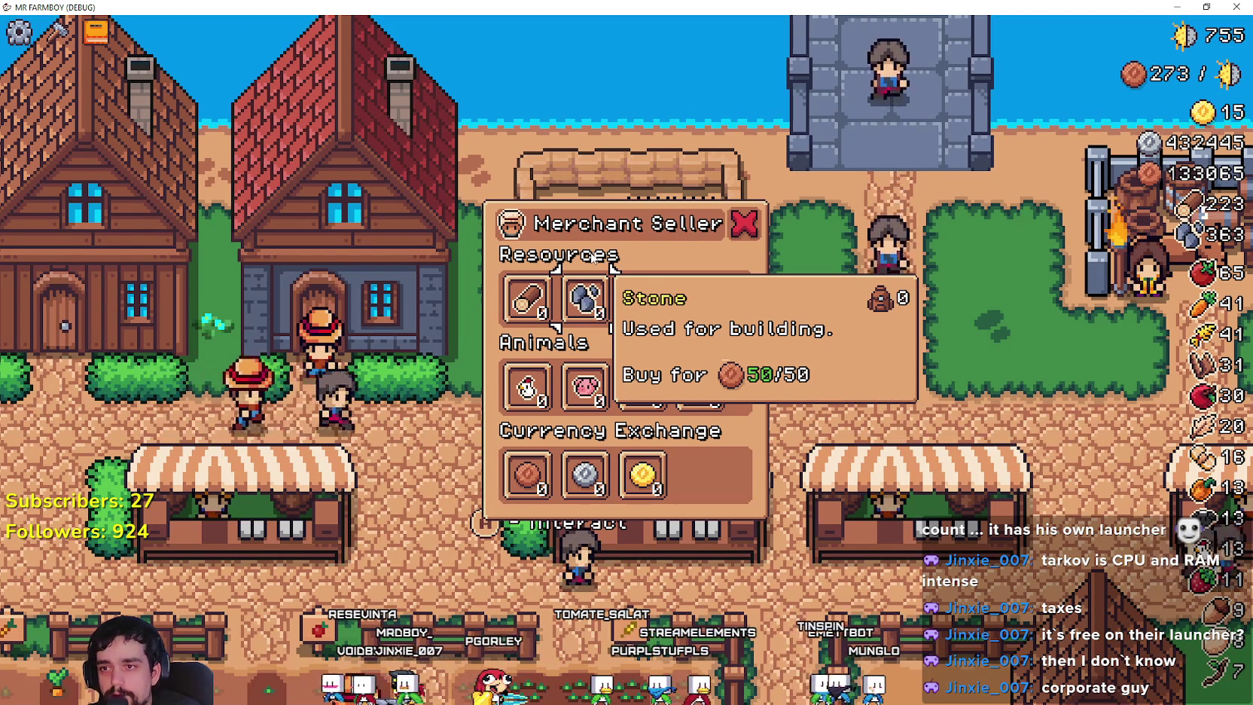
# Step through the Wood, animal and coin slots with the arrow keys, then close the Merchant Seller shop.
pyautogui.press('Left')
pyautogui.press('Down')
pyautogui.press('Right')
pyautogui.press('Right')
pyautogui.press('Right')
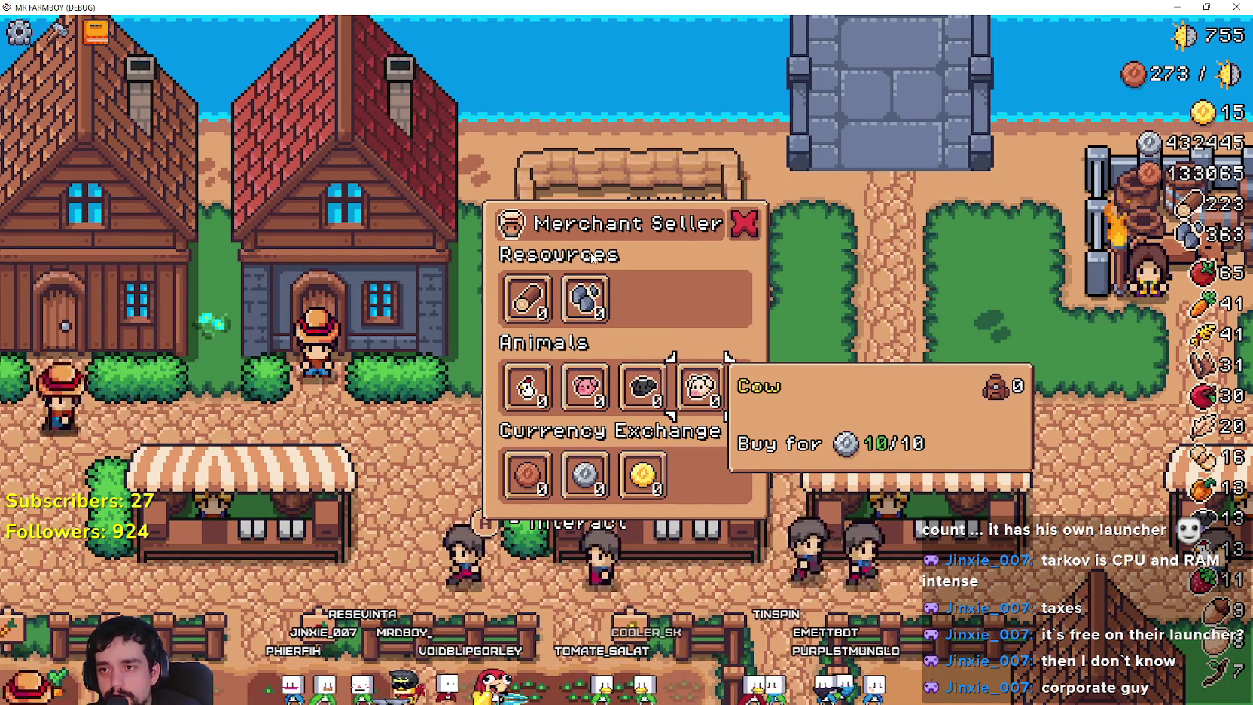
pyautogui.press('Down')
pyautogui.press('Left')
pyautogui.press('Left')
pyautogui.press('Up')
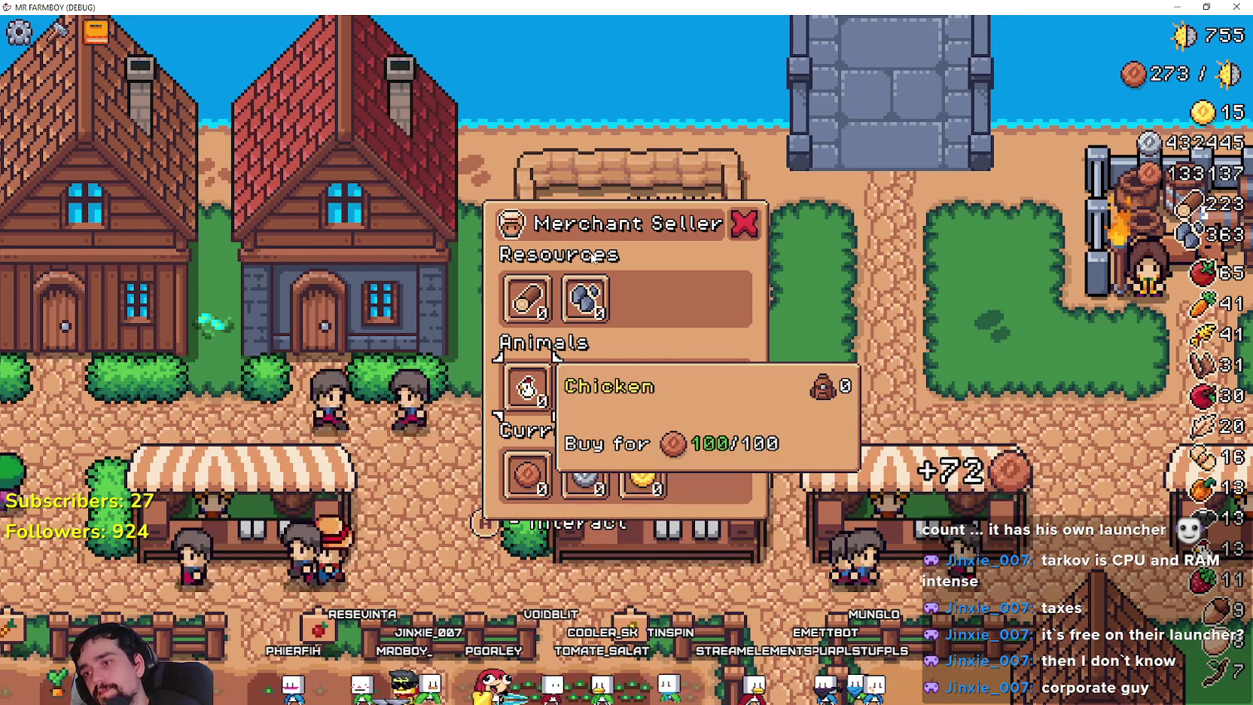
pyautogui.press('Up')
pyautogui.press('Up')
pyautogui.press('Return')
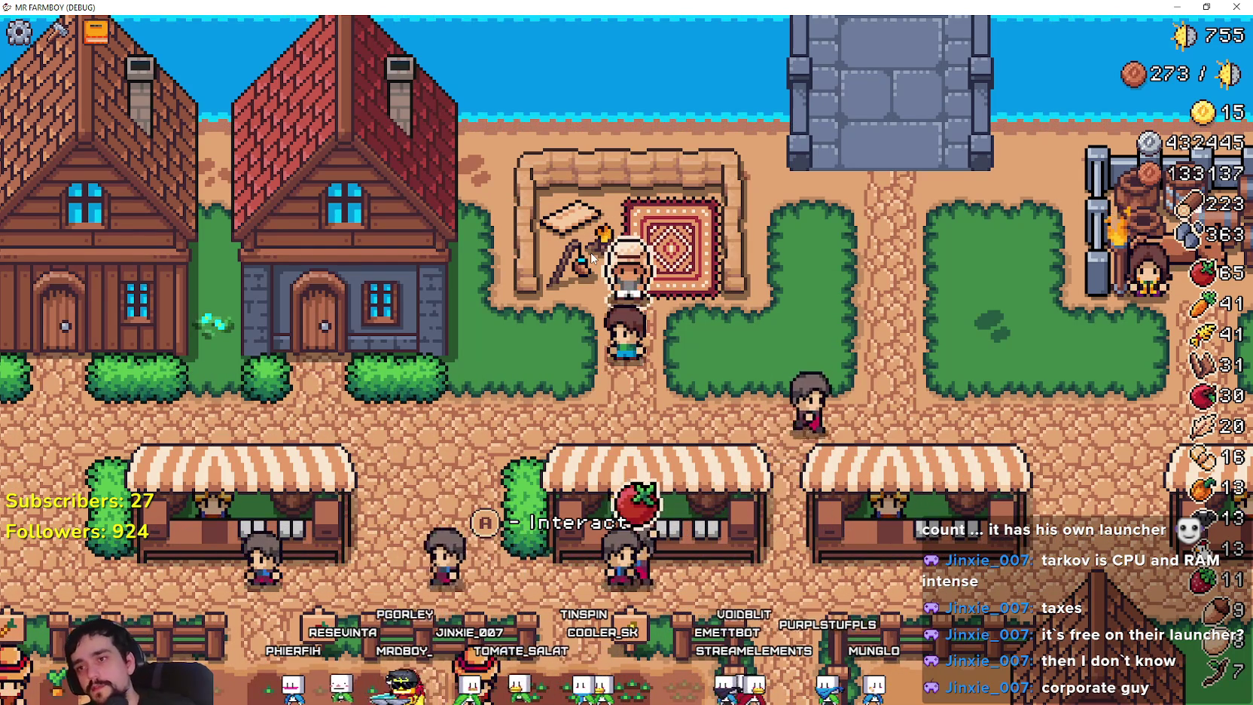
# Reopen and close the emptied Merchant Seller, then open the red house's hireable workers panel.
pyautogui.press('r')
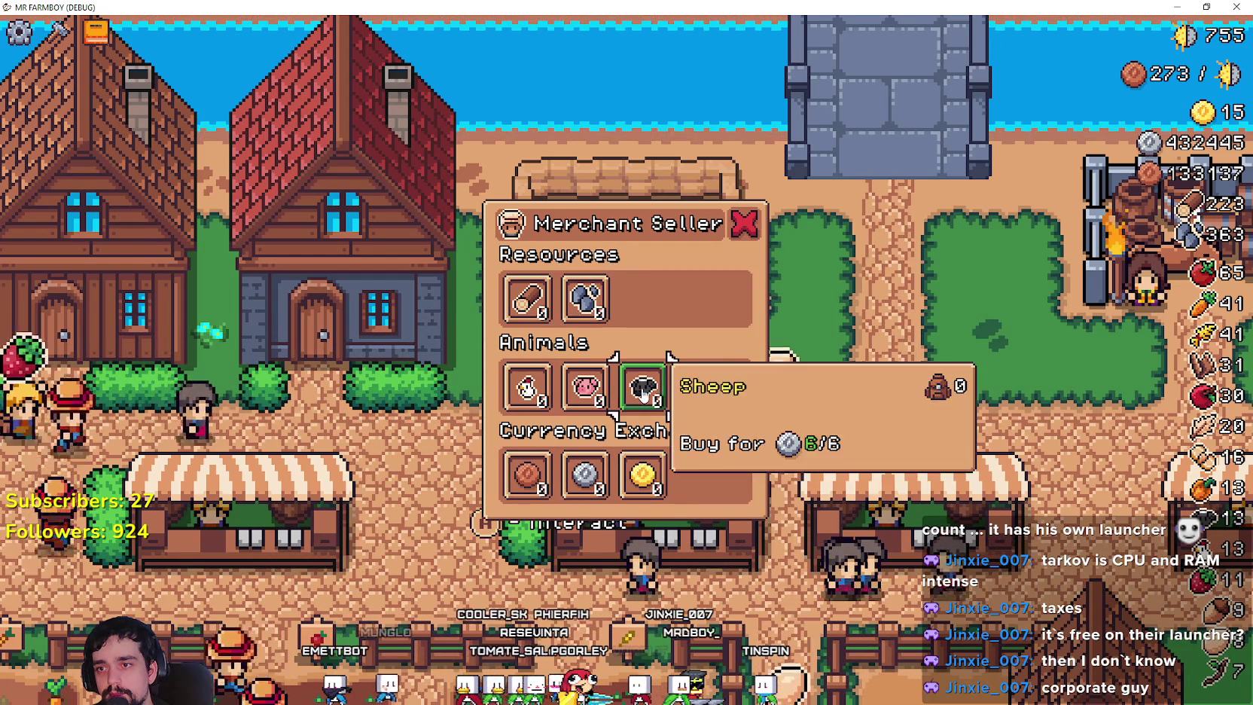
pyautogui.click(744, 224)
pyautogui.press('a')
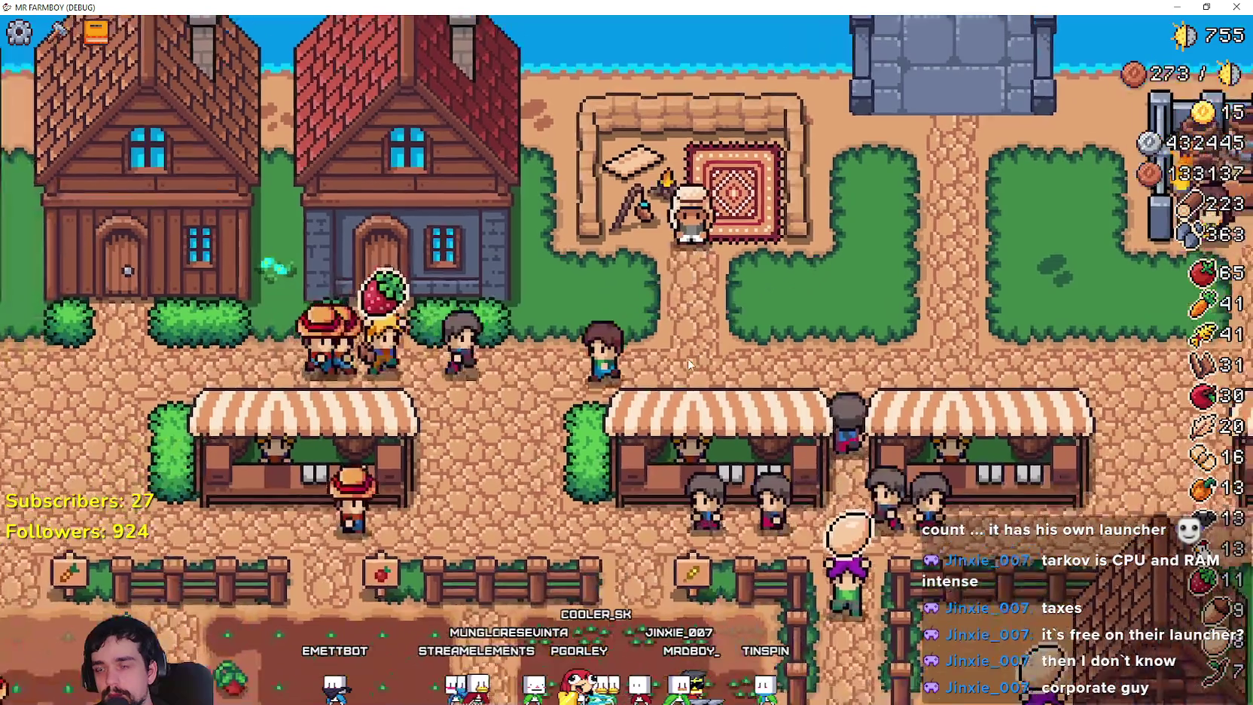
pyautogui.press('e')
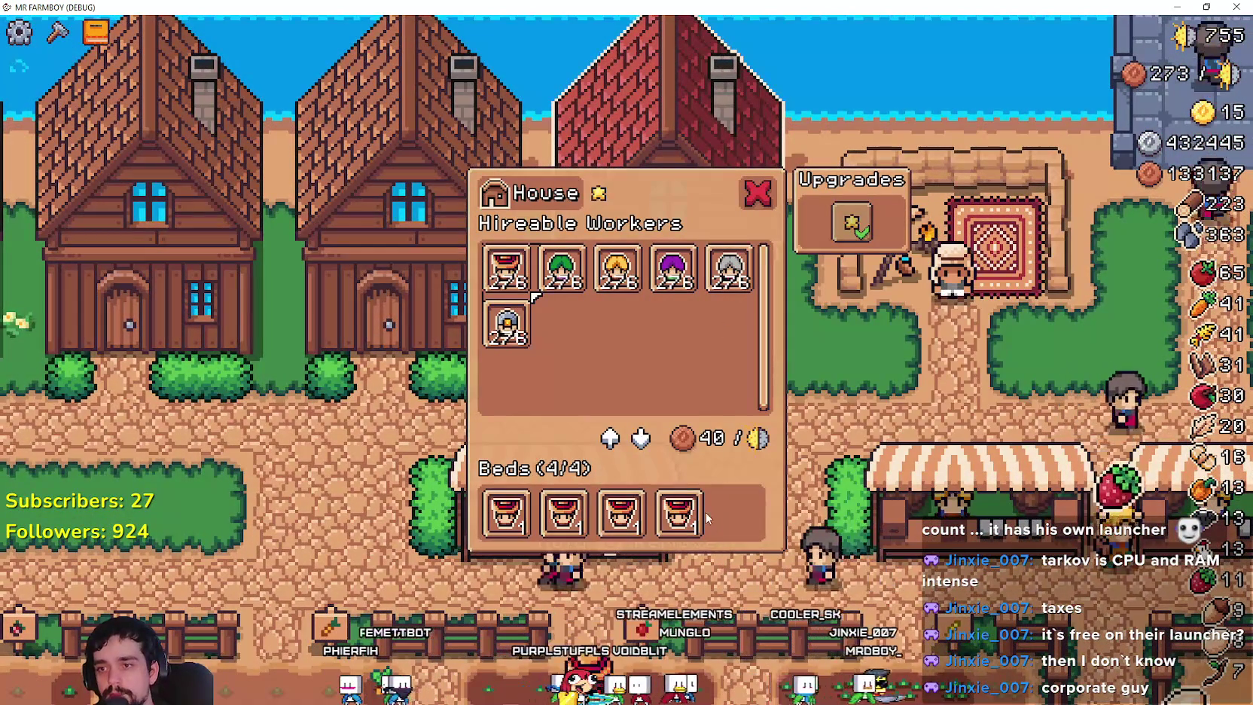
# Check the House window's worker and bed slot tooltips, then return to the Godot editor.
pyautogui.moveTo(697, 514)
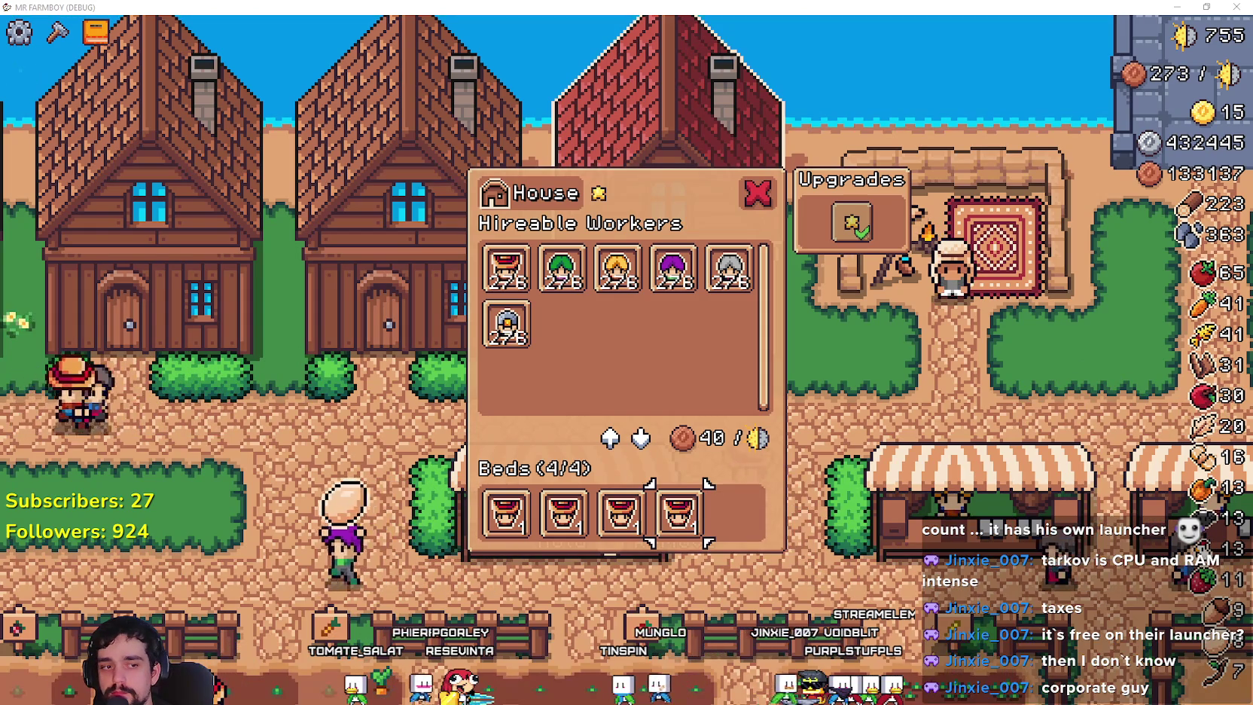
pyautogui.hotkey('alt', 'Tab')
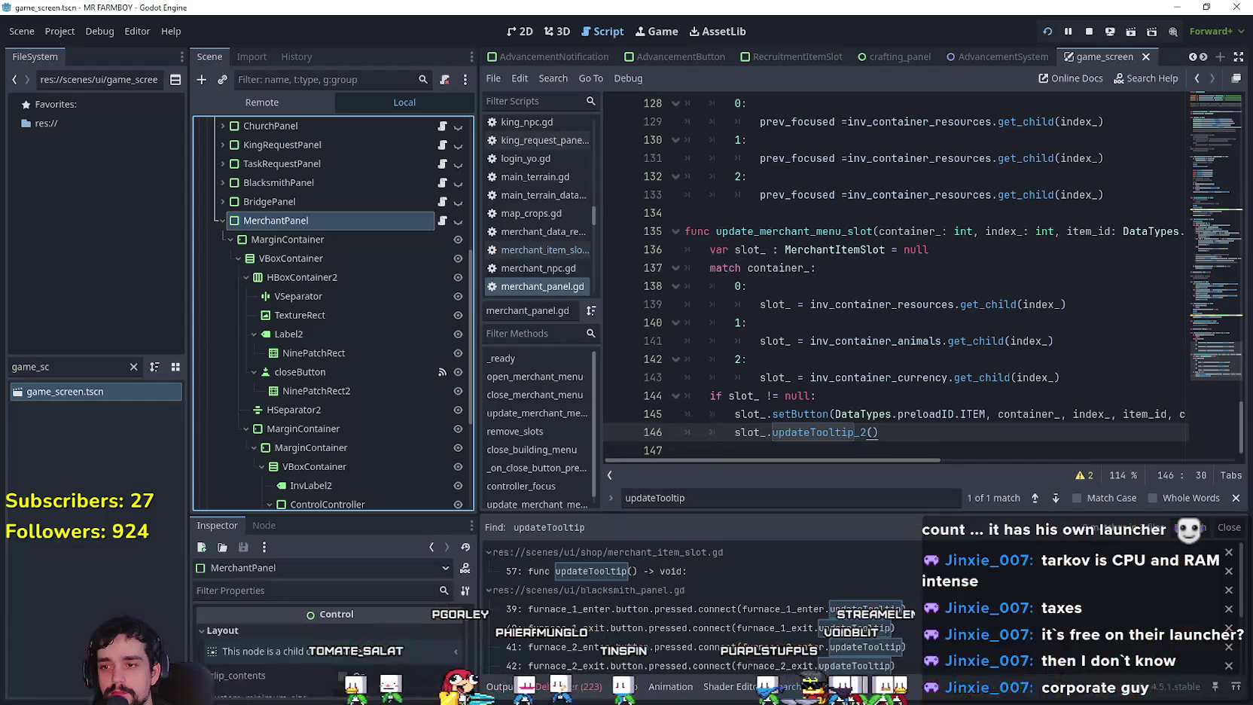
# Jump from the Debugger's Errors list to line 51 of merchant_item_slot.gd.
pyautogui.click(593, 687)
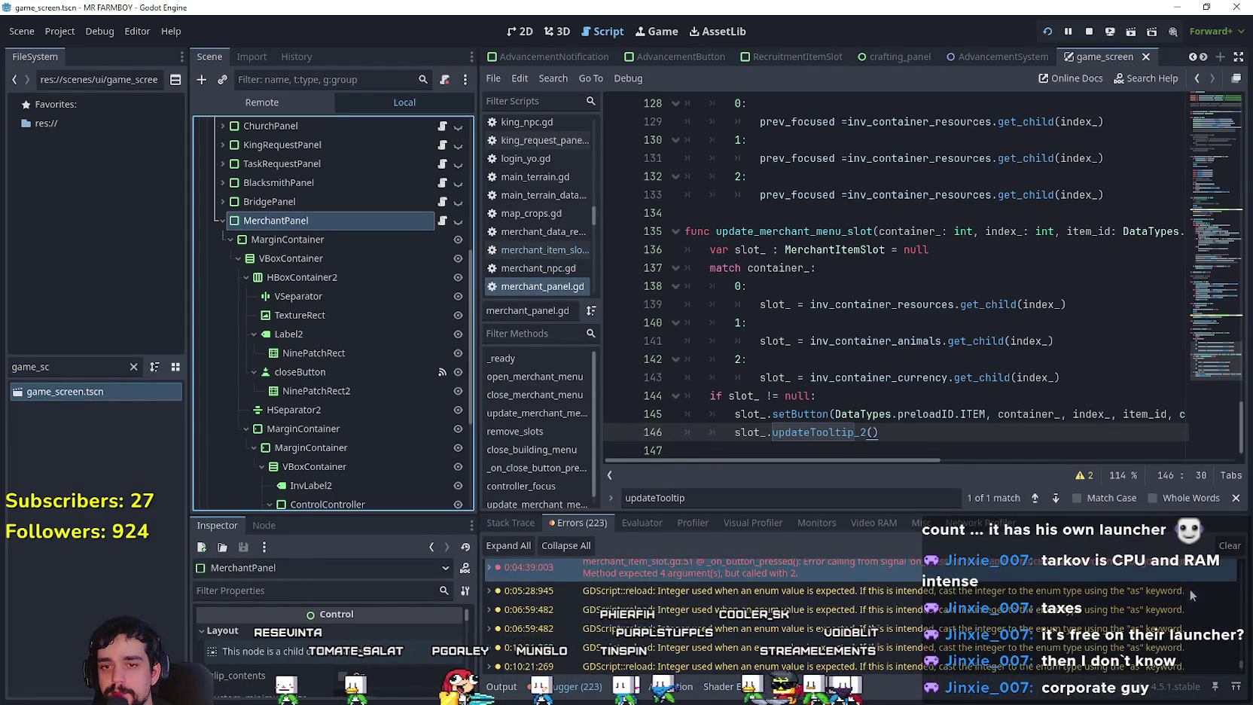
pyautogui.scroll(-2, 1152, 621)
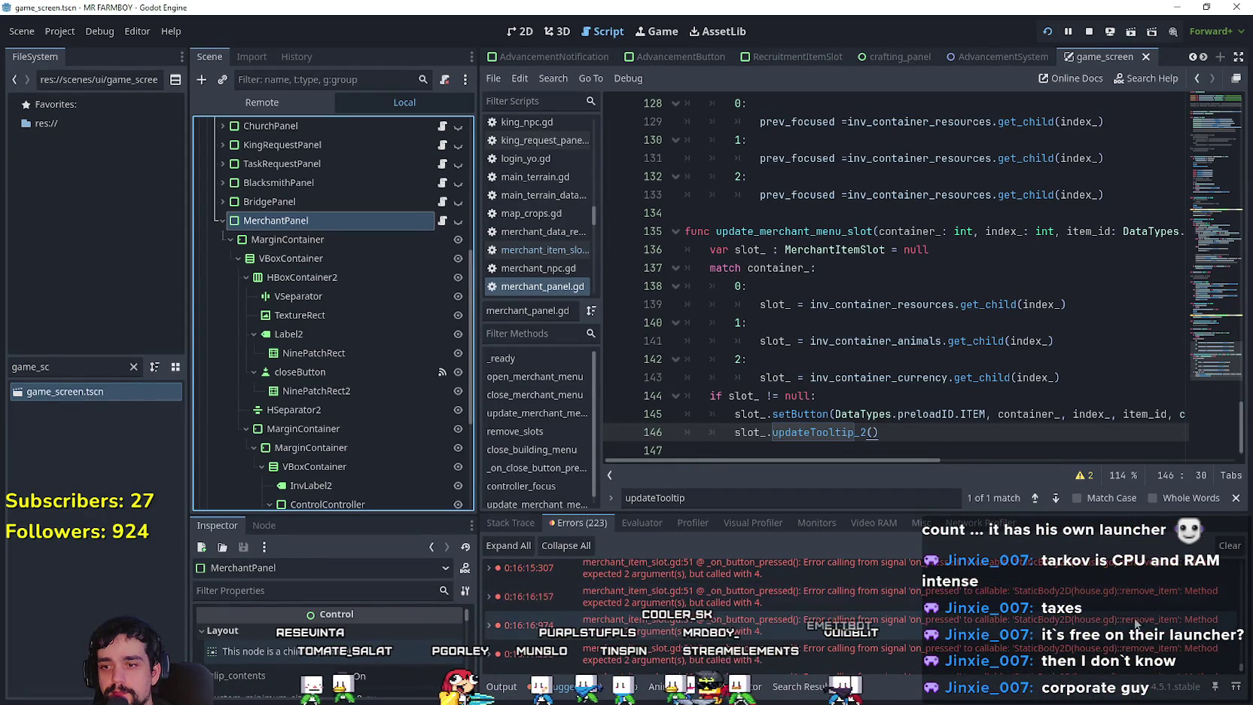
pyautogui.click(986, 631)
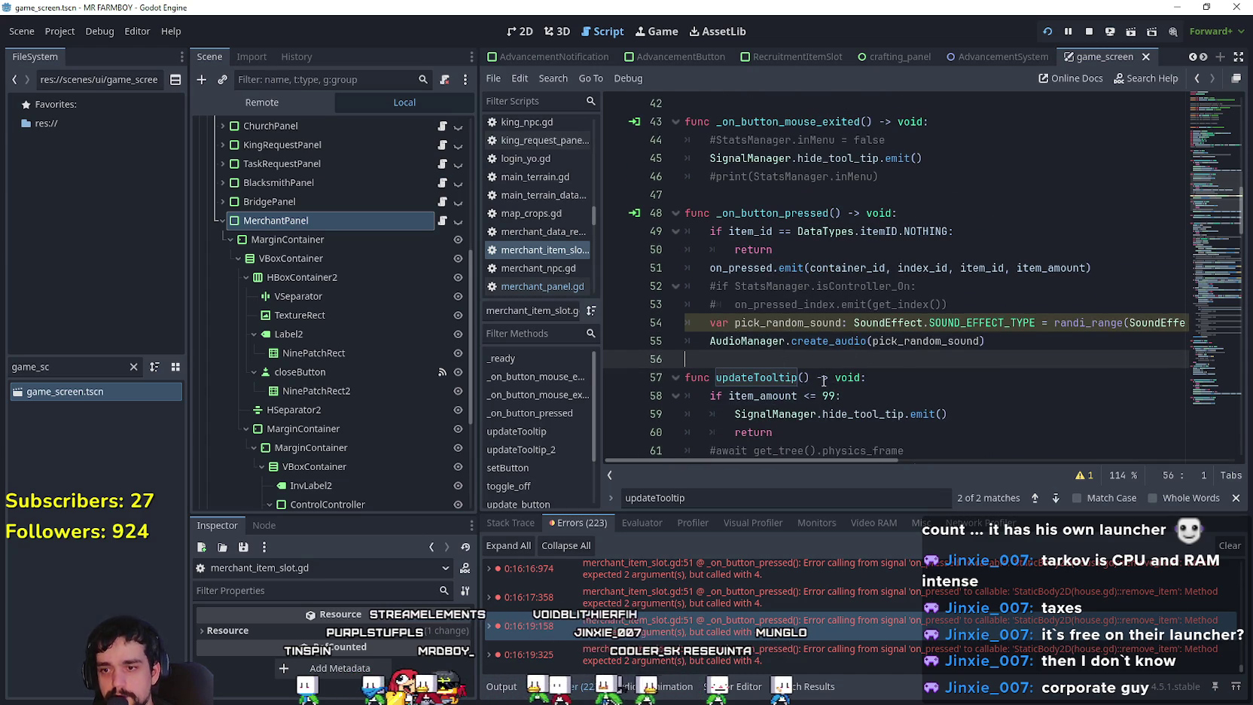
# Scroll through merchant_item_slot.gd to review the code around the call error.
pyautogui.scroll(10, 820, 377)
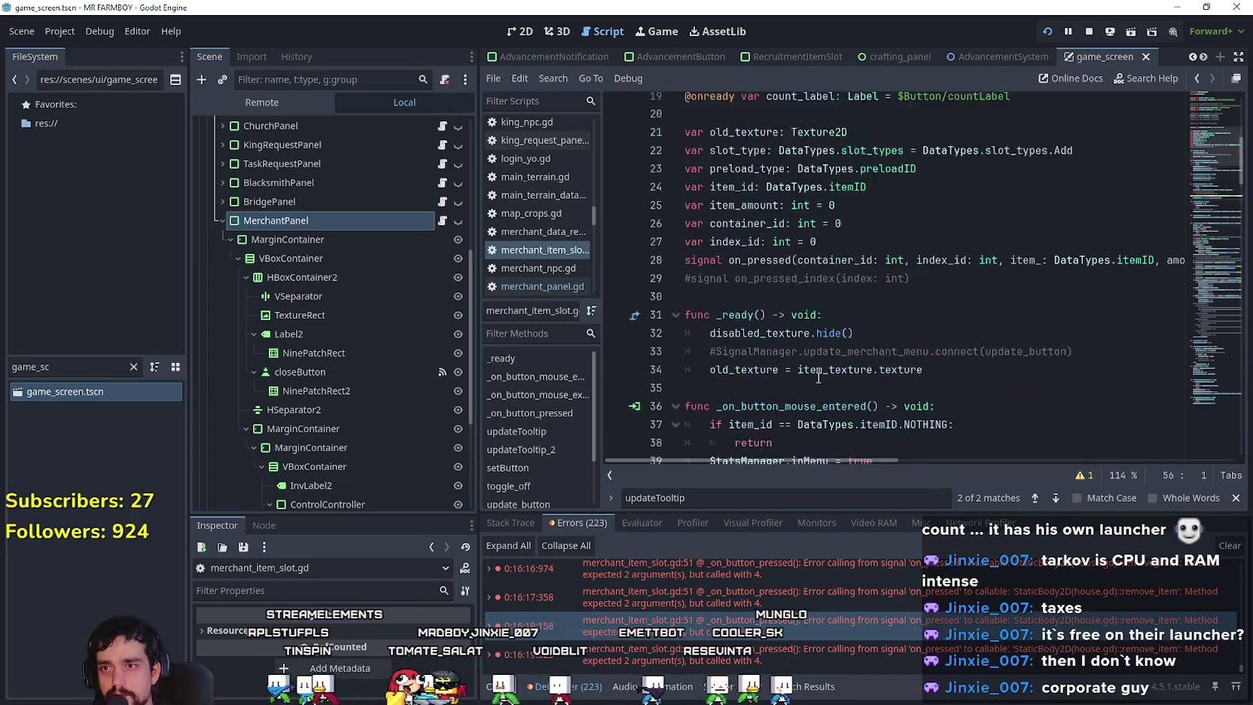
pyautogui.scroll(5, 814, 373)
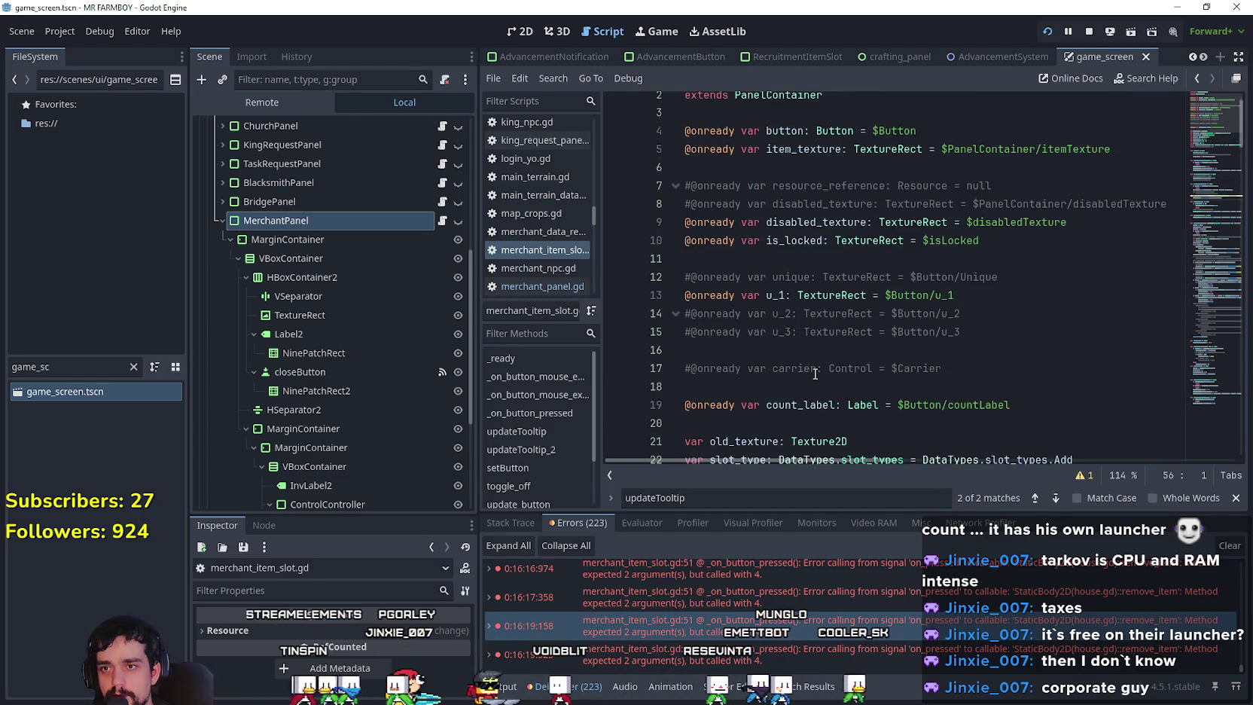
pyautogui.scroll(-5, 814, 374)
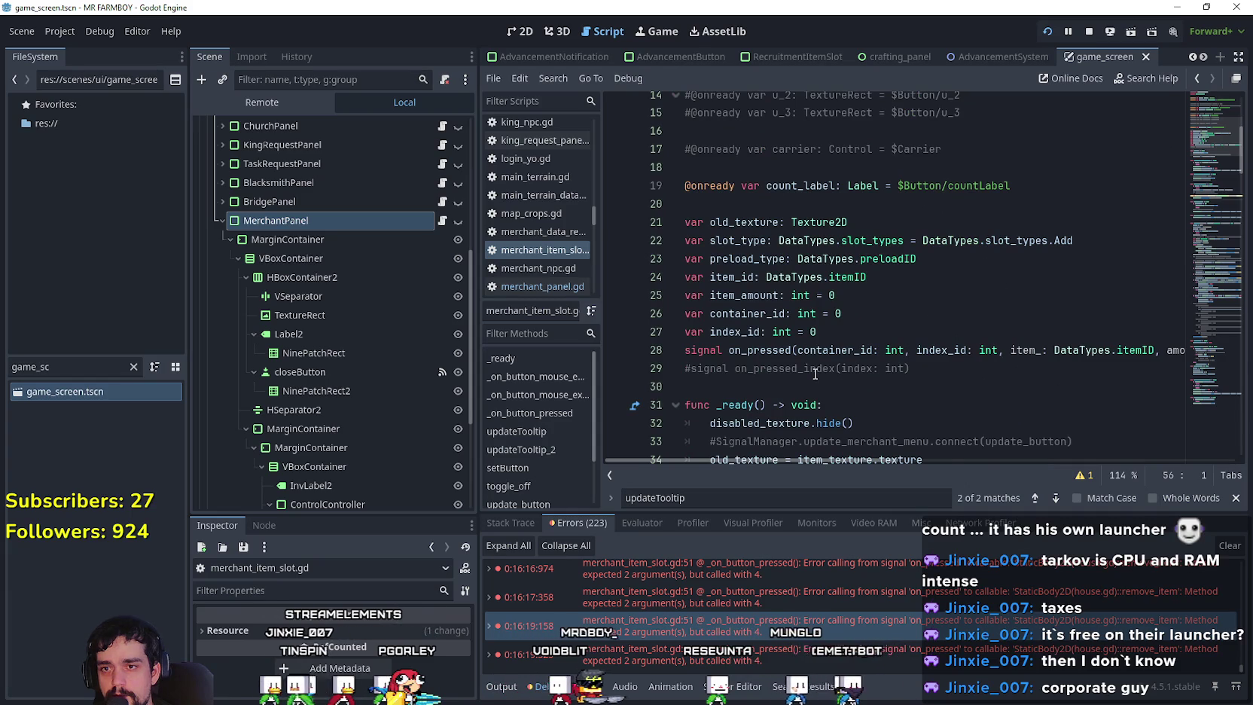
pyautogui.scroll(-5, 815, 373)
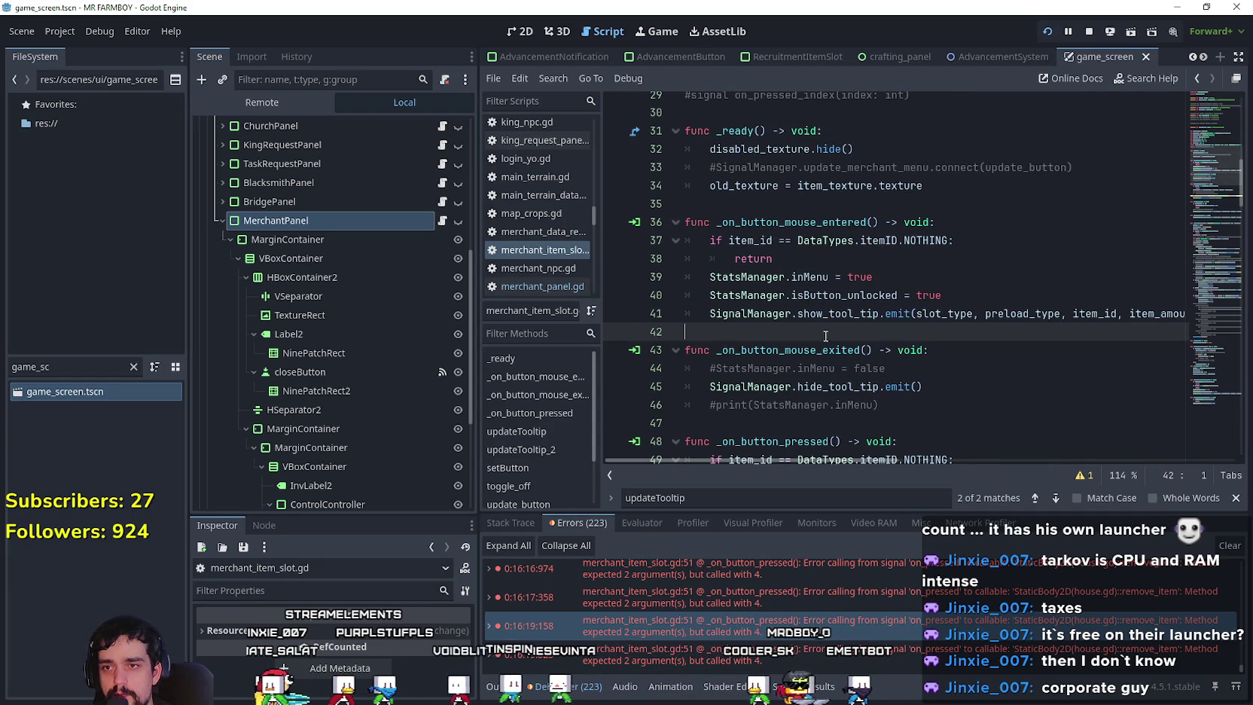
pyautogui.scroll(-4, 826, 335)
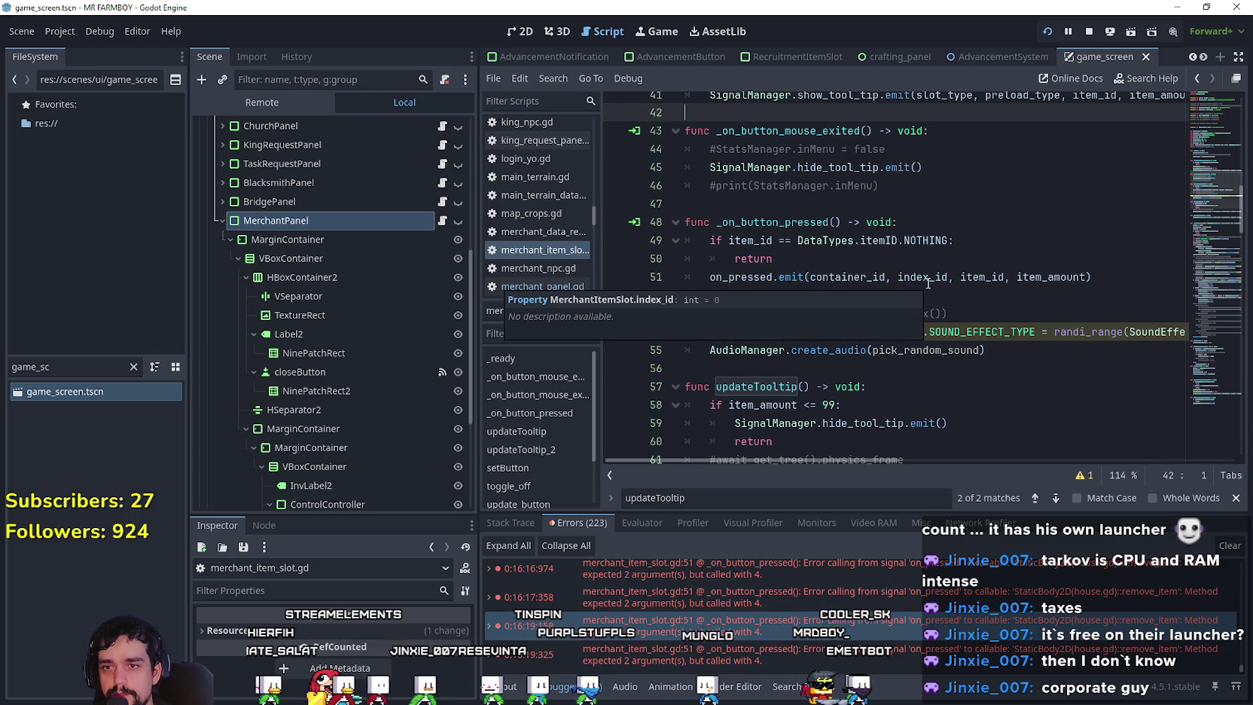
pyautogui.scroll(13, 929, 283)
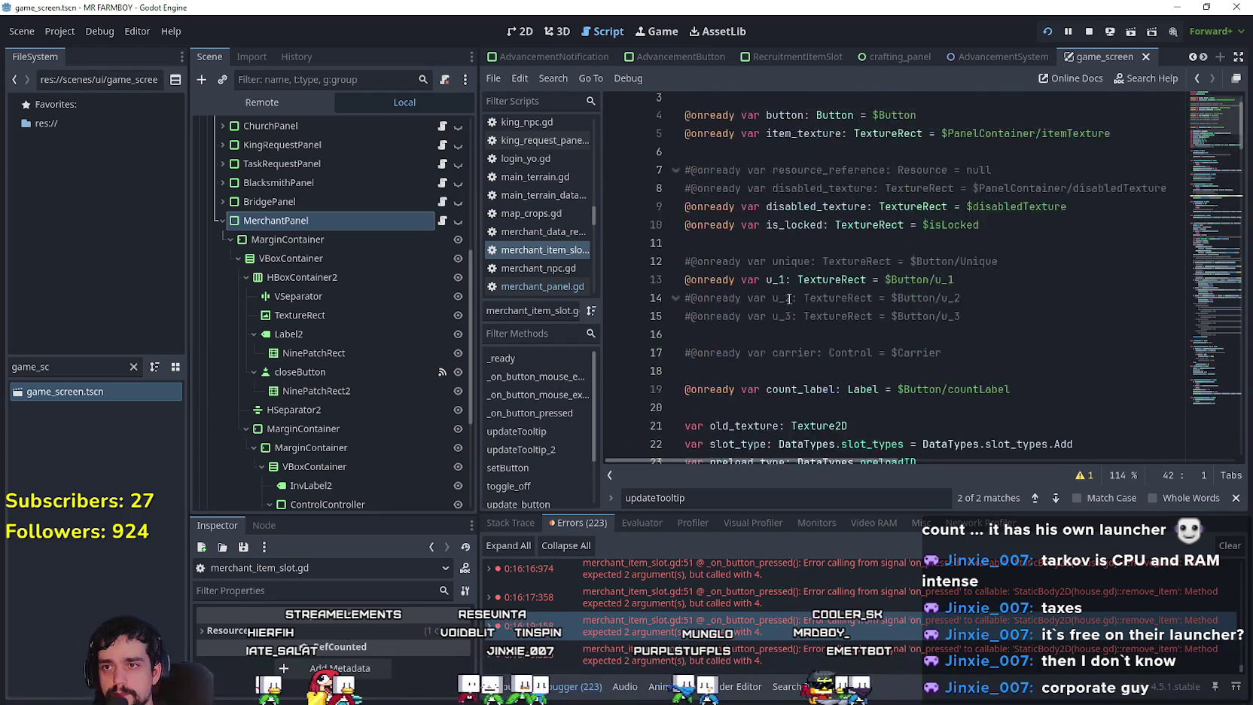
pyautogui.scroll(-10, 788, 299)
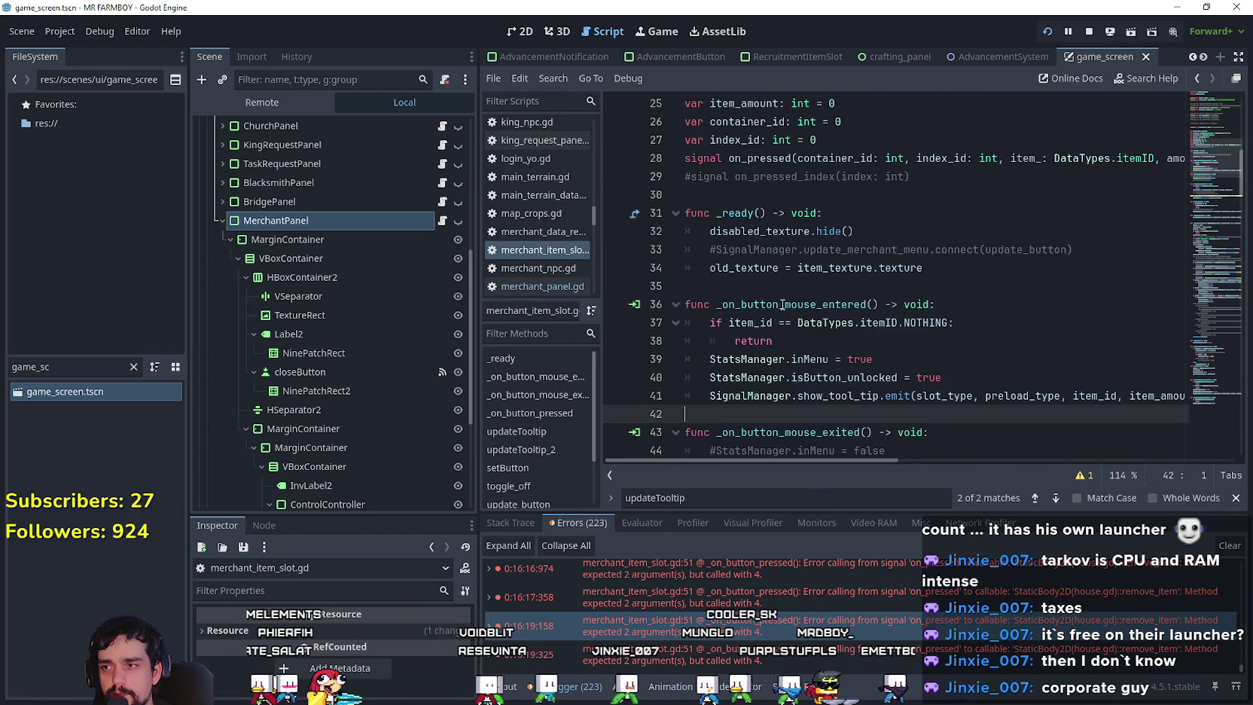
pyautogui.scroll(3, 445, 219)
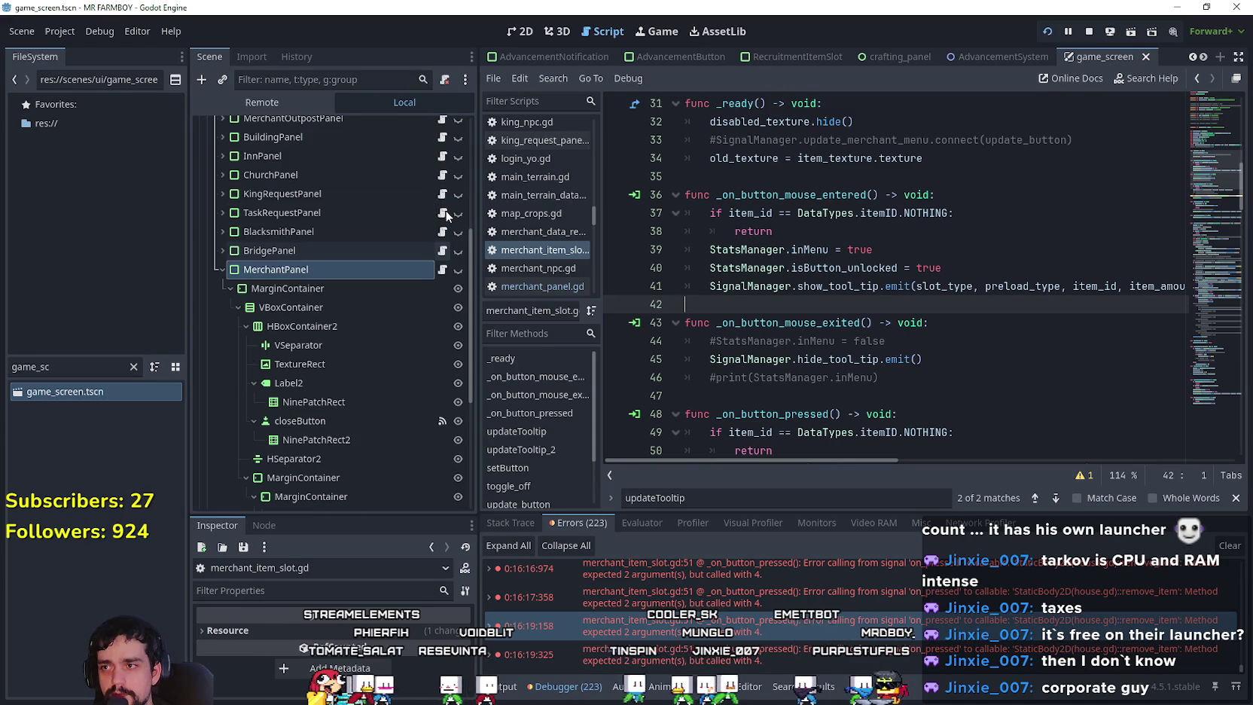
# Open building_panel.gd, place the cursor on empty line 247, and bring the running game forward.
pyautogui.click(443, 139)
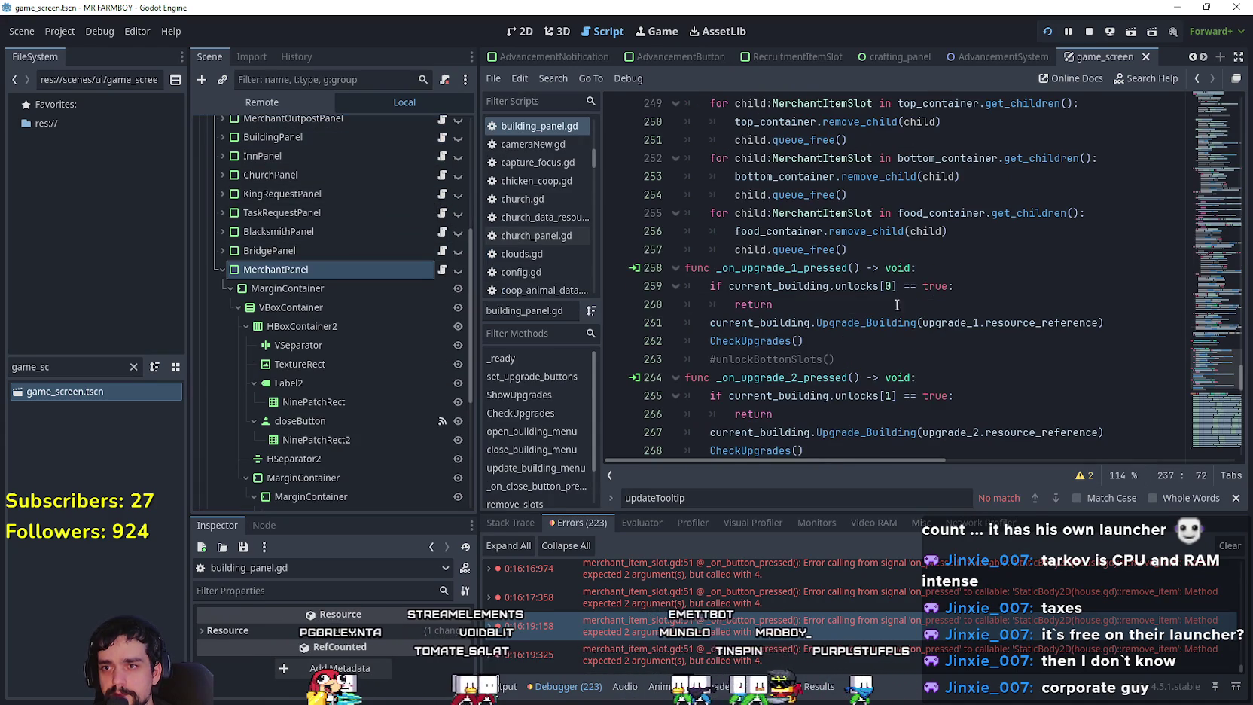
pyautogui.scroll(3, 884, 322)
pyautogui.click(833, 225)
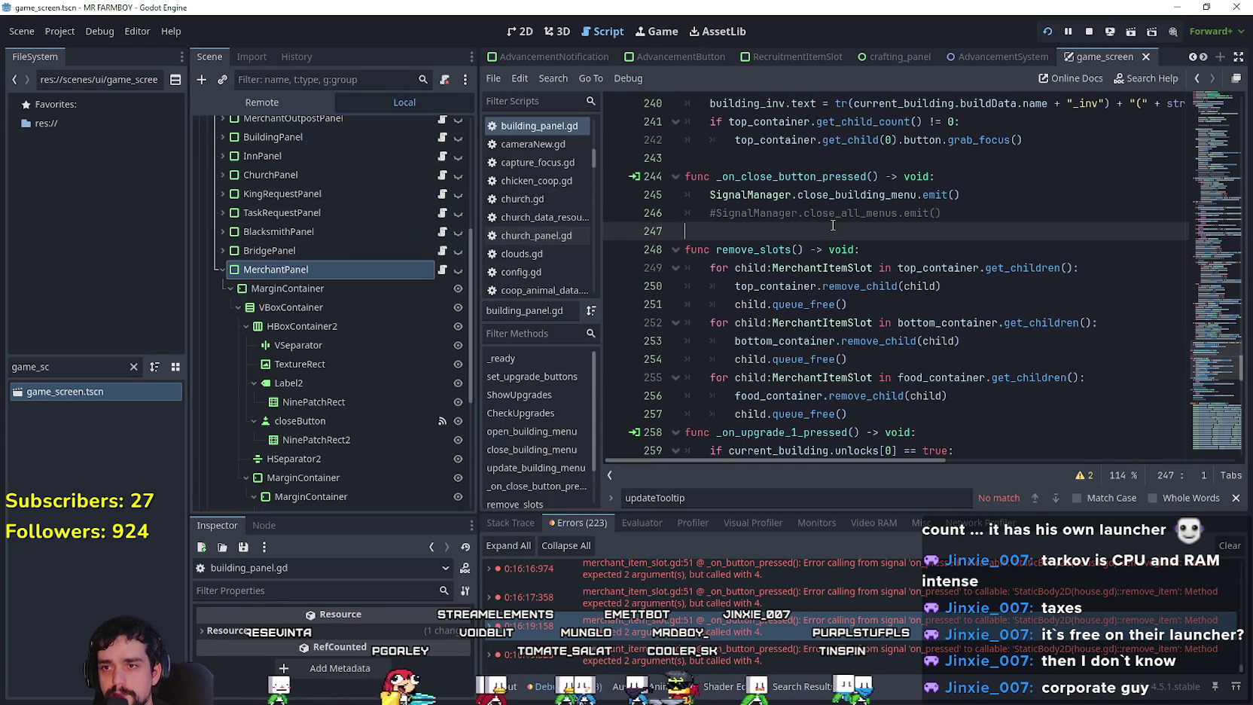
pyautogui.scroll(-3, 769, 264)
pyautogui.hotkey('alt', 'Tab')
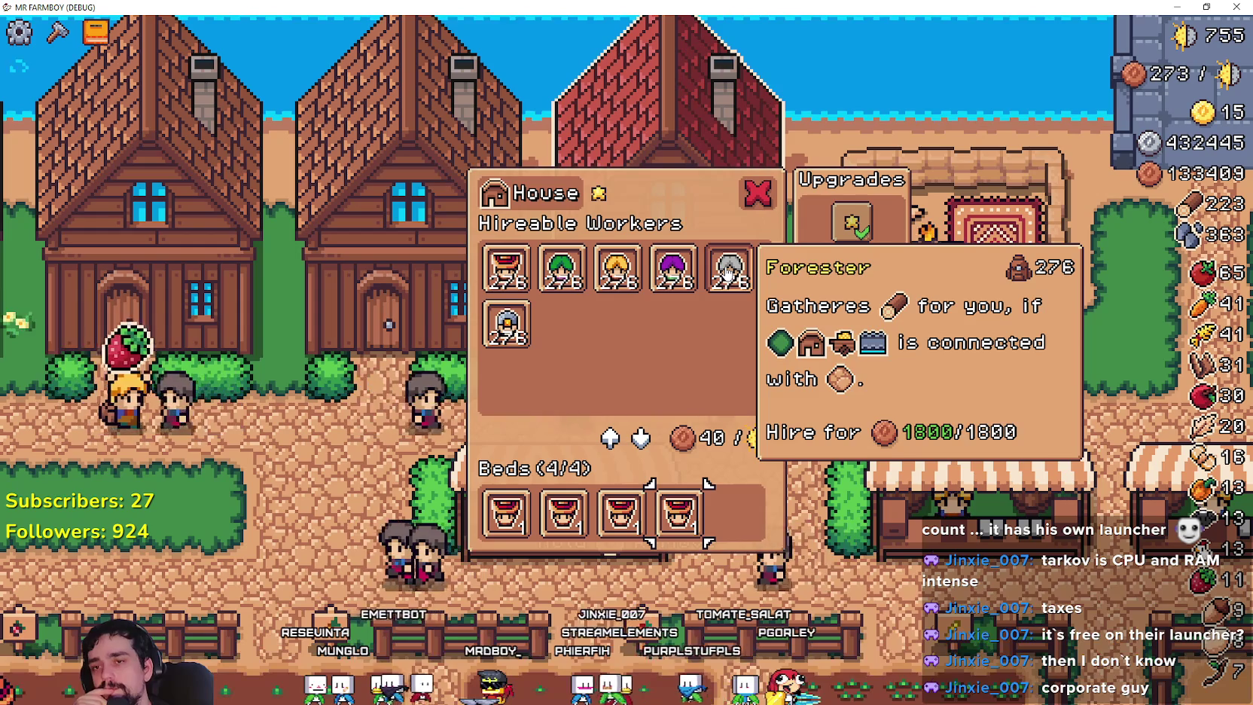
# Check the House bed and worker slot tooltips, then close the House panel.
pyautogui.moveTo(674, 514)
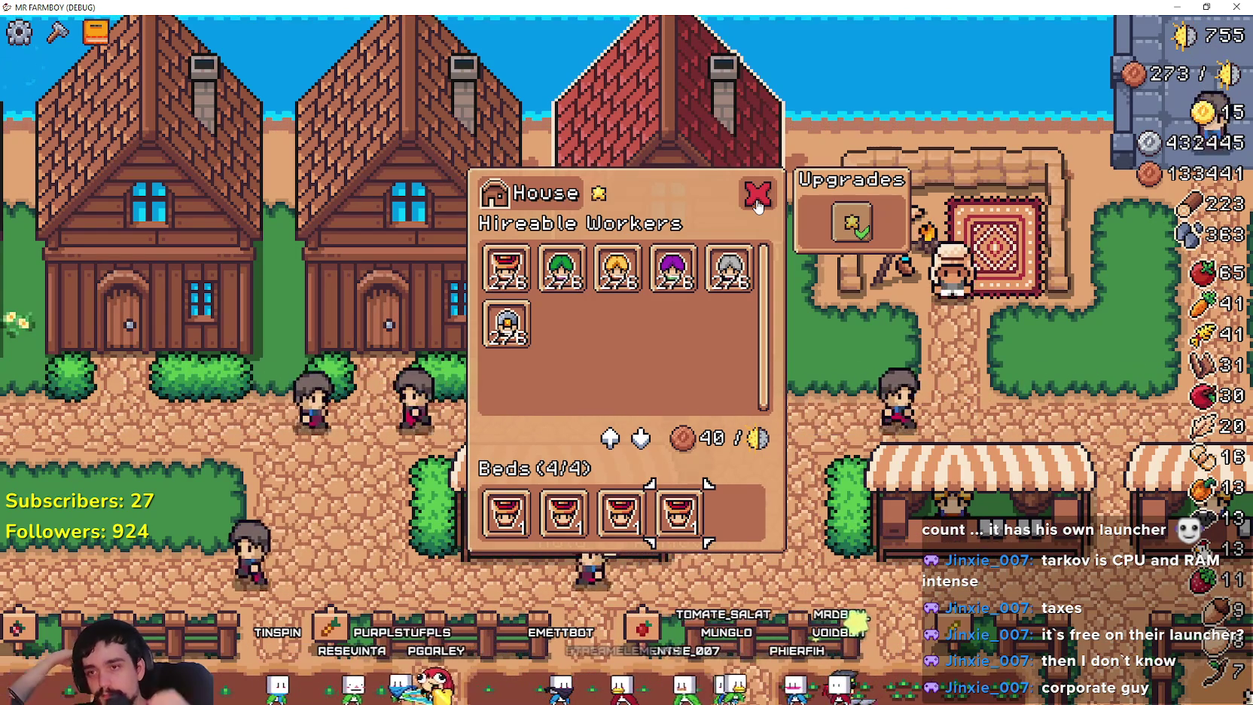
pyautogui.click(757, 200)
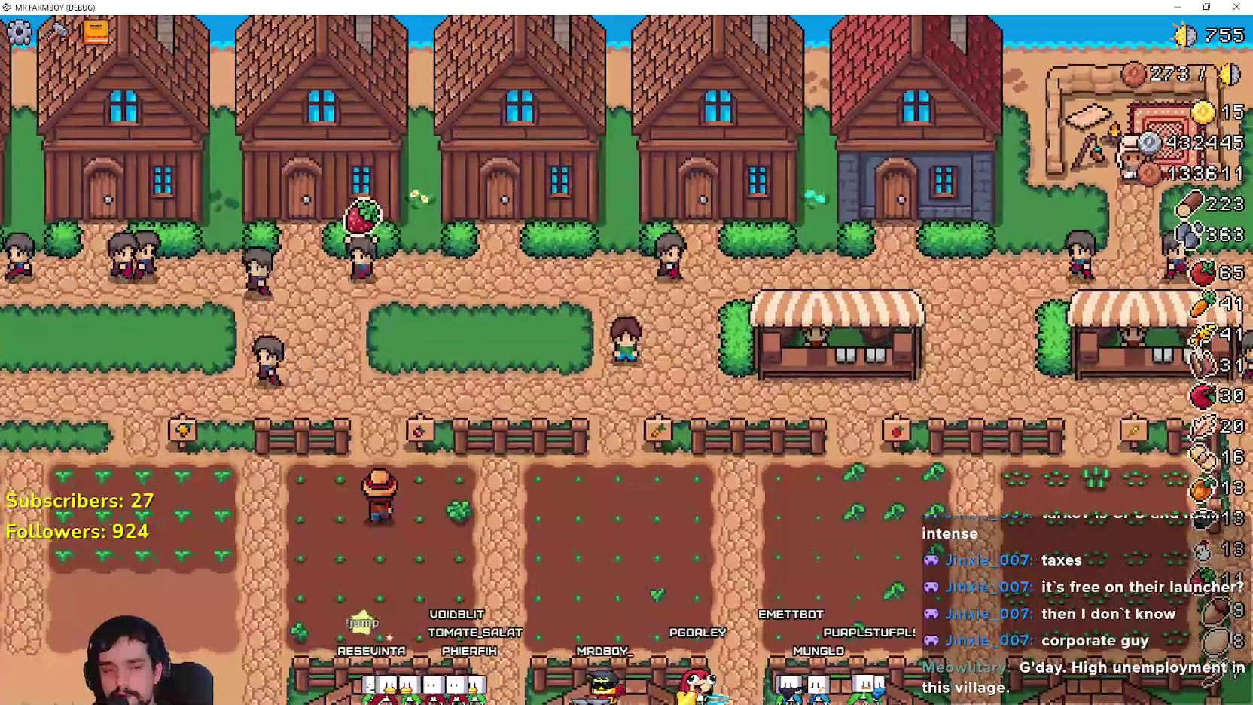
pyautogui.hotkey('alt', 'Tab')
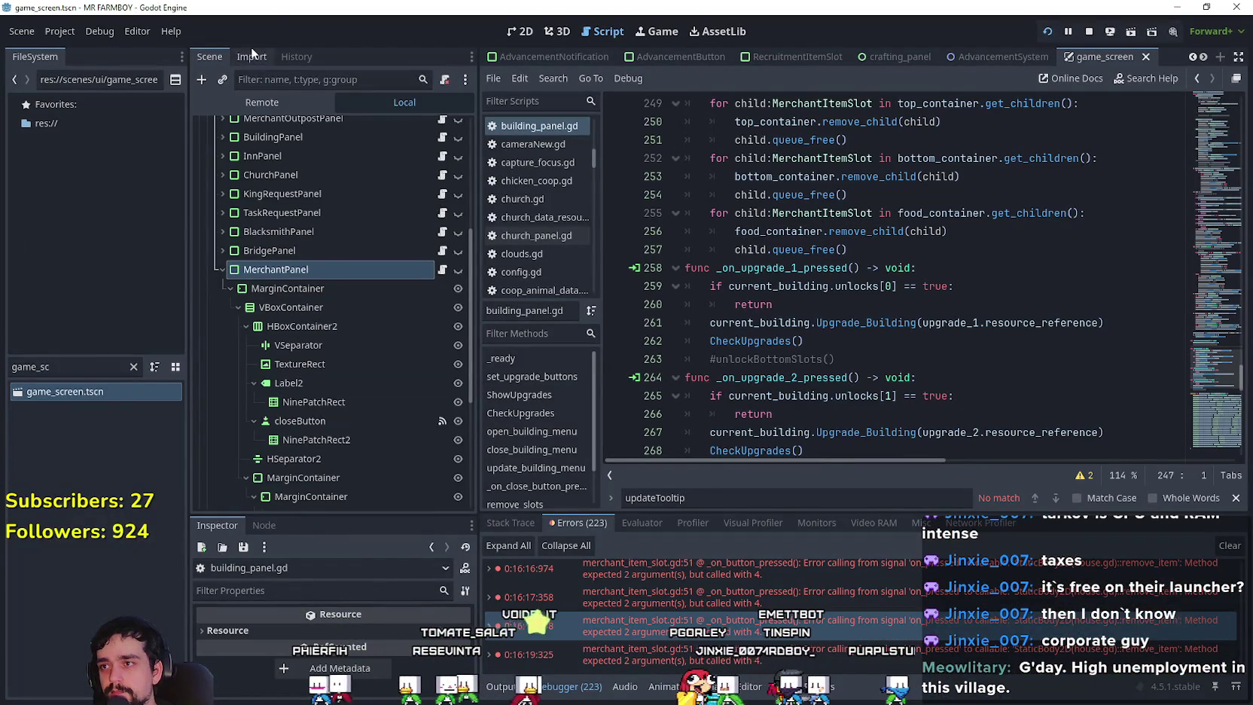
pyautogui.click(270, 104)
pyautogui.click(300, 182)
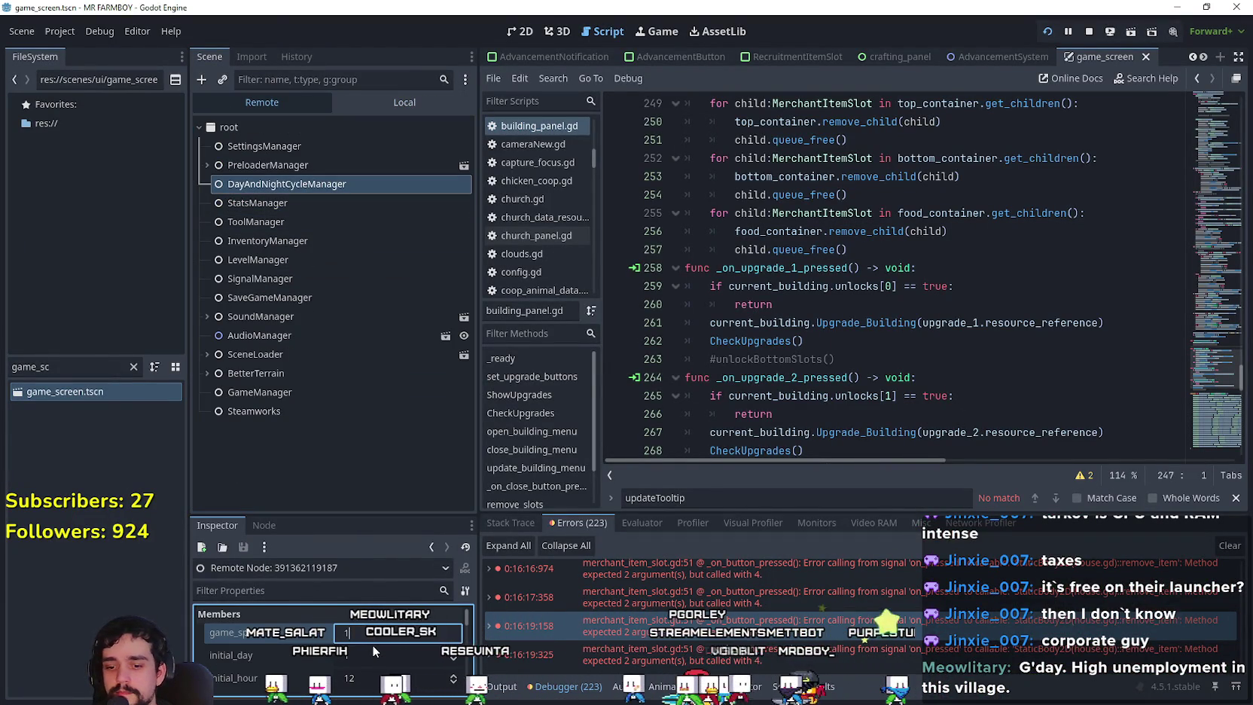
pyautogui.click(410, 104)
pyautogui.hotkey('alt', 'Tab')
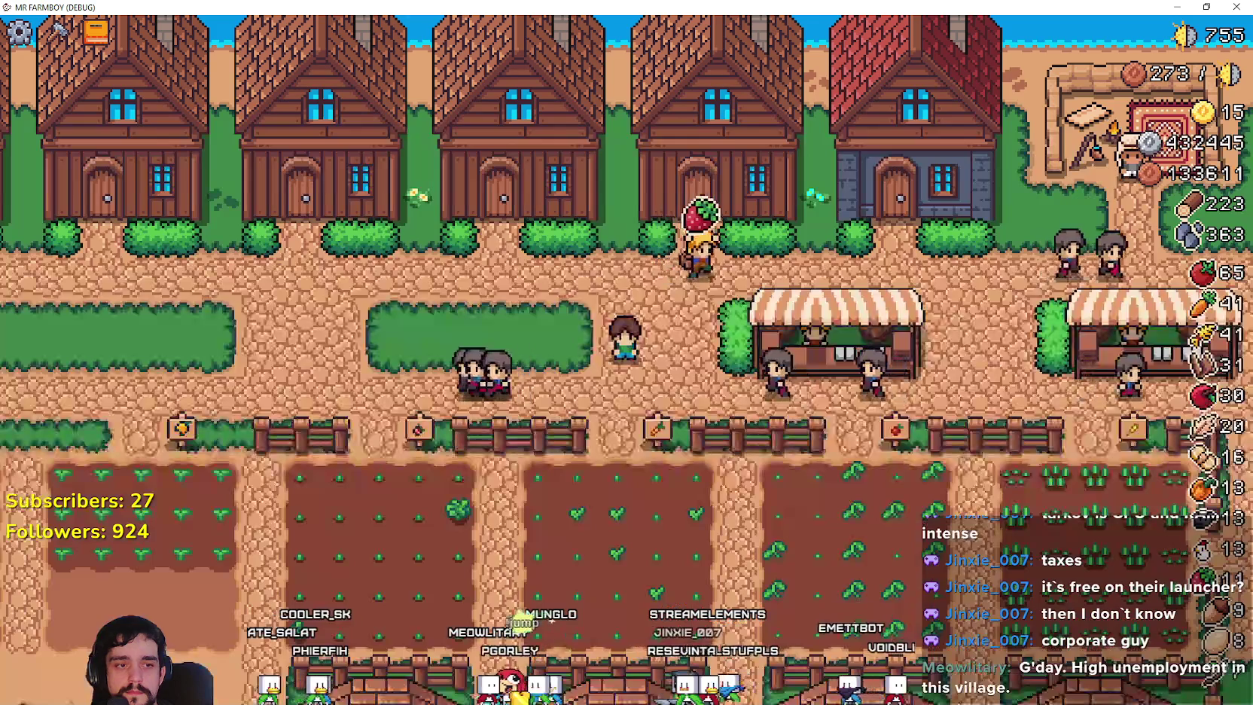
# Zoom the game camera in closer on the village street and market stall.
pyautogui.scroll(3, 693, 369)
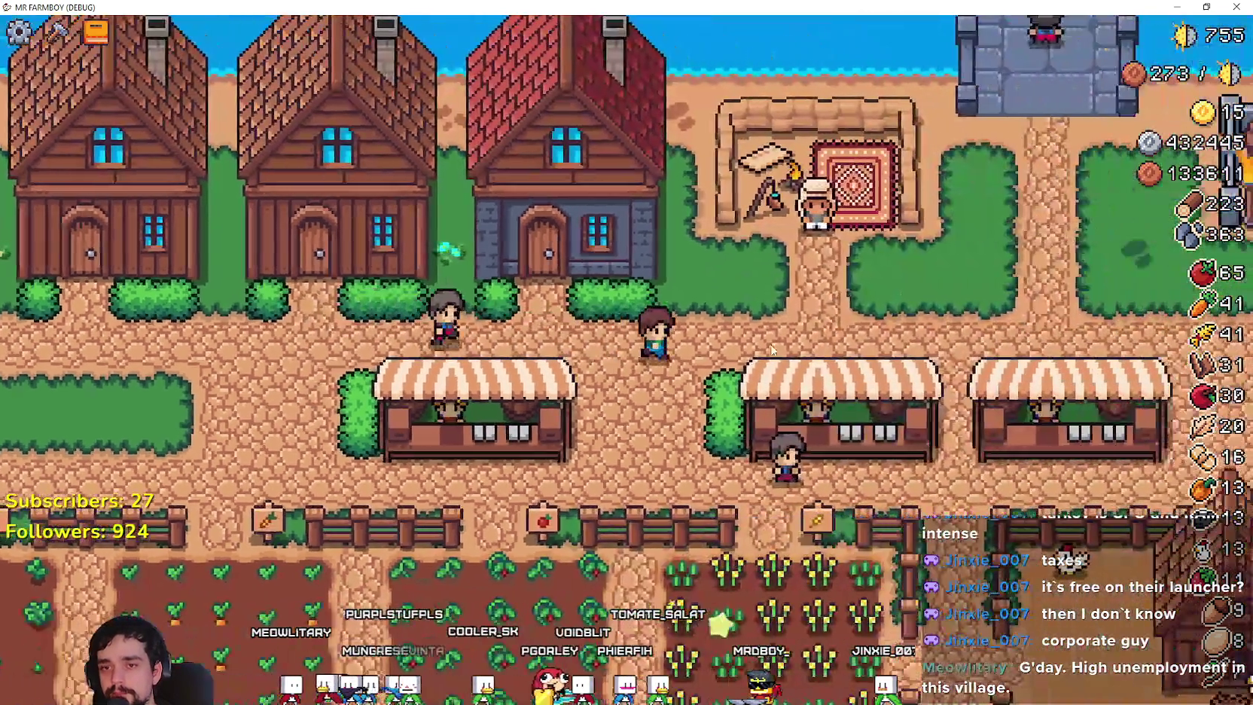
# Walk the farmer between and around the market stalls, then switch to Discord's feedback thread.
pyautogui.press('d')
pyautogui.press('s')
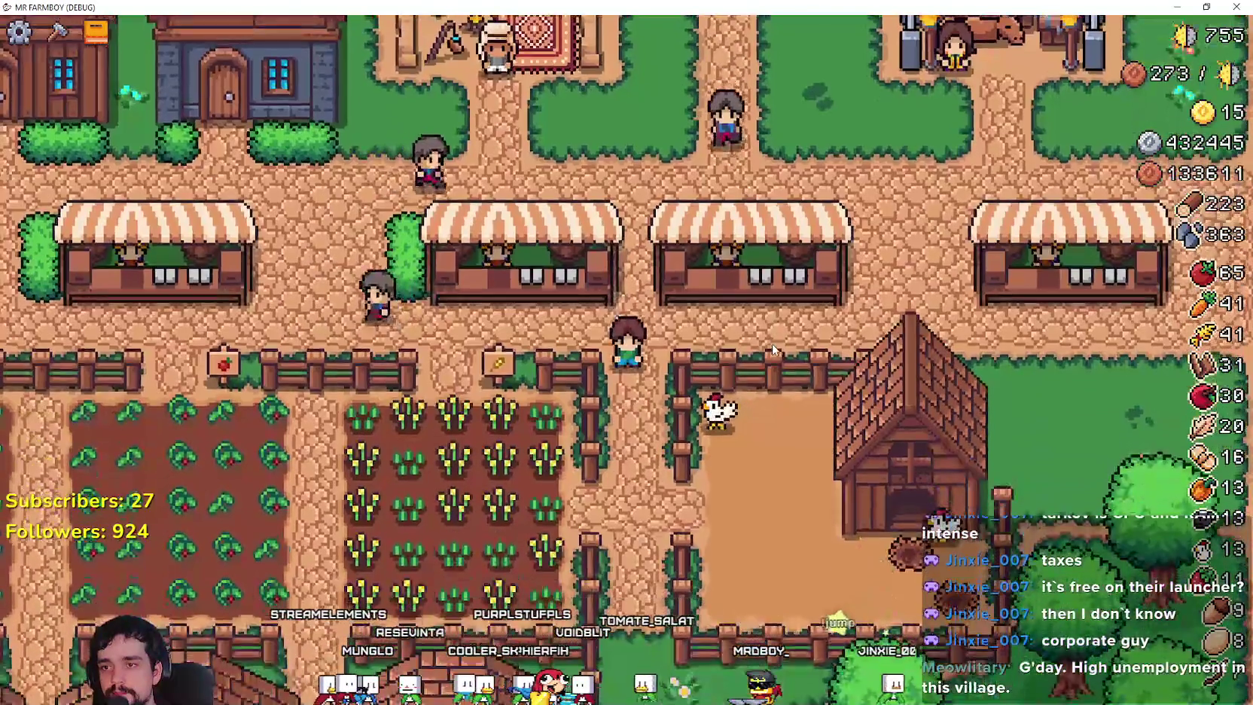
pyautogui.press('a')
pyautogui.press('w')
pyautogui.press('s')
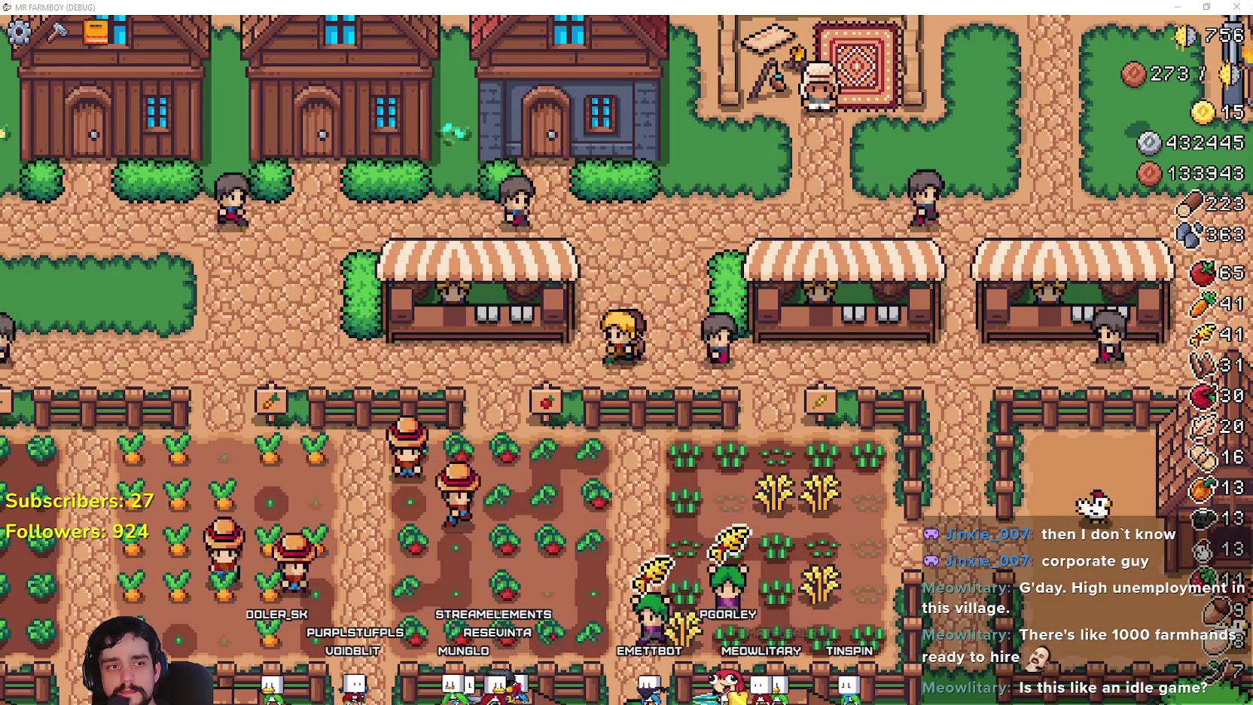
pyautogui.hotkey('alt', 'Tab')
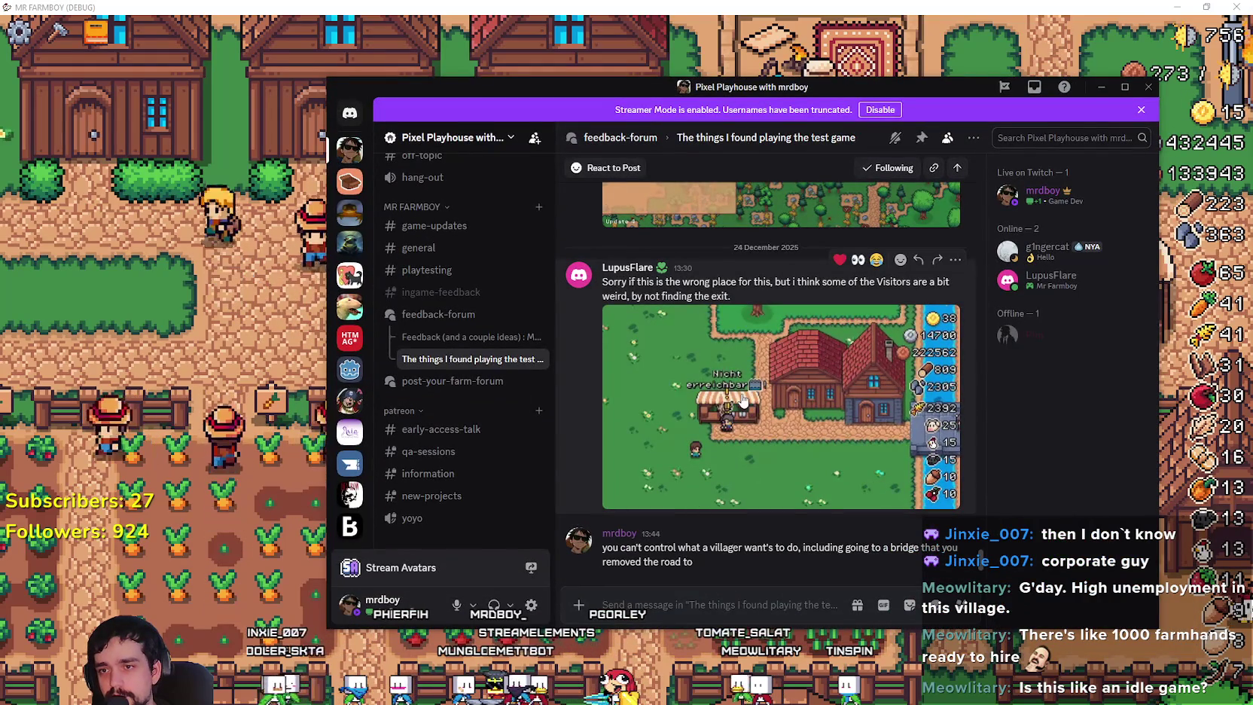
# Enlarge the screenshot attached to the 'The things I found playing the test game' post.
pyautogui.click(743, 400)
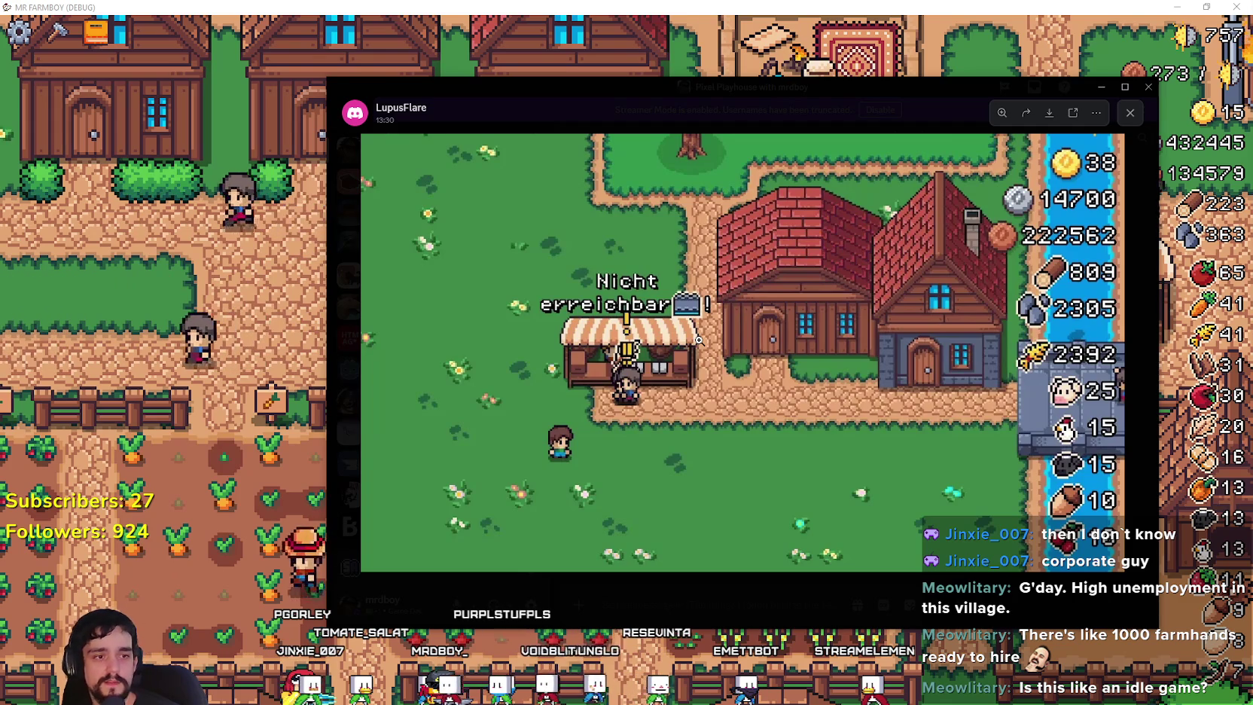
# Close the enlarged screenshot and switch to Steam's MR FARMBOY community hub.
pyautogui.click(243, 5)
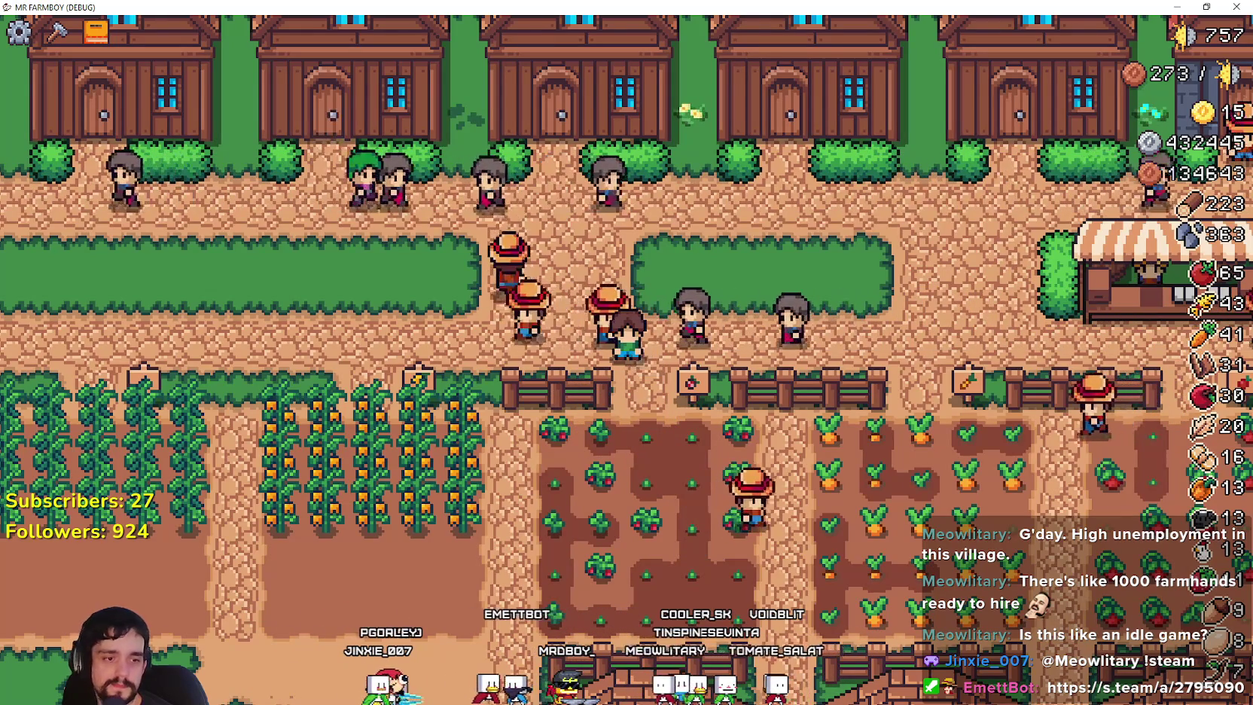
pyautogui.hotkey('alt', 'Tab')
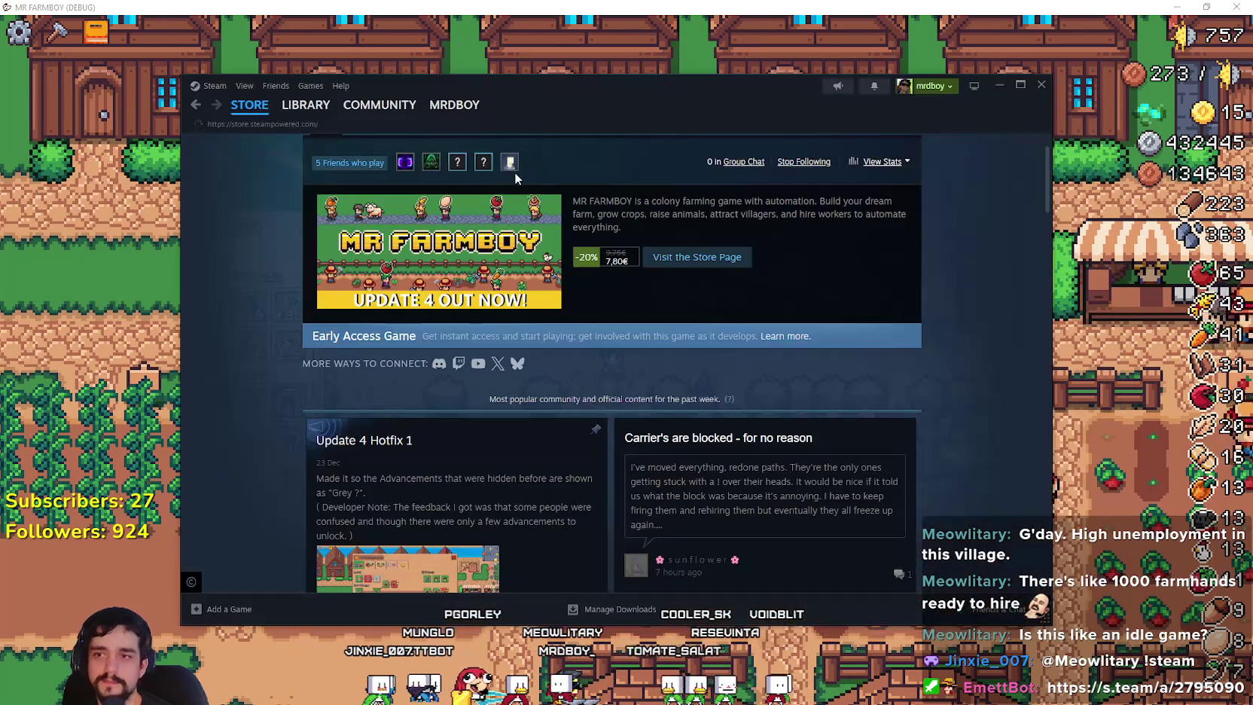
# Go from the MR FARMBOY library page to its community hub, browse it, then close Steam.
pyautogui.click(195, 105)
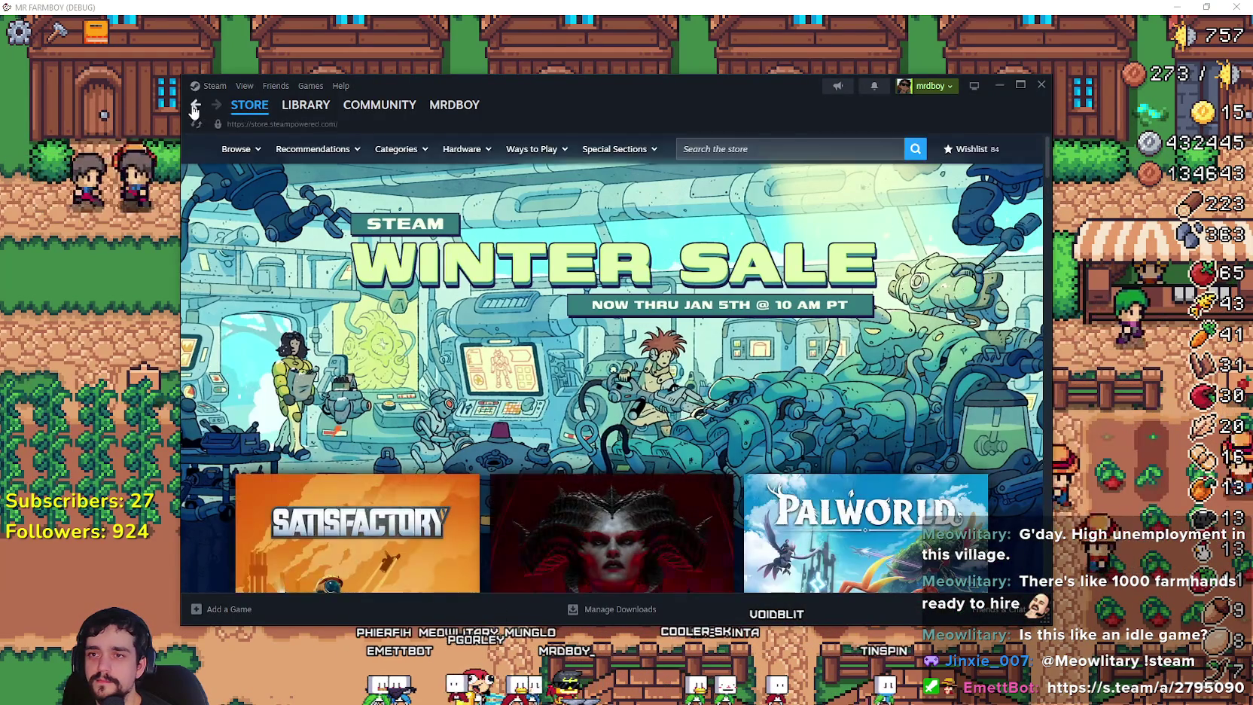
pyautogui.click(195, 106)
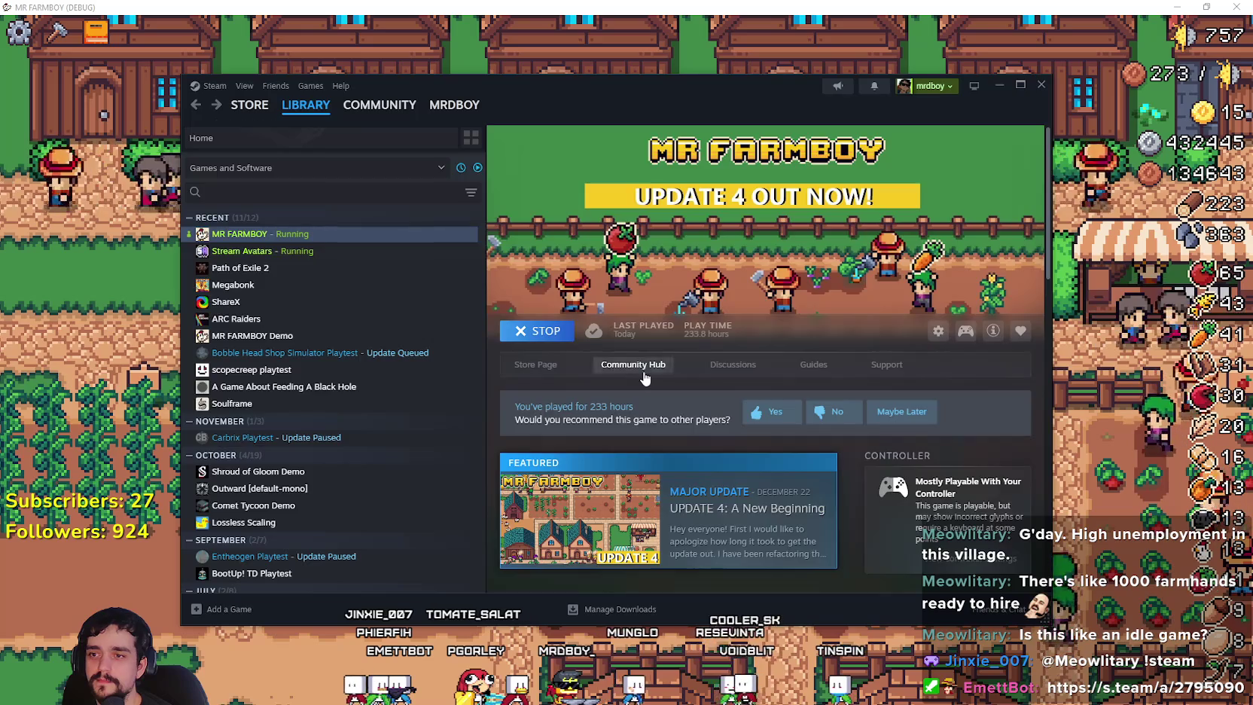
pyautogui.click(644, 369)
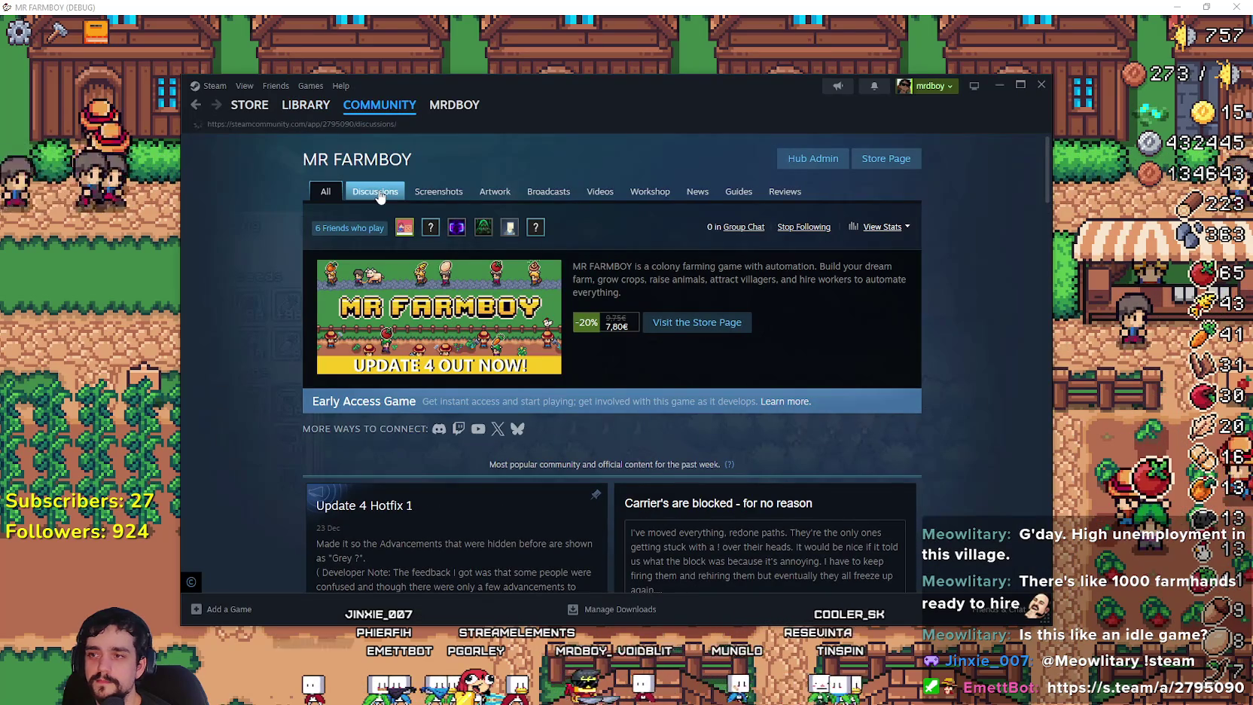
pyautogui.scroll(-5, 925, 400)
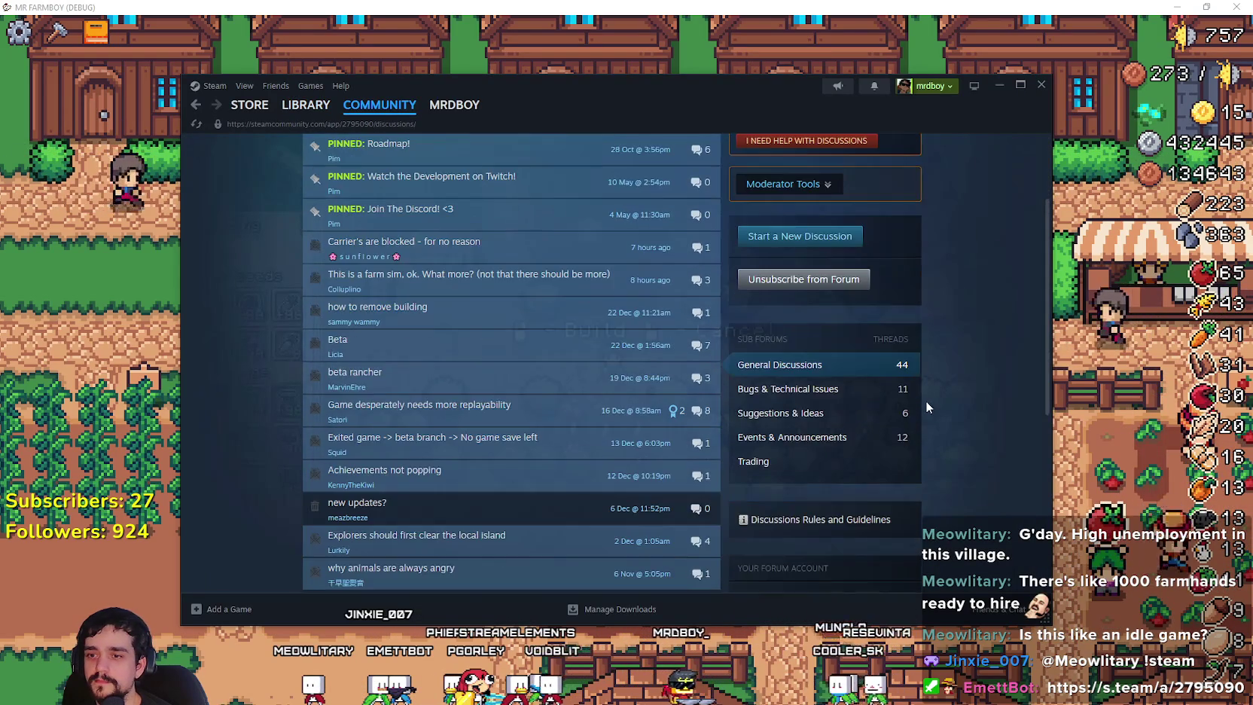
pyautogui.scroll(3, 924, 400)
pyautogui.click(1087, 483)
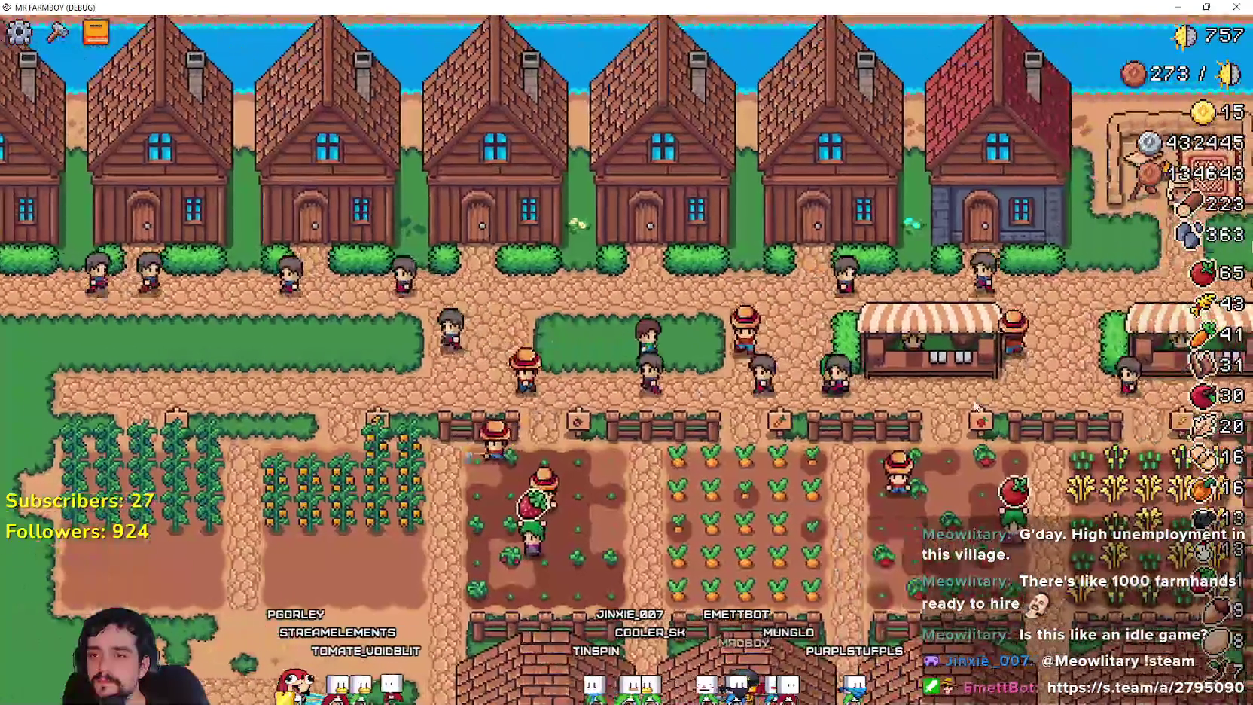
# Harvest more carrots by walking the farmer back and forth through the carrot plot.
pyautogui.press('d')
pyautogui.press('s')
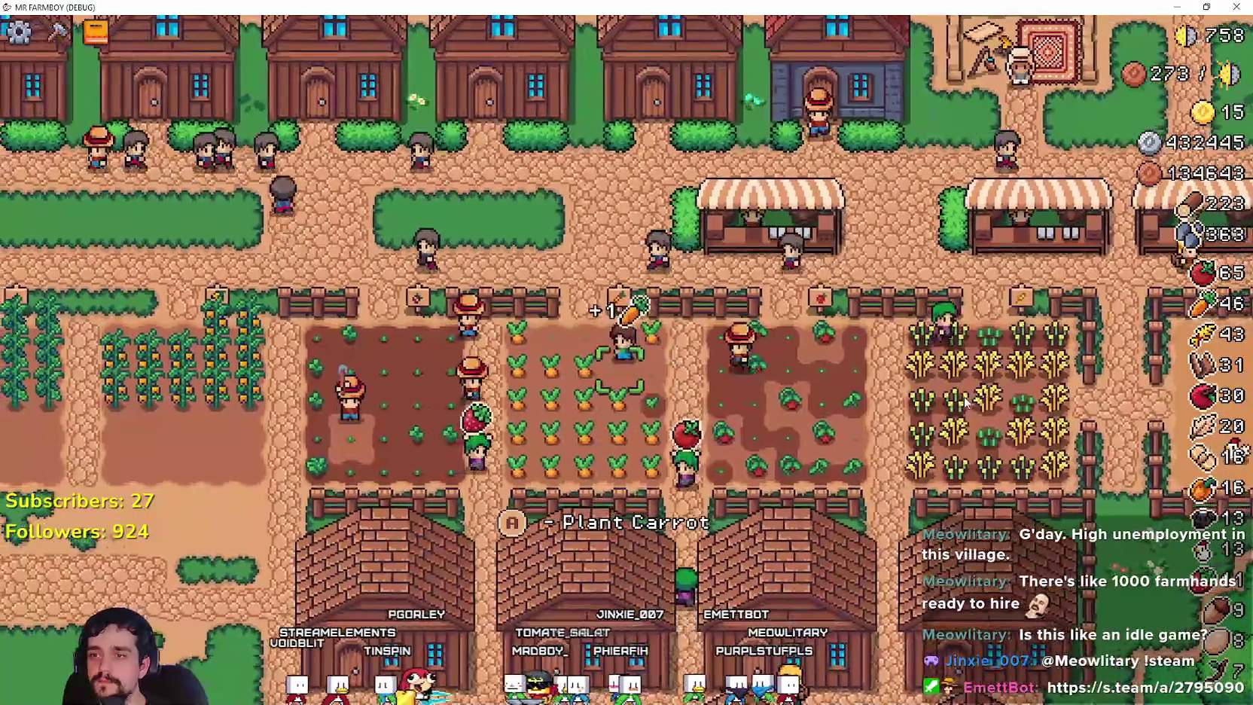
pyautogui.press('a')
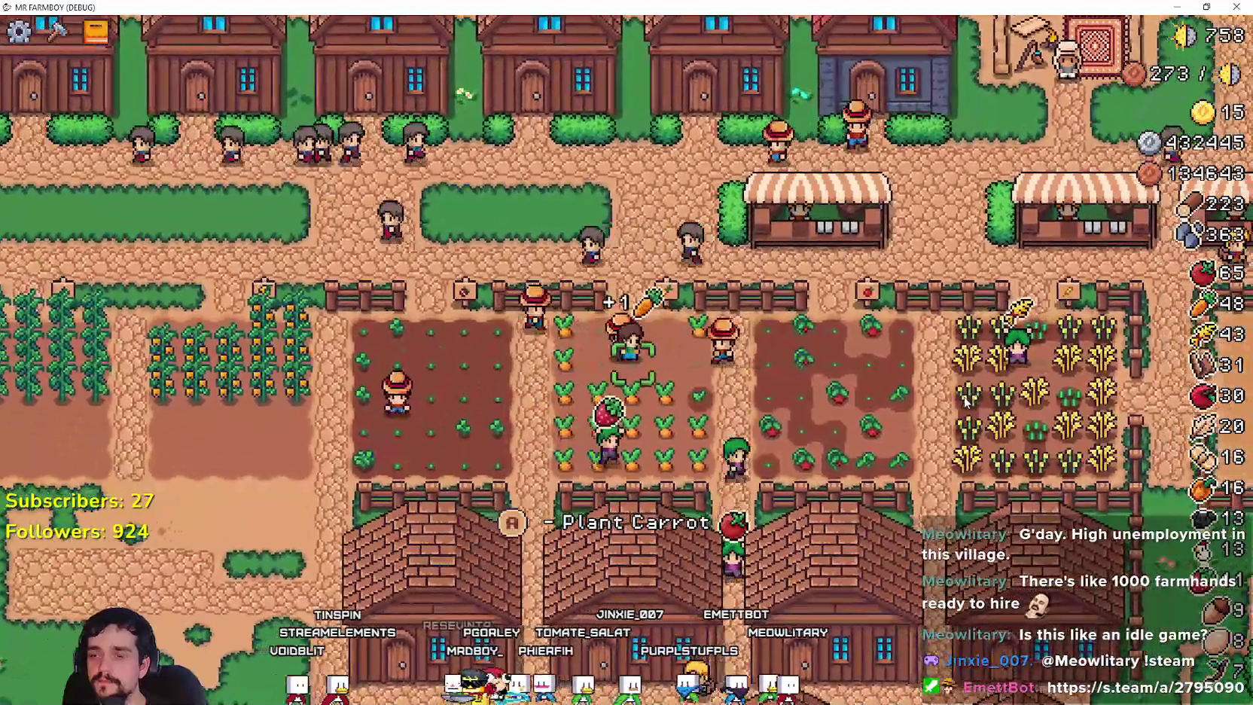
pyautogui.press('w')
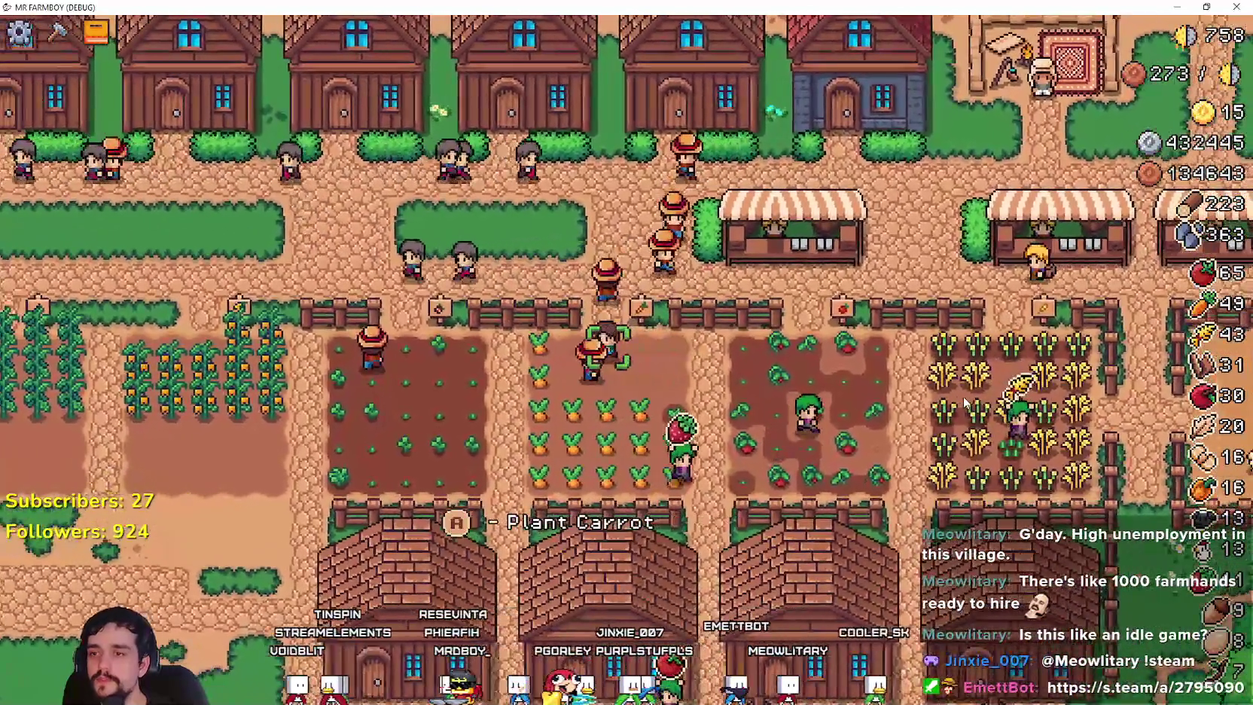
pyautogui.press('s')
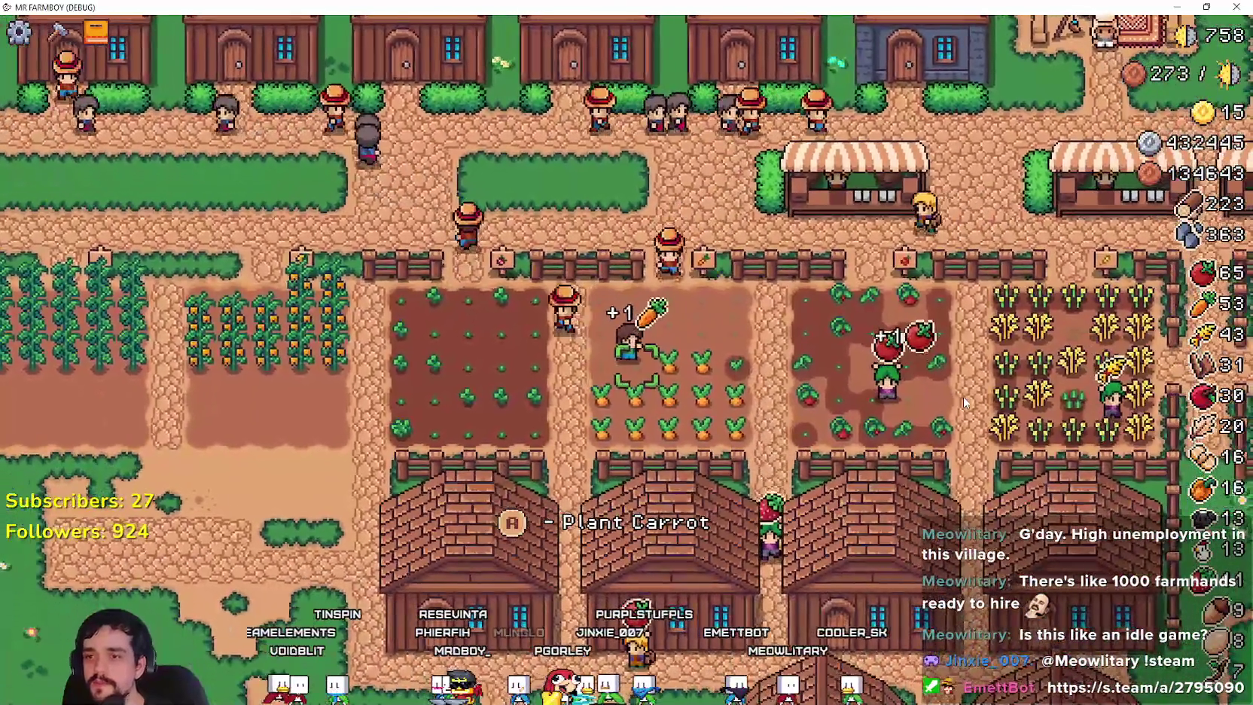
pyautogui.press('w')
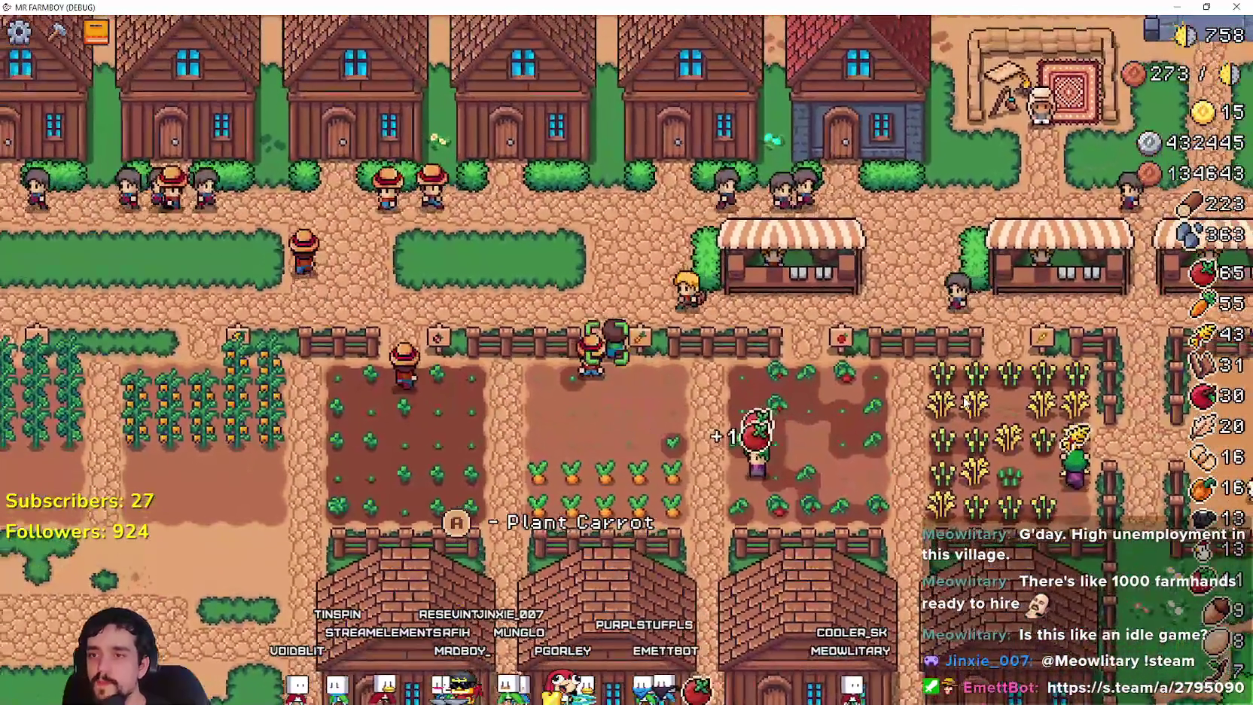
pyautogui.press('s')
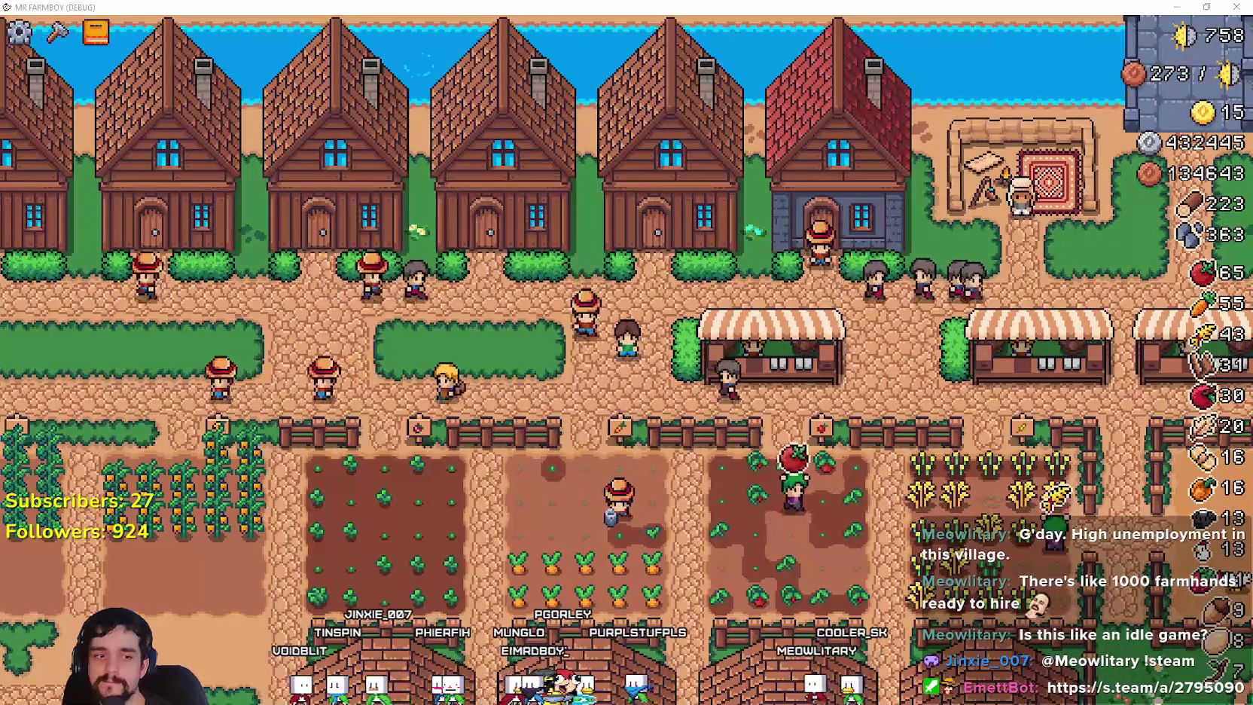
# Return to the Godot editor and open the MerchantPanel script, merchant_panel.gd.
pyautogui.hotkey('alt', 'Tab')
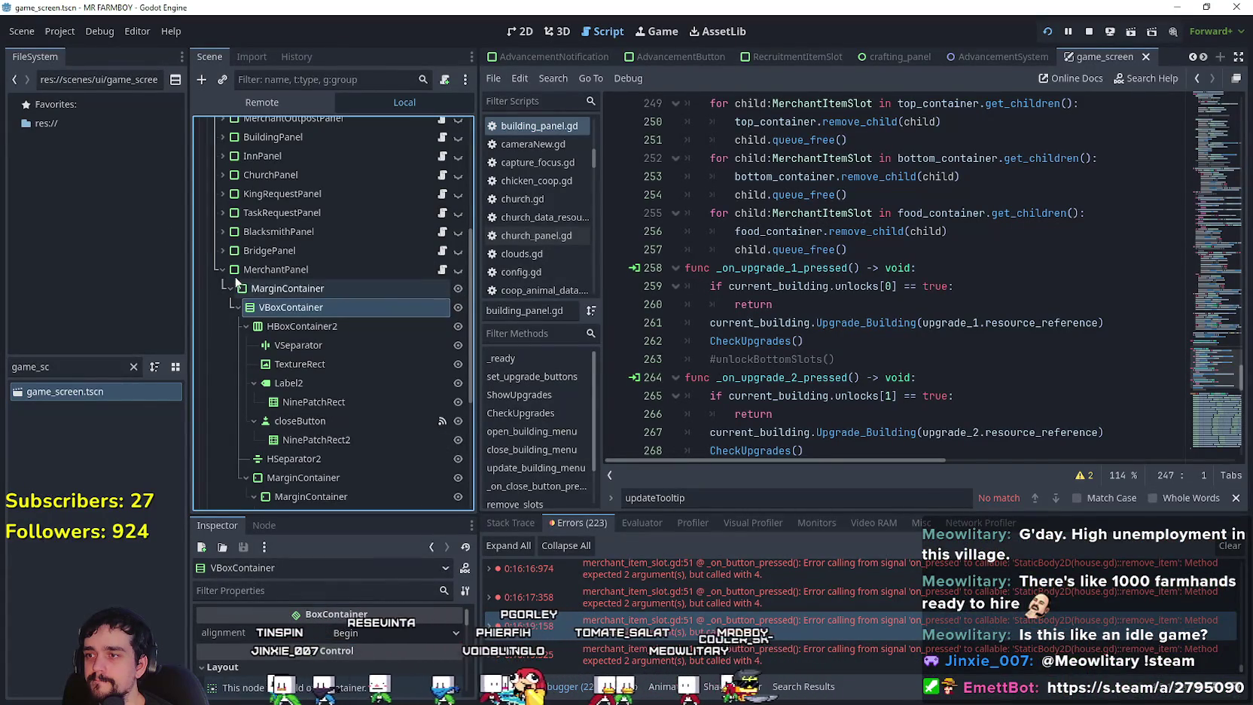
pyautogui.scroll(2, 447, 328)
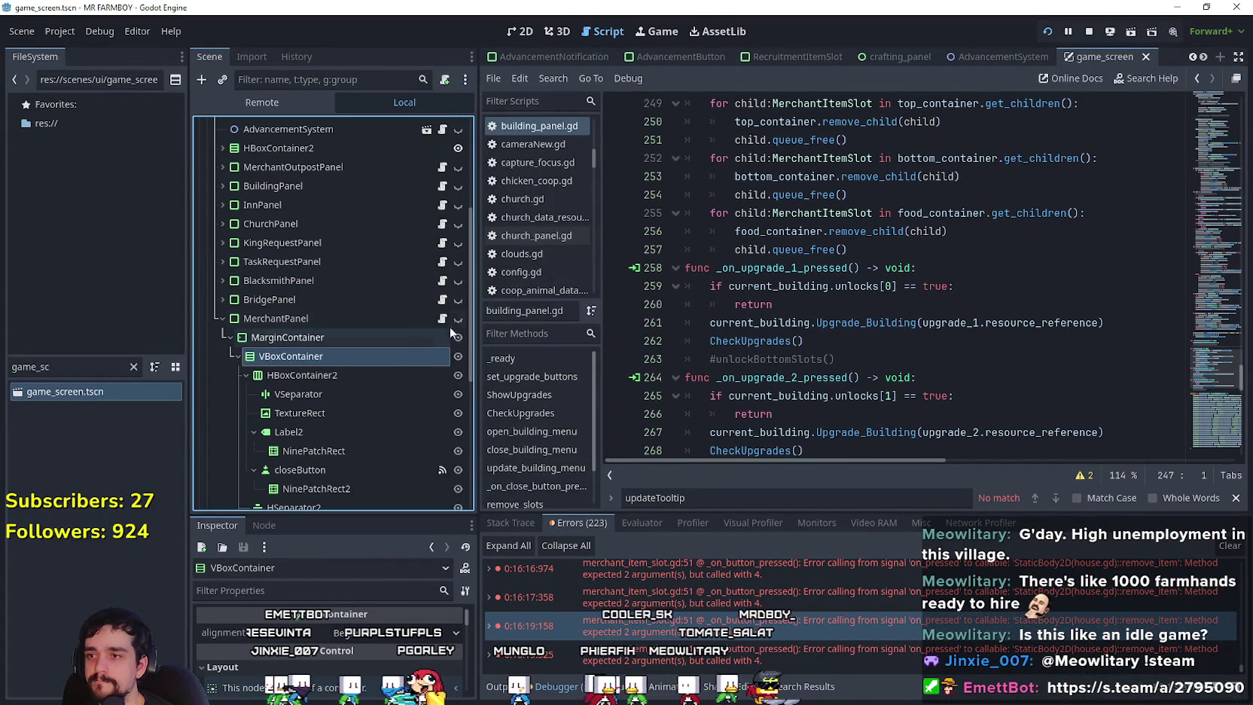
pyautogui.click(442, 319)
pyautogui.scroll(10, 1190, 296)
# Select line 19's update_merchant_menu_slot connection in _ready, then switch to the BuildingPanel script.
pyautogui.moveTo(1207, 323); pyautogui.dragTo(1210, 125)
pyautogui.scroll(-2, 1211, 126)
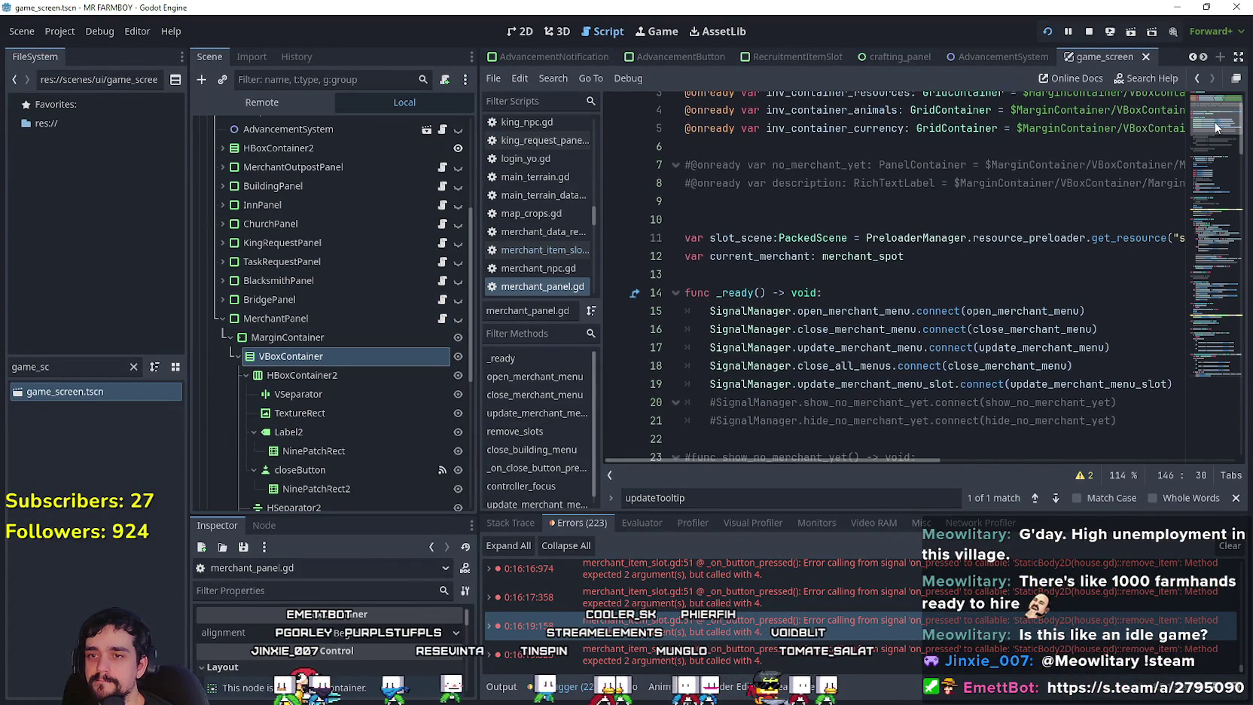
pyautogui.scroll(-2, 1214, 132)
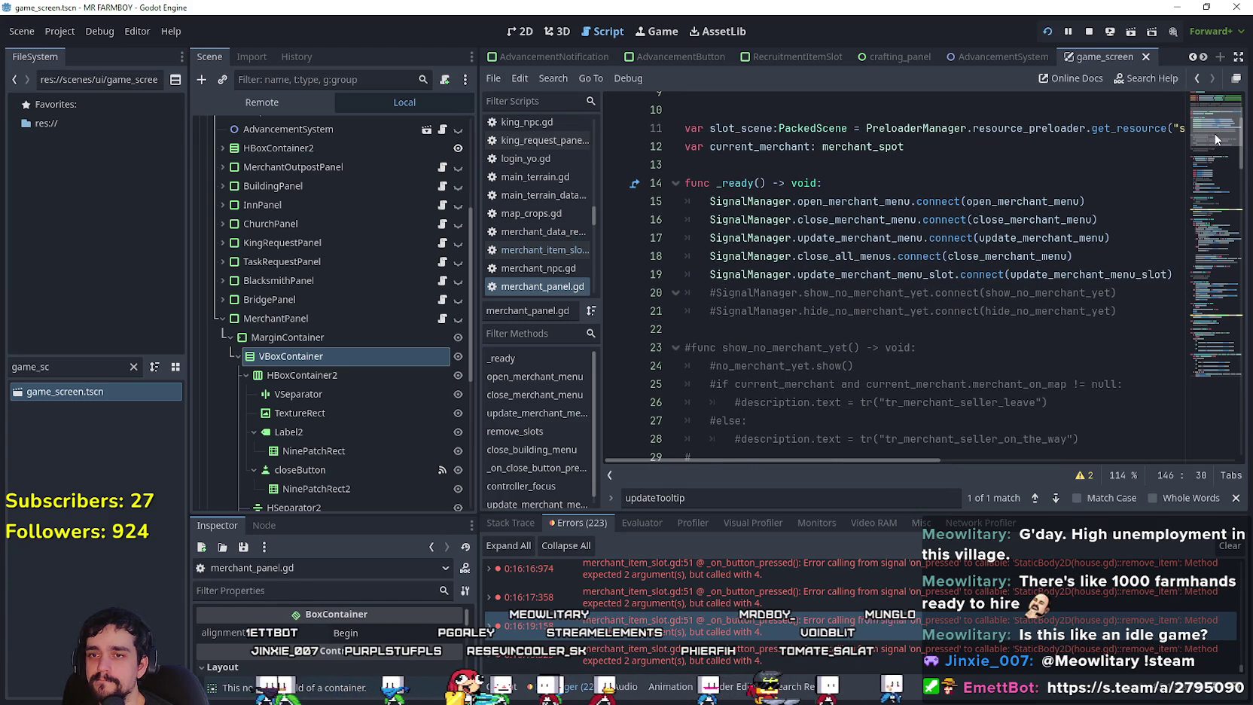
pyautogui.click(683, 284)
pyautogui.moveTo(684, 285); pyautogui.dragTo(701, 276)
pyautogui.hotkey('ctrl', 'c')
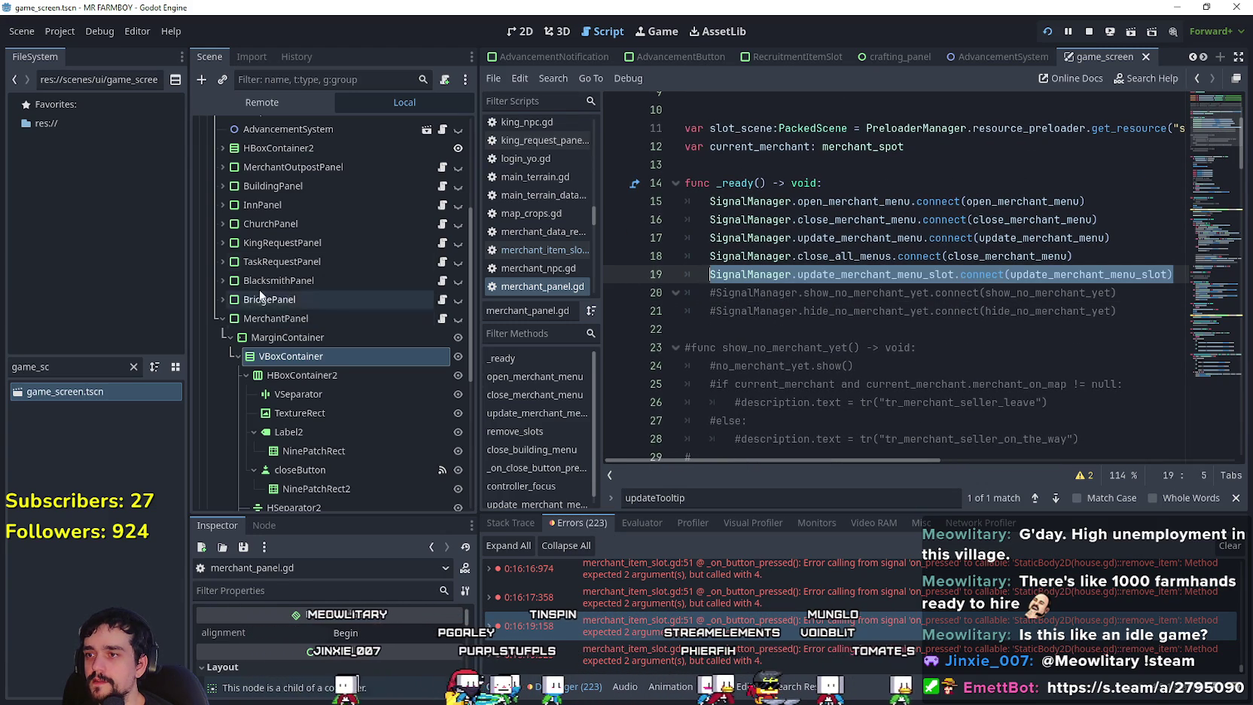
pyautogui.click(442, 186)
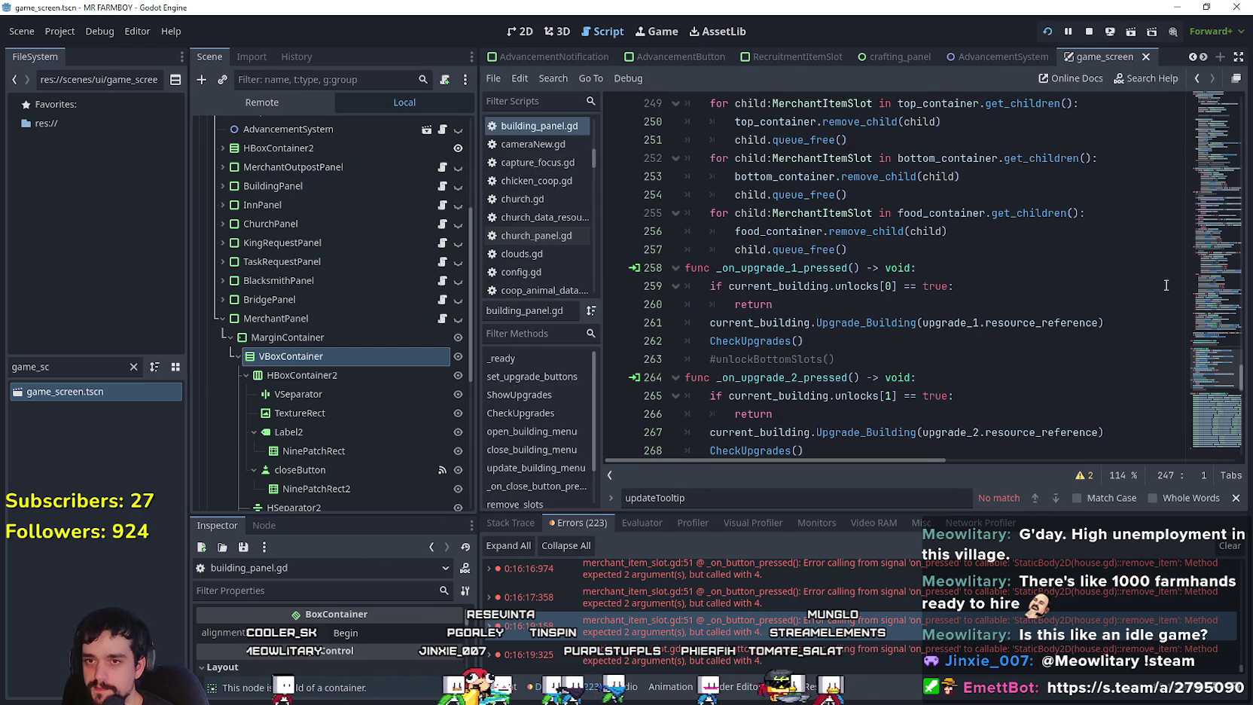
# Look through building_panel.gd's slot-building code.
pyautogui.scroll(2, 1213, 364)
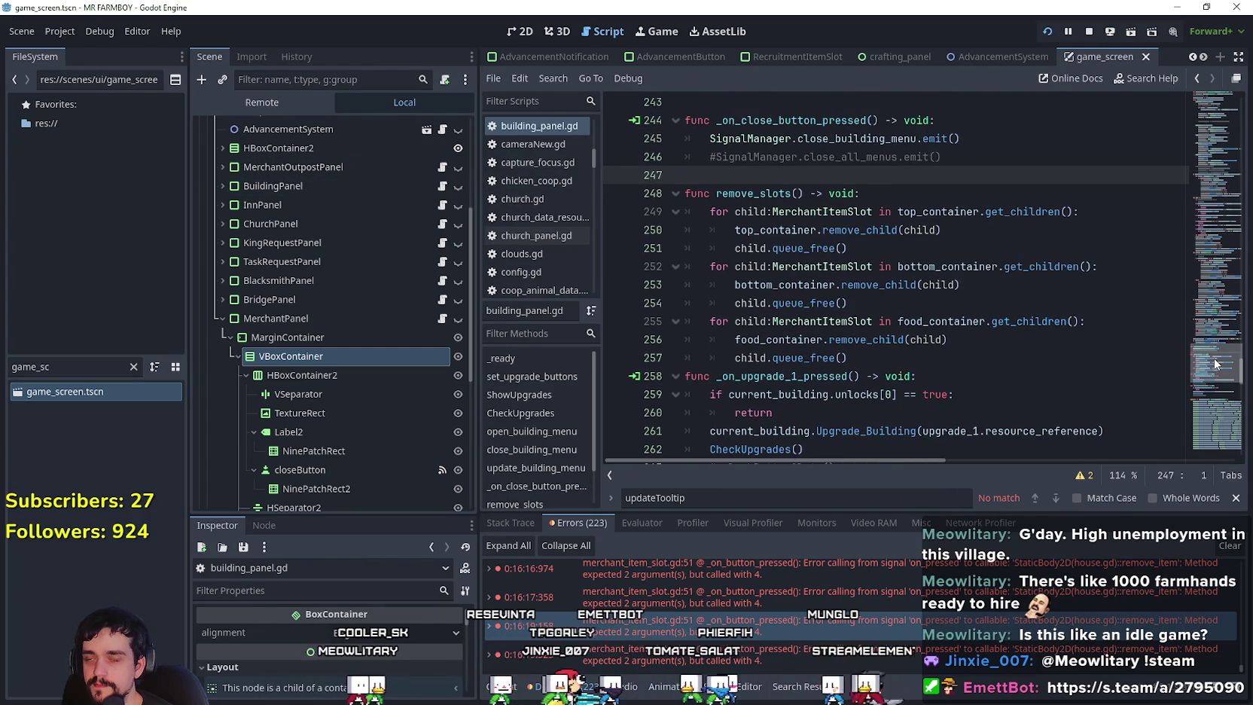
pyautogui.scroll(6, 1214, 365)
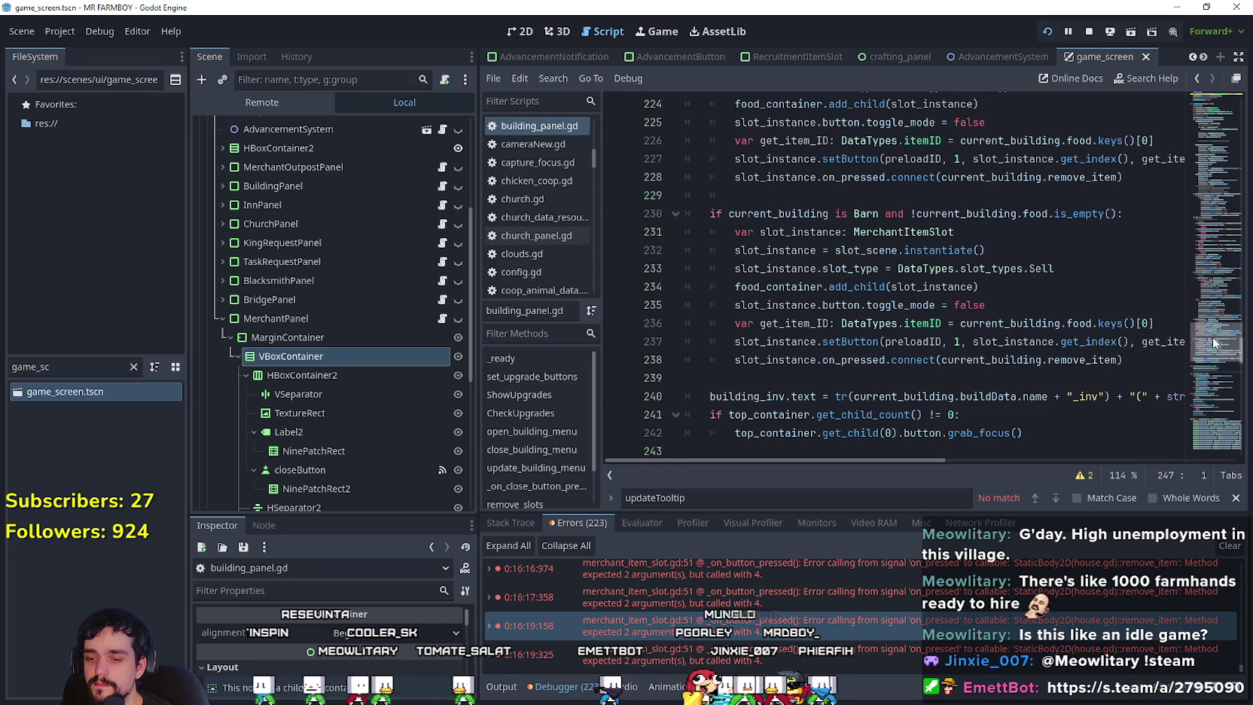
pyautogui.moveTo(1212, 344)
pyautogui.mouseDown()
pyautogui.moveTo(1213, 474)
pyautogui.moveTo(1203, 392)
pyautogui.mouseUp()
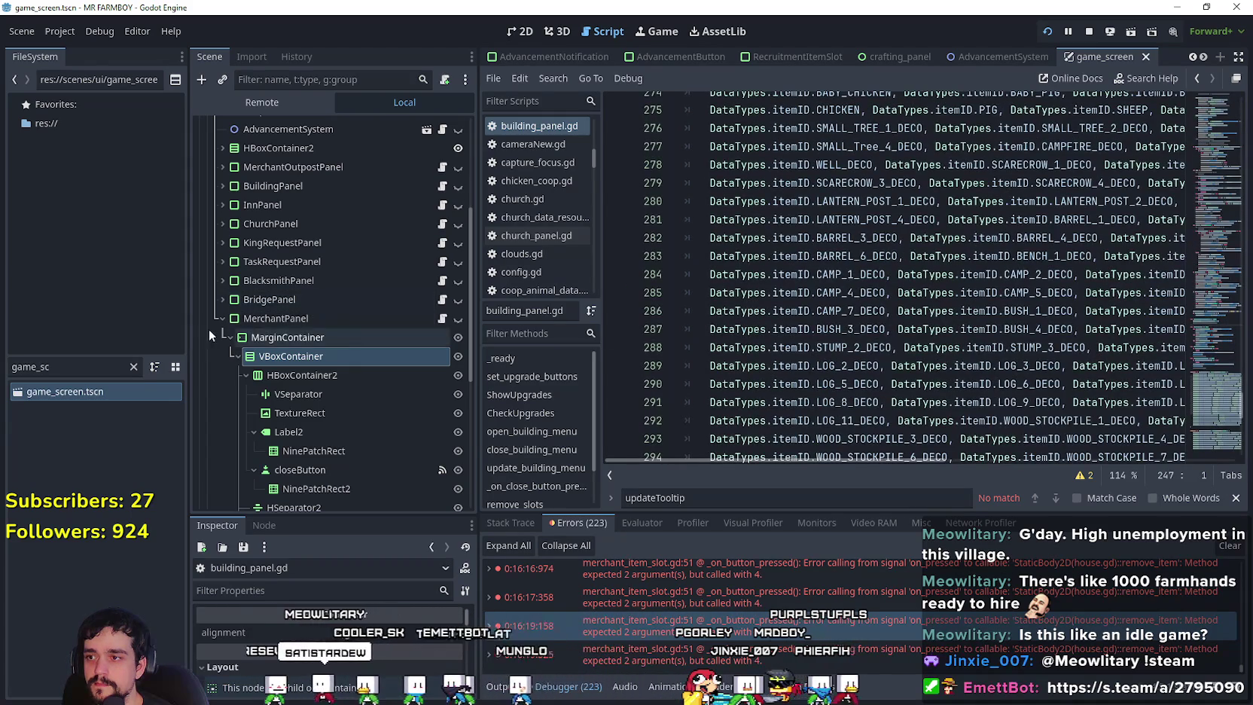
# Collapse MerchantPanel in the Scene tree and open its script at update_merchant_menu_slot.
pyautogui.click(221, 317)
pyautogui.click(443, 441)
pyautogui.scroll(-1, 1217, 375)
pyautogui.click(1216, 375)
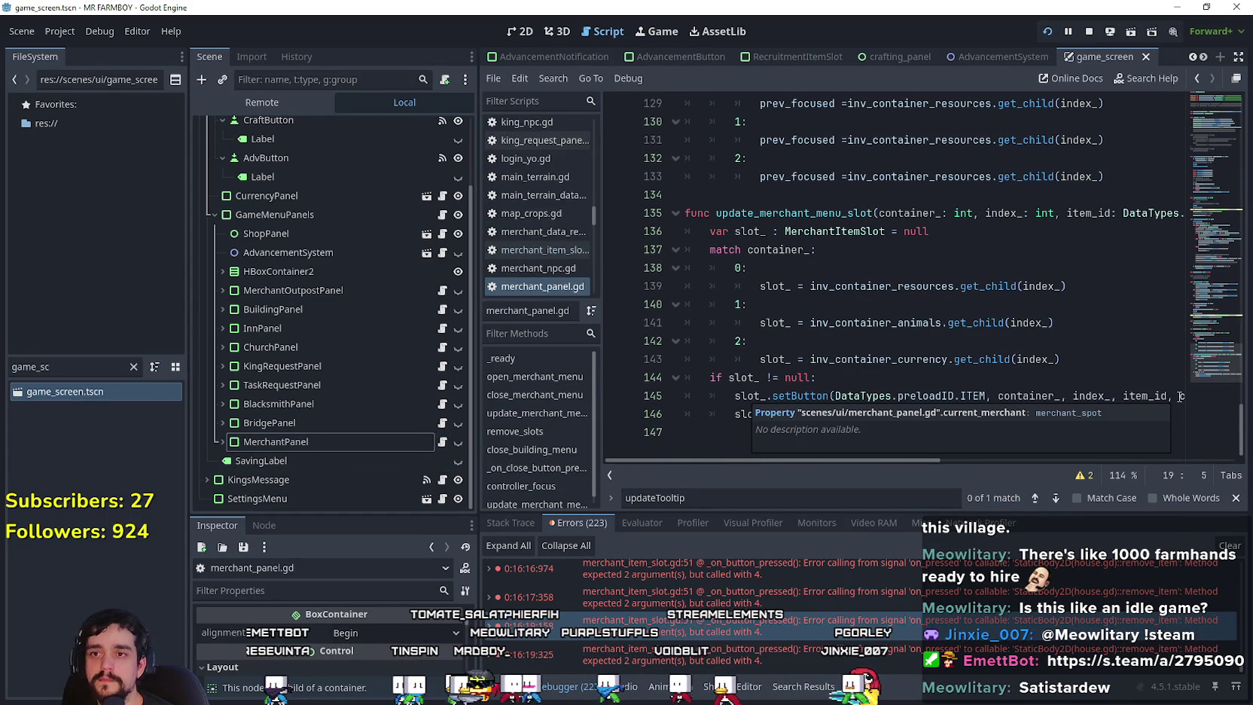
# Select the update_merchant_menu_slot name on line 135, then show building_panel.gd's _ready connections.
pyautogui.click(828, 212)
pyautogui.doubleClick(828, 213)
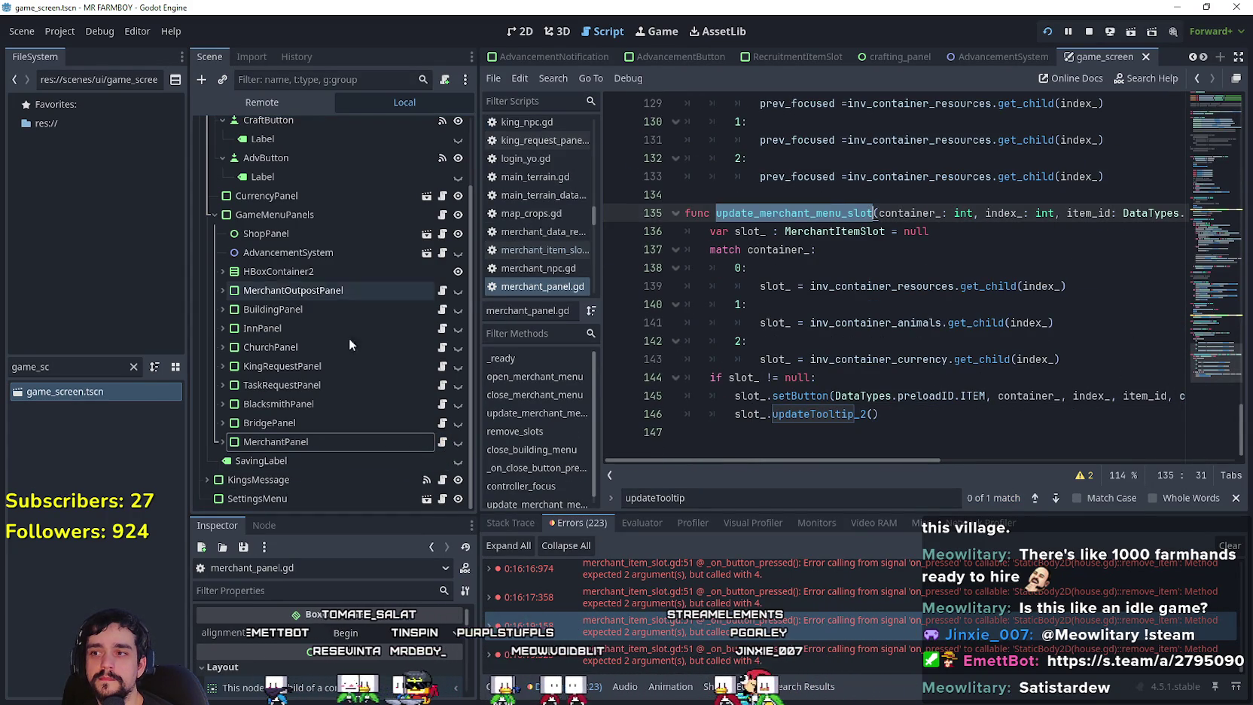
pyautogui.click(442, 309)
pyautogui.moveTo(1219, 412)
pyautogui.mouseDown()
pyautogui.moveTo(1207, 121)
pyautogui.moveTo(1200, 146)
pyautogui.mouseUp()
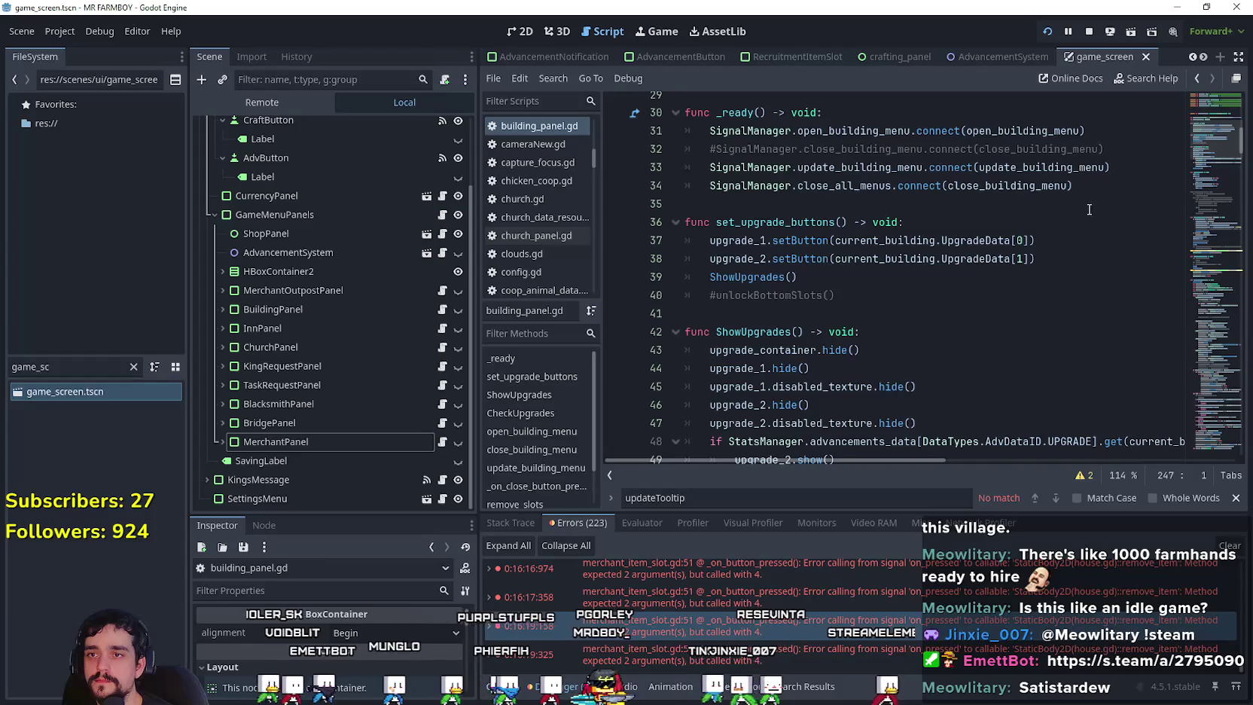
# Paste the copied signal connection as a new line after _ready's last connection.
pyautogui.scroll(1, 1145, 182)
pyautogui.click(1101, 239)
pyautogui.press('Return')
pyautogui.hotkey('ctrl', 'v')
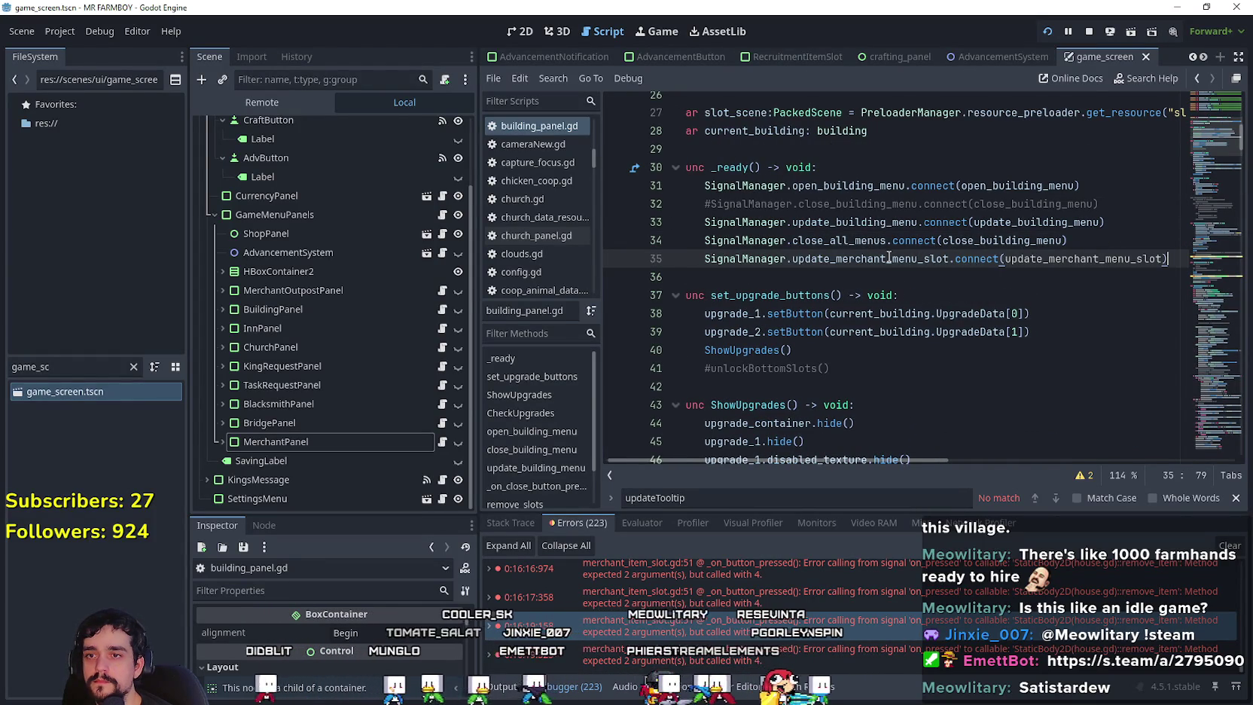
# Rename the pasted line to update_building_menu_slot, then select merchant_panel.gd's update_merchant_menu_slot function.
pyautogui.moveTo(885, 232)
pyautogui.mouseDown()
pyautogui.moveTo(870, 231)
pyautogui.moveTo(860, 268)
pyautogui.mouseUp()
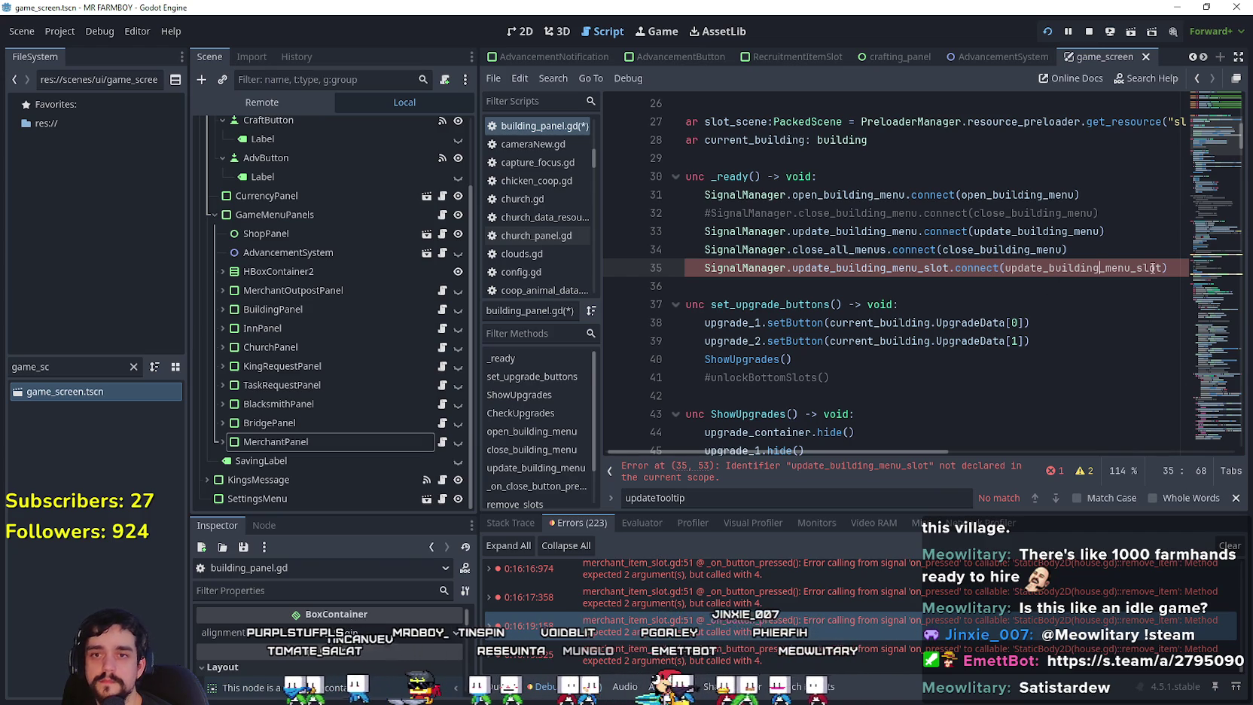
pyautogui.moveTo(1169, 267); pyautogui.dragTo(725, 270)
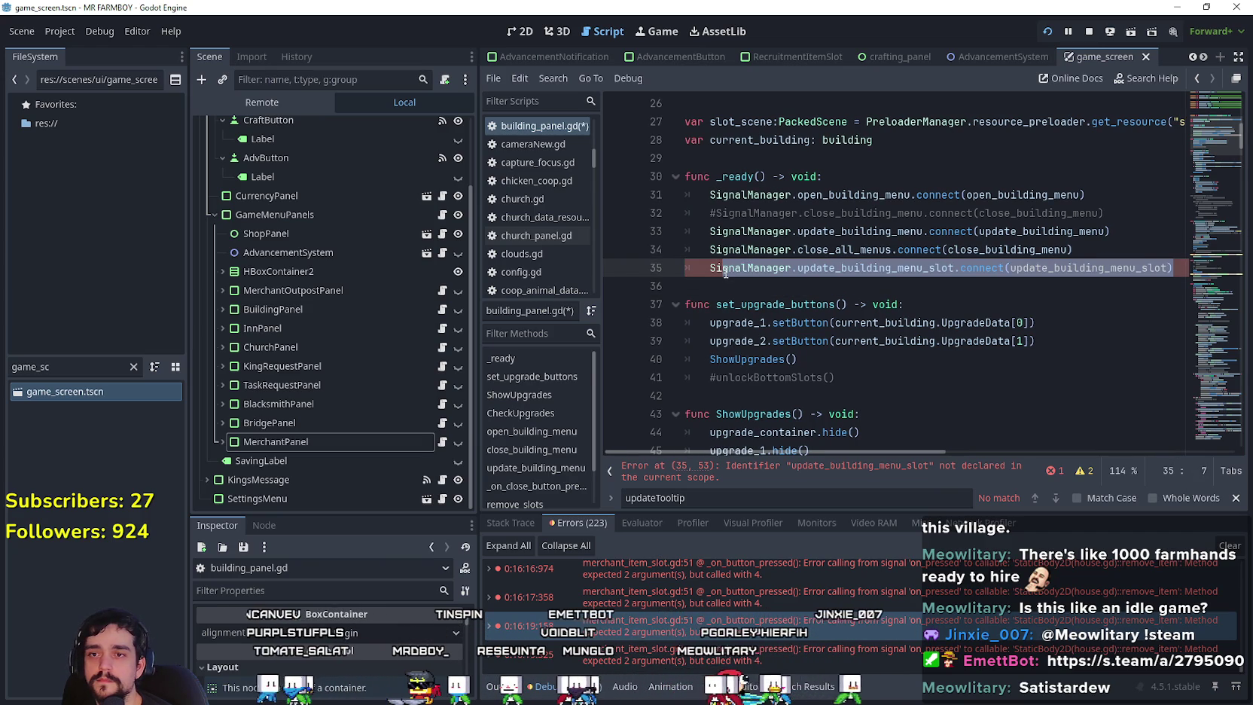
pyautogui.doubleClick(1084, 264)
pyautogui.moveTo(1169, 267)
pyautogui.mouseDown()
pyautogui.moveTo(727, 269)
pyautogui.moveTo(1144, 260)
pyautogui.moveTo(1171, 280)
pyautogui.mouseUp()
pyautogui.rightClick(781, 280)
pyautogui.press('Escape')
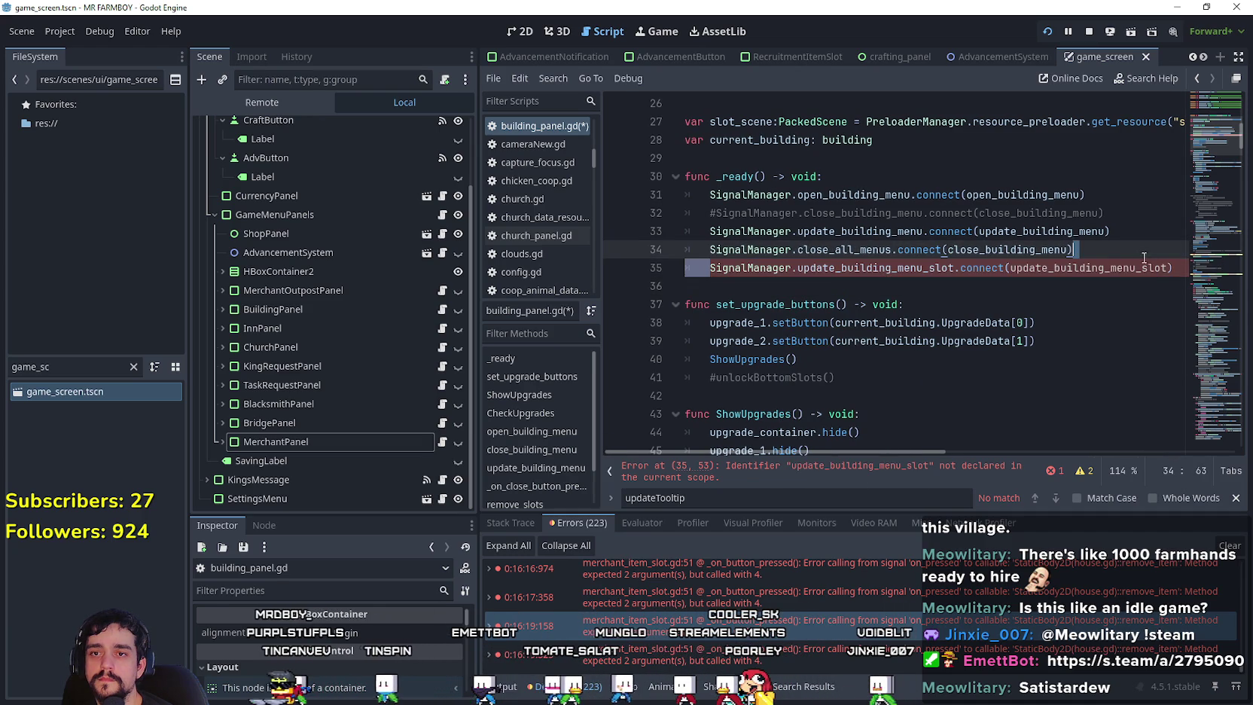
pyautogui.click(1076, 269)
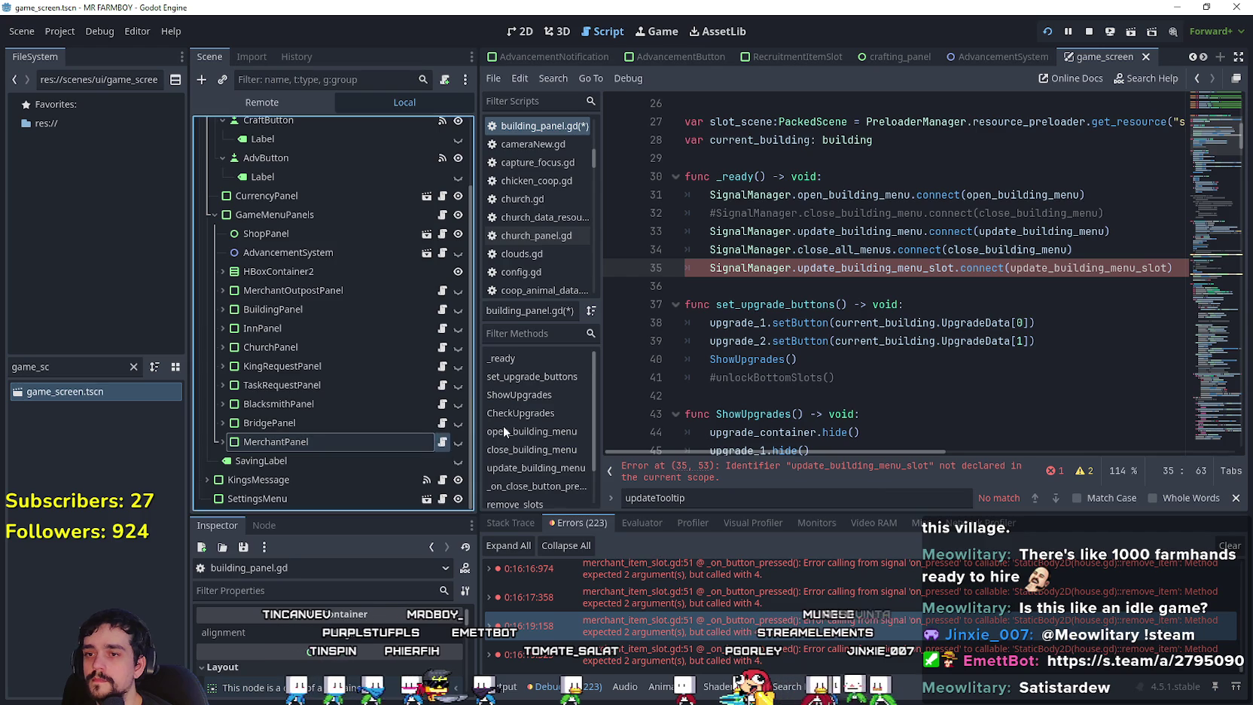
pyautogui.click(442, 442)
pyautogui.moveTo(911, 408)
pyautogui.mouseDown()
pyautogui.moveTo(790, 376)
pyautogui.moveTo(687, 216)
pyautogui.mouseUp()
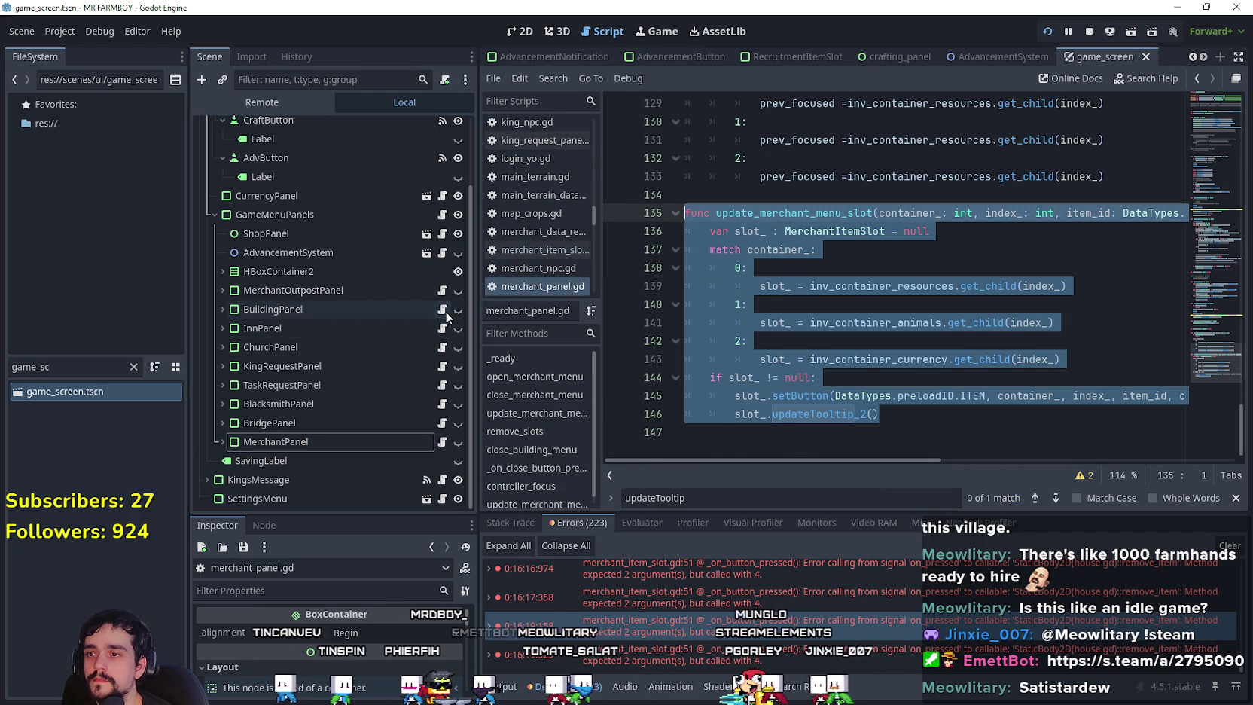
# Paste the copied slot-update function near the end of the BuildingPanel script.
pyautogui.click(442, 309)
pyautogui.scroll(-3, 1067, 351)
pyautogui.moveTo(1211, 130); pyautogui.dragTo(1179, 487)
pyautogui.click(805, 431)
pyautogui.scroll(10, 806, 353)
pyautogui.scroll(9, 806, 354)
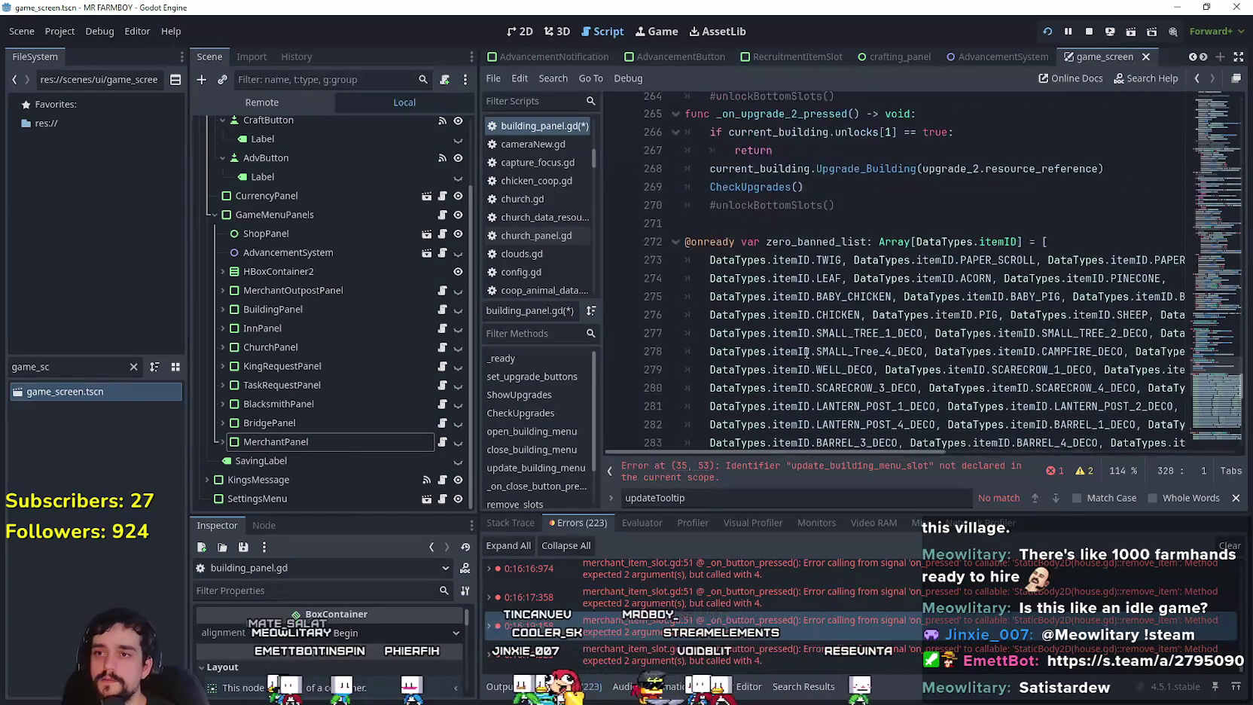
pyautogui.scroll(-3, 797, 389)
pyautogui.click(828, 331)
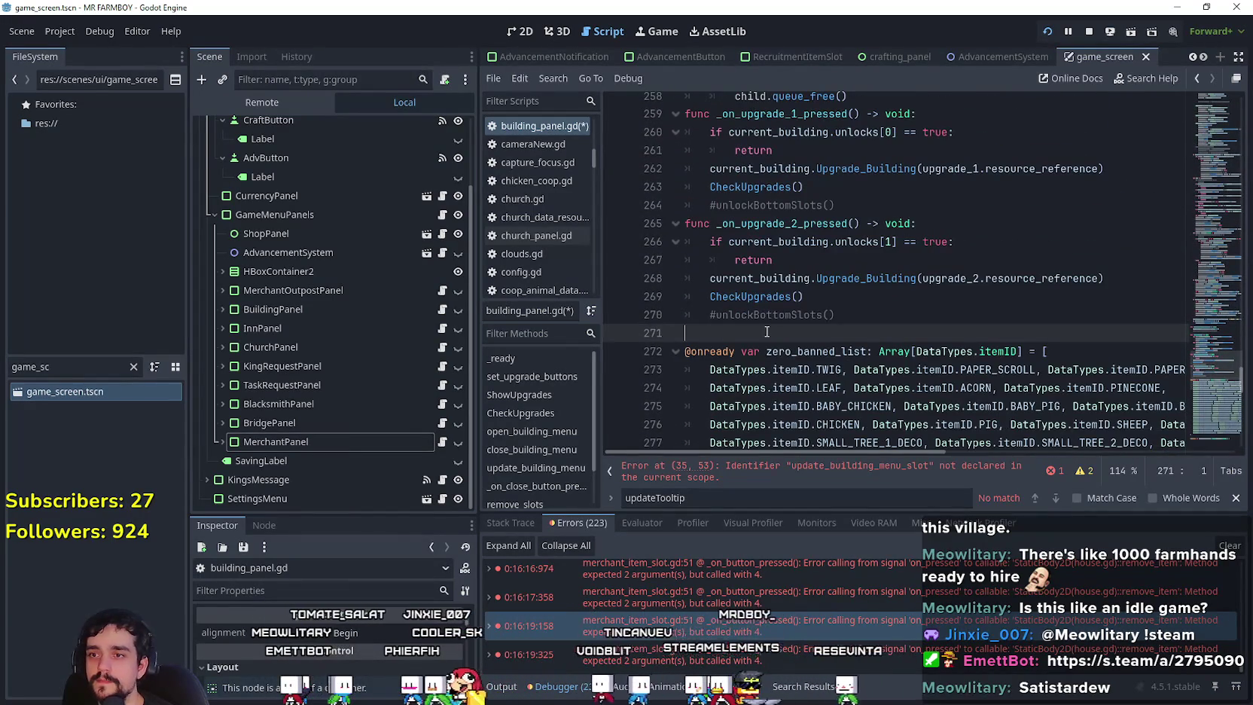
pyautogui.hotkey('ctrl', 'v')
# Add a blank line after the upgrade handler and rename the pasted function with 'building'.
pyautogui.click(858, 217)
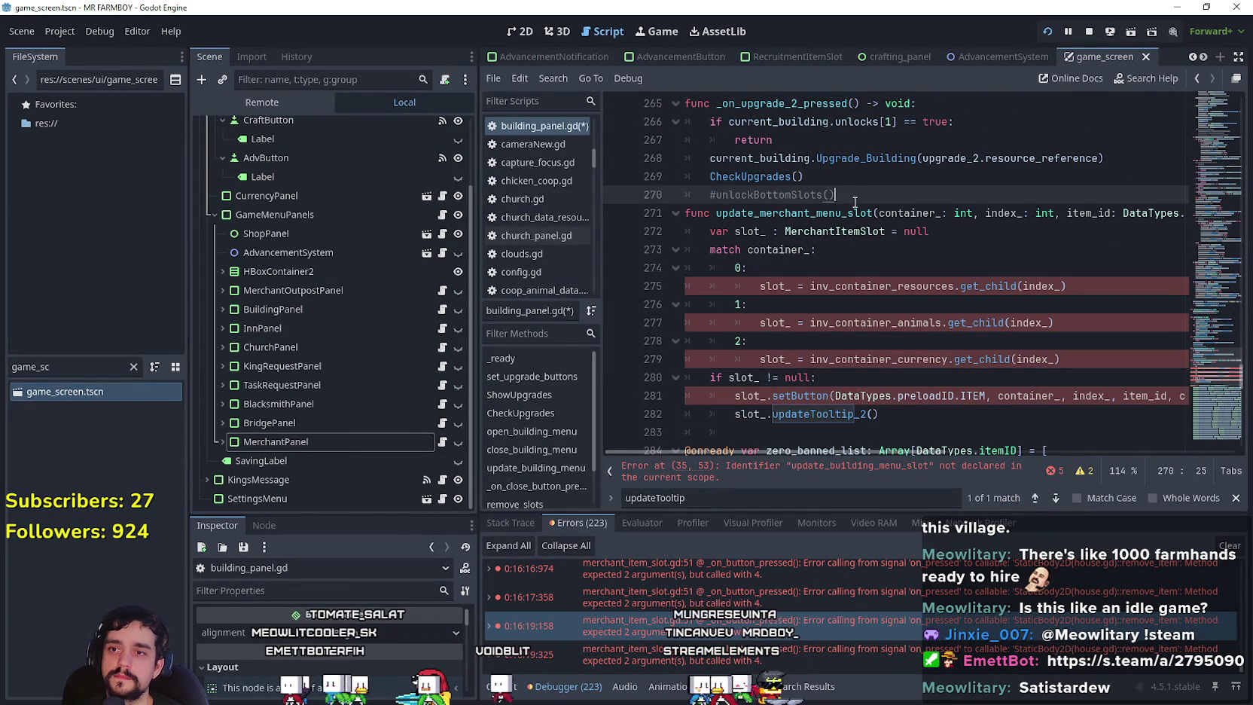
pyautogui.press('Return')
pyautogui.click(804, 231)
pyautogui.write('building')
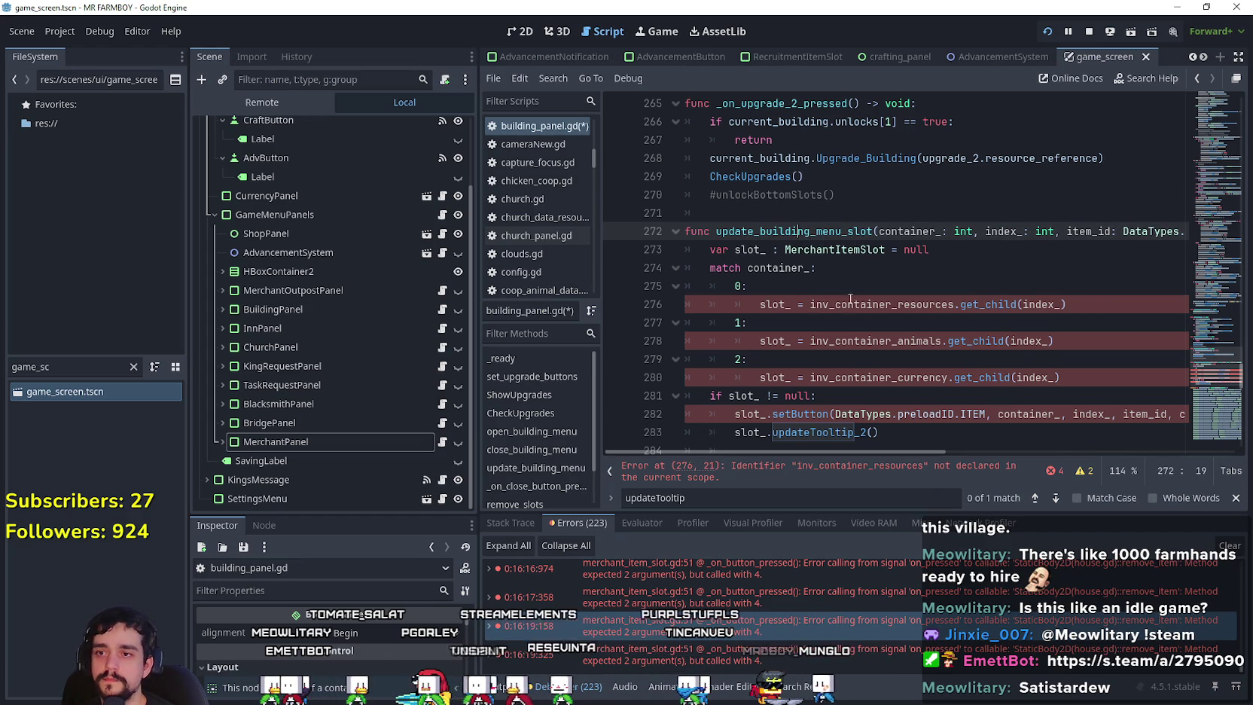
# Change the first match branch's container to top_container and delete the unneeded 2: branch.
pyautogui.doubleClick(774, 304)
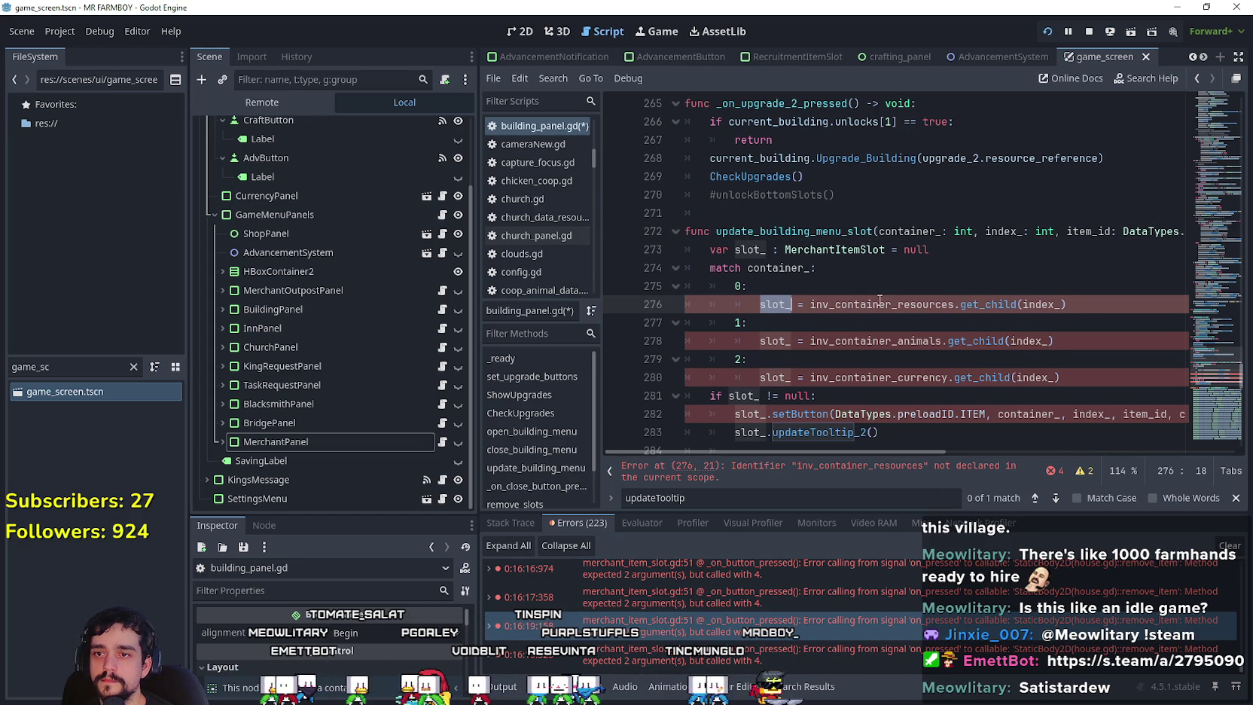
pyautogui.doubleClick(903, 303)
pyautogui.write('top')
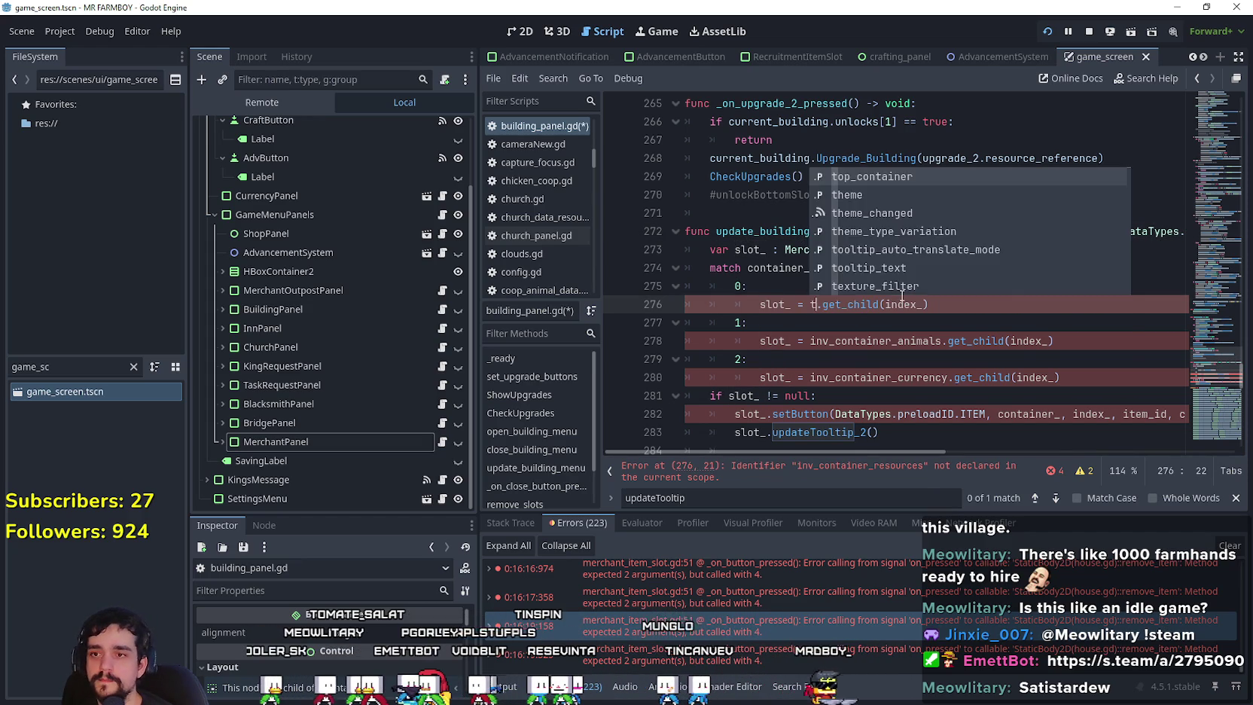
pyautogui.click(884, 323)
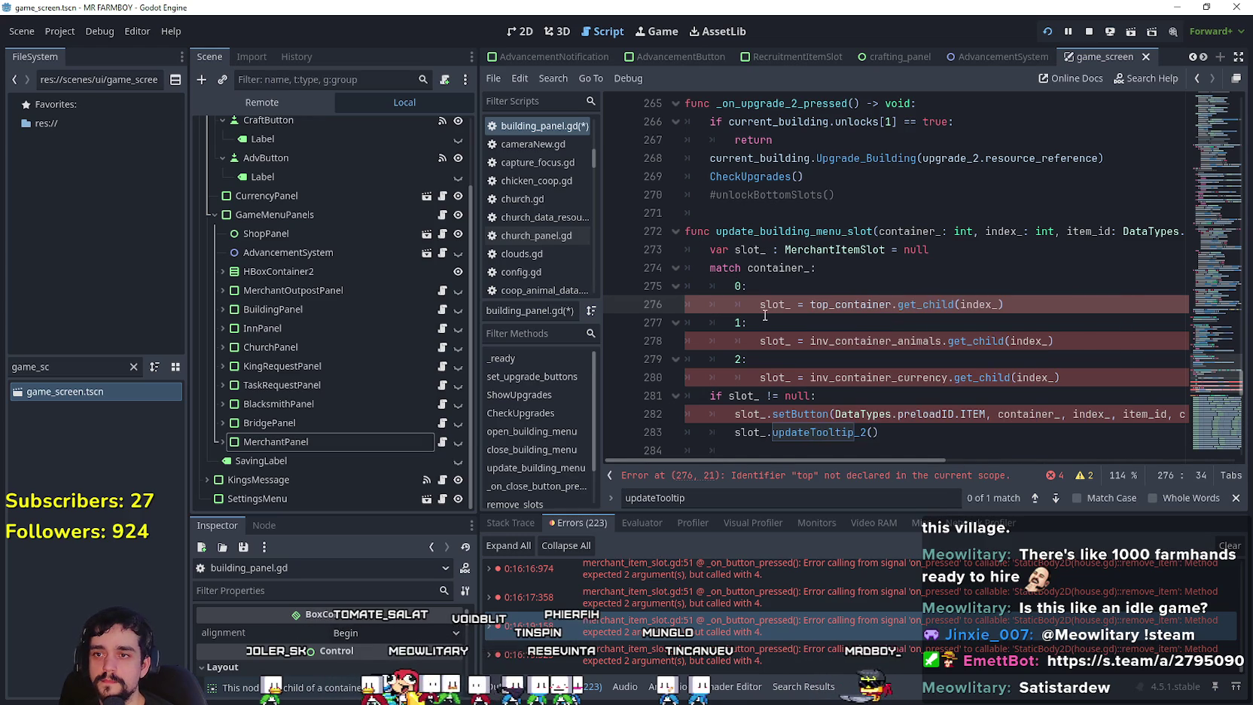
pyautogui.click(770, 329)
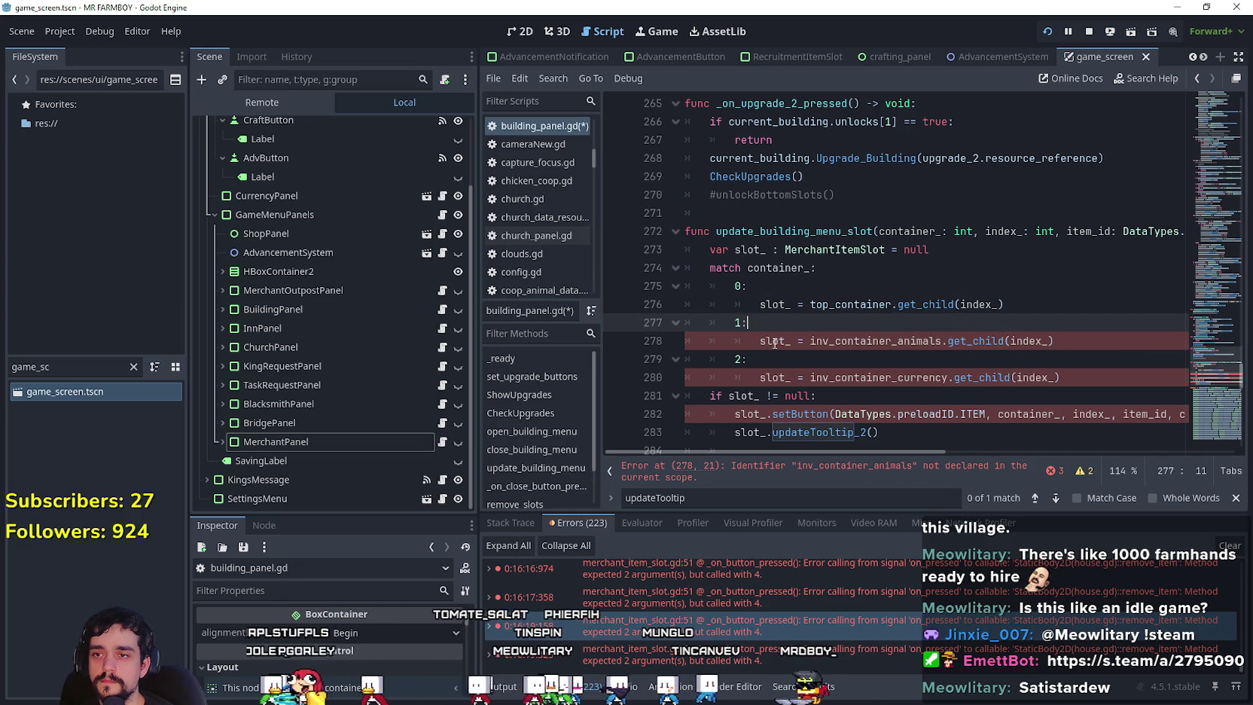
pyautogui.moveTo(1060, 377); pyautogui.dragTo(685, 339)
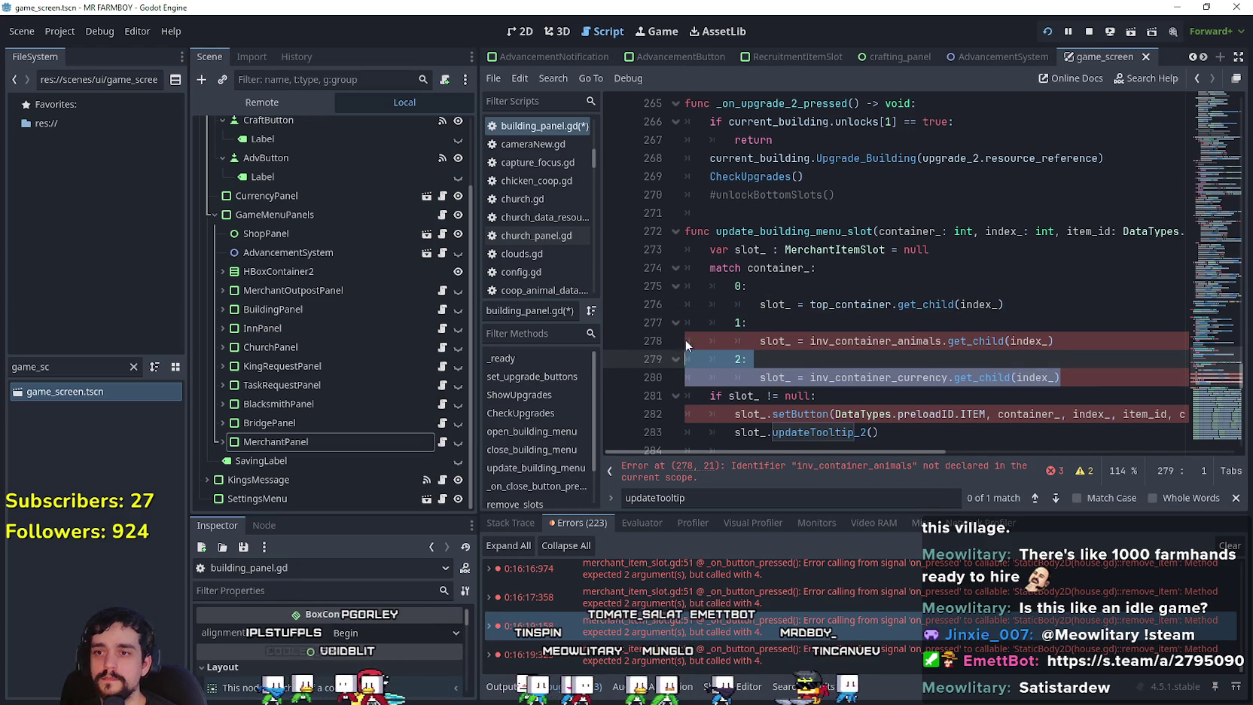
pyautogui.press('BackSpace')
# Replace inv_container_animals with bottom_container in the second match branch.
pyautogui.click(854, 340)
pyautogui.doubleClick(854, 341)
pyautogui.write('botto')
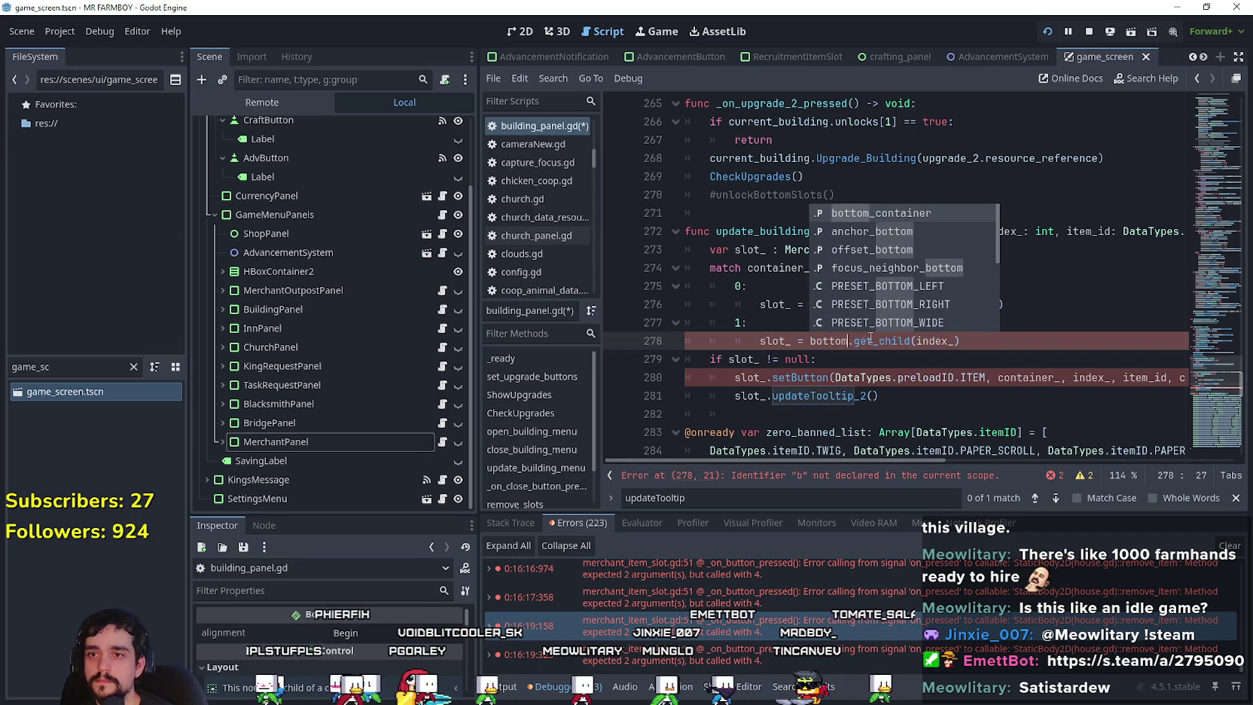
pyautogui.press('Return')
pyautogui.press('Down')
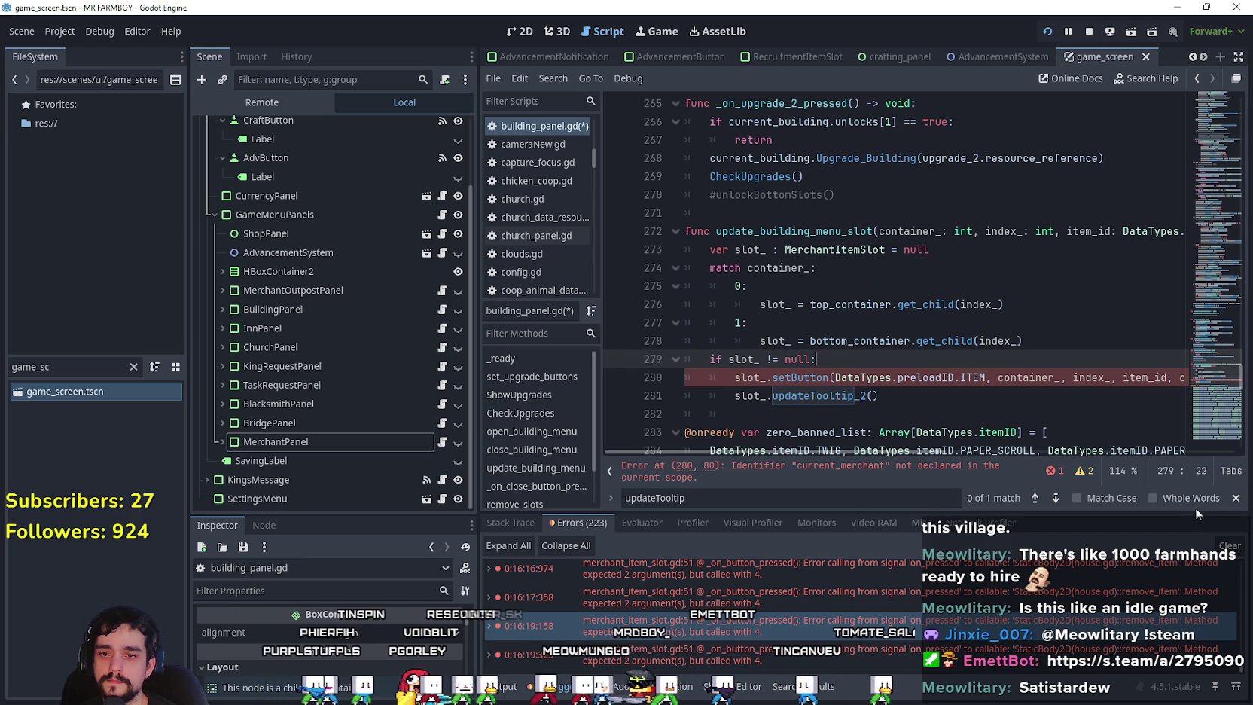
pyautogui.press('Escape')
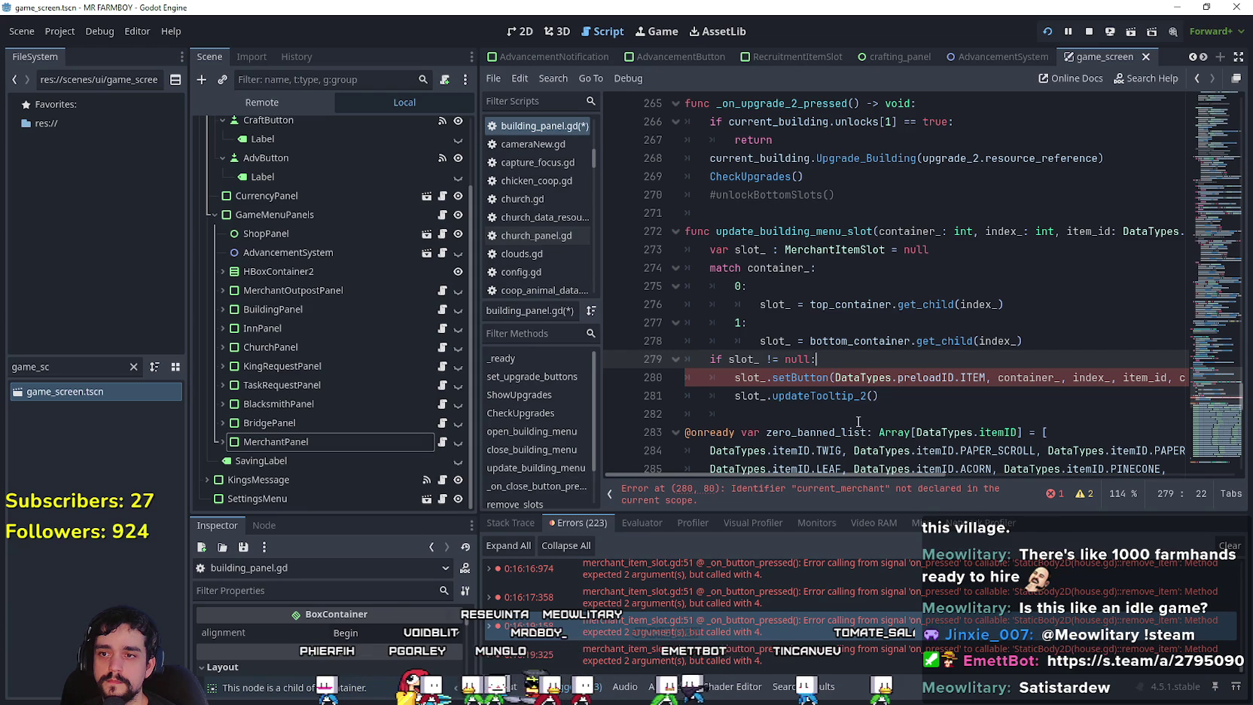
# Clear the leftover indentation on blank line 282.
pyautogui.click(858, 416)
pyautogui.moveTo(858, 417); pyautogui.dragTo(646, 403)
pyautogui.press('BackSpace')
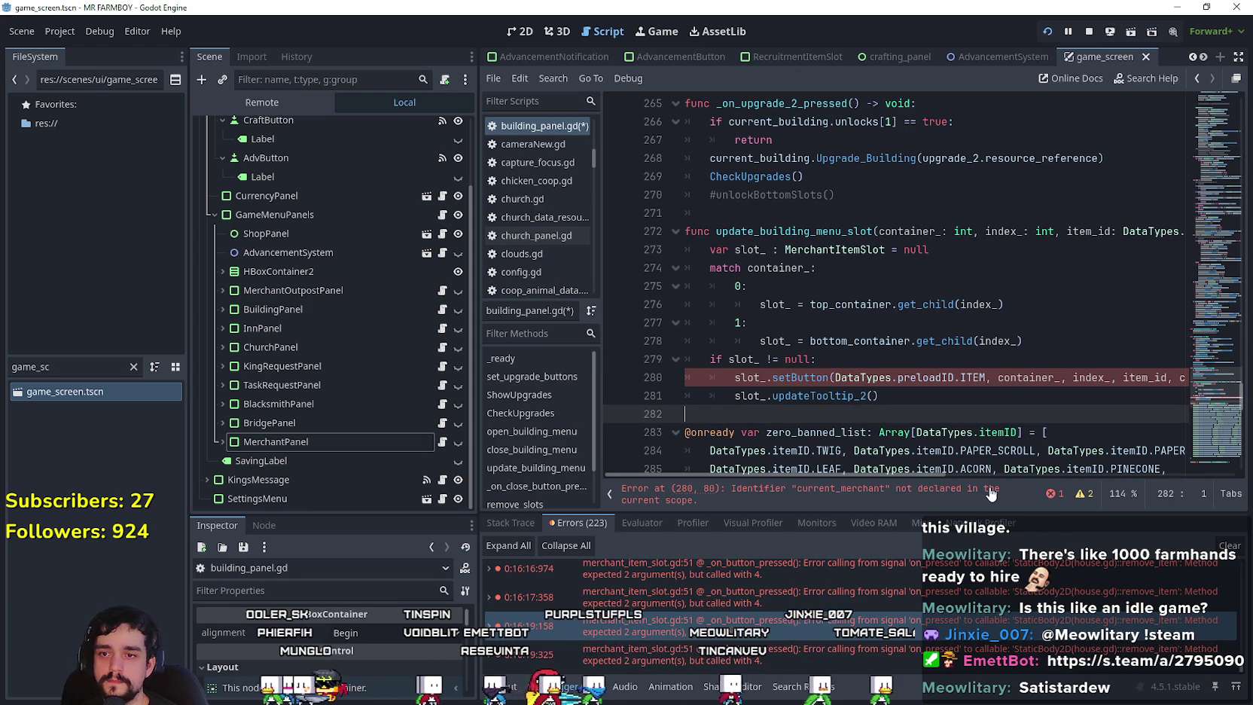
pyautogui.moveTo(918, 473); pyautogui.dragTo(1058, 482)
# Duplicate the setButton call from line 280 onto a new line 277.
pyautogui.click(975, 377)
pyautogui.doubleClick(975, 377)
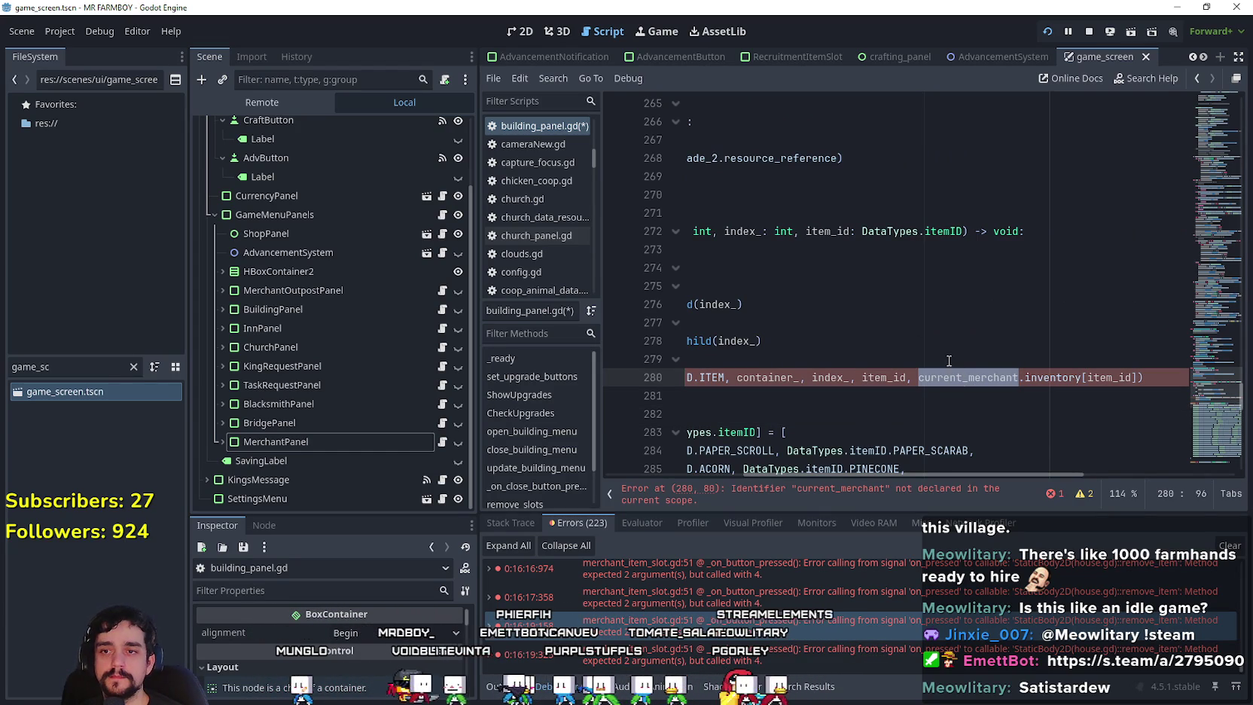
pyautogui.moveTo(907, 478); pyautogui.dragTo(659, 462)
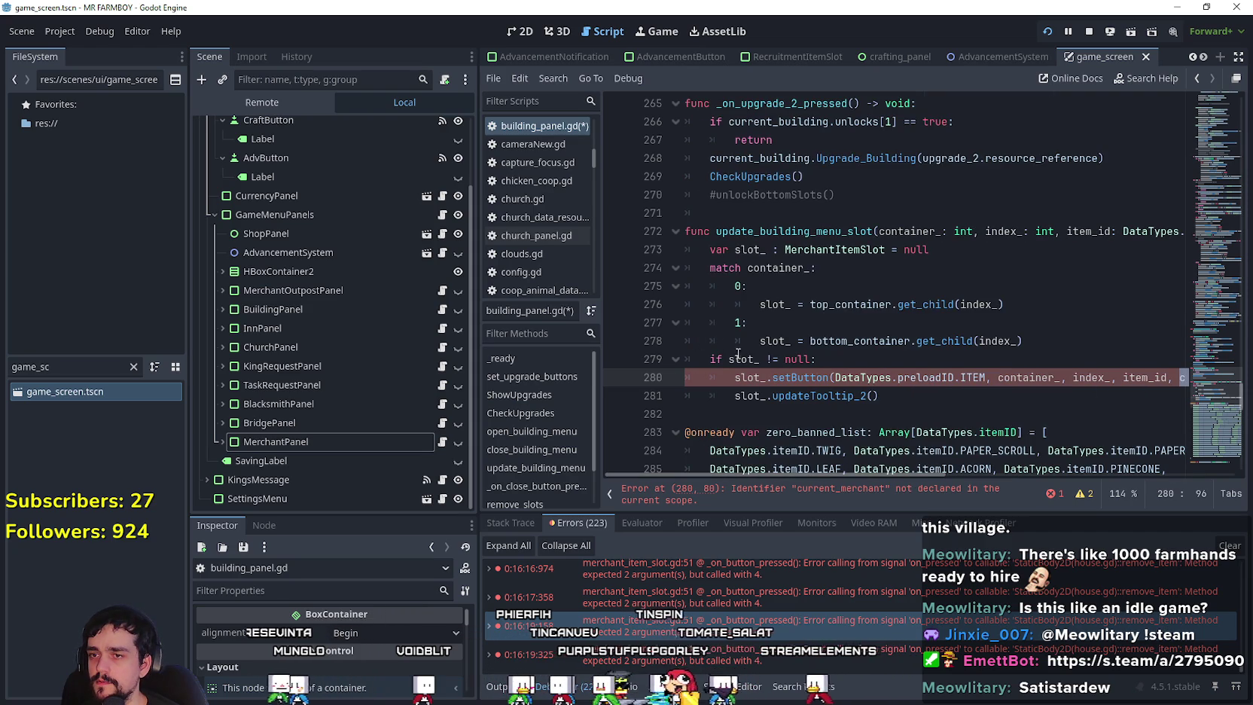
pyautogui.moveTo(736, 377); pyautogui.dragTo(1175, 378)
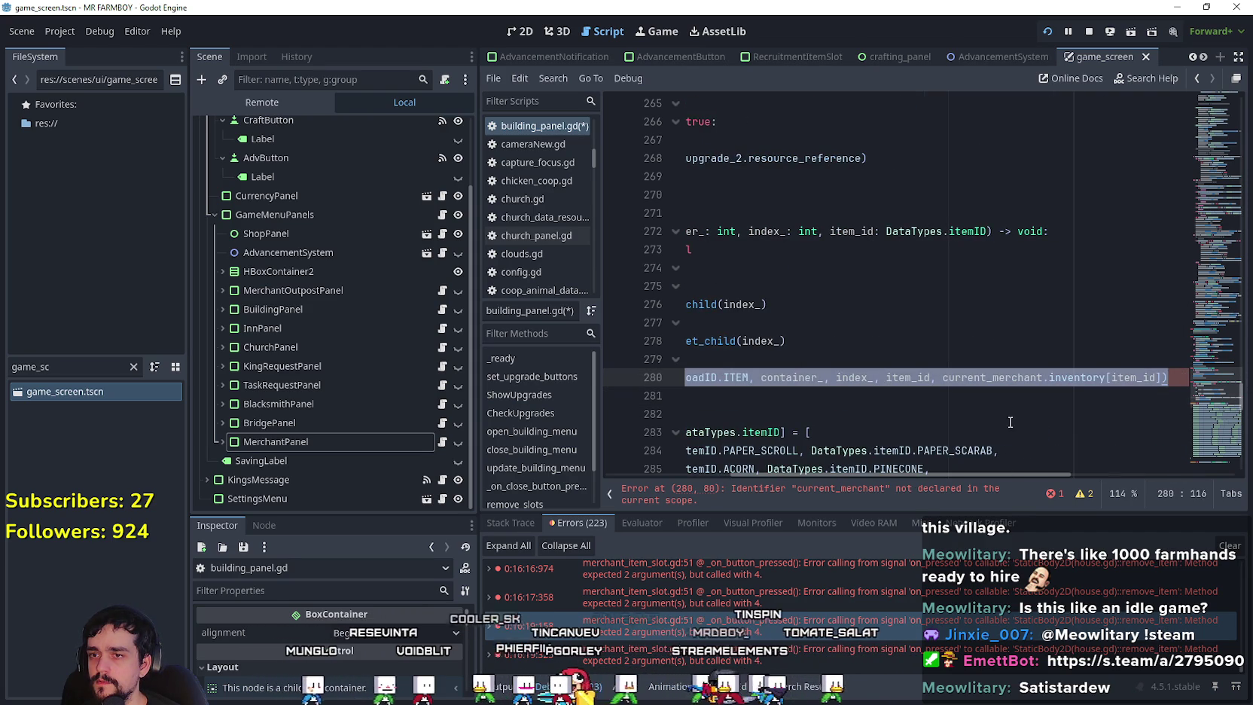
pyautogui.moveTo(1011, 475)
pyautogui.mouseDown()
pyautogui.moveTo(603, 448)
pyautogui.moveTo(1117, 476)
pyautogui.moveTo(745, 466)
pyautogui.moveTo(1051, 468)
pyautogui.moveTo(787, 444)
pyautogui.moveTo(1038, 464)
pyautogui.mouseUp()
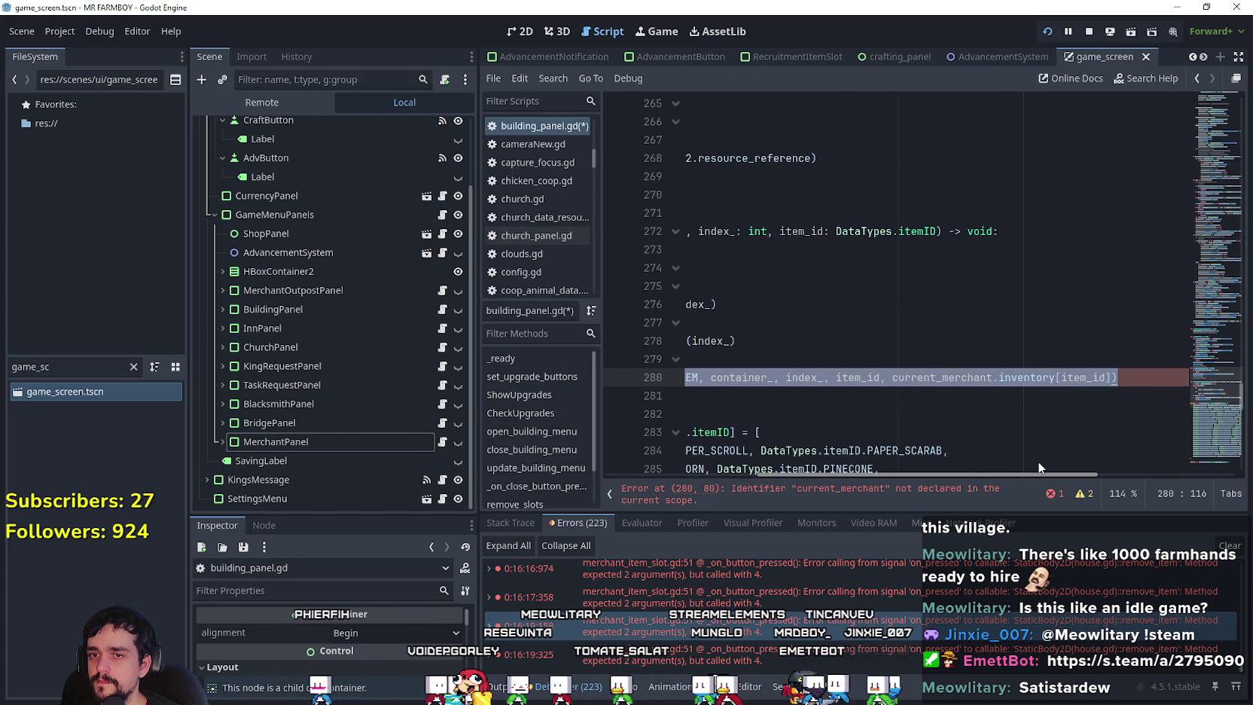
pyautogui.moveTo(1037, 471); pyautogui.dragTo(885, 471)
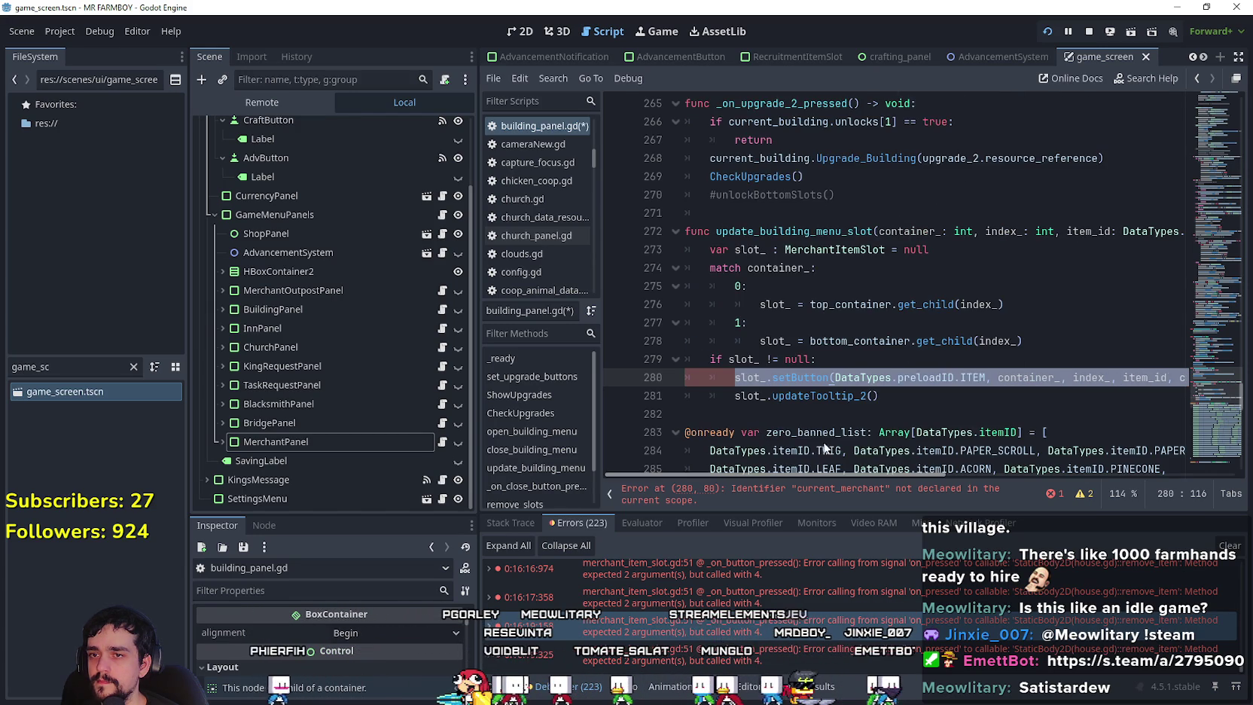
pyautogui.click(1025, 305)
pyautogui.press('Return')
pyautogui.write('slot_.setButton(DataTypes.preloadID.ITEM, container_, index_, item_id, current_merchant.inventory[item_id])')
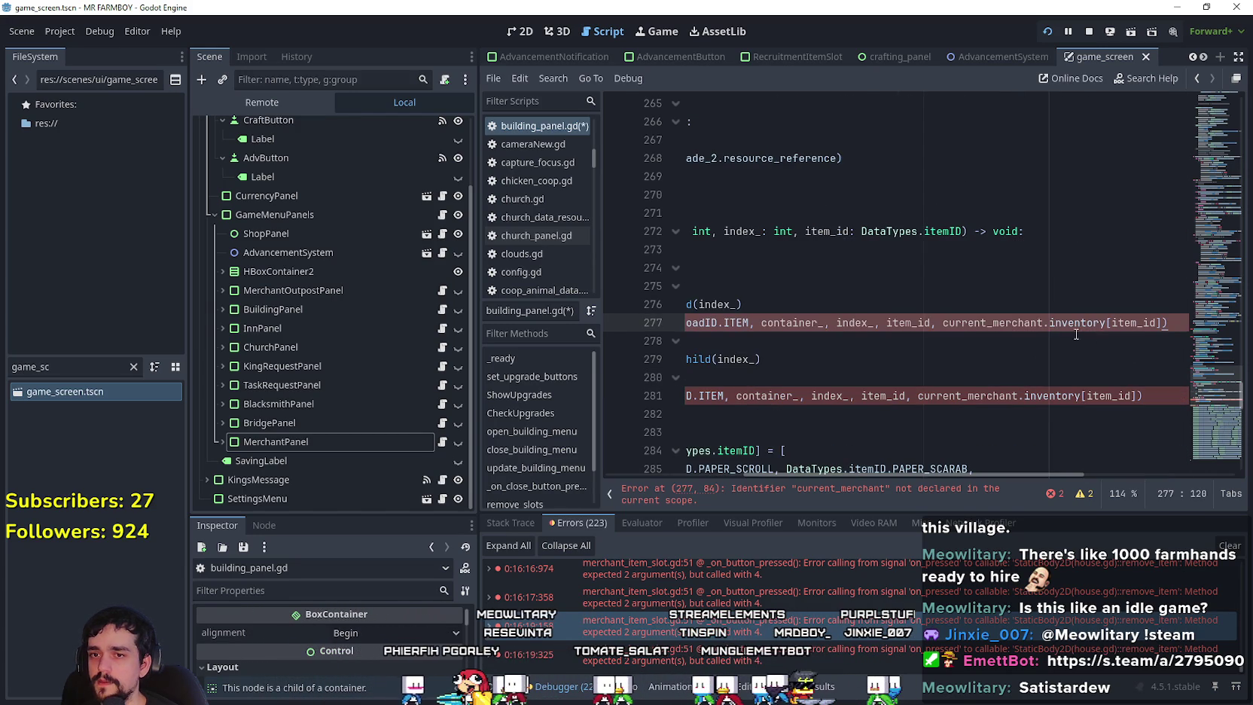
# Replace current_merchant.inventory with player_in in the line 277 setButton call.
pyautogui.doubleClick(896, 321)
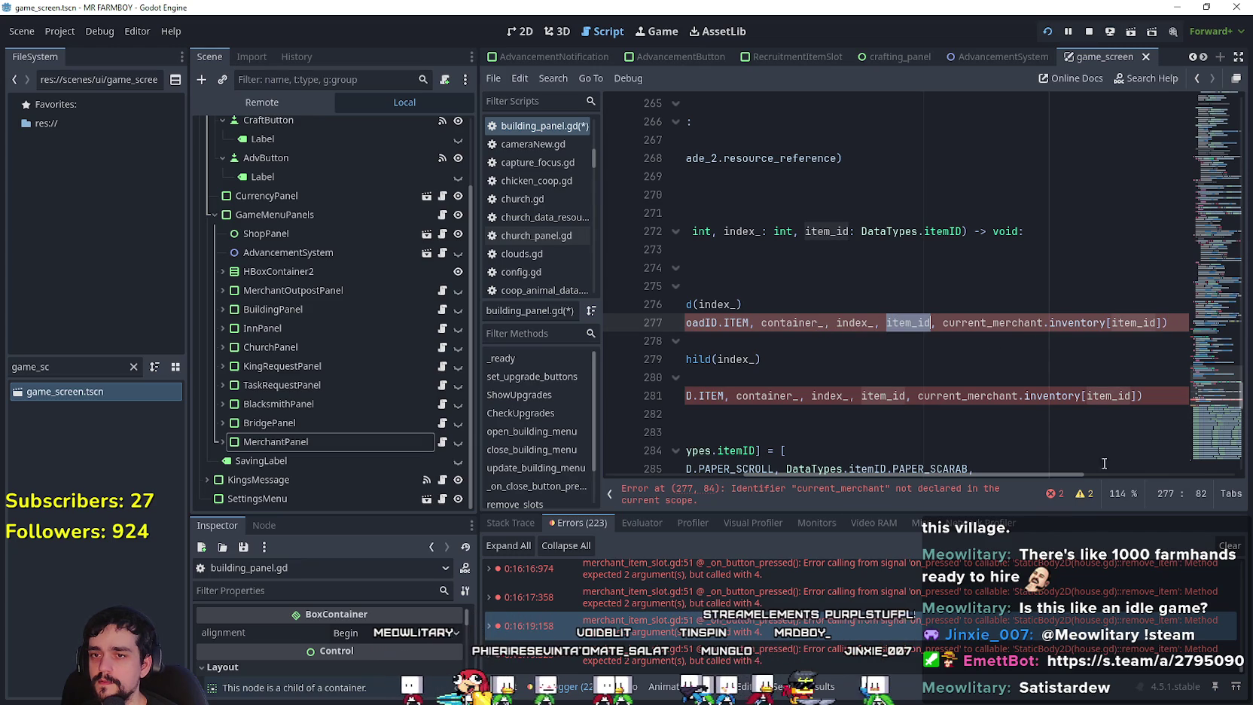
pyautogui.doubleClick(993, 324)
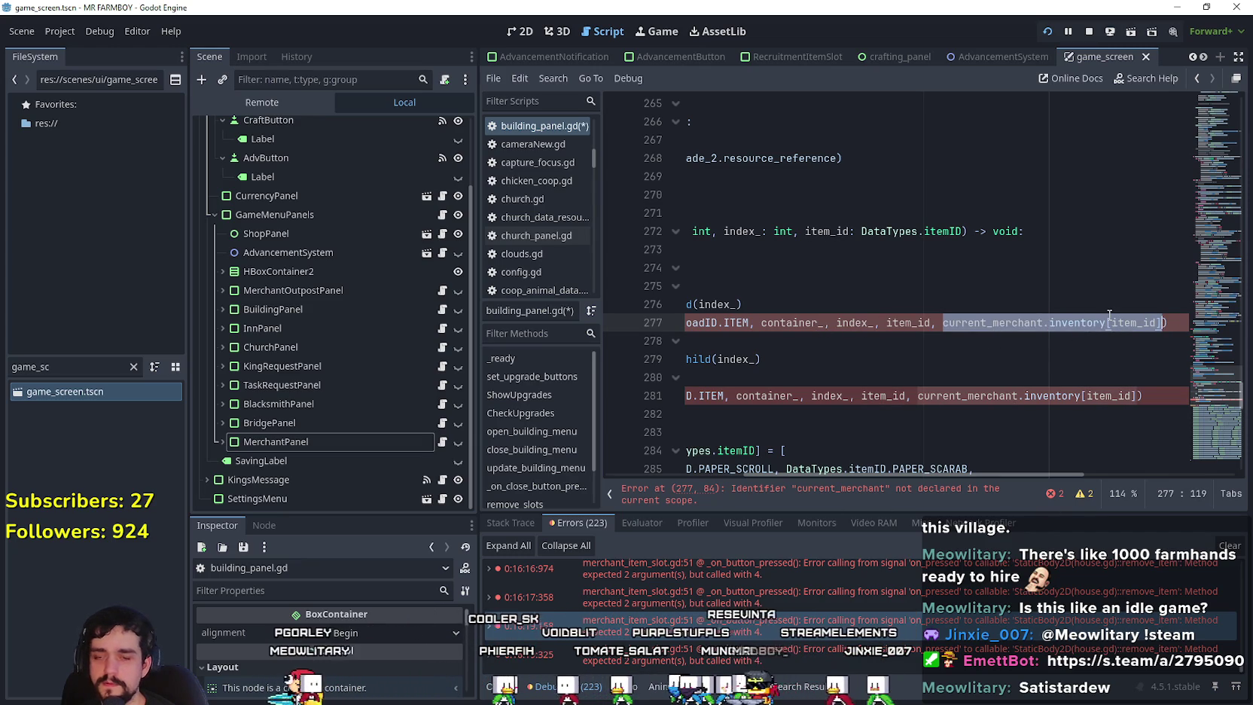
pyautogui.moveTo(1067, 322); pyautogui.dragTo(942, 322)
pyautogui.write('player')
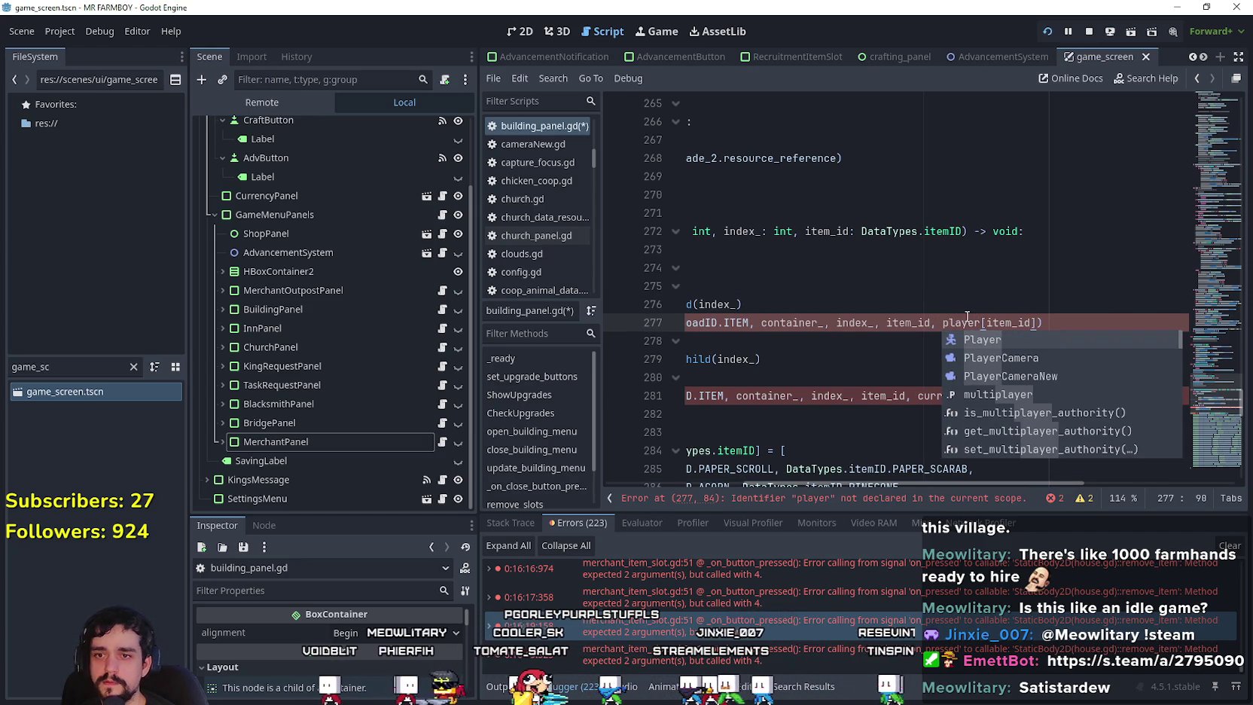
pyautogui.write('_in')
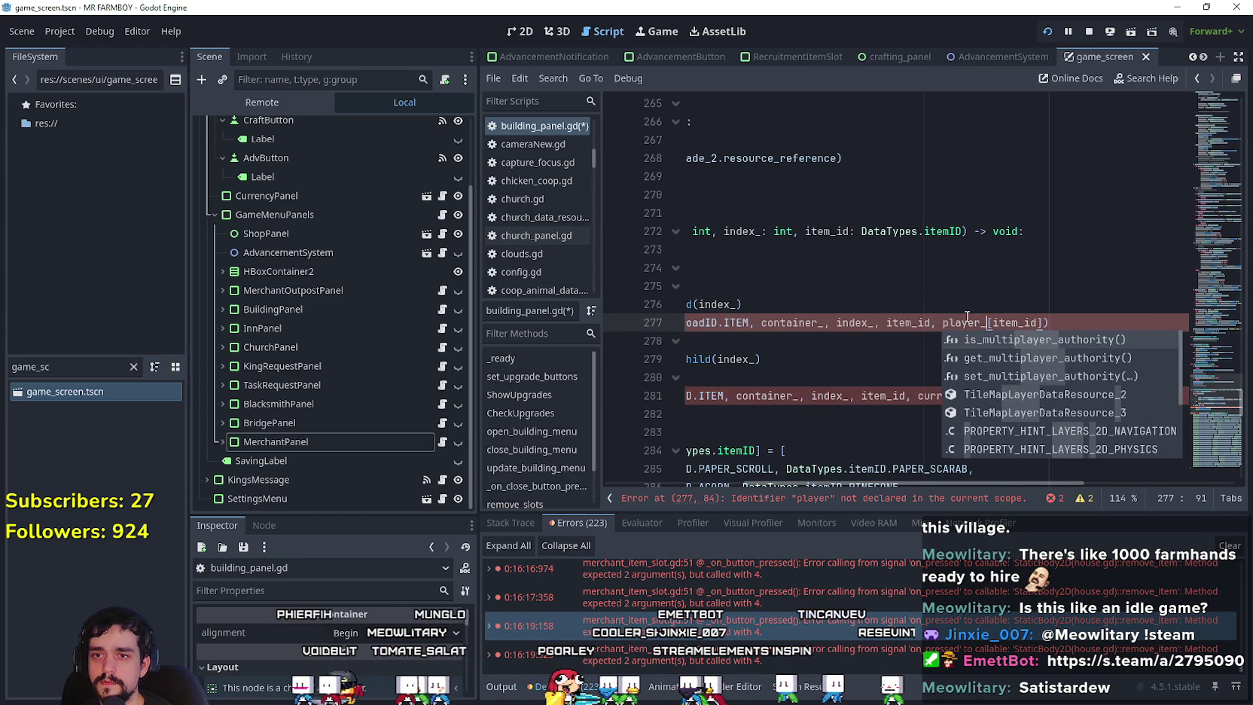
pyautogui.click(956, 323)
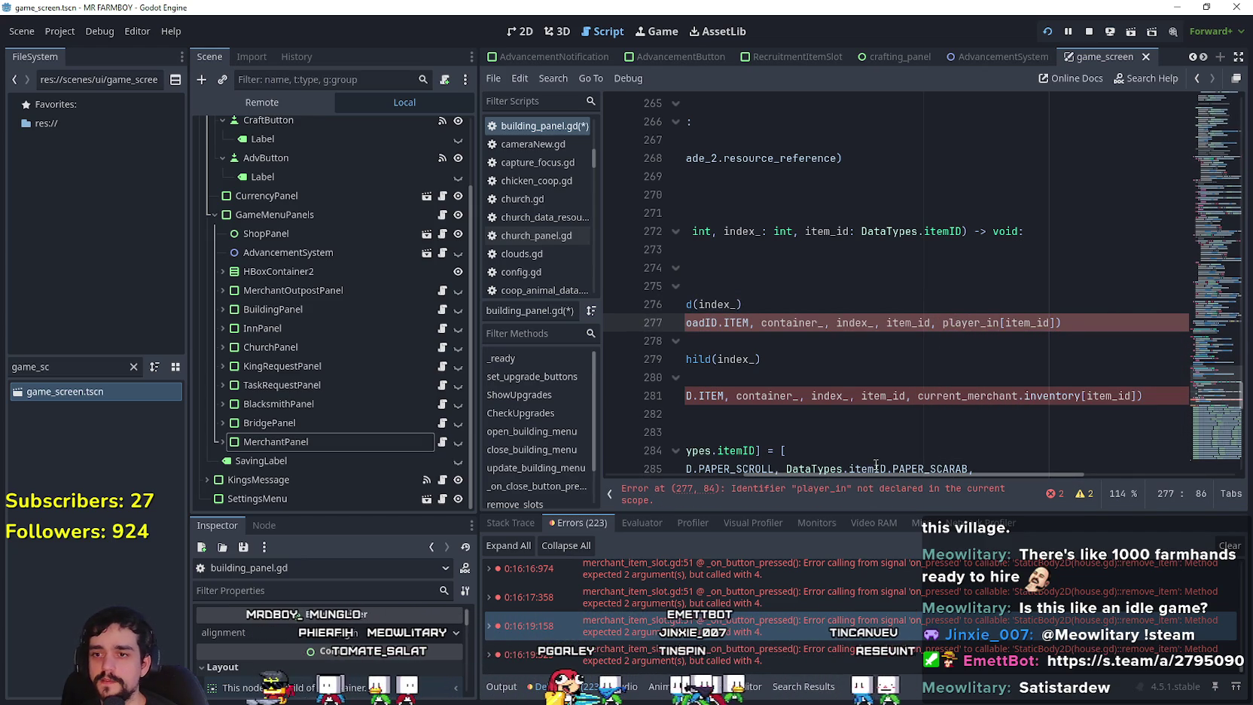
pyautogui.moveTo(879, 471)
pyautogui.mouseDown()
pyautogui.moveTo(852, 477)
pyautogui.moveTo(759, 447)
pyautogui.mouseUp()
pyautogui.moveTo(1220, 395); pyautogui.dragTo(1221, 226)
pyautogui.scroll(1, 1221, 216)
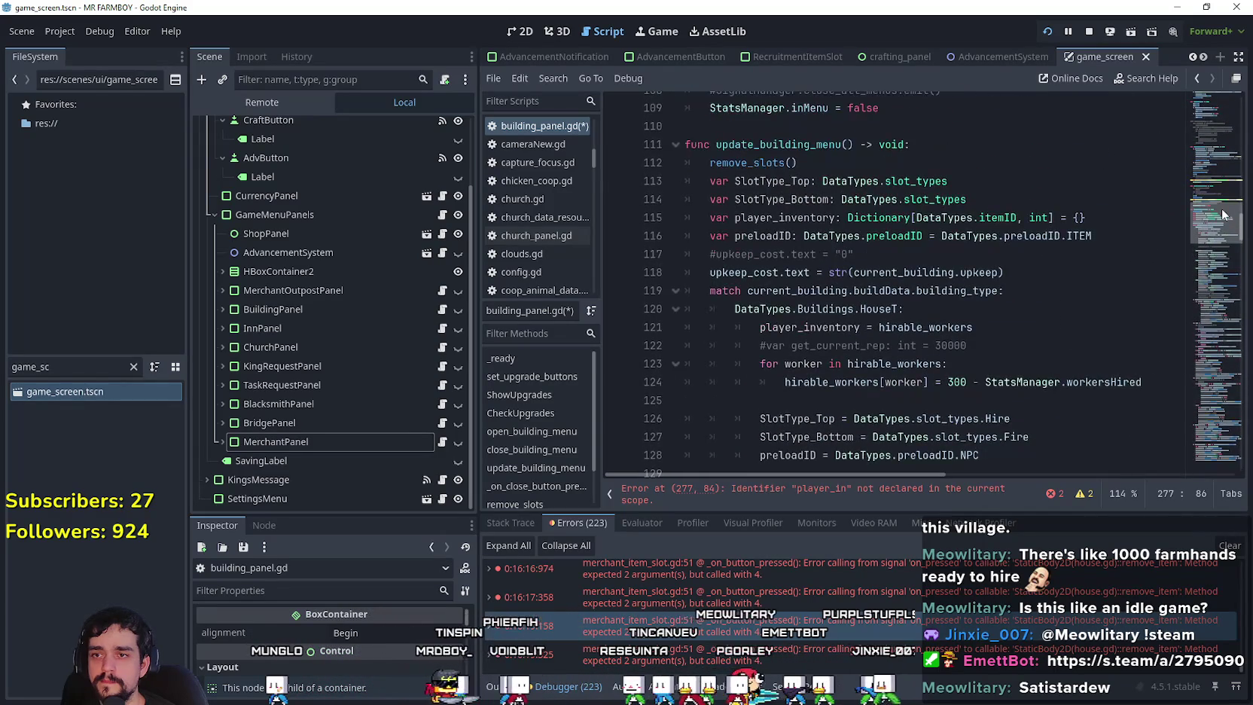
pyautogui.scroll(1, 1223, 214)
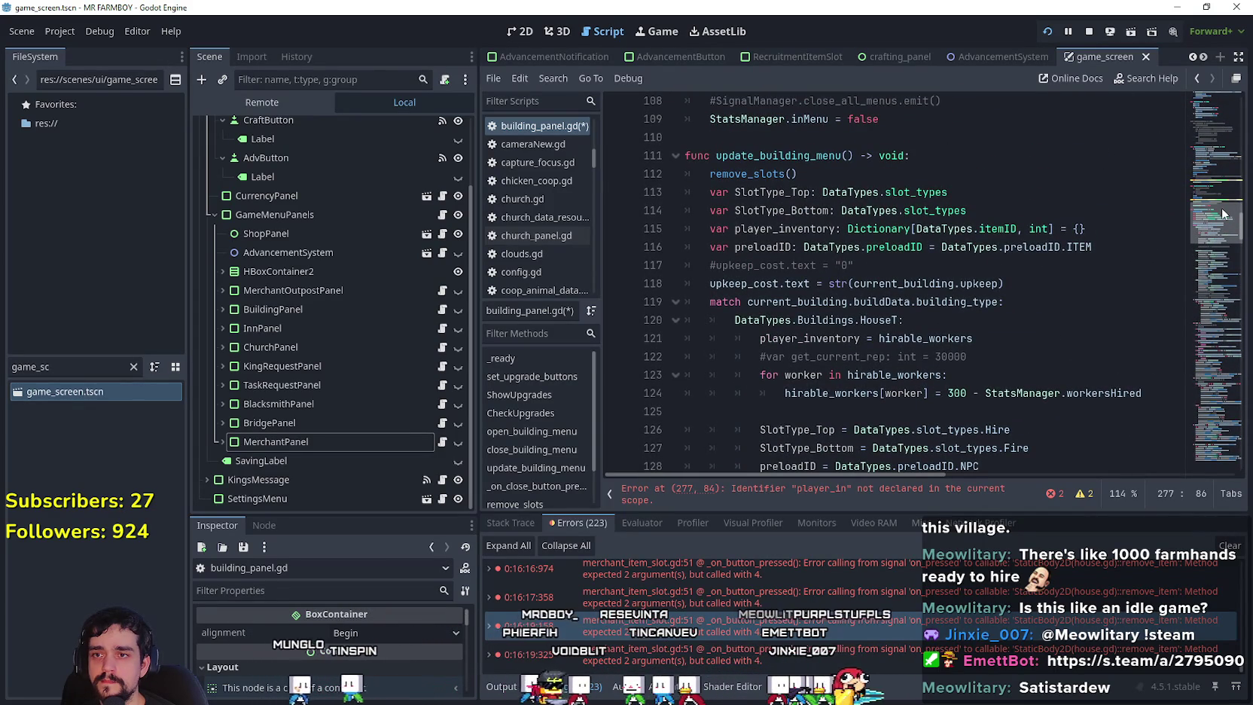
pyautogui.moveTo(1222, 214); pyautogui.dragTo(1217, 226)
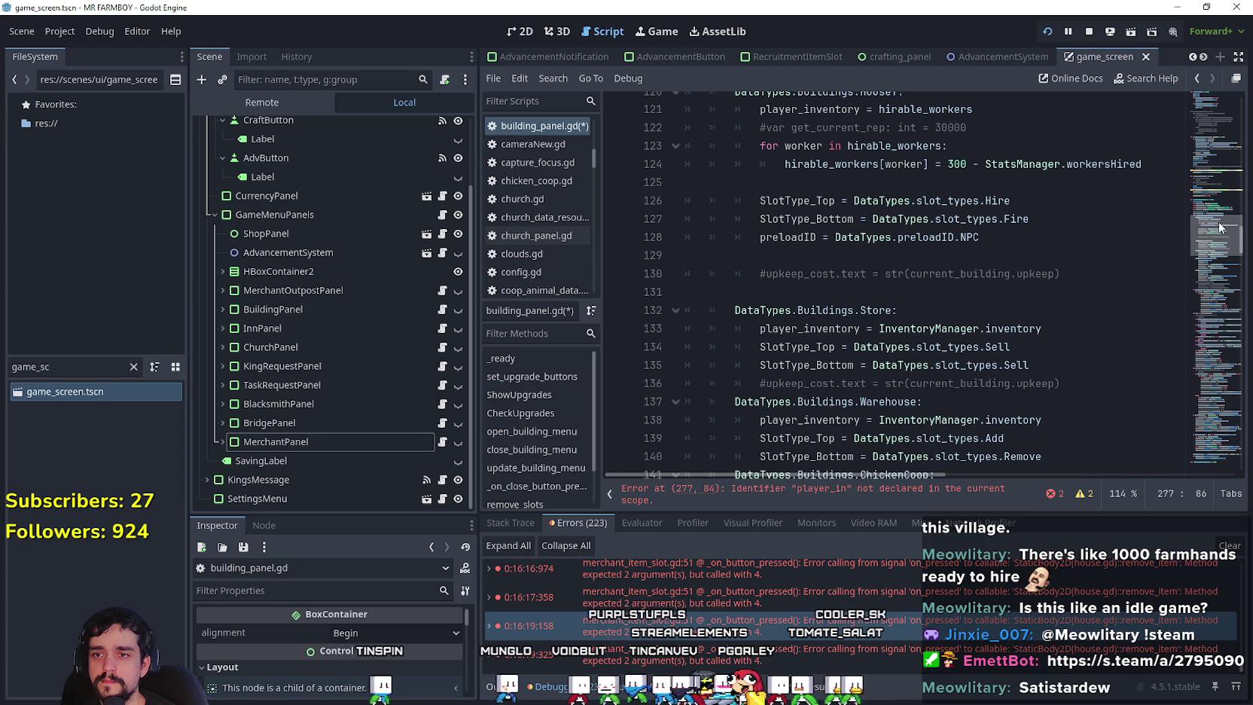
pyautogui.doubleClick(828, 328)
pyautogui.scroll(3, 843, 299)
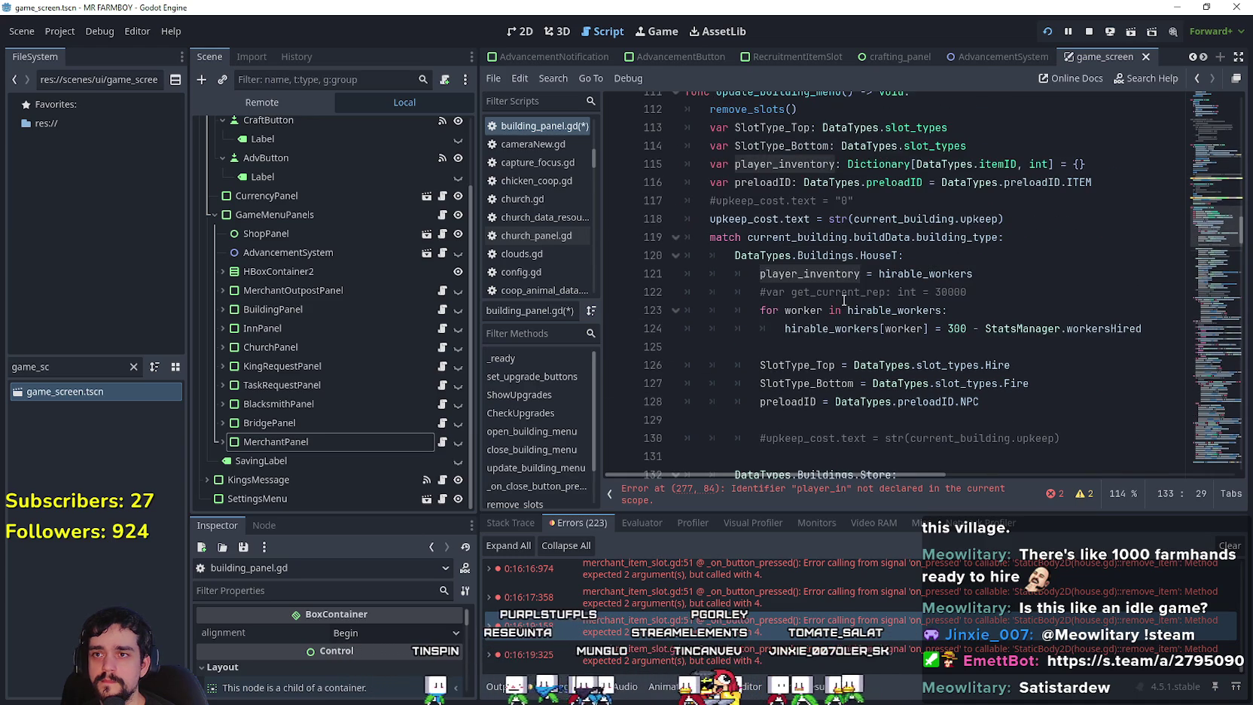
pyautogui.moveTo(711, 164); pyautogui.dragTo(1122, 157)
pyautogui.doubleClick(783, 164)
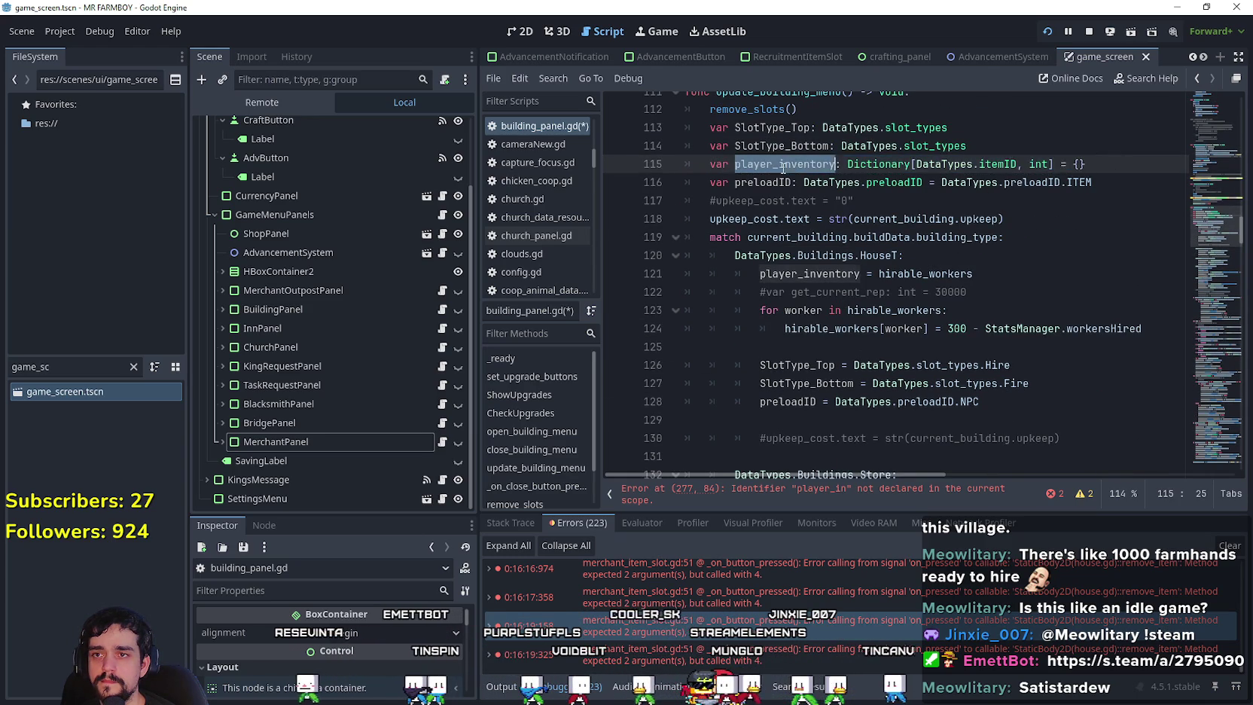
pyautogui.scroll(-9, 761, 272)
pyautogui.scroll(-5, 761, 273)
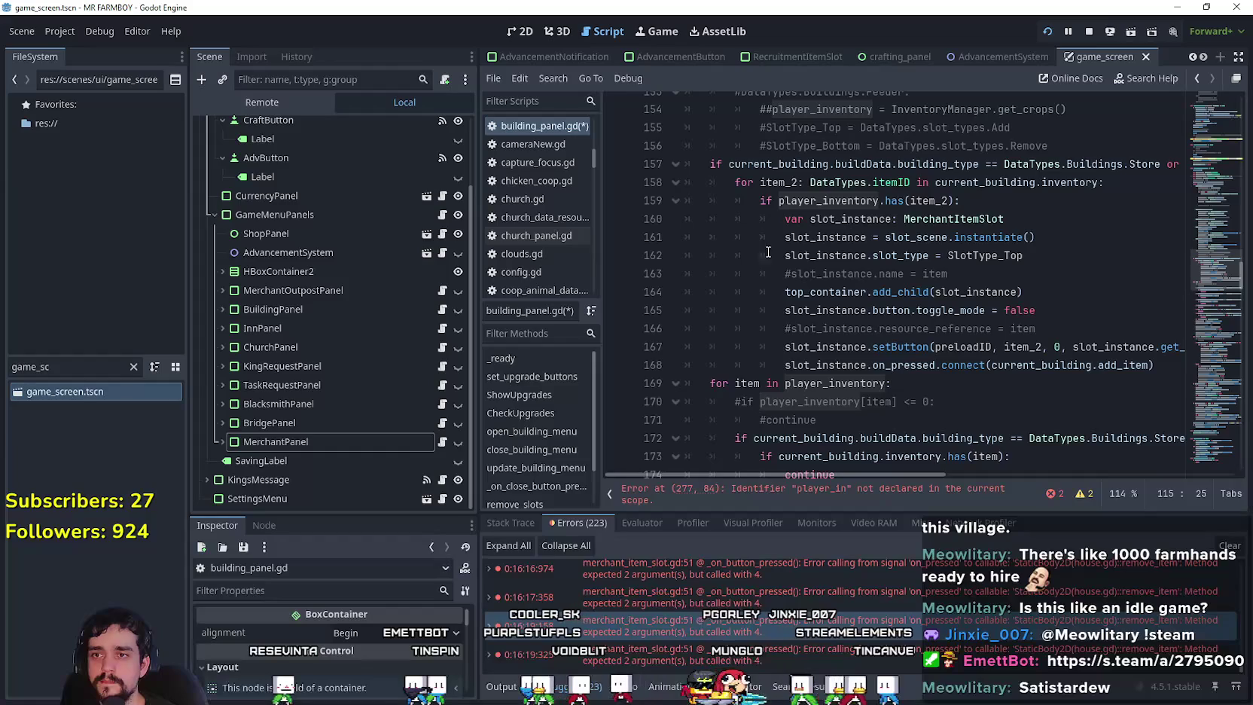
pyautogui.doubleClick(828, 200)
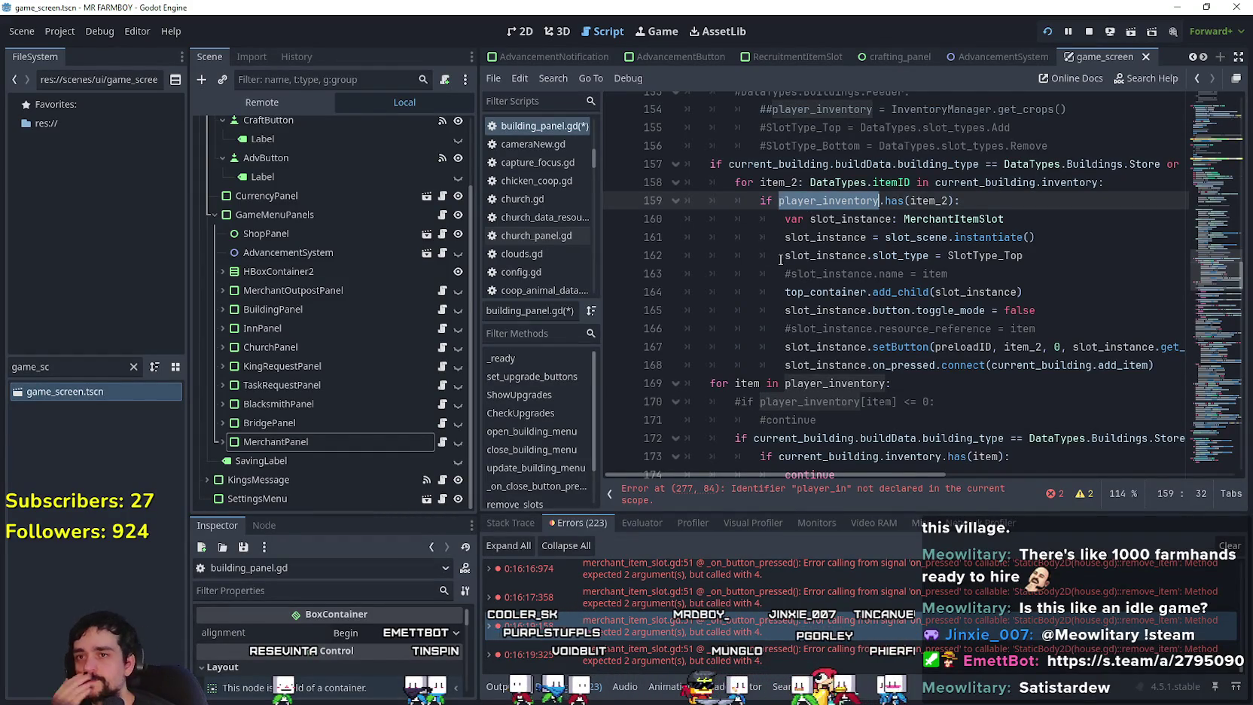
pyautogui.scroll(2, 783, 261)
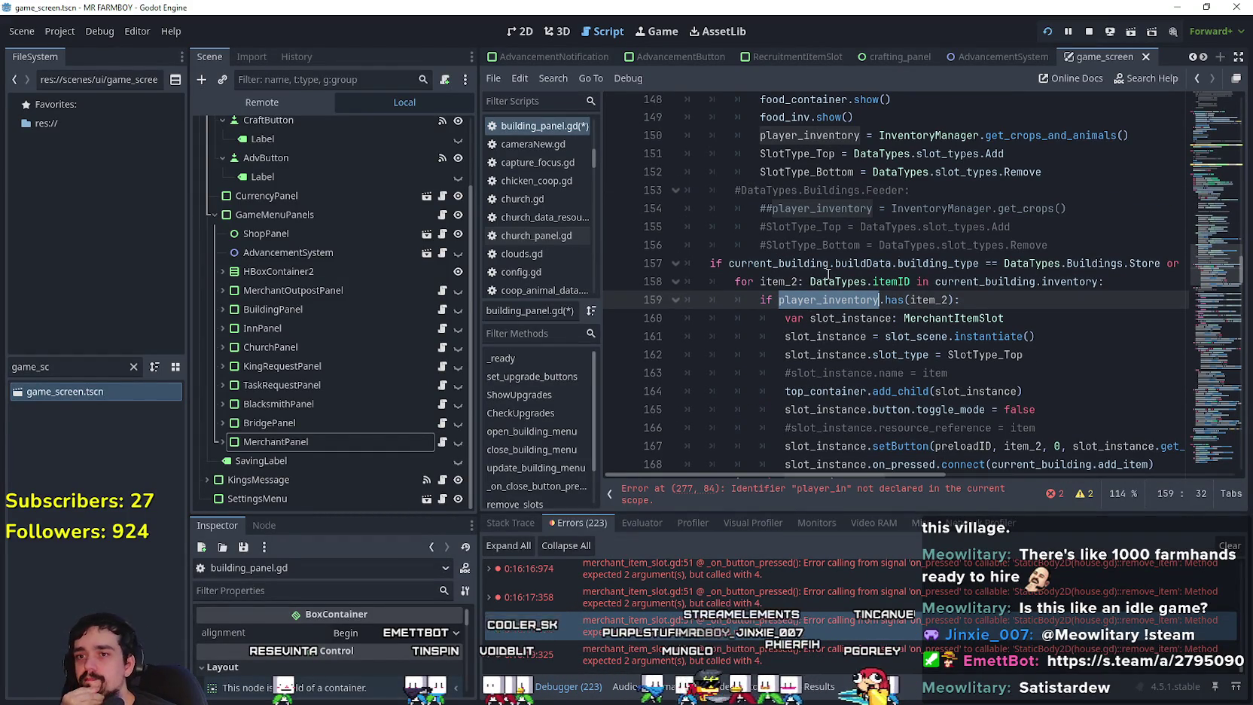
pyautogui.scroll(-20, 828, 296)
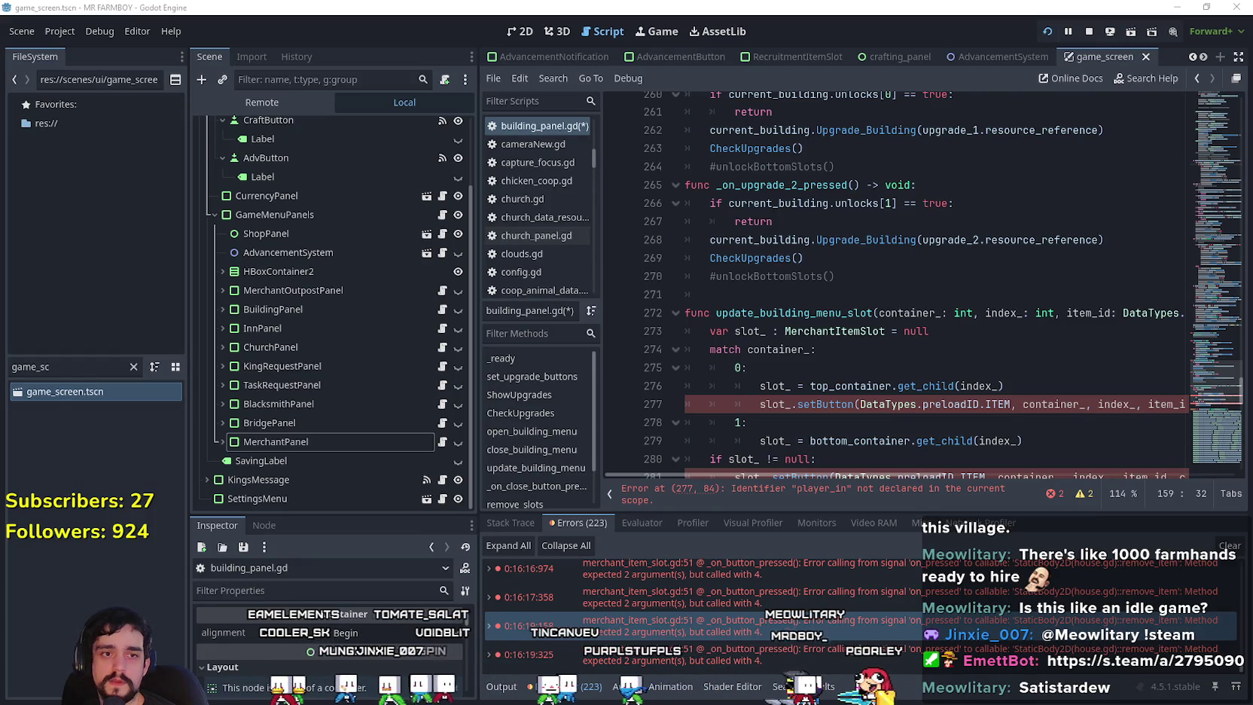
pyautogui.hotkey('alt', 'Tab')
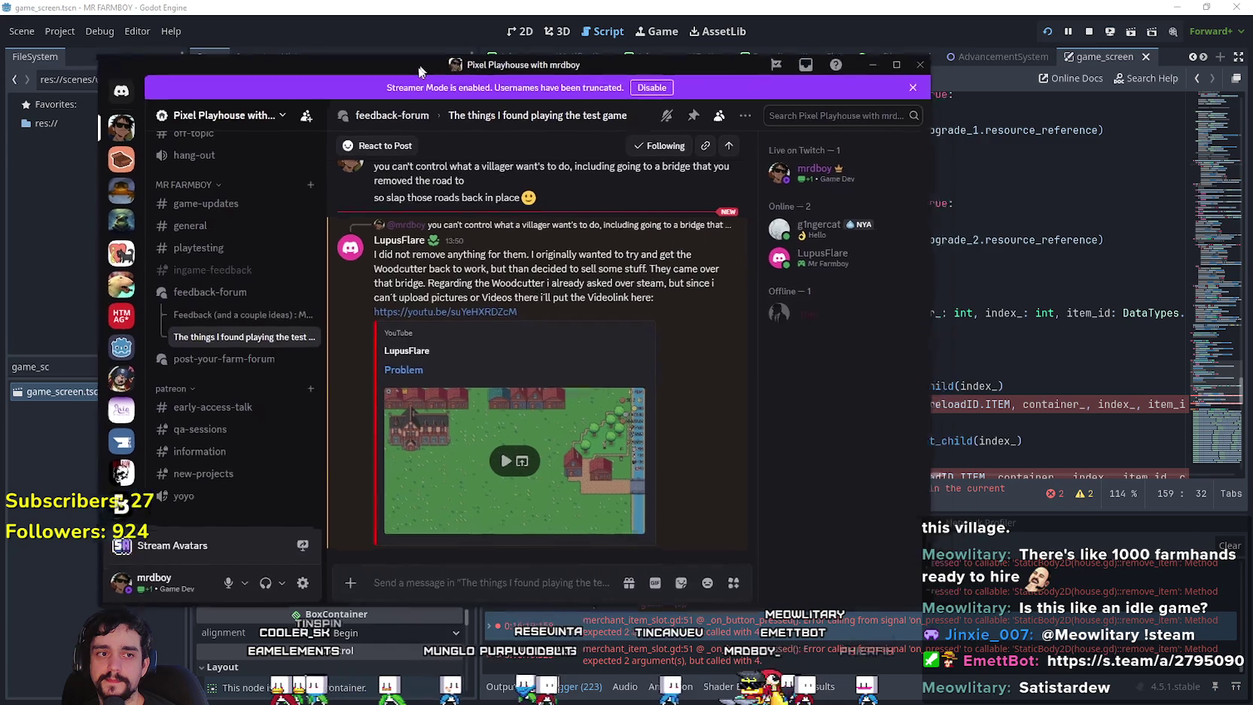
# Shift the Discord window right and play the embedded Problem video full screen.
pyautogui.moveTo(410, 73); pyautogui.dragTo(510, 73)
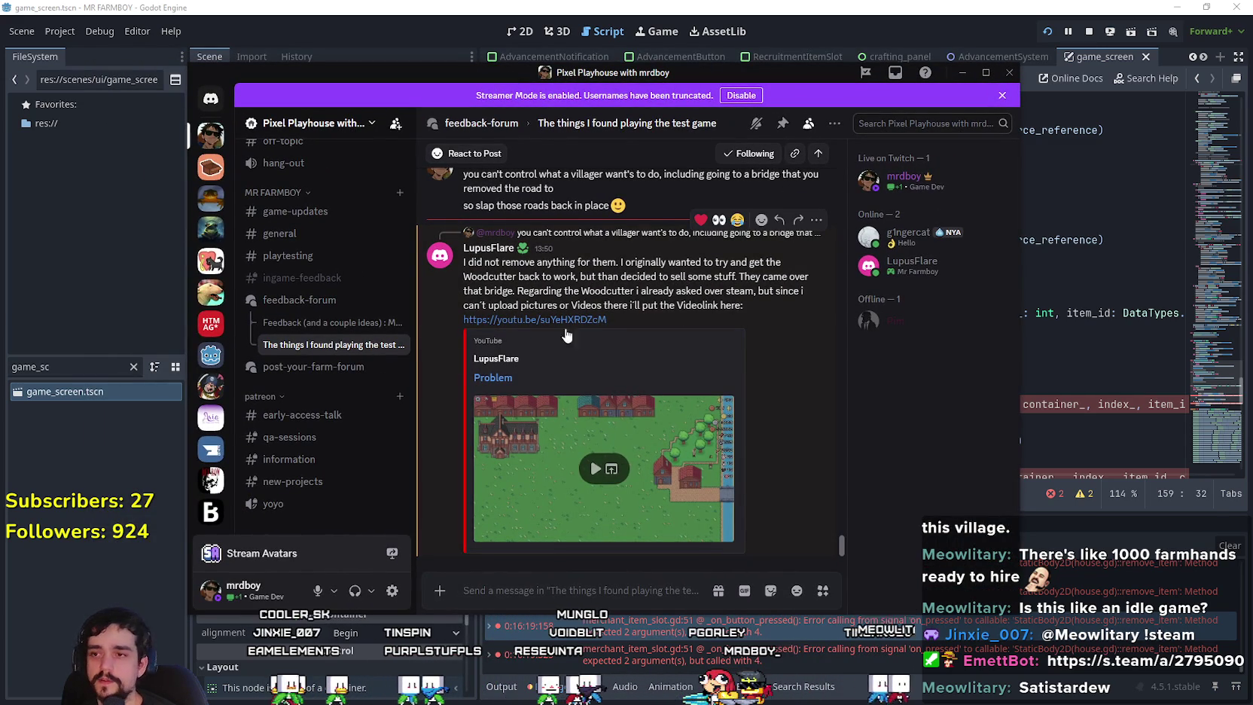
pyautogui.click(591, 466)
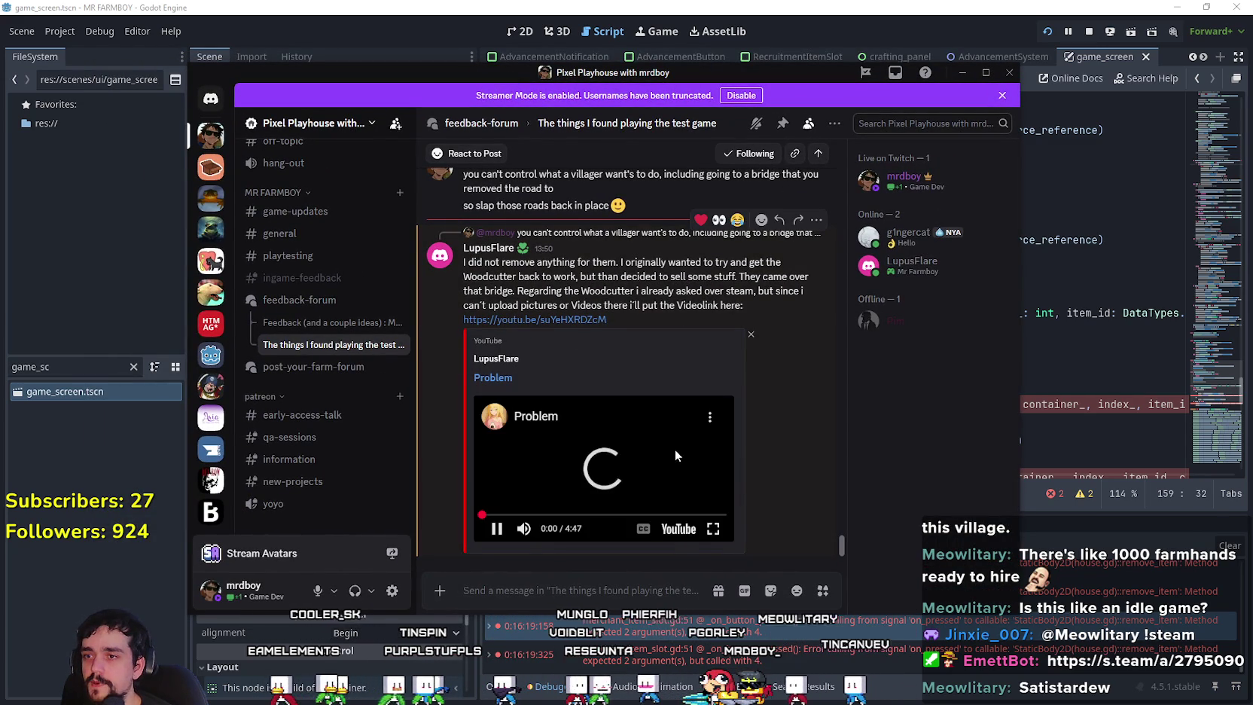
pyautogui.click(713, 528)
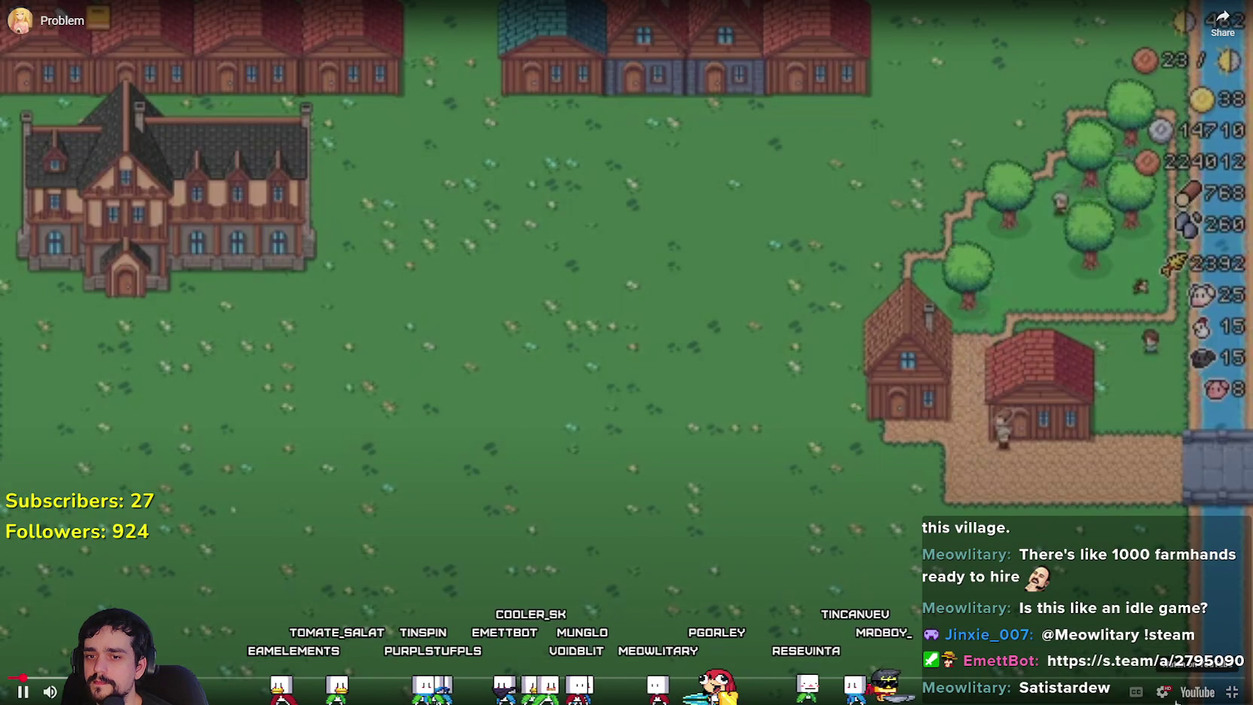
# Set the Problem video quality to 1080p, then exit full screen back to Discord.
pyautogui.click(1171, 694)
pyautogui.click(1163, 651)
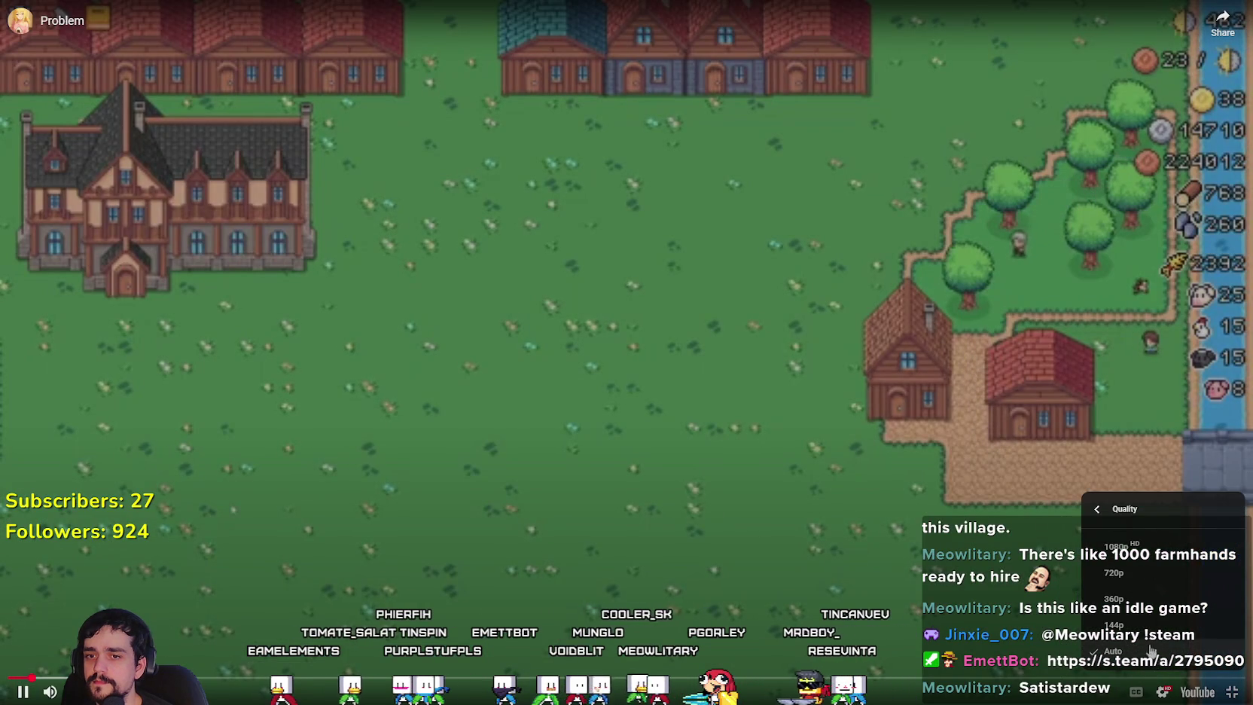
pyautogui.click(1160, 555)
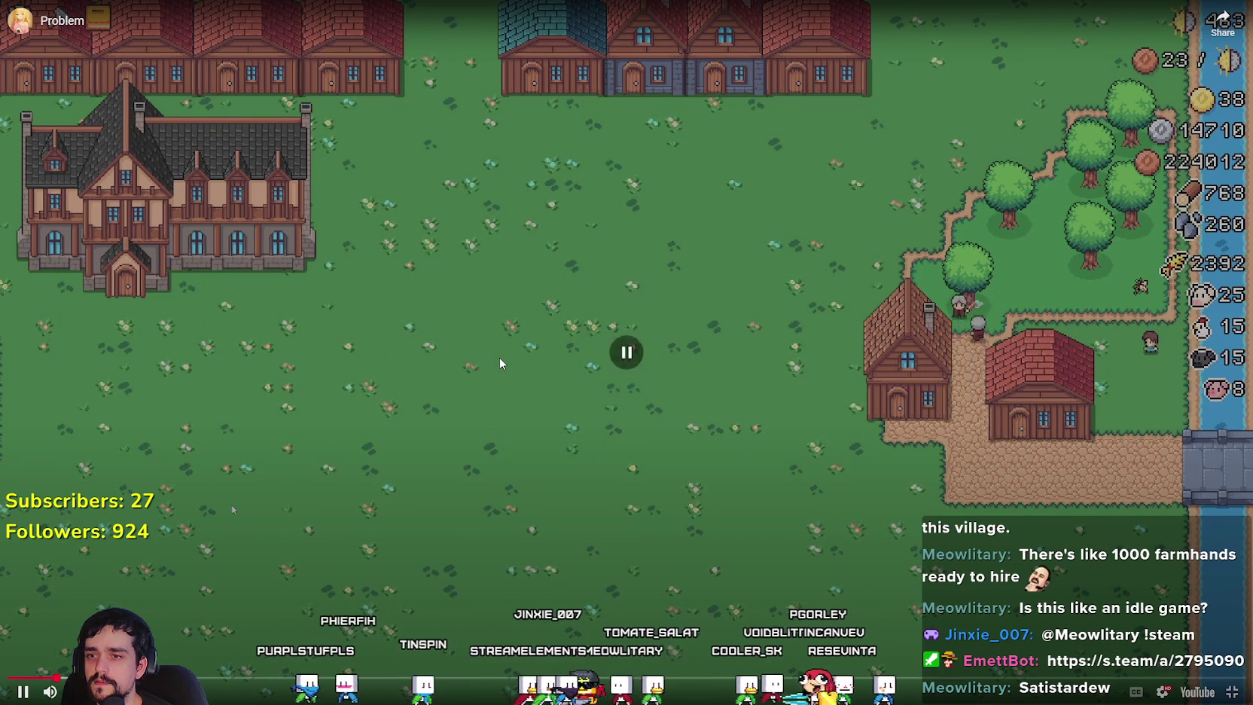
pyautogui.press('Escape')
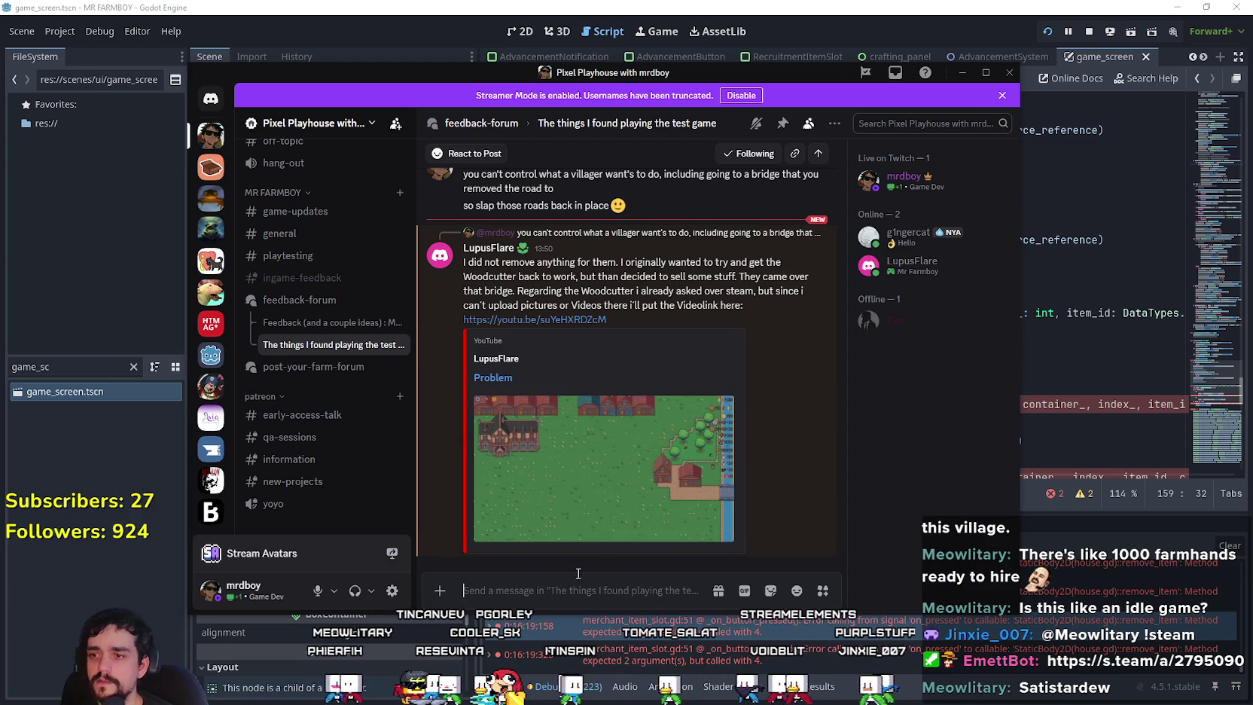
# Send a reply line about what the game can't do.
pyautogui.write("you're trying to do things tha")
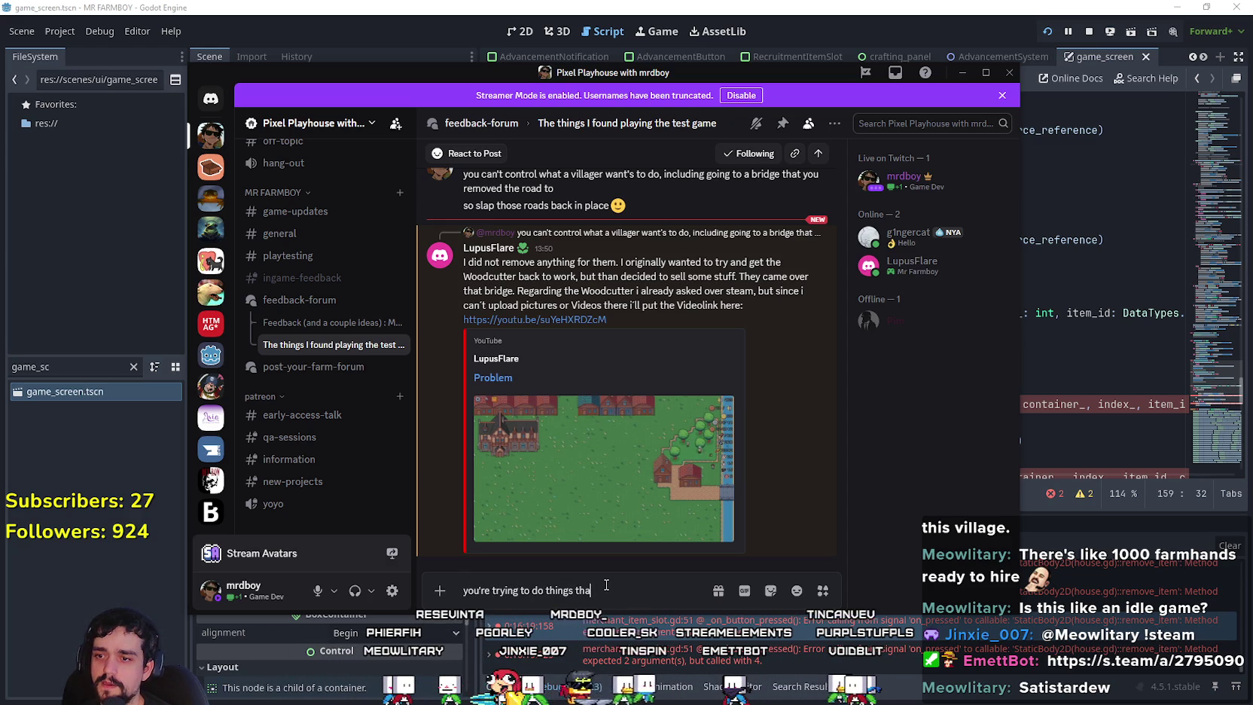
pyautogui.write('t the gam')
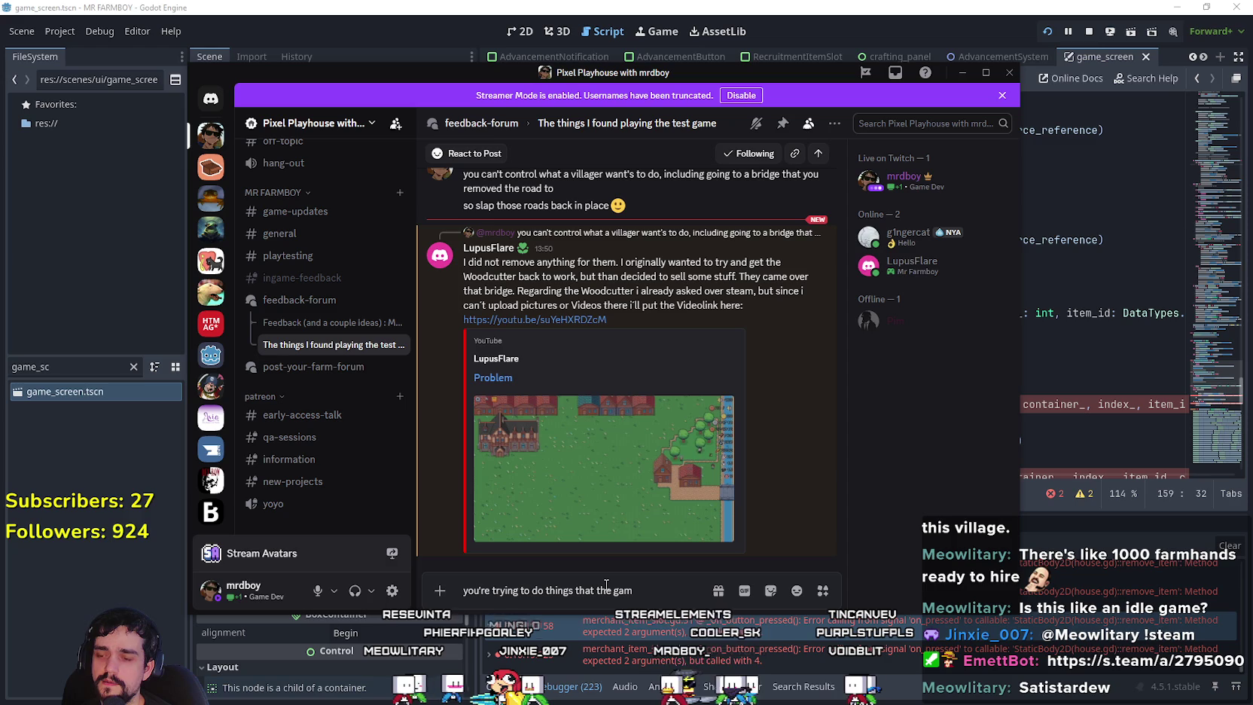
pyautogui.write('e was n')
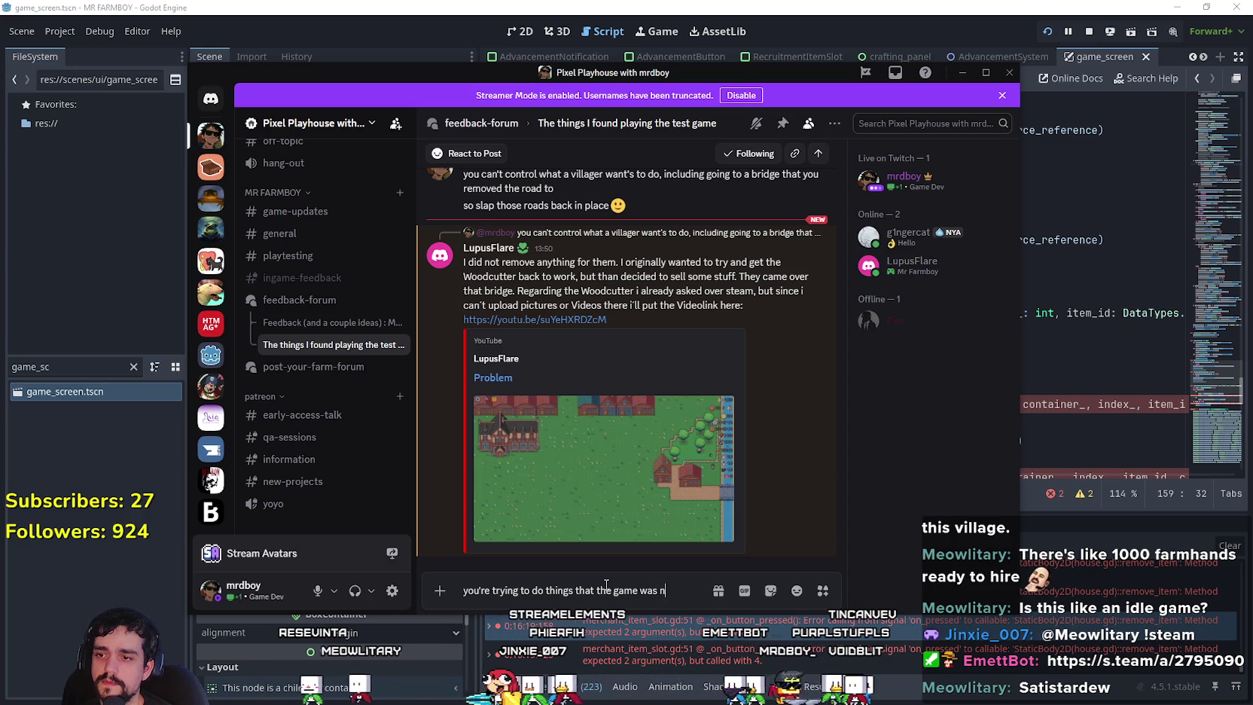
pyautogui.press('BackSpace')
pyautogui.press('BackSpace')
pyautogui.press('BackSpace')
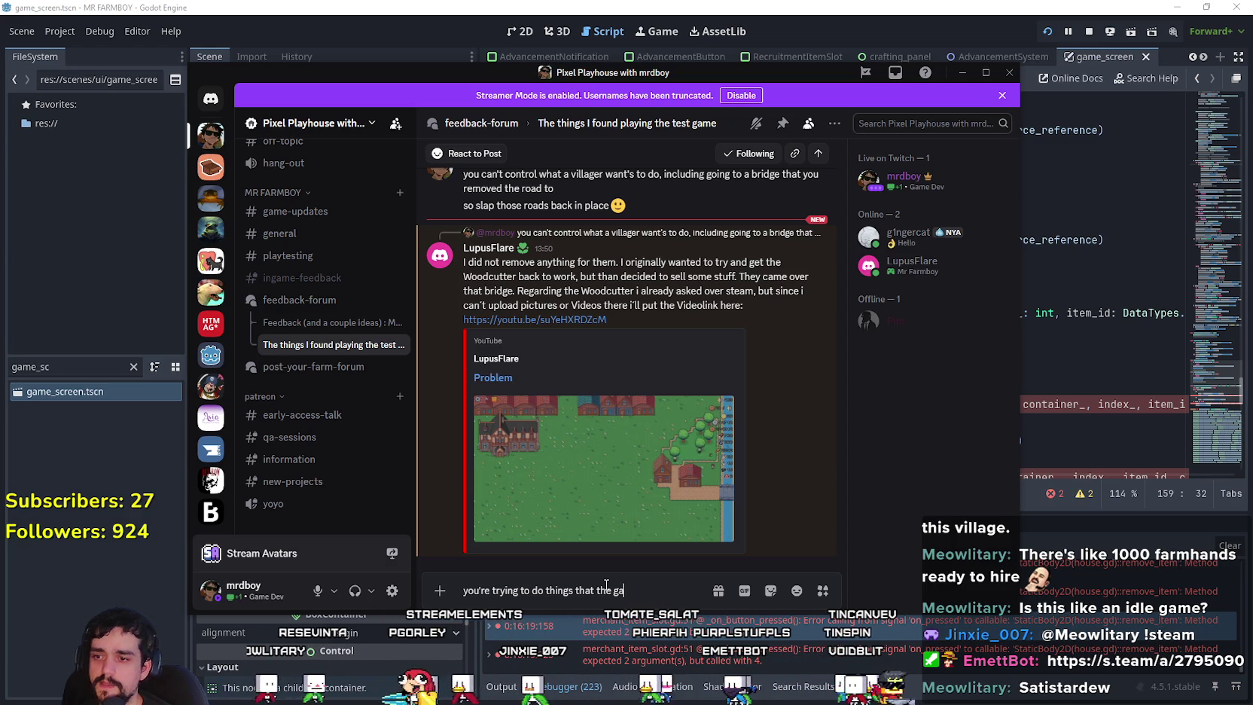
pyautogui.press('BackSpace')
pyautogui.press('BackSpace')
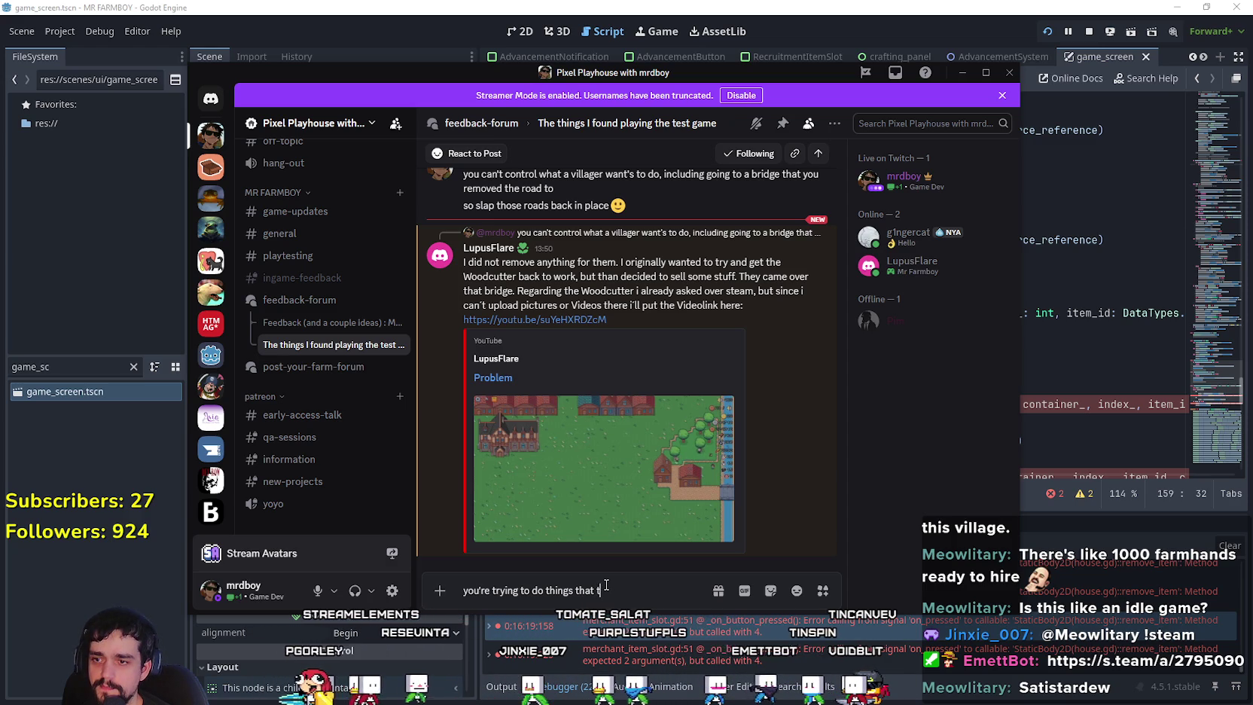
pyautogui.press('BackSpace')
pyautogui.press('BackSpace')
pyautogui.press('BackSpace')
pyautogui.write("game can't do")
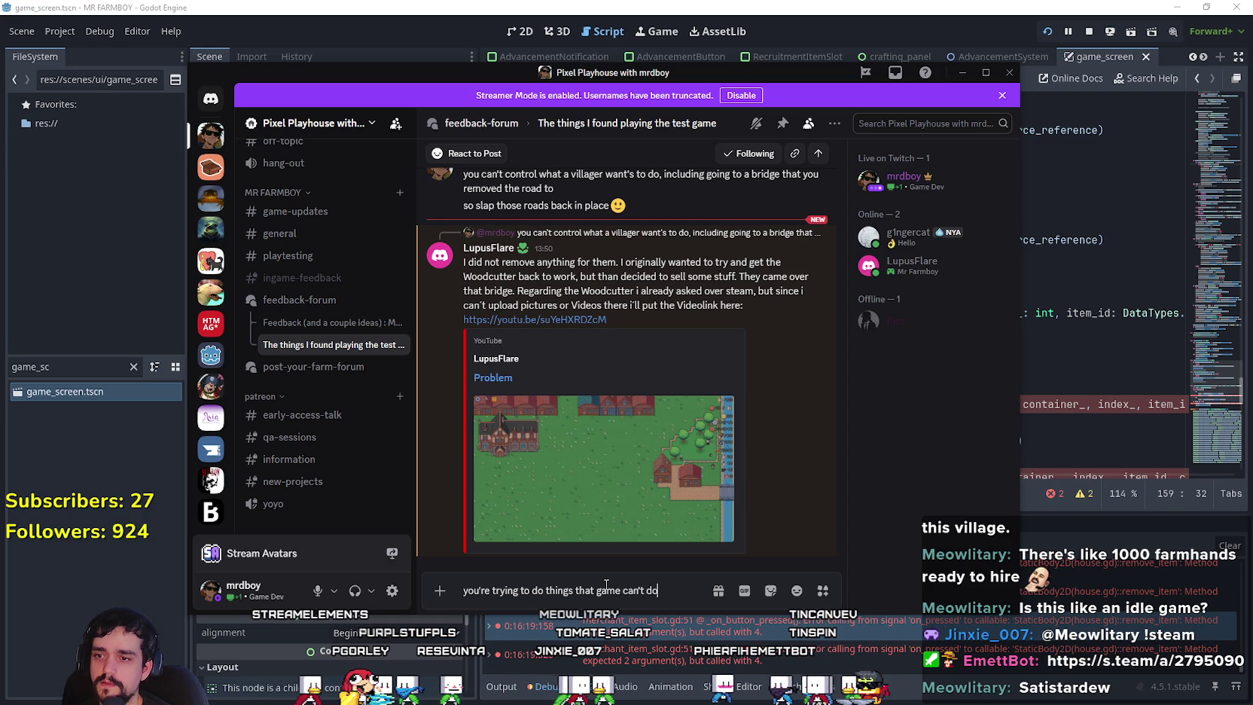
pyautogui.press('Return')
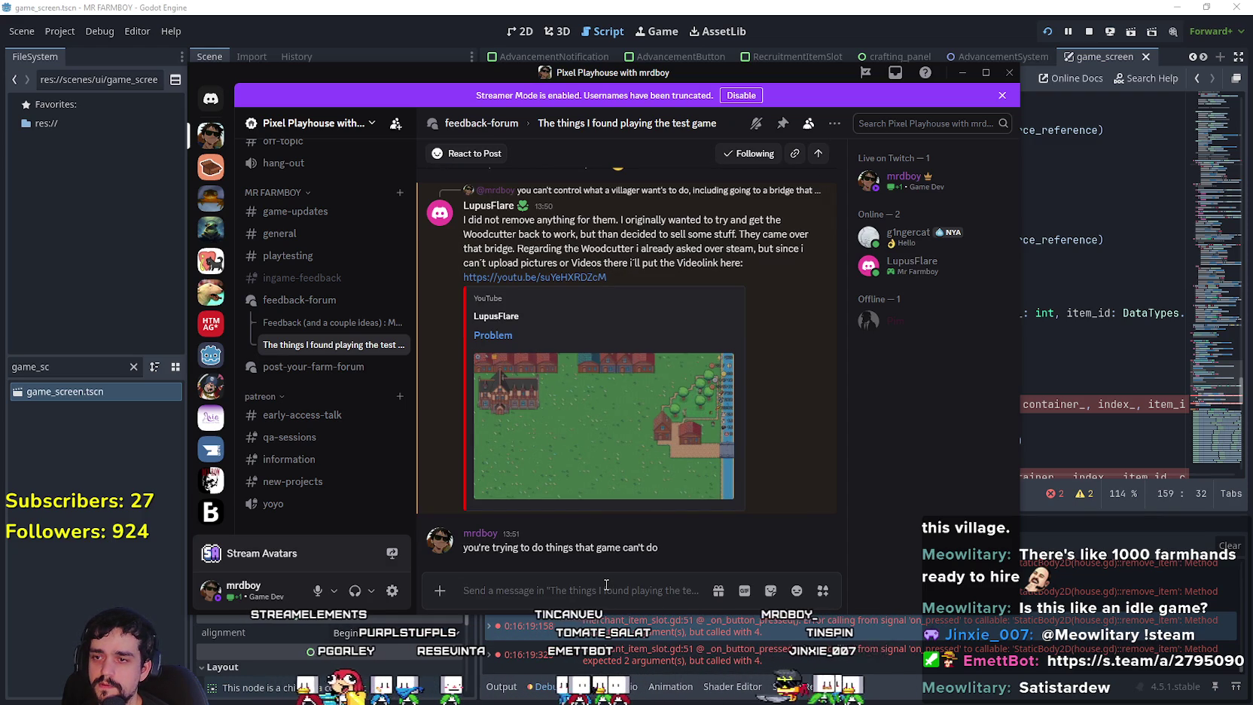
# Add lines saying removing stuff broke things and that bridge has no road to the others.
pyautogui.write('so by')
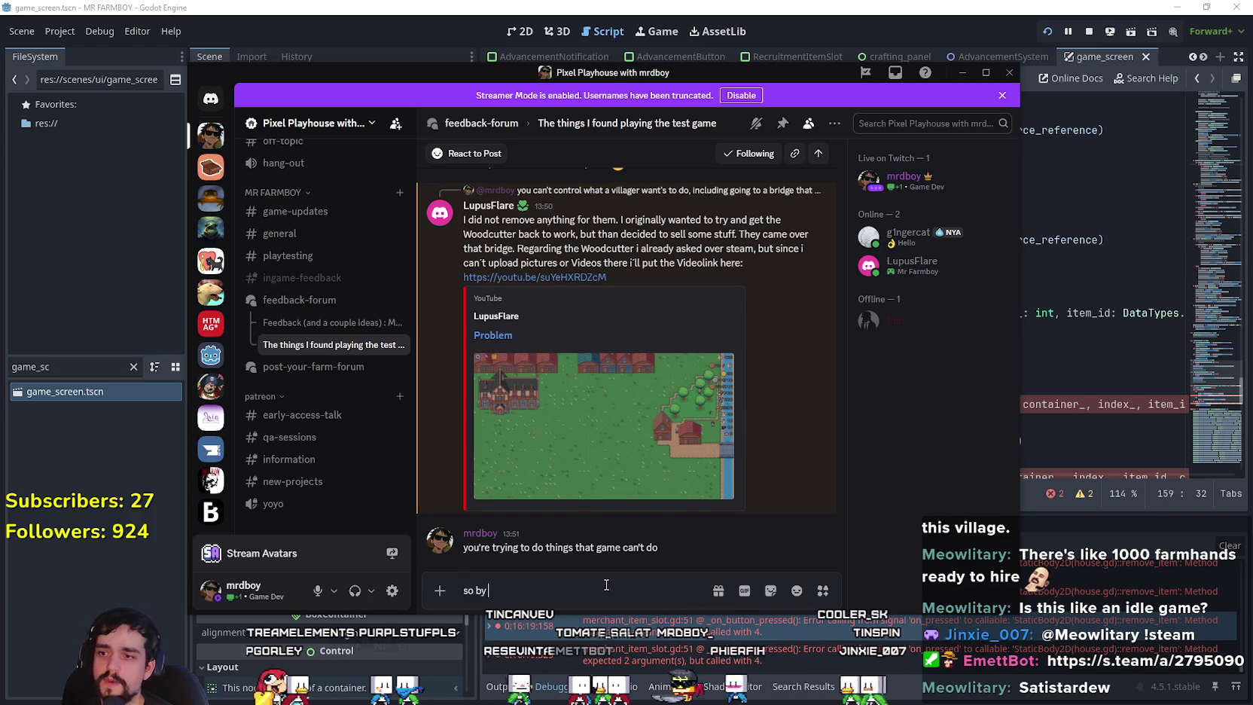
pyautogui.write(' removing a bunch ')
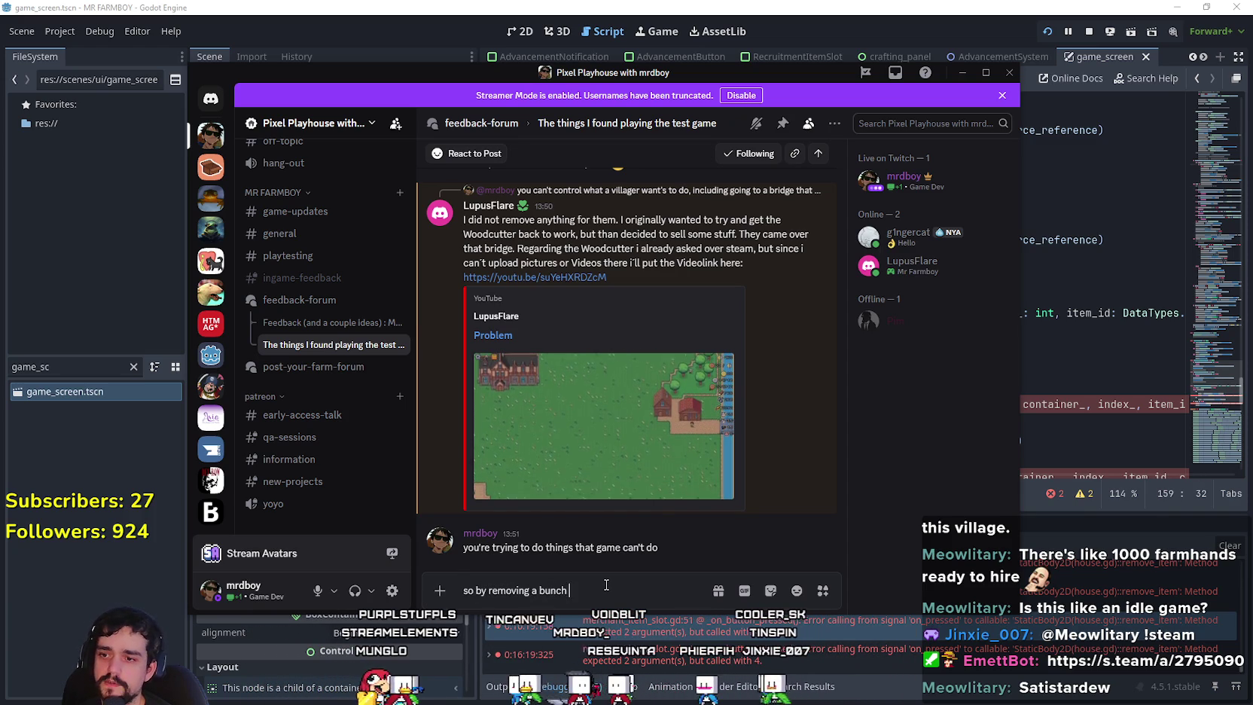
pyautogui.write('of stuff,')
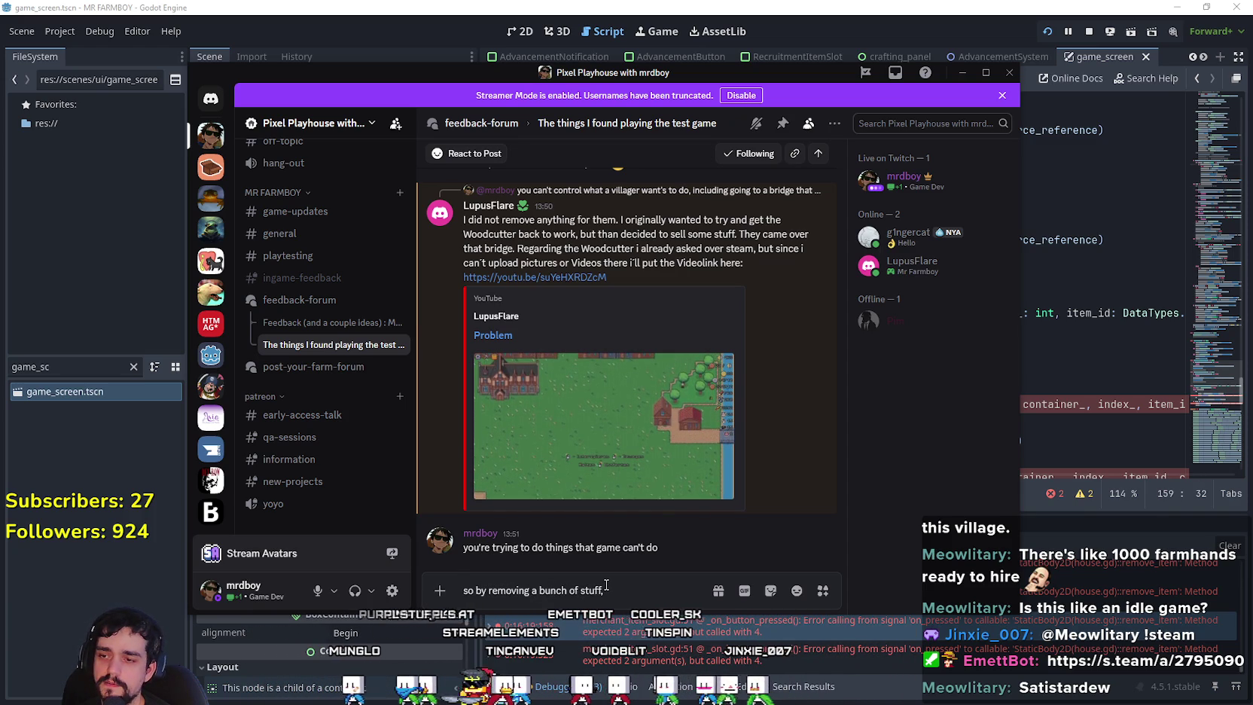
pyautogui.write(' i think you b')
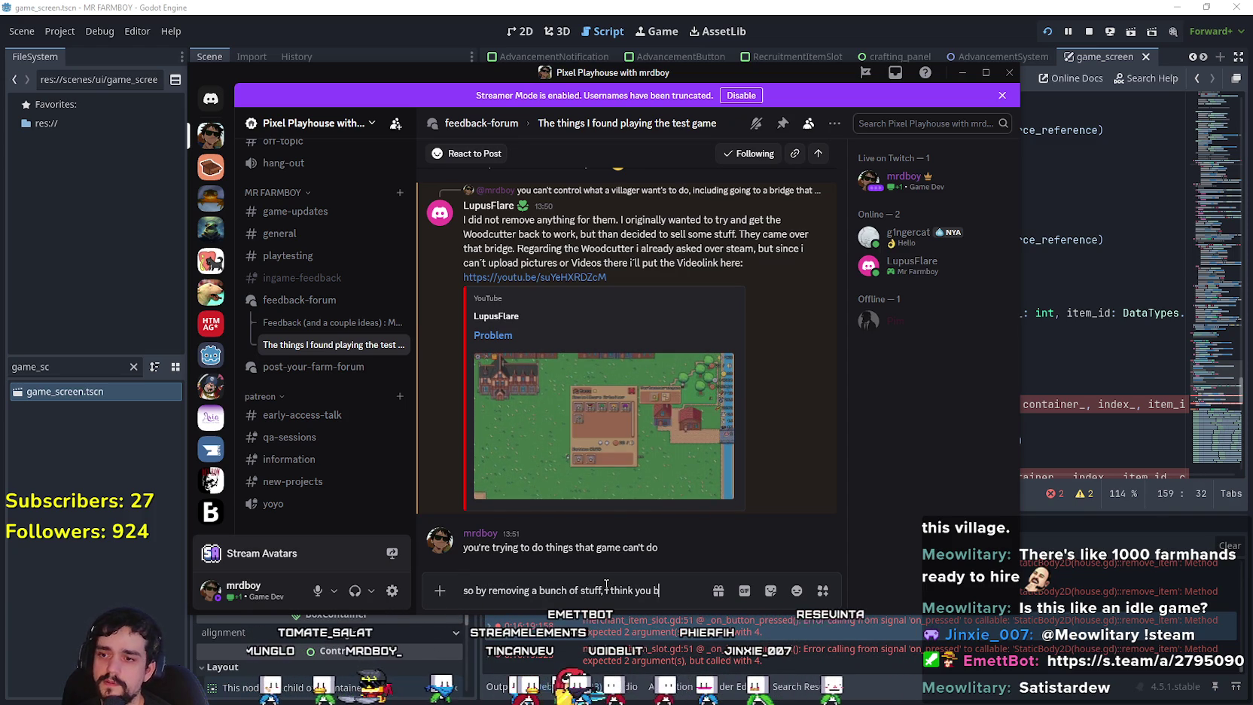
pyautogui.write('roke tihngs')
pyautogui.press('Return')
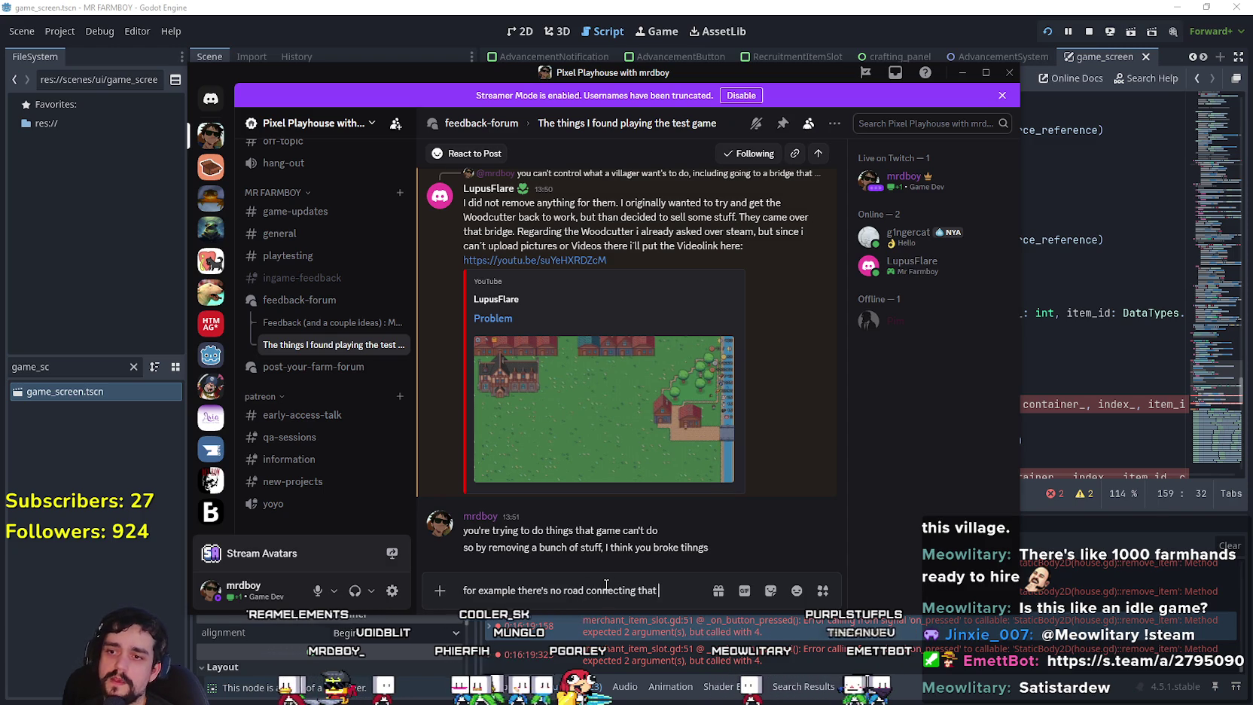
pyautogui.write('ge')
pyautogui.press('Return')
pyautogui.write('to ahe ot')
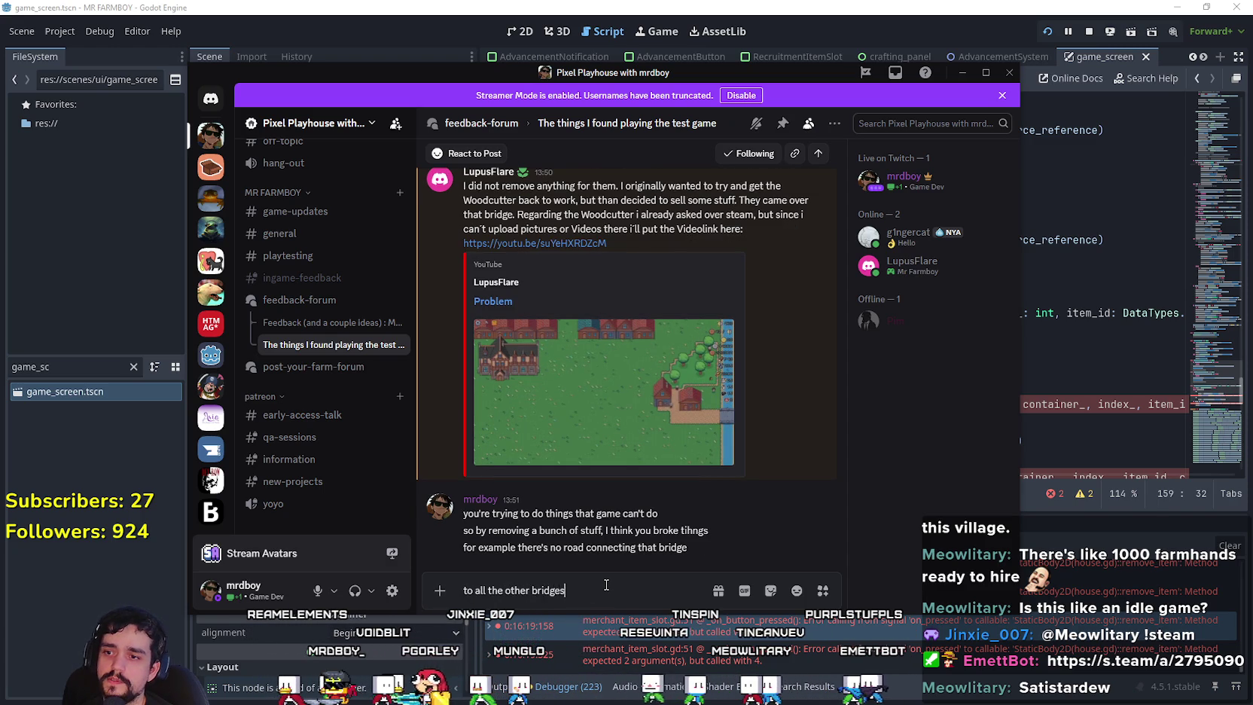
pyautogui.write('s')
pyautogui.press('Return')
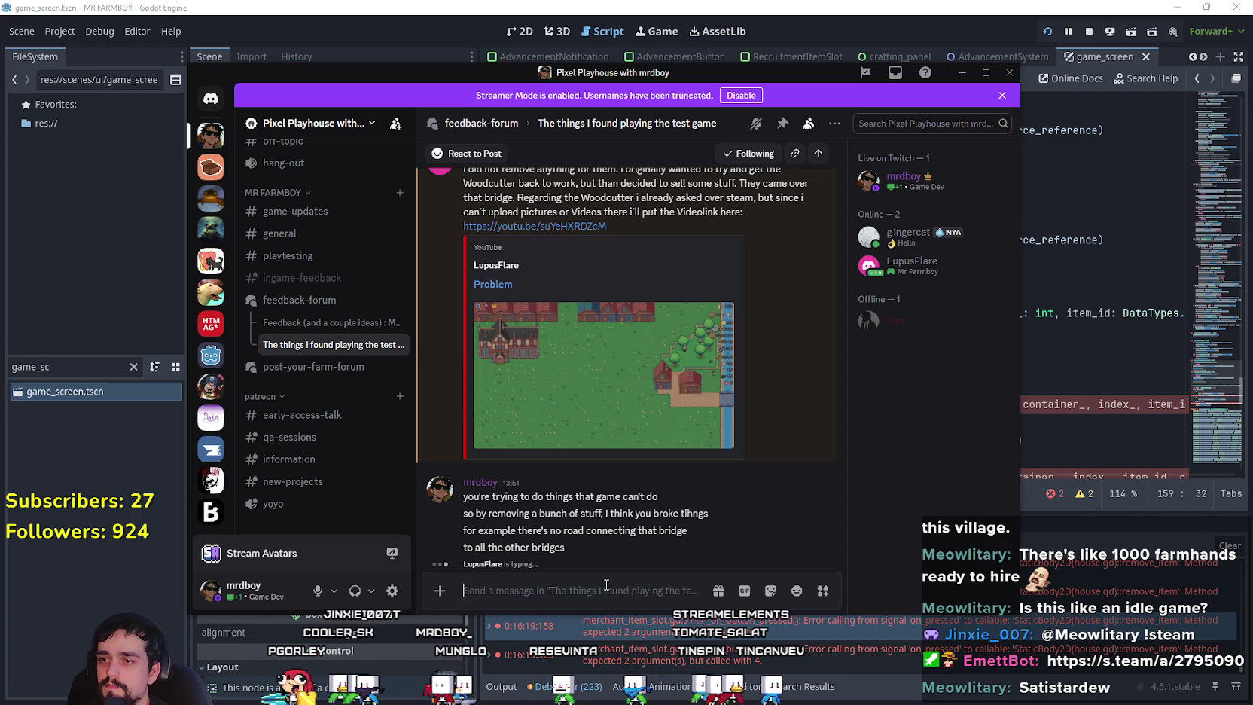
# Reply that woodcutters can't reach the other wood, at bottom left and top left.
pyautogui.write('and')
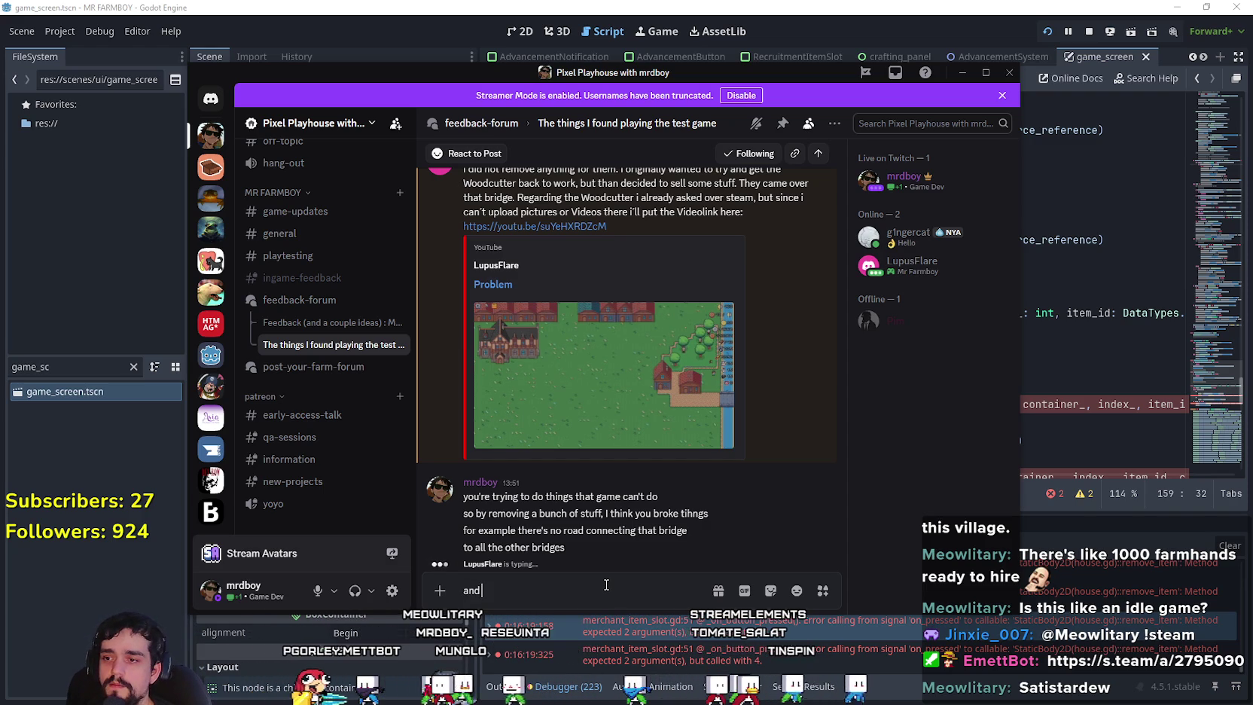
pyautogui.write(" the woodcutters can't go to")
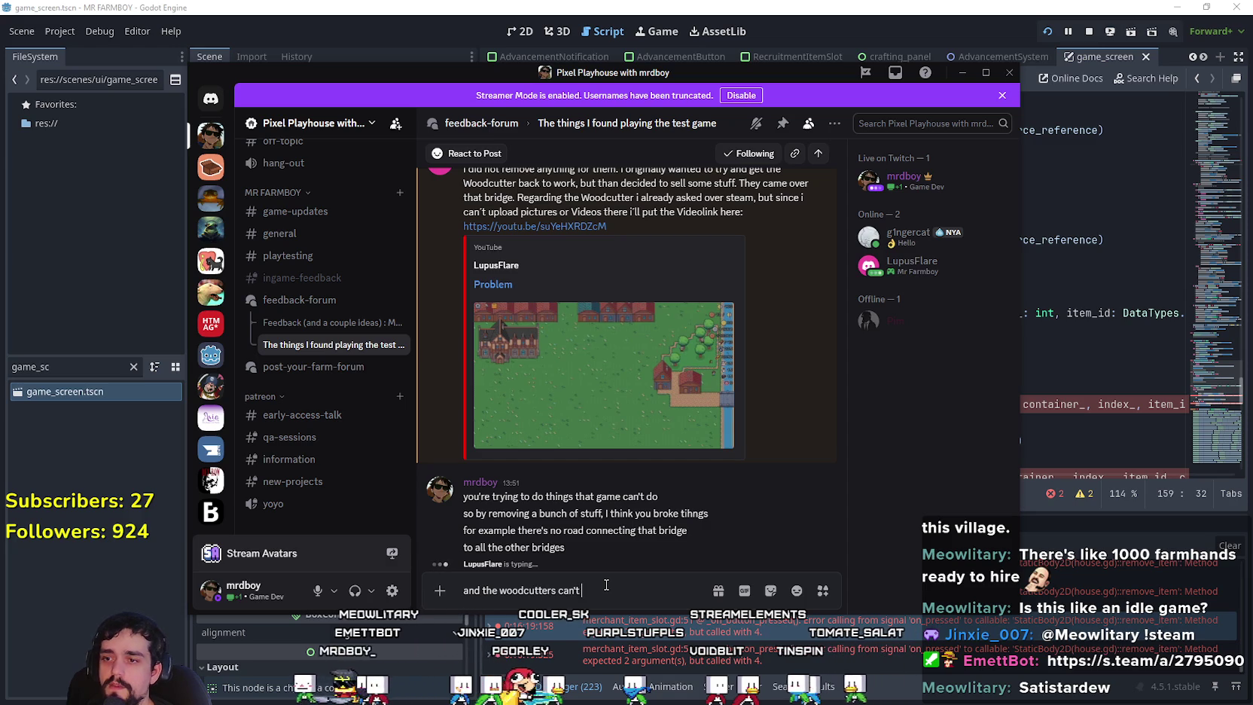
pyautogui.write(' the other ')
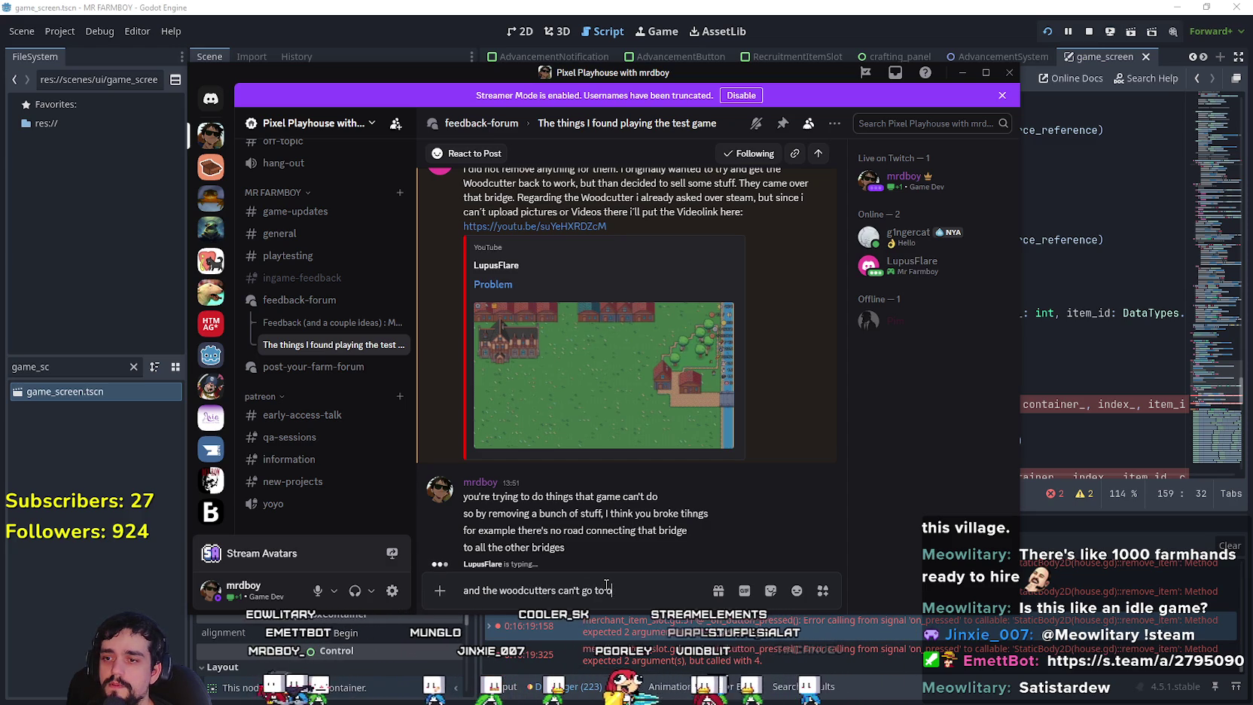
pyautogui.write('wood')
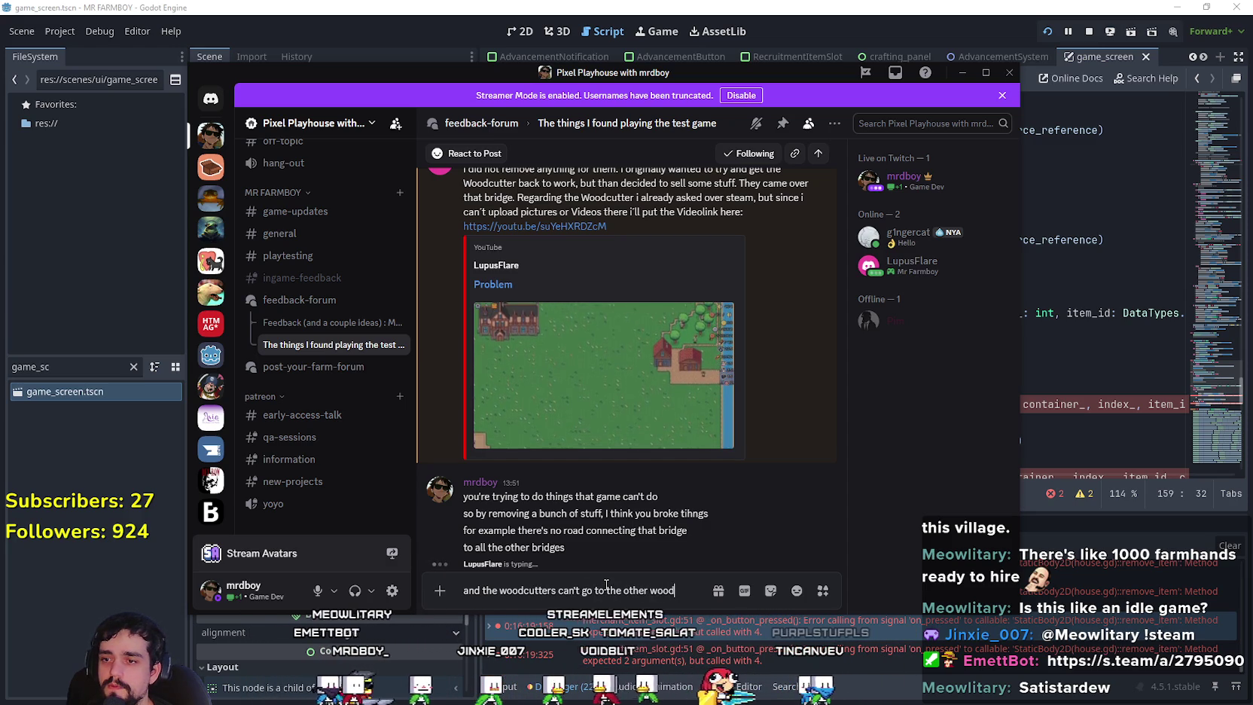
pyautogui.press('Return')
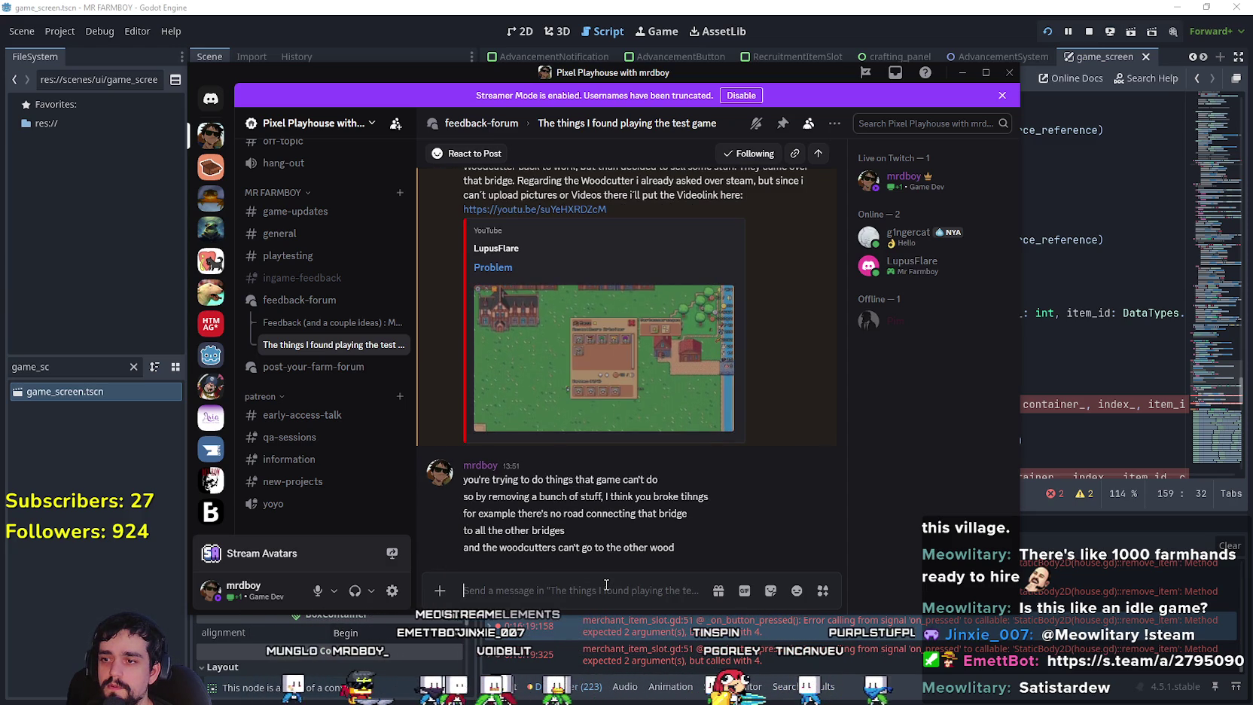
pyautogui.write('thats')
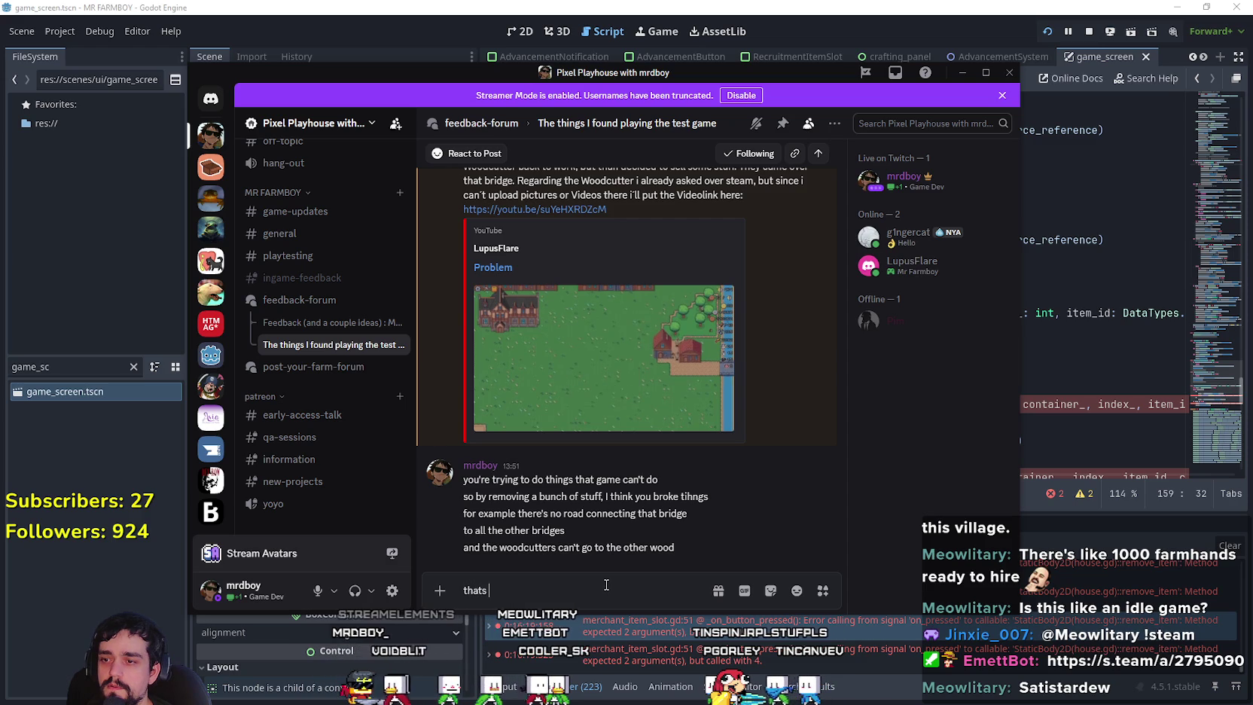
pyautogui.write(' bottom left')
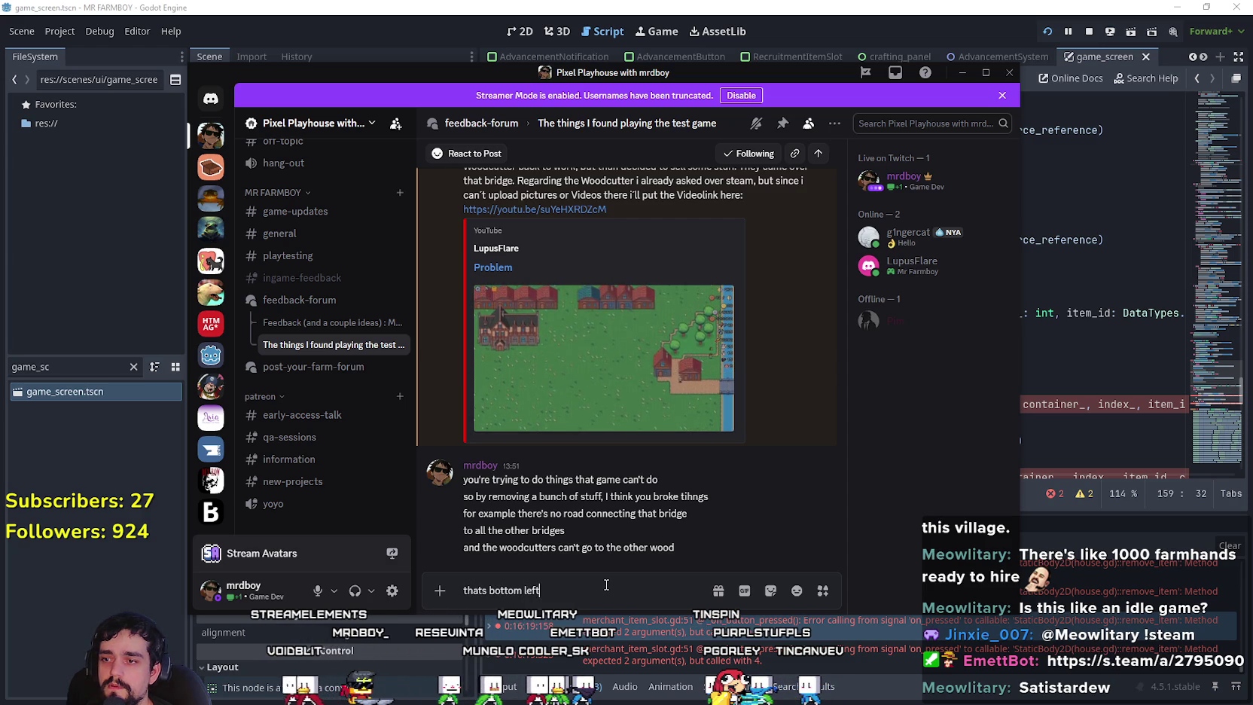
pyautogui.write(' and top left')
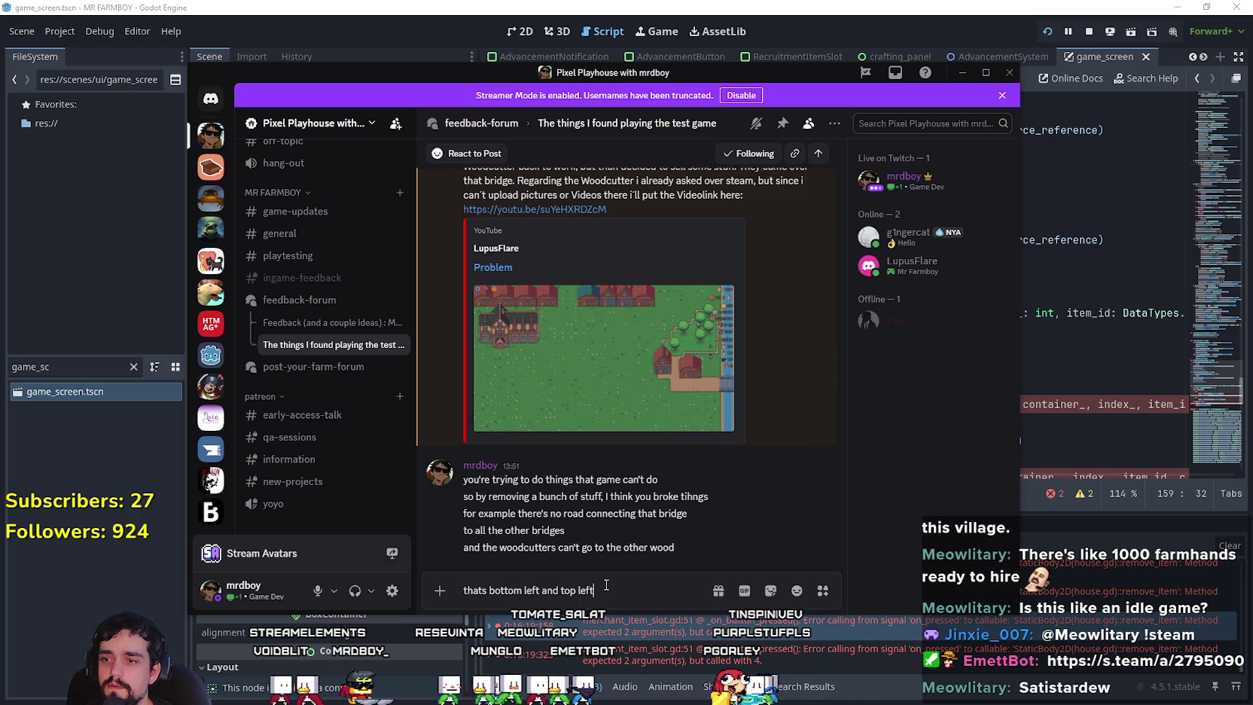
pyautogui.press('Return')
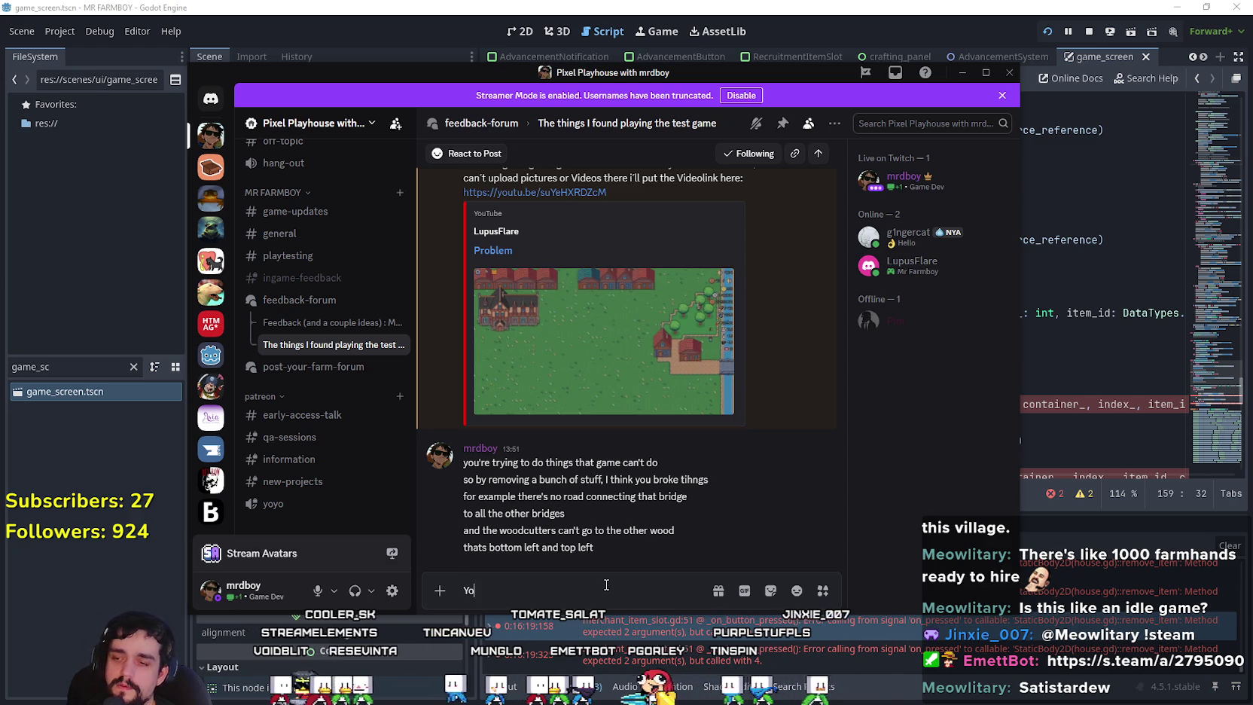
# Add that you can't control where workers/villagers want to go/work.
pyautogui.write('You can')
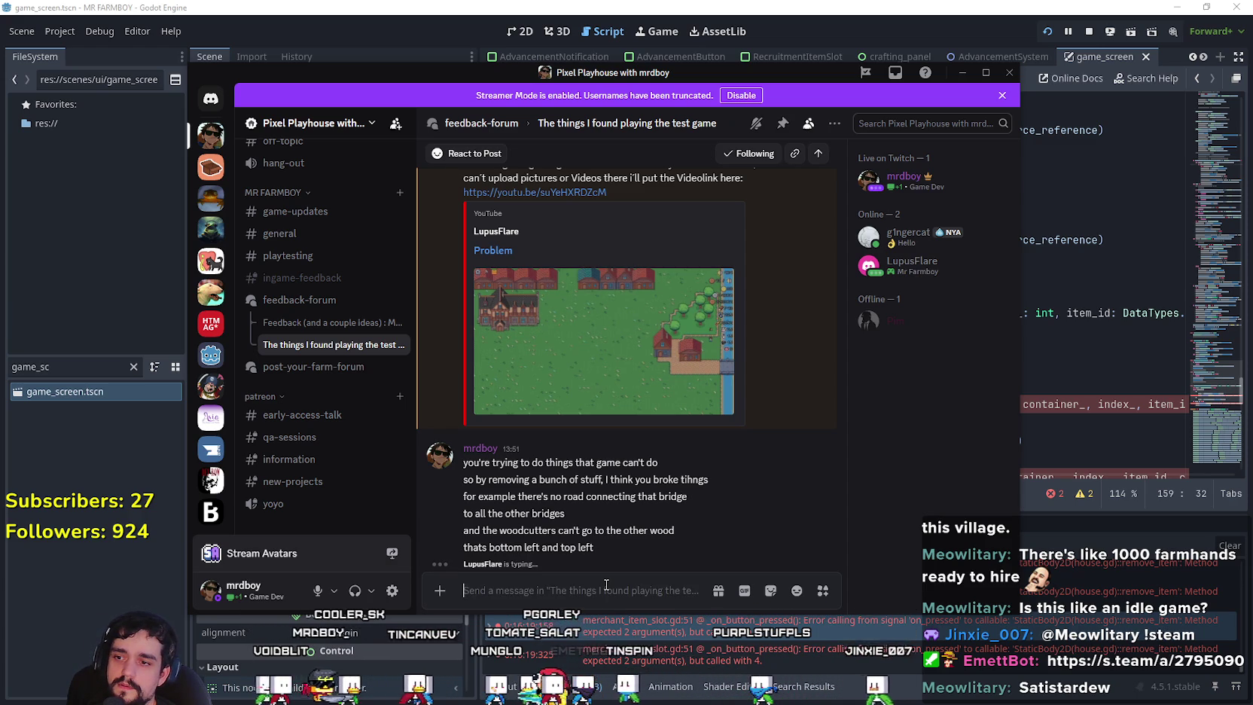
pyautogui.write("'t control")
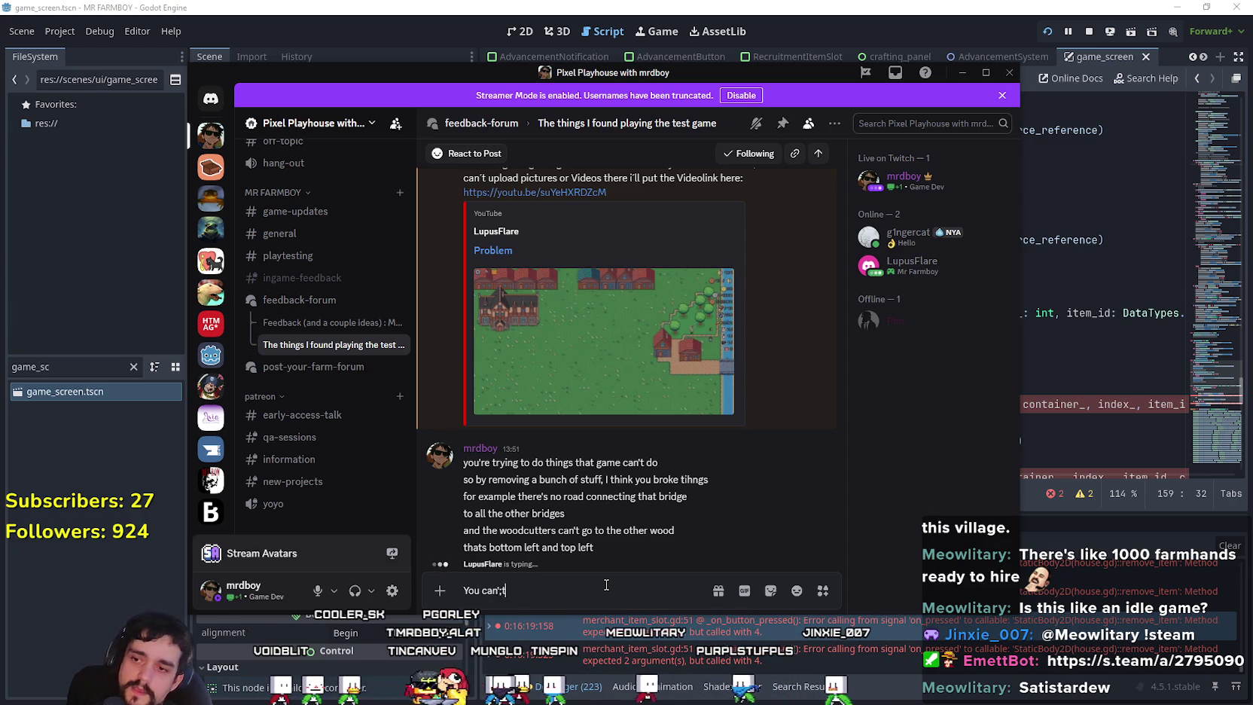
pyautogui.write(' where workers/villagers wan')
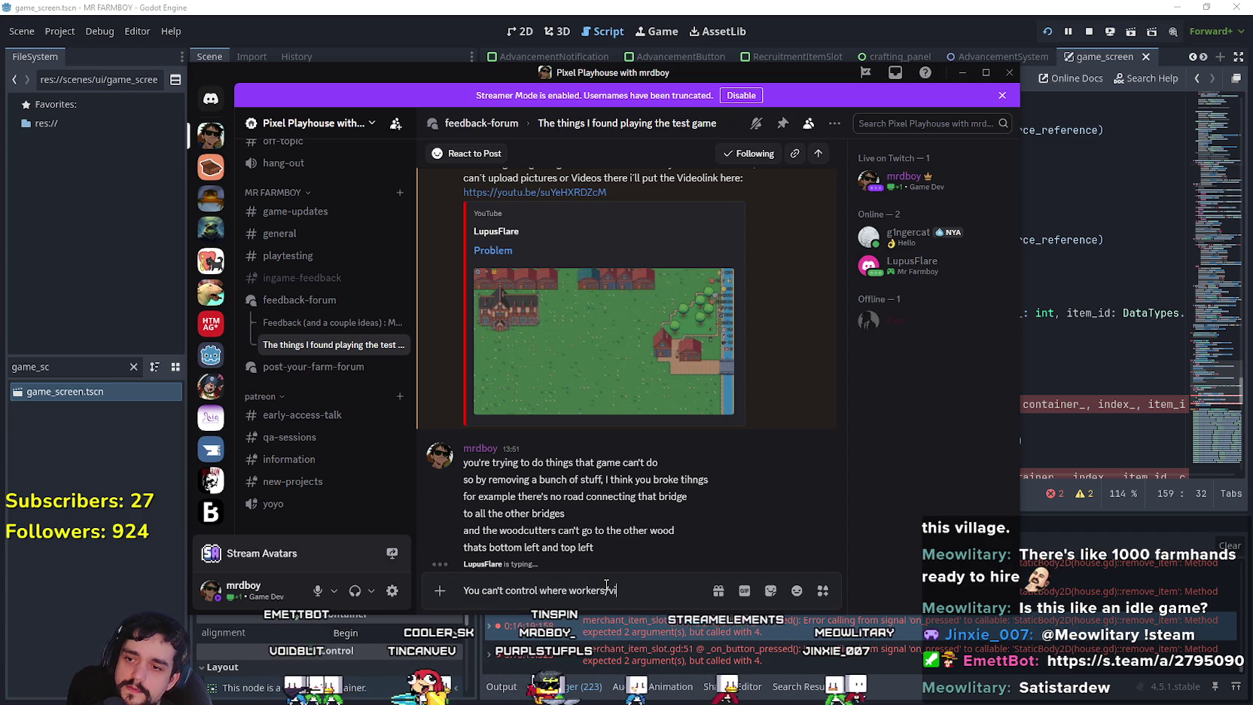
pyautogui.write('t to go/wro')
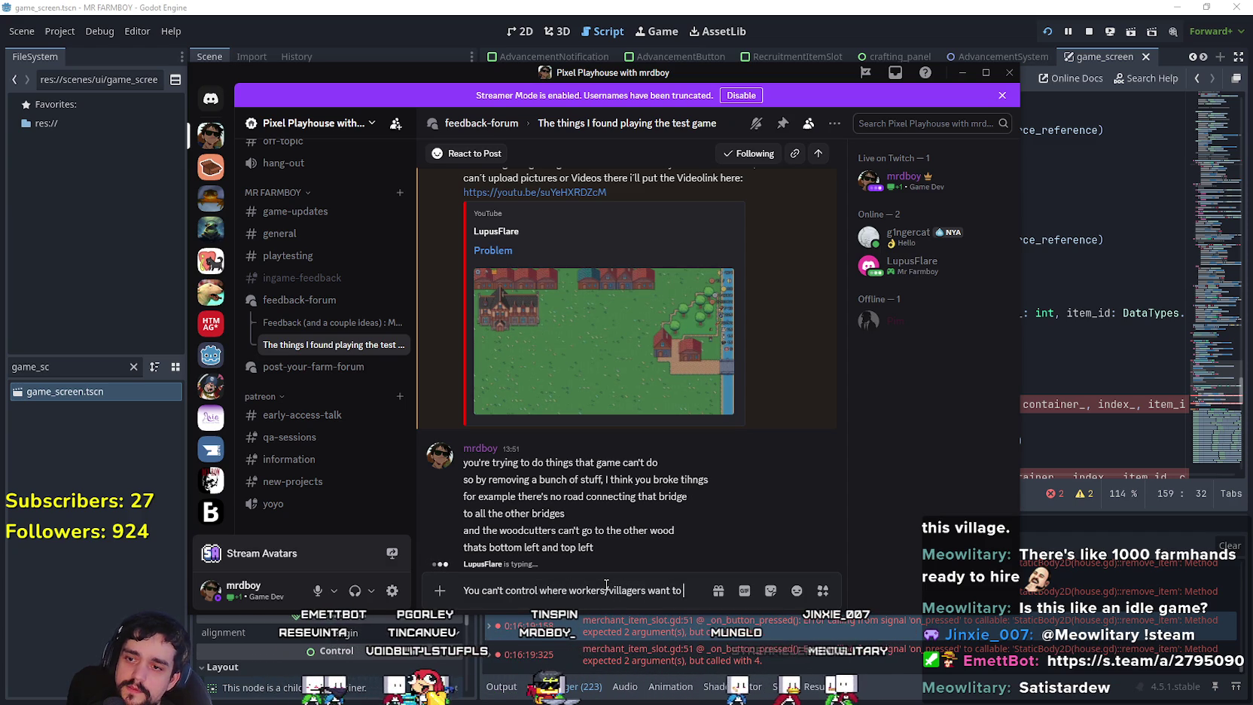
pyautogui.press('BackSpace')
pyautogui.press('BackSpace')
pyautogui.press('BackSpace')
pyautogui.press('BackSpace')
pyautogui.write('ork at')
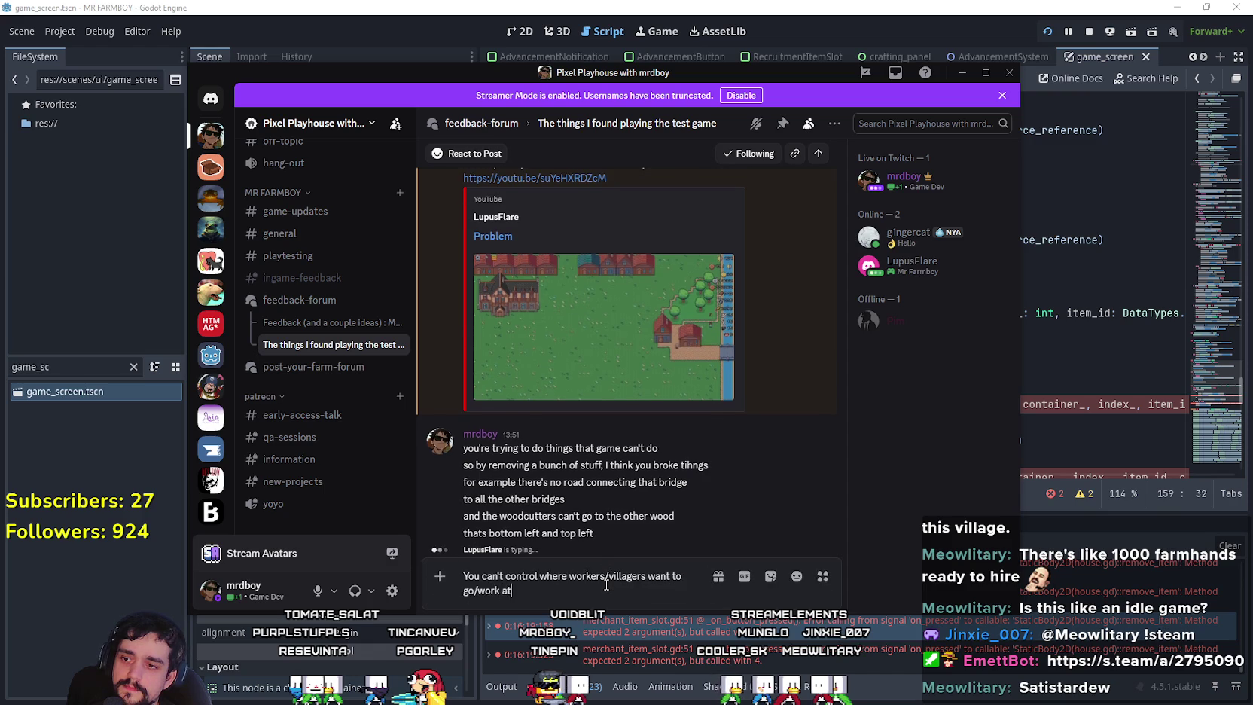
pyautogui.press('Return')
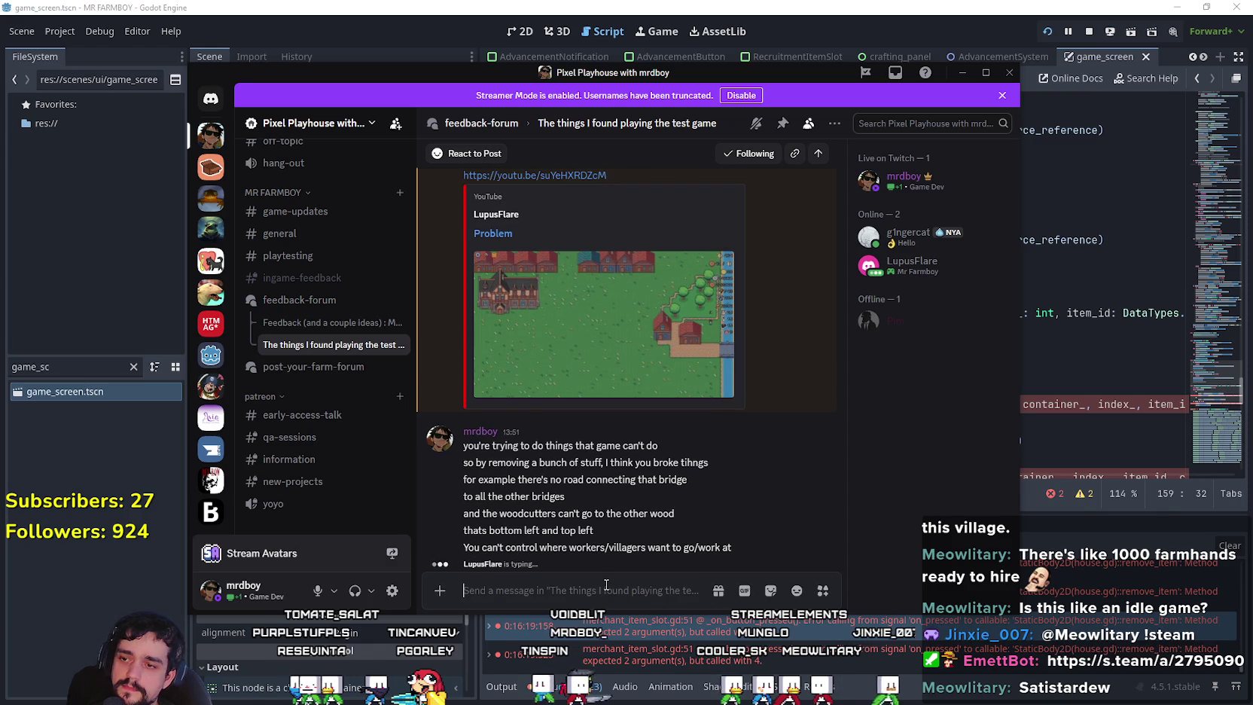
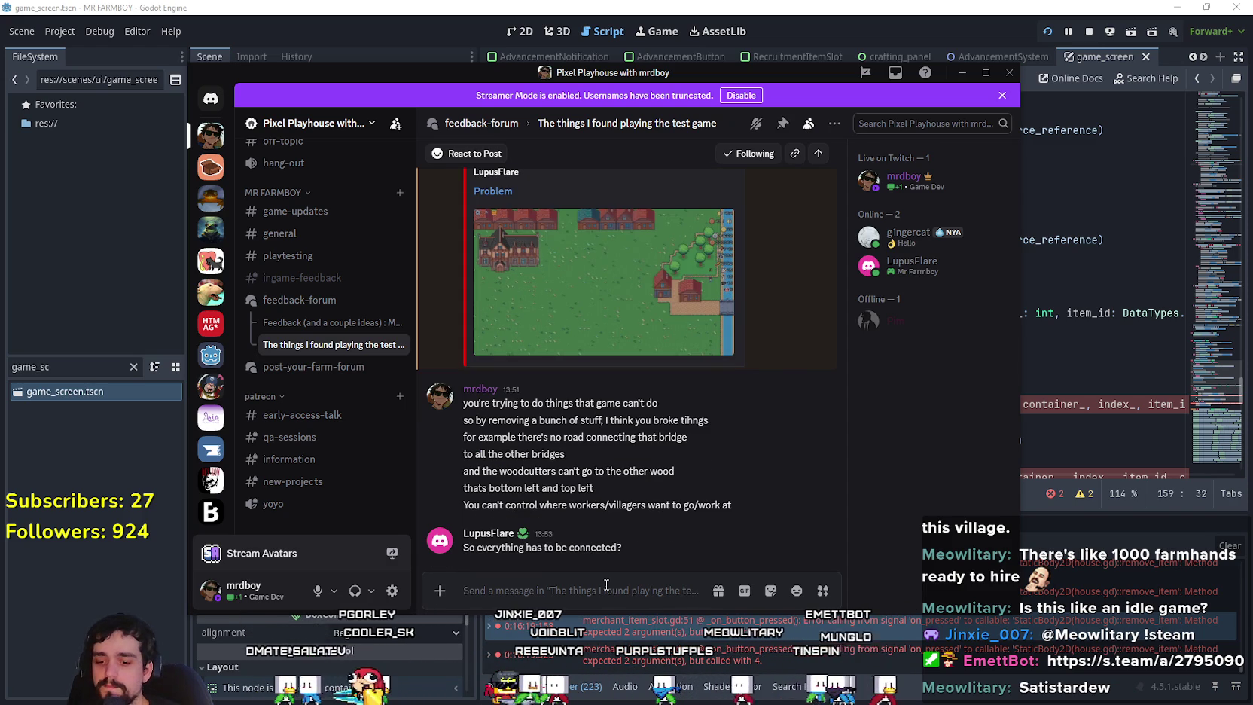
# Reply 'correct' in the feedback thread, then post v4Showcase.gif and start typing 'everything'.
pyautogui.write('correct')
pyautogui.press('Return')
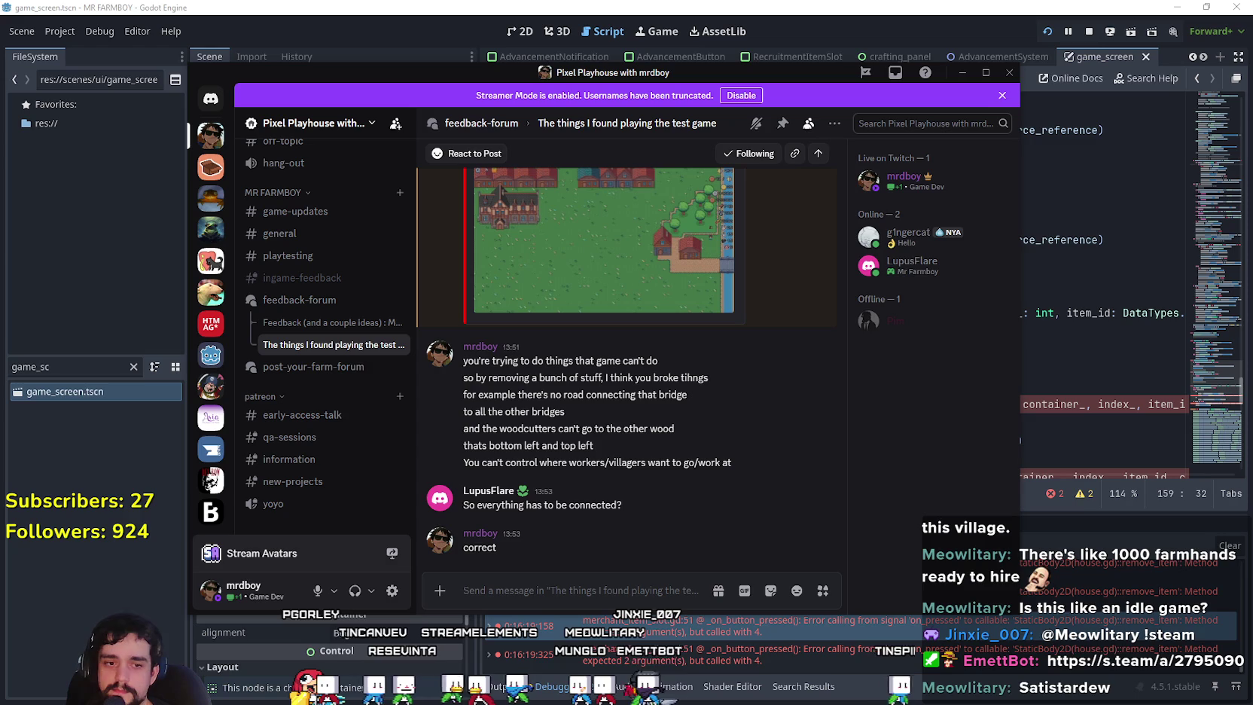
pyautogui.hotkey('alt', 'Tab')
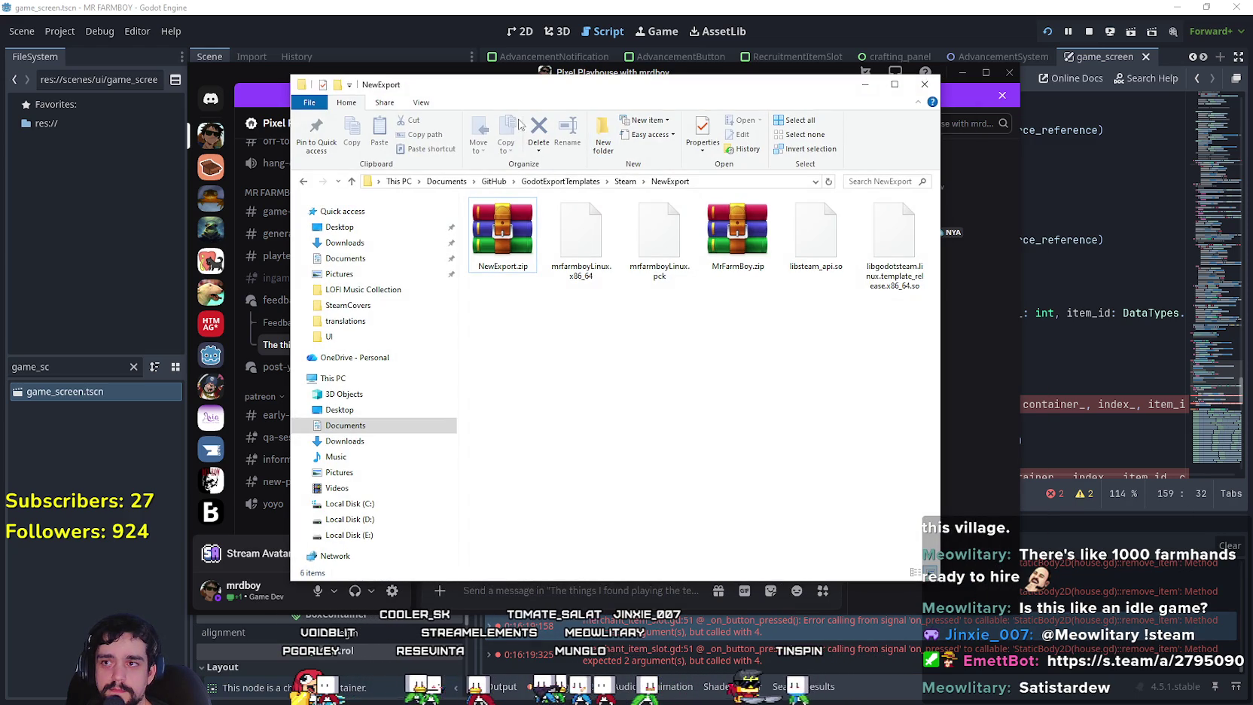
pyautogui.hotkey('alt', 'Tab')
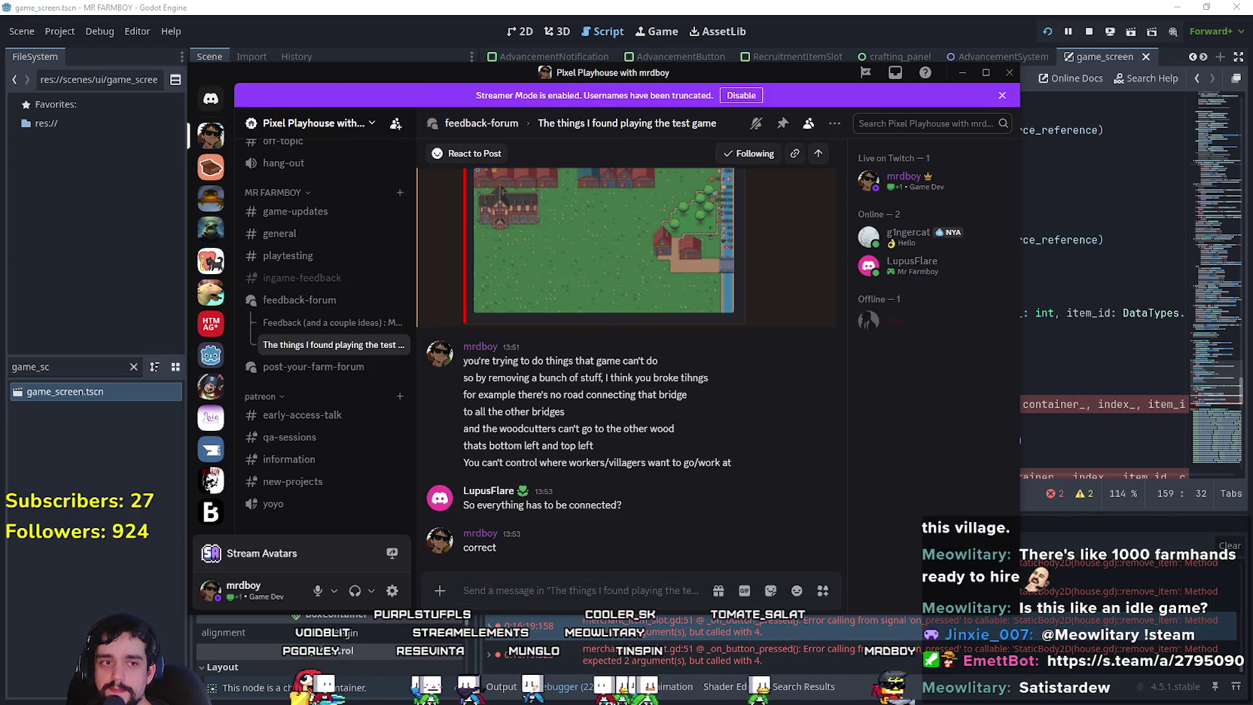
pyautogui.moveTo(878, 558)
pyautogui.mouseDown()
pyautogui.moveTo(592, 554)
pyautogui.moveTo(583, 580)
pyautogui.mouseUp()
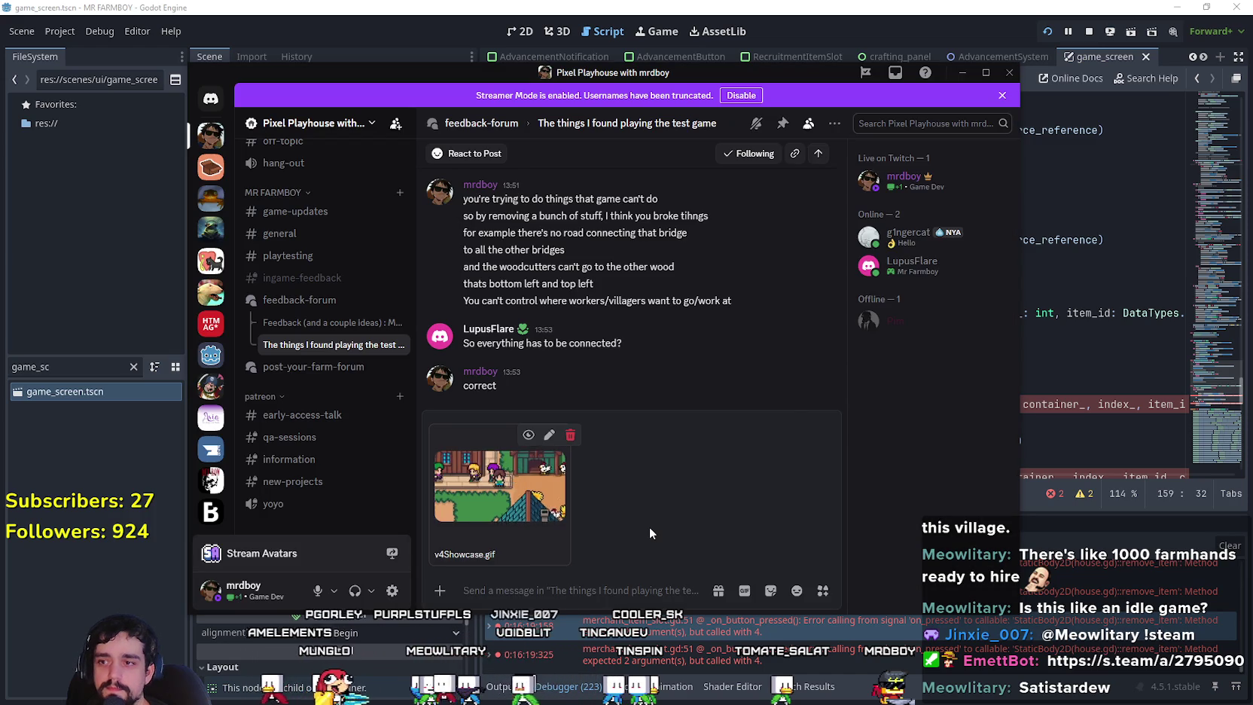
pyautogui.press('Return')
pyautogui.write('everything')
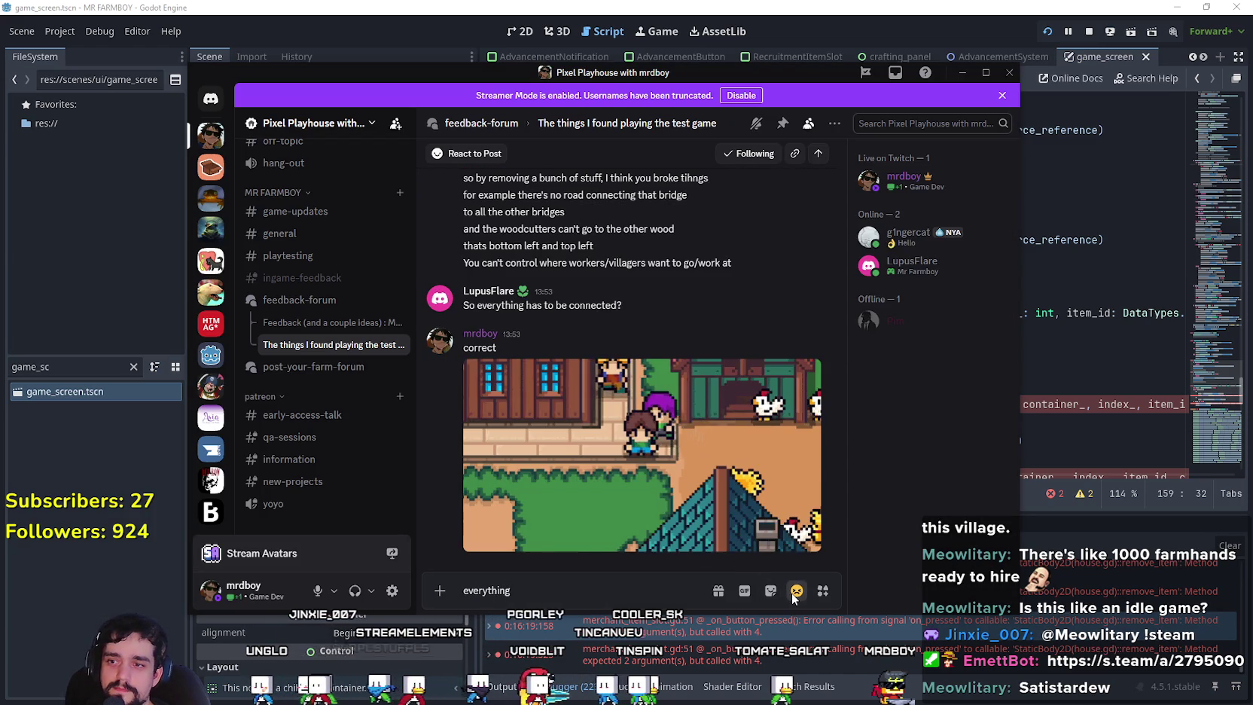
# Add the 👀 emoji after 'everything' and send the reply to the thread.
pyautogui.click(792, 591)
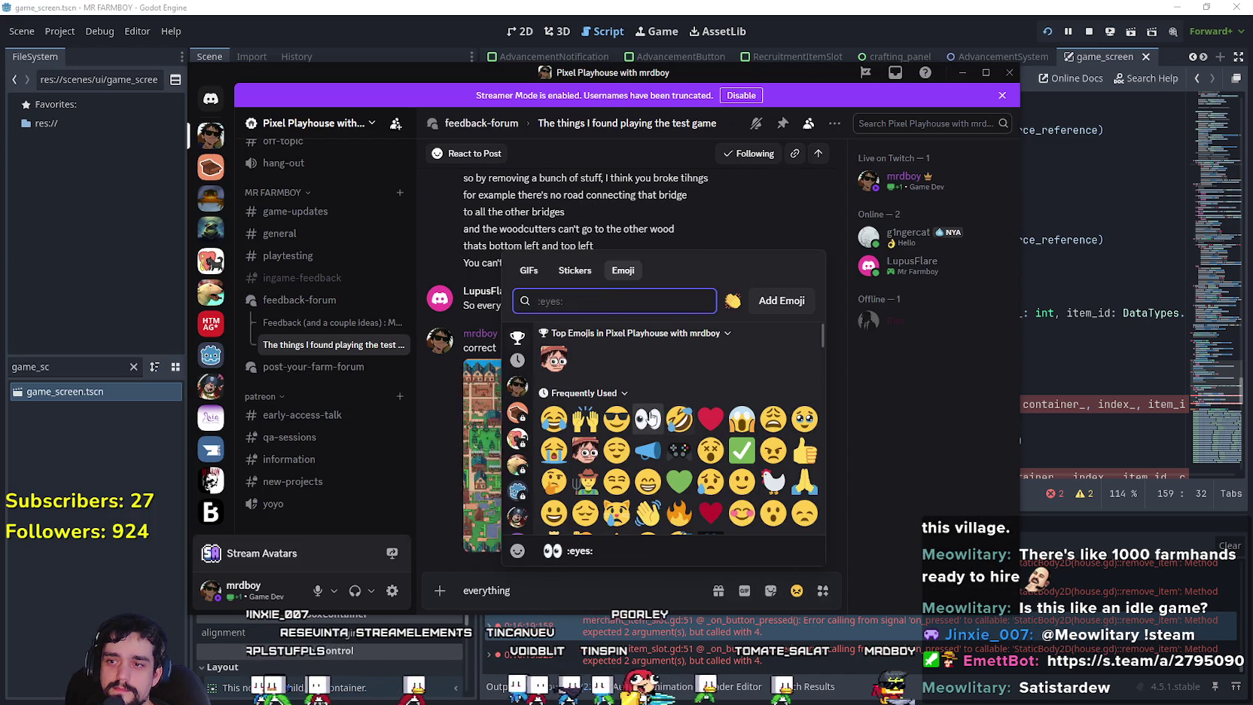
pyautogui.click(647, 419)
pyautogui.press('Return')
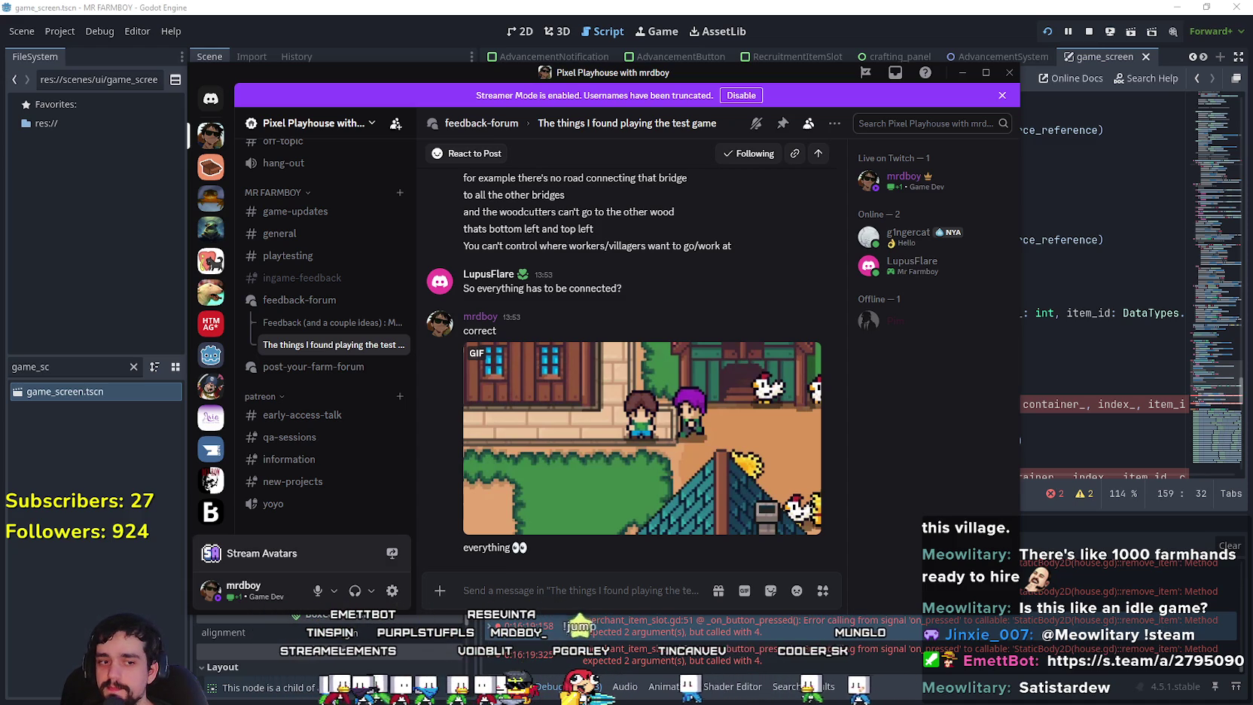
pyautogui.hotkey('alt', 'Tab')
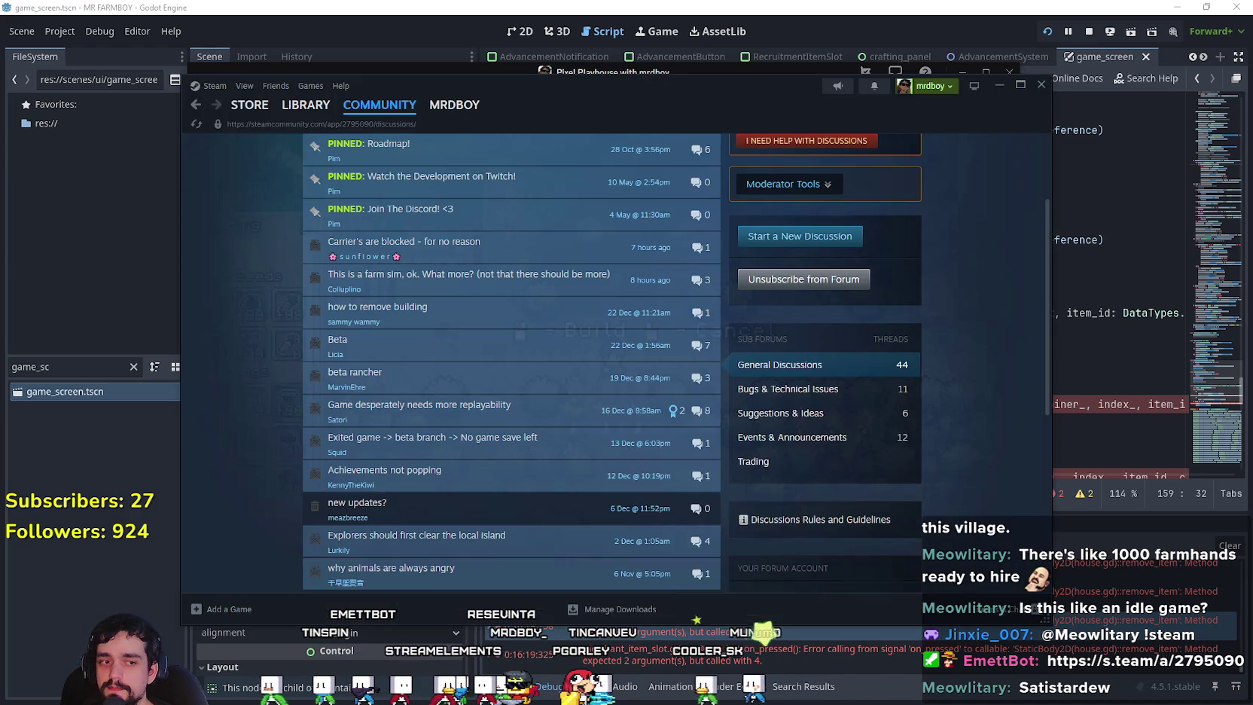
pyautogui.click(538, 253)
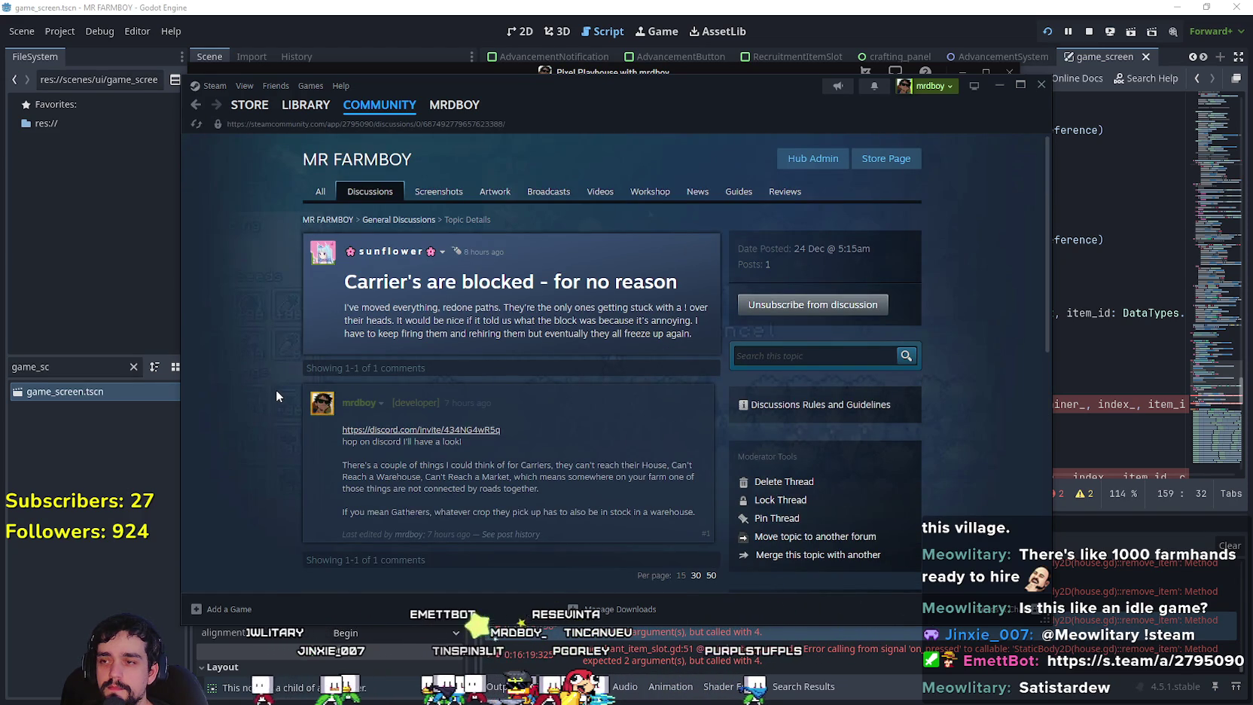
pyautogui.click(367, 191)
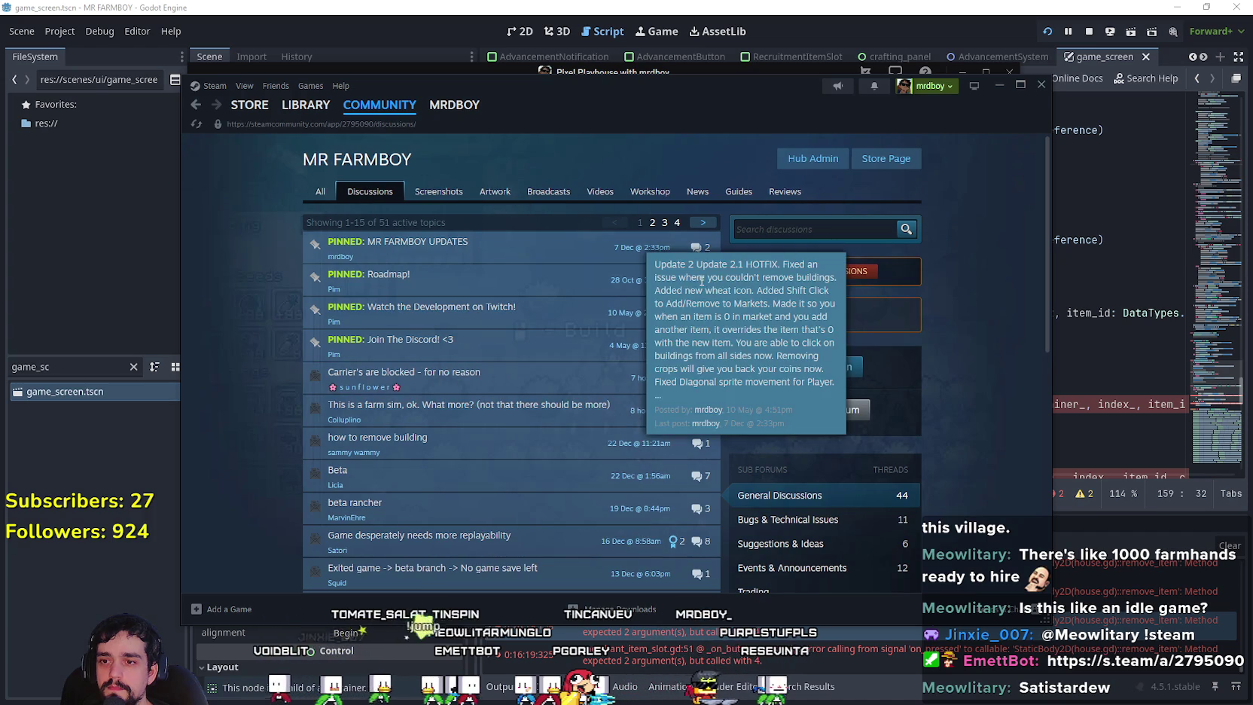
pyautogui.scroll(-2, 834, 398)
pyautogui.click(787, 388)
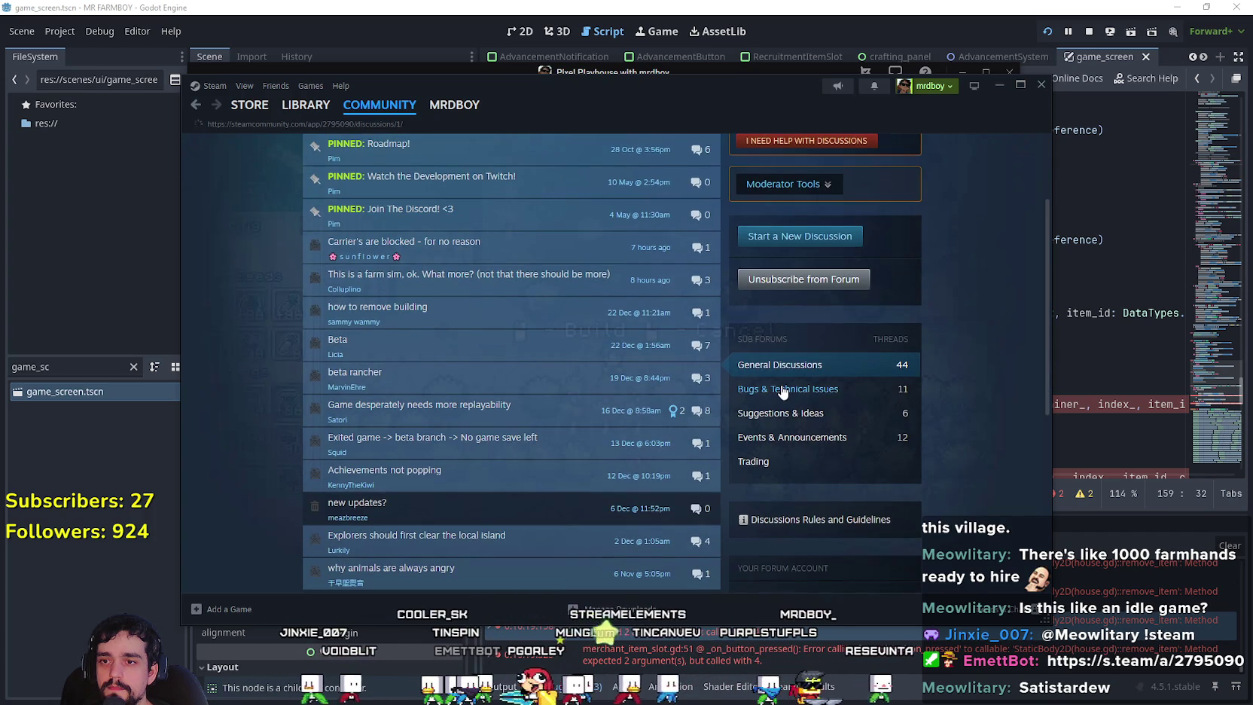
pyautogui.scroll(-3, 805, 380)
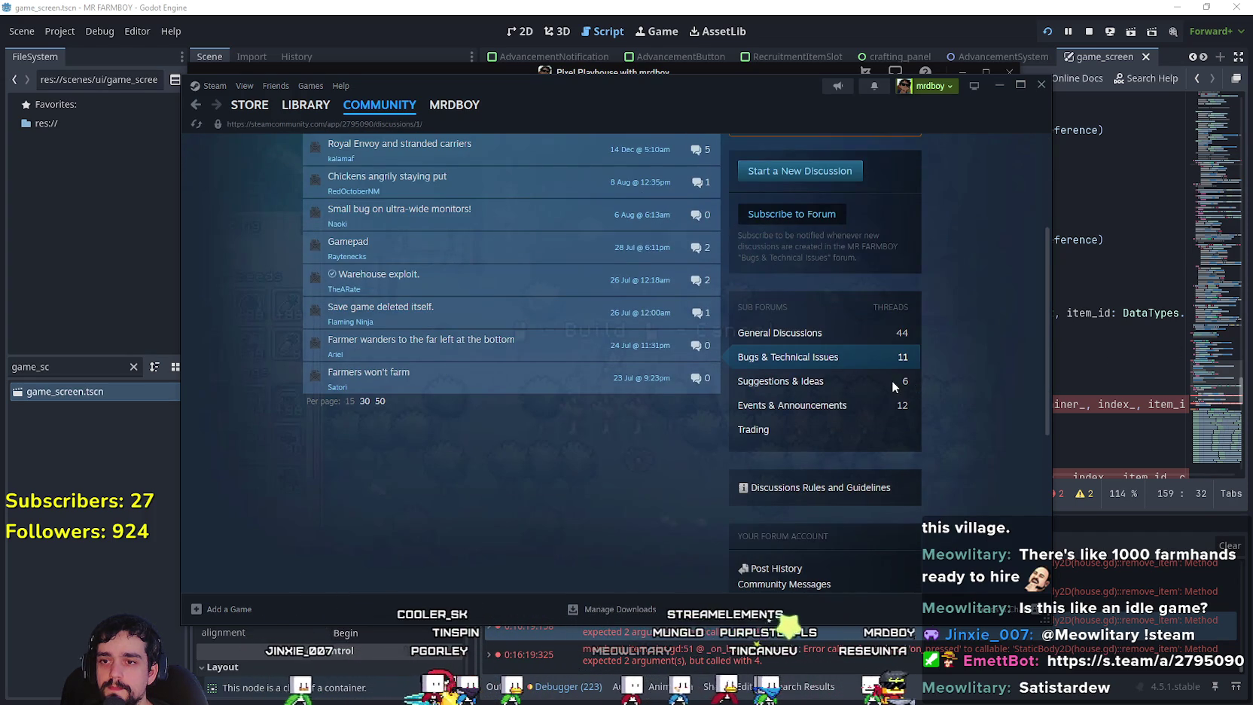
pyautogui.scroll(-2, 891, 379)
pyautogui.scroll(4, 862, 381)
pyautogui.scroll(-3, 798, 406)
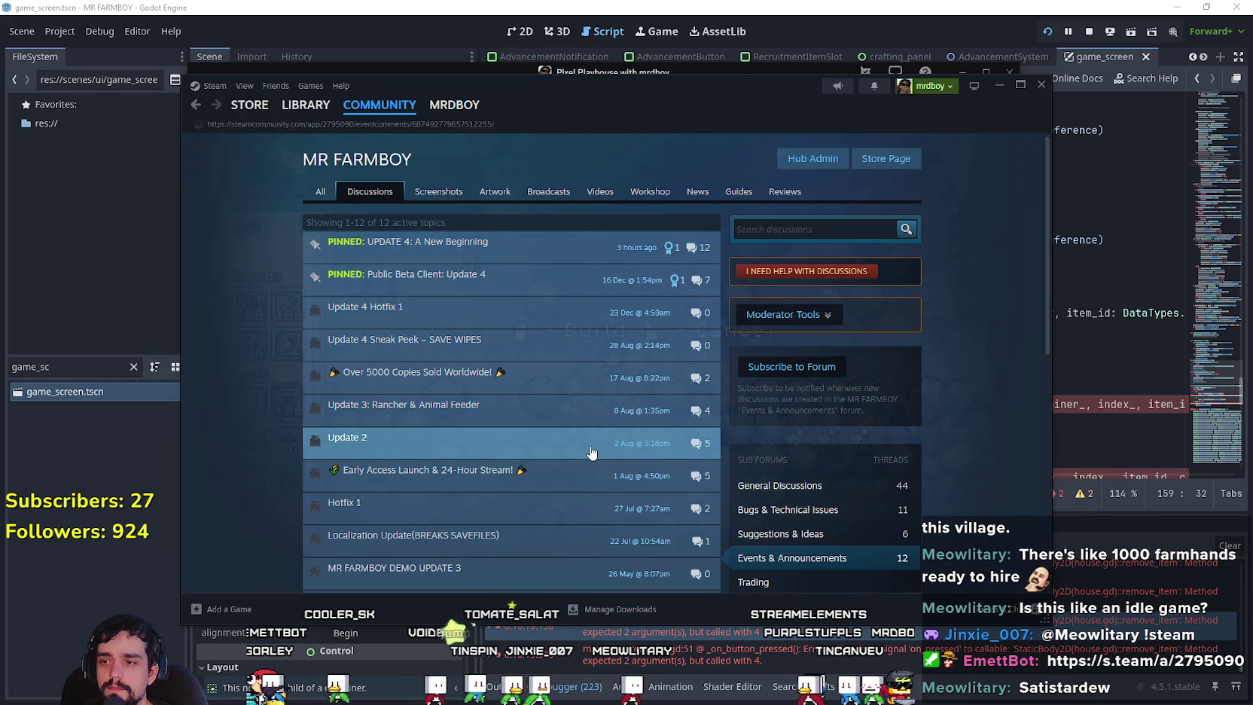
pyautogui.scroll(-10, 590, 447)
pyautogui.scroll(-3, 590, 447)
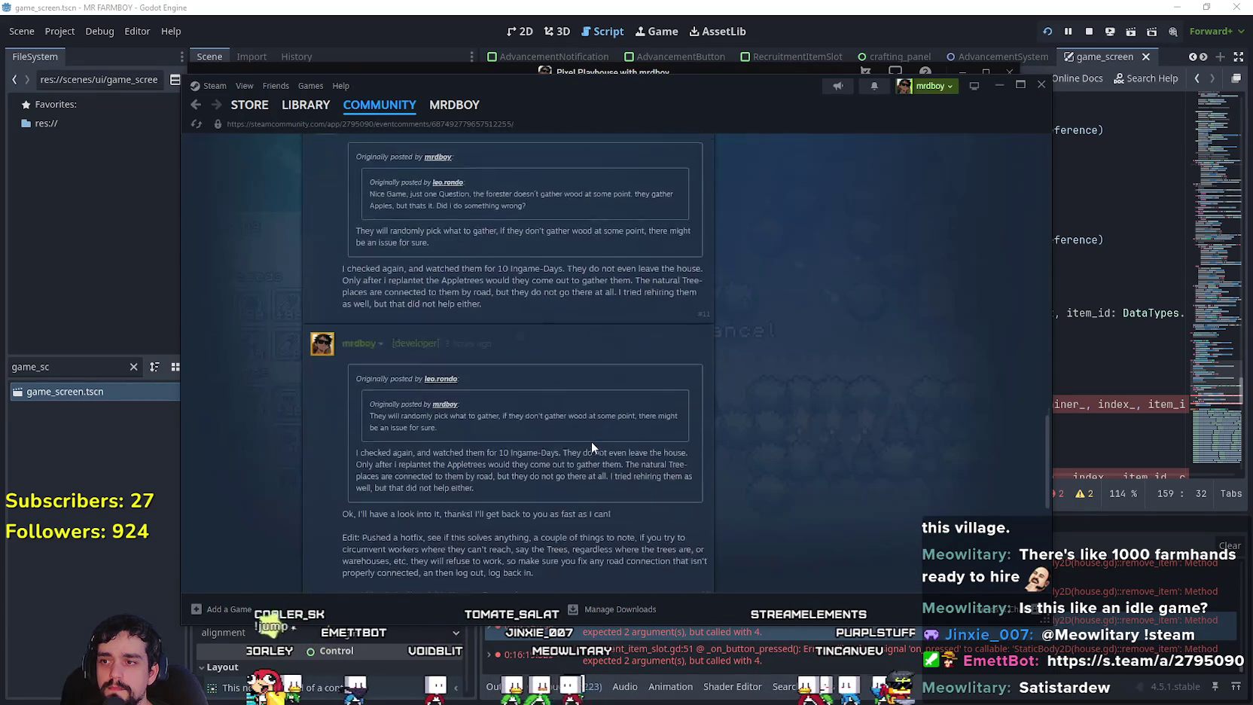
pyautogui.moveTo(367, 320)
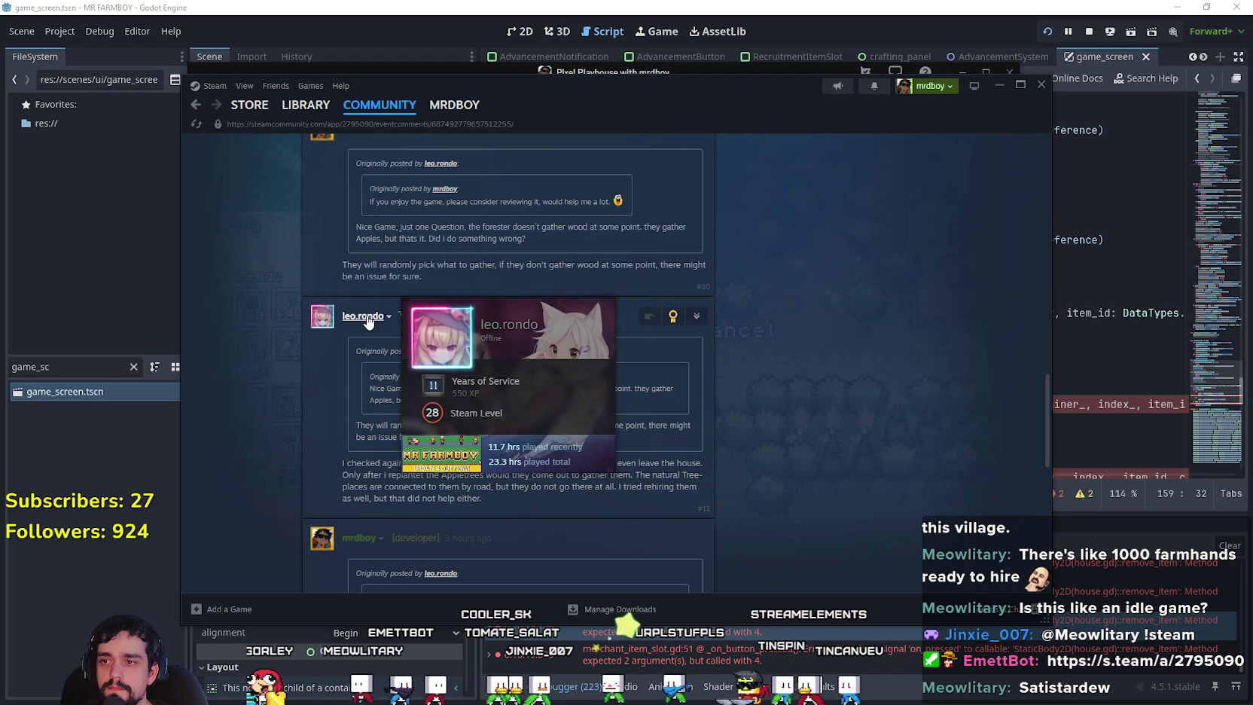
pyautogui.scroll(-8, 736, 440)
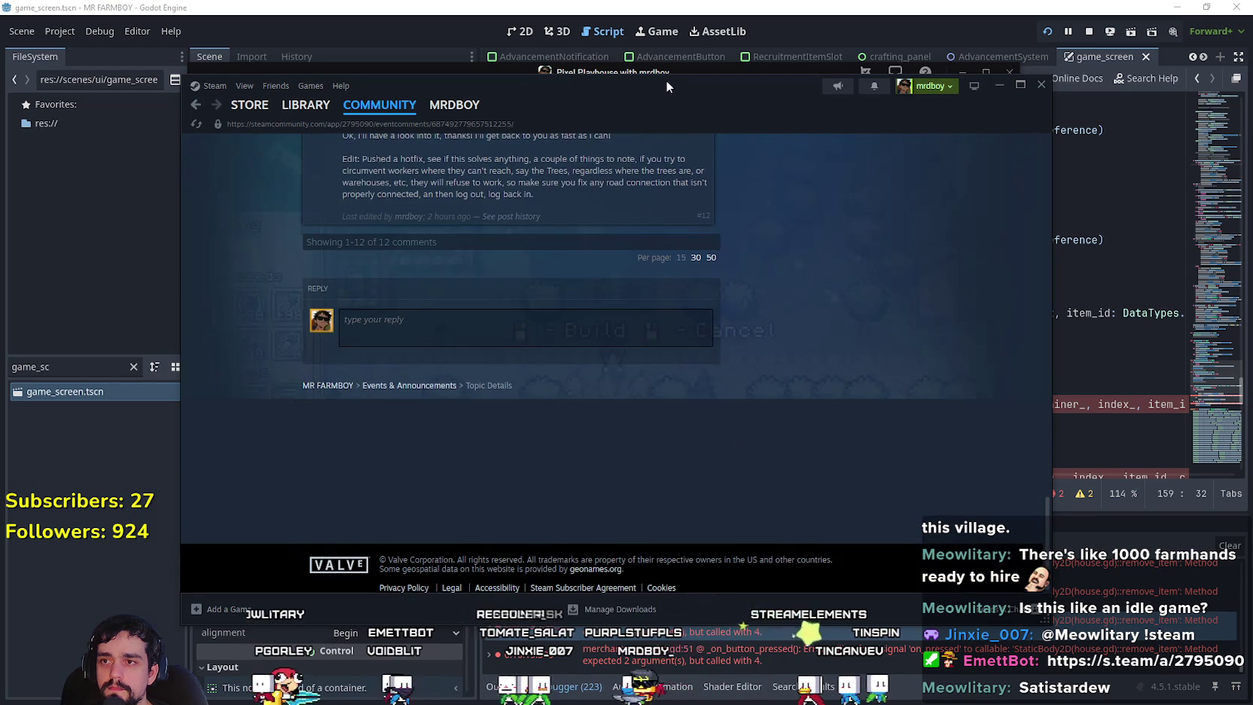
pyautogui.click(666, 73)
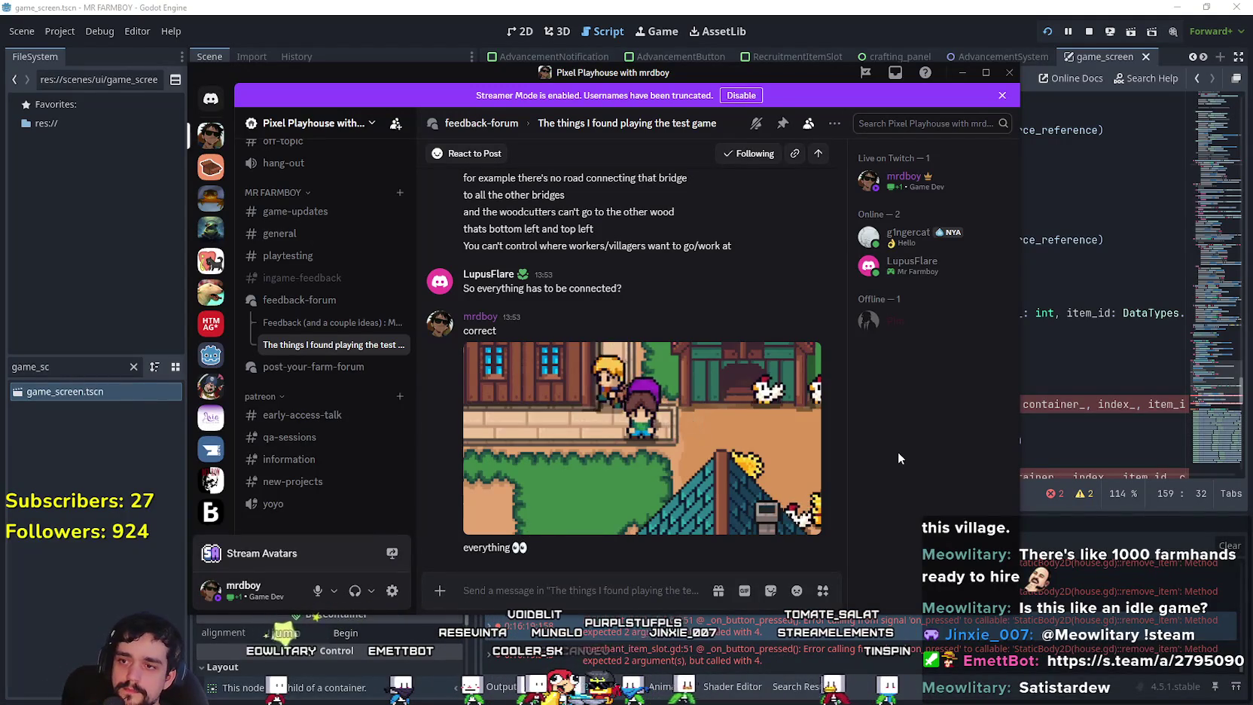
# Play the tester's 'Problem' YouTube video from about 0:14 in fullscreen.
pyautogui.scroll(5, 790, 422)
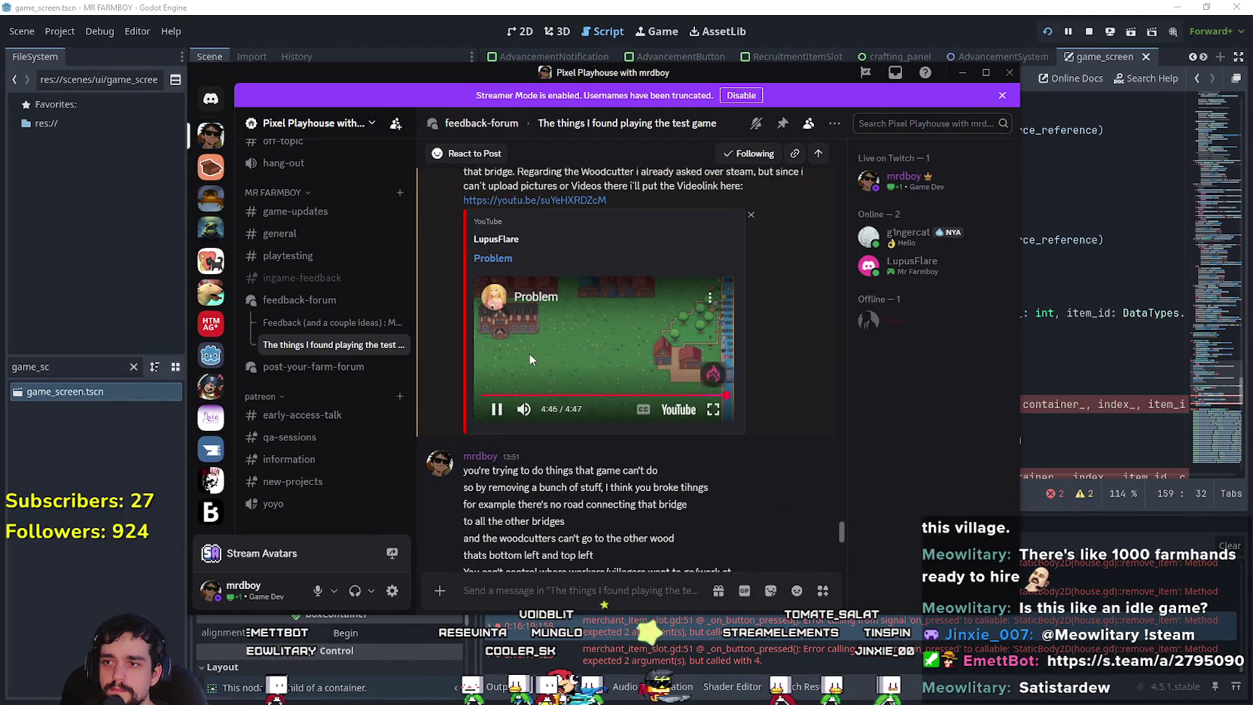
pyautogui.click(494, 395)
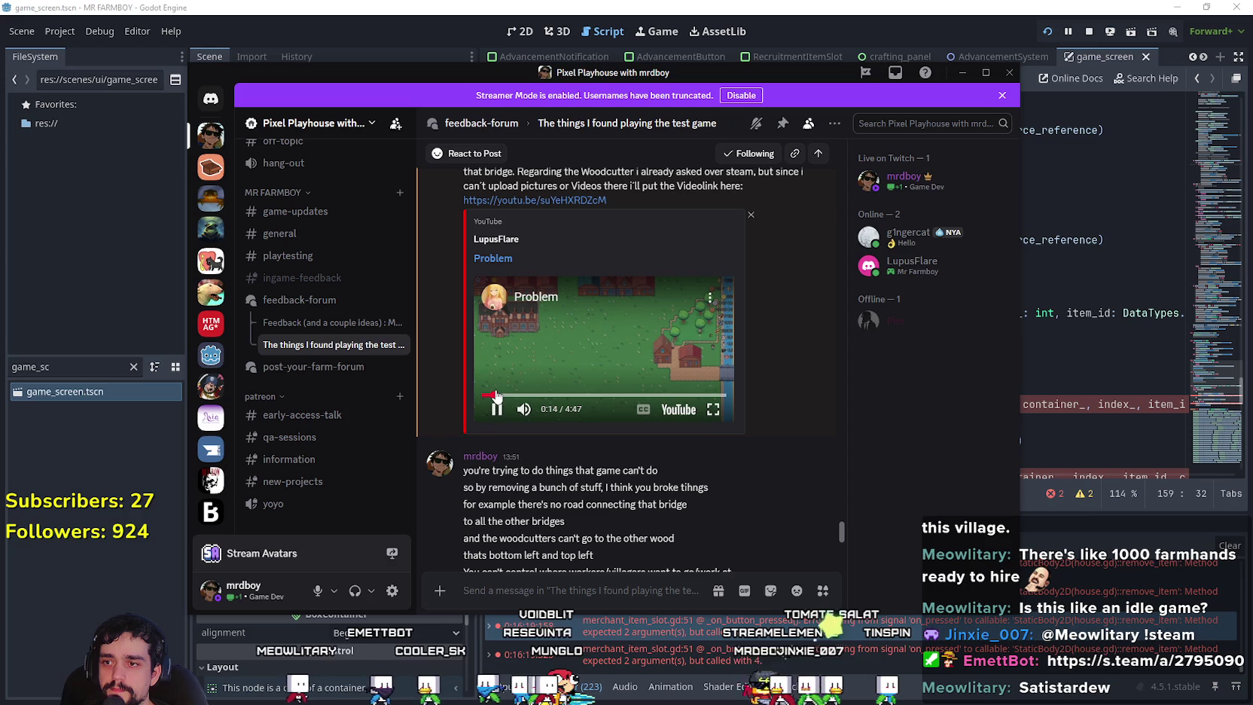
pyautogui.doubleClick(586, 348)
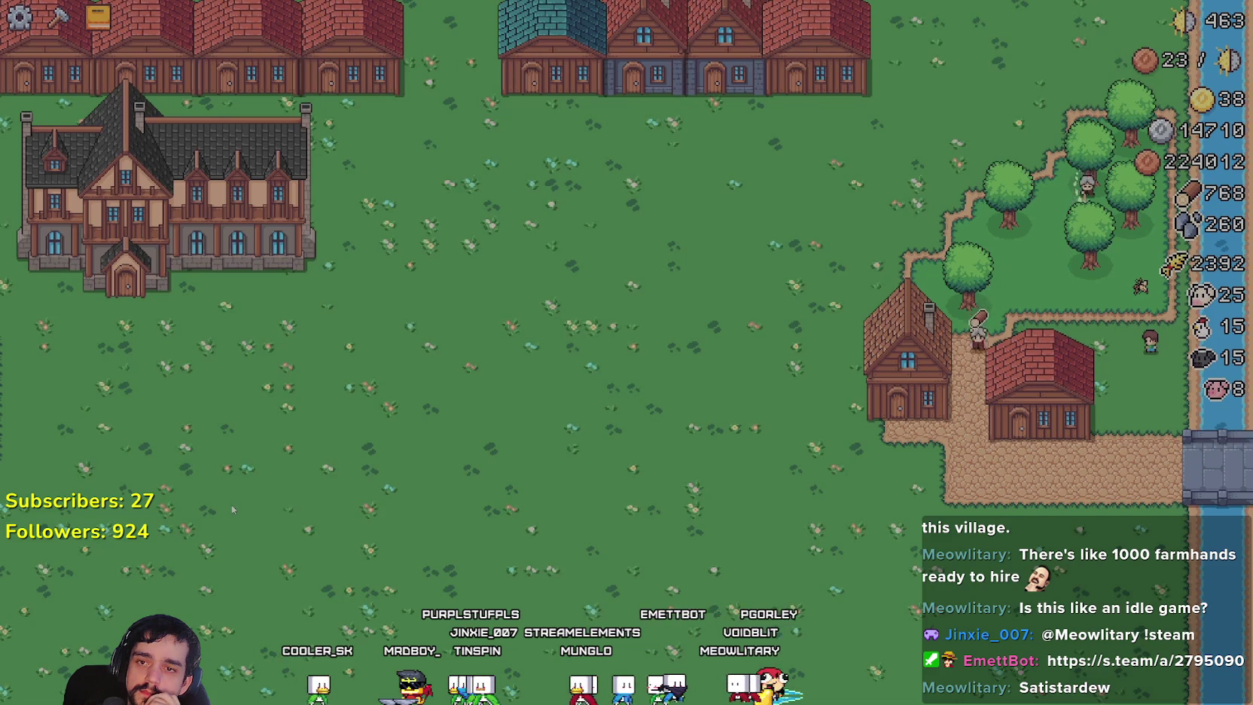
pyautogui.press('s')
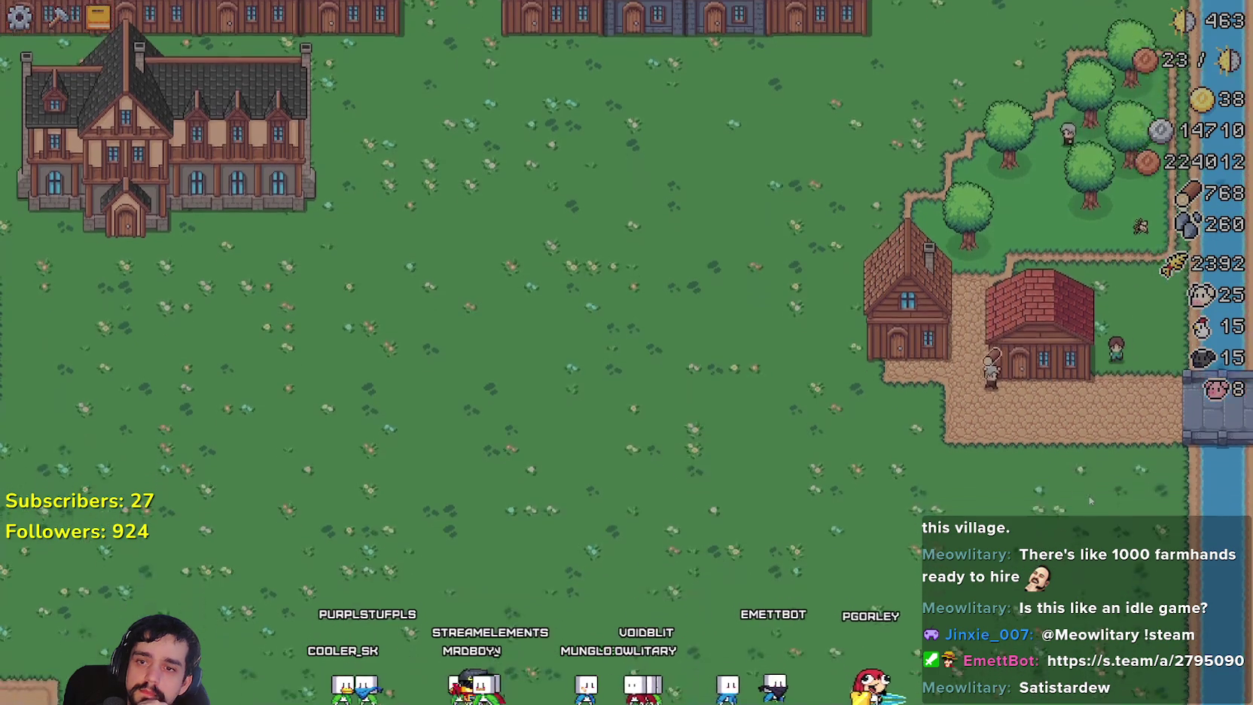
pyautogui.press('w')
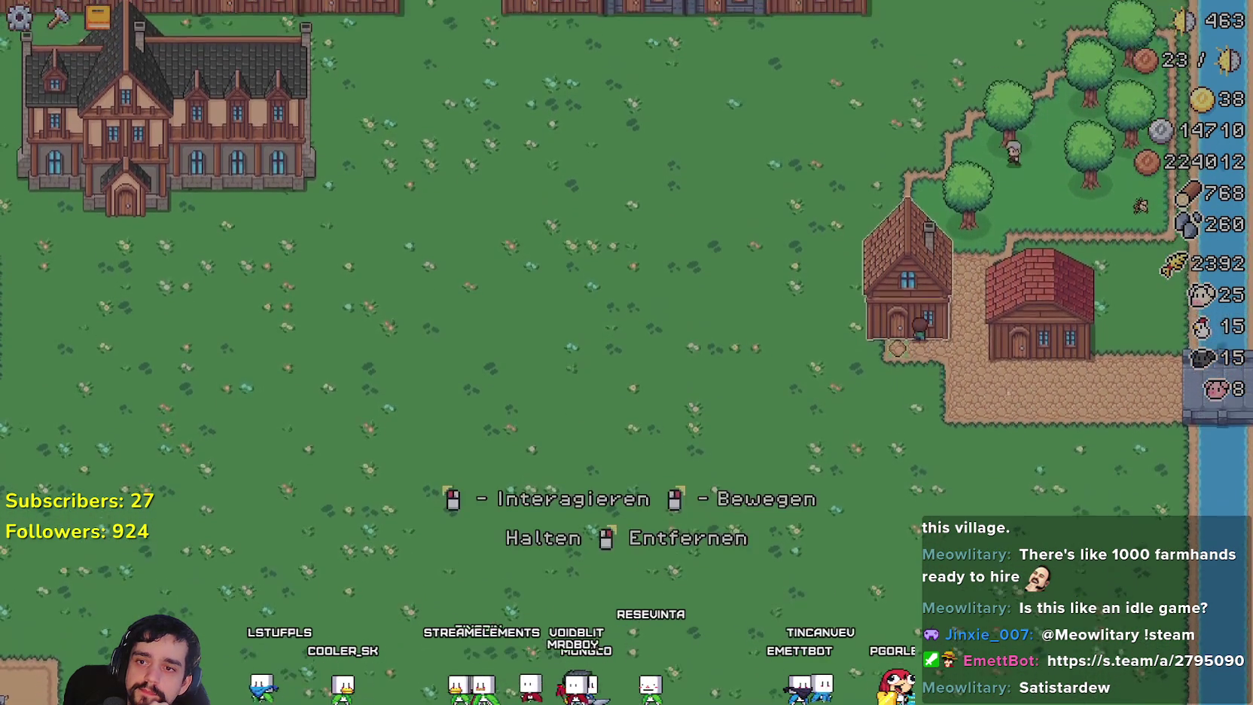
# Skip ahead in the Problem video to about 4:37, pause it and exit fullscreen.
pyautogui.click(914, 325)
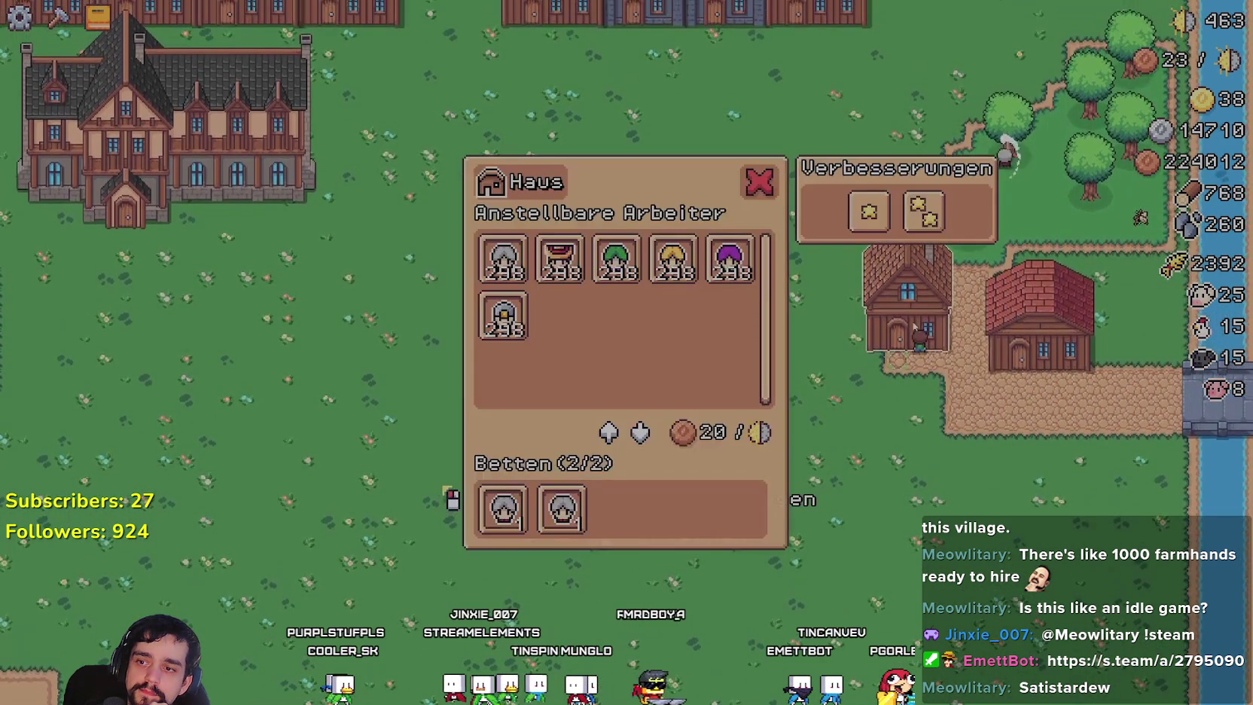
pyautogui.click(868, 211)
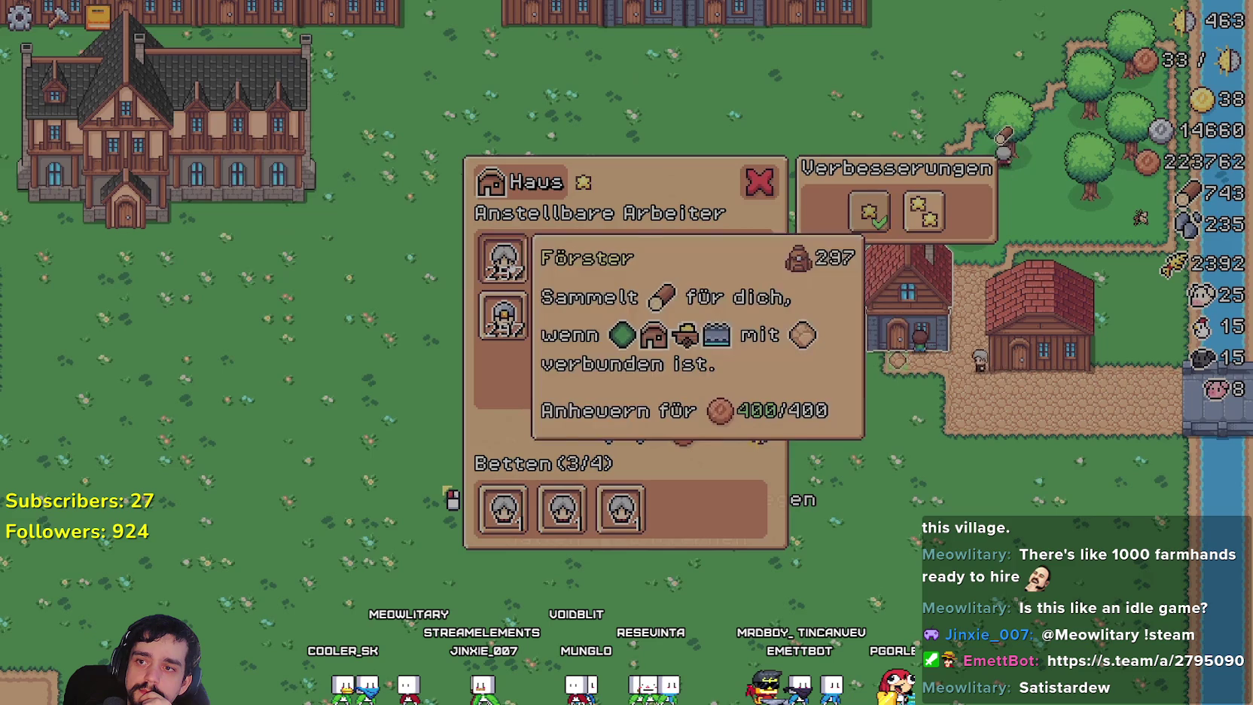
pyautogui.press('Escape')
pyautogui.press('w')
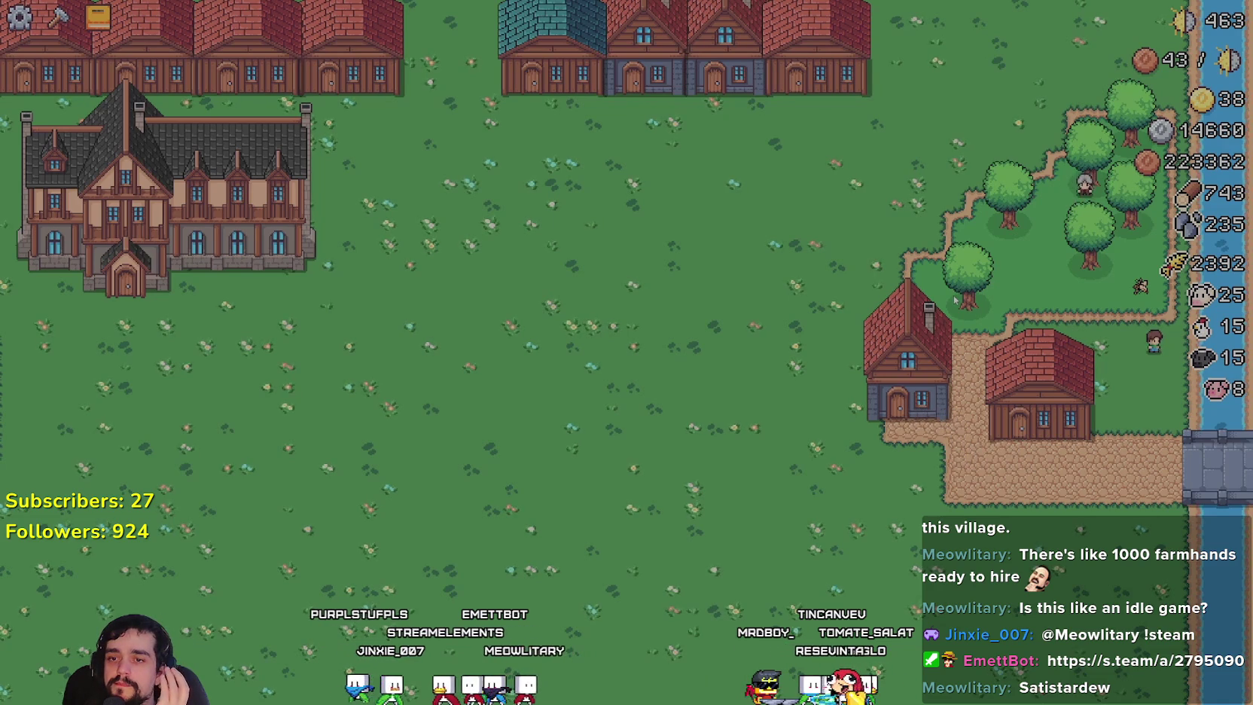
pyautogui.moveTo(1046, 104)
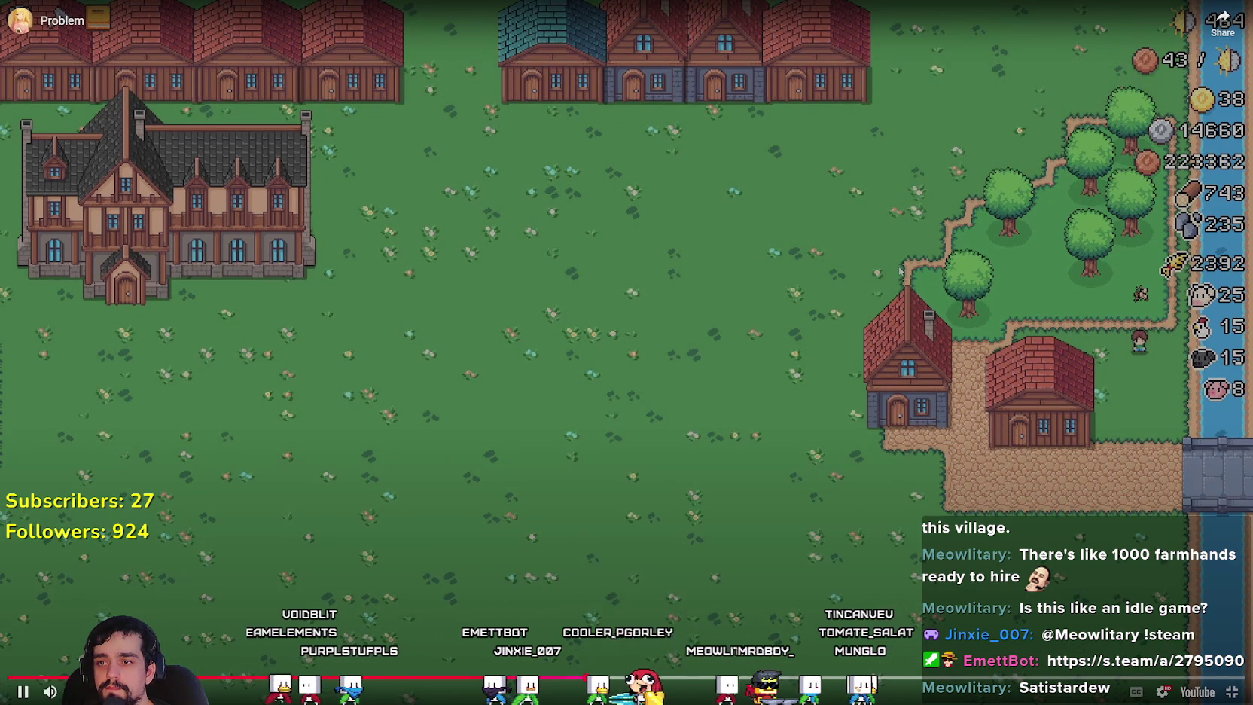
pyautogui.click(993, 678)
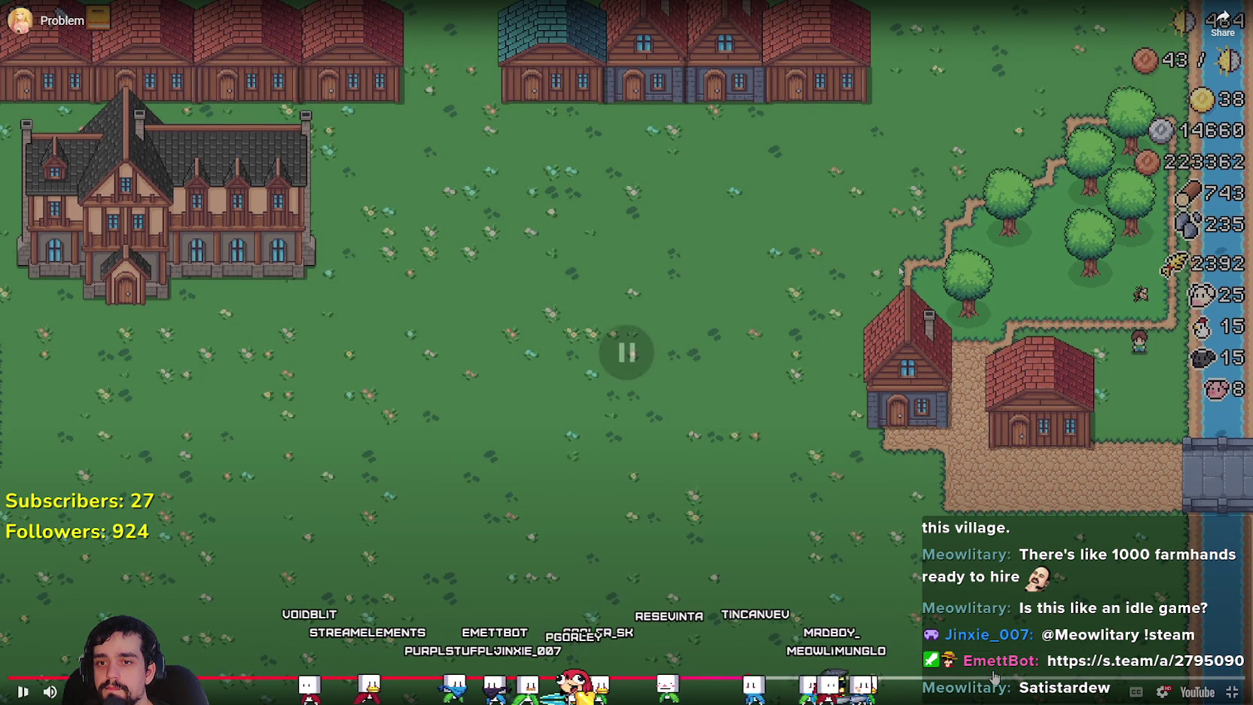
pyautogui.click(1204, 677)
pyautogui.press('Escape')
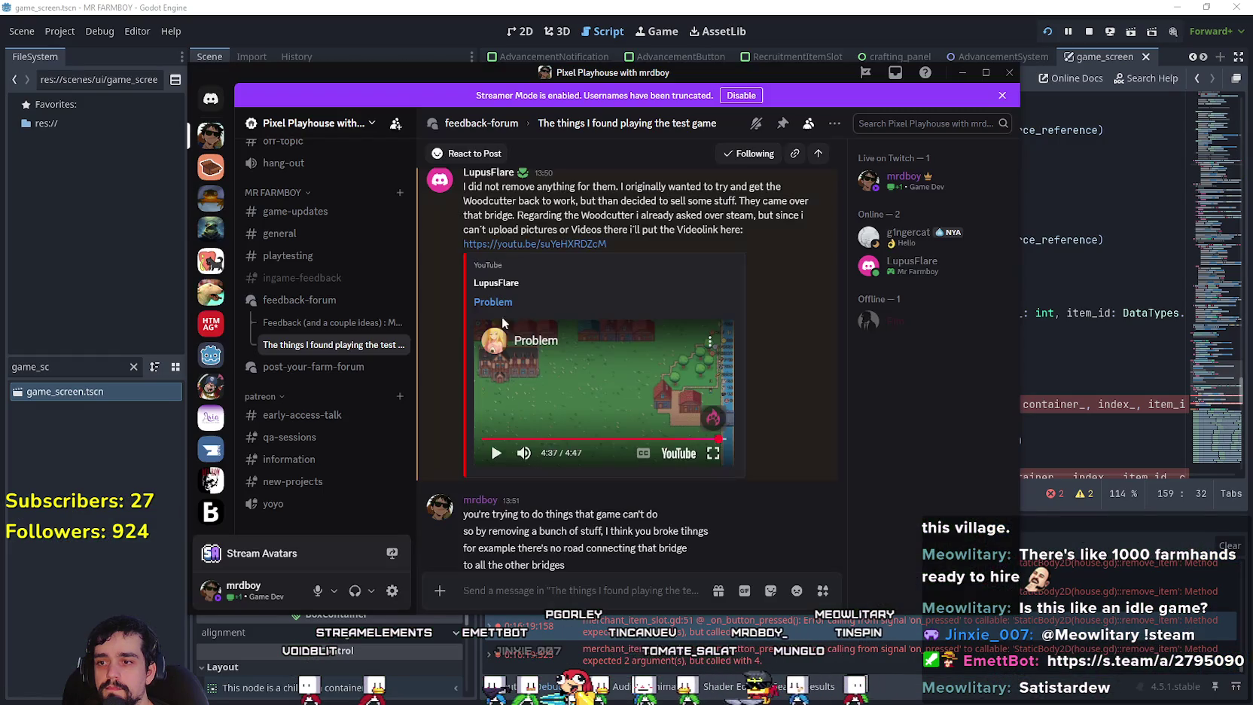
# Move the Discord window aside and minimize it to reveal building_panel.gd in Godot.
pyautogui.scroll(-5, 642, 367)
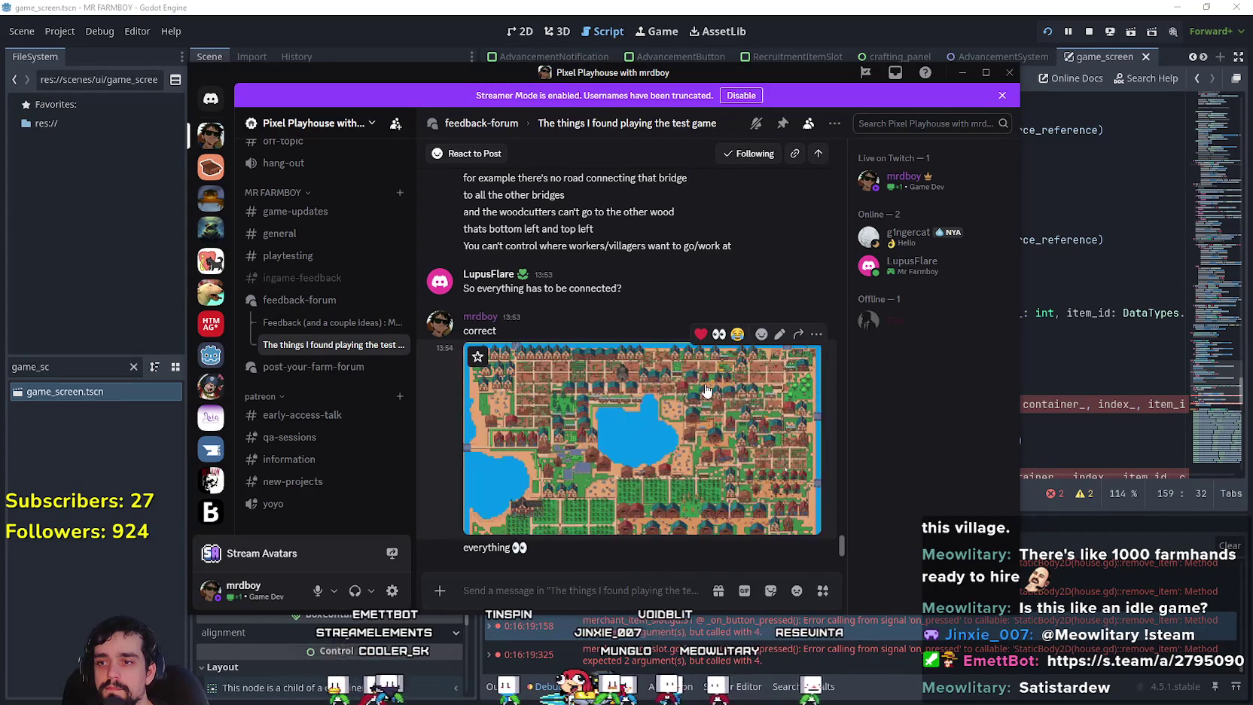
pyautogui.moveTo(842, 81); pyautogui.dragTo(944, 74)
pyautogui.click(1079, 73)
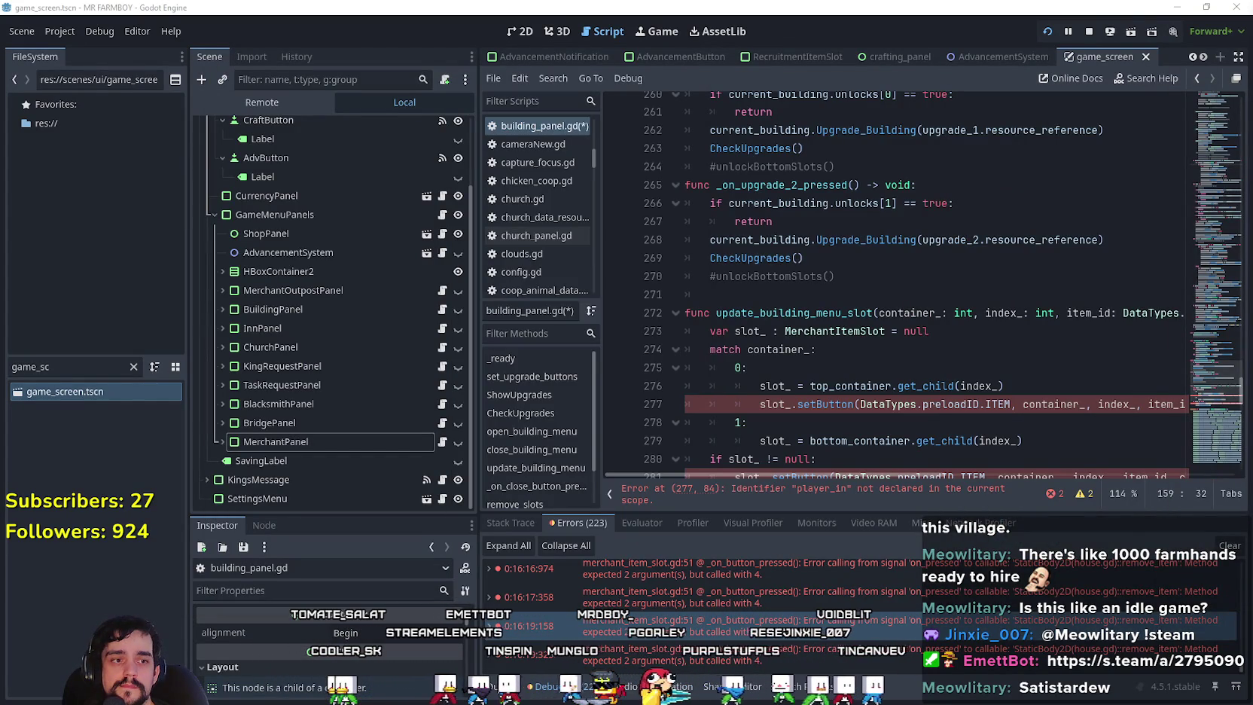
# Review the match block and setButton calls of update_building_menu_slot around lines 274-277.
pyautogui.click(825, 428)
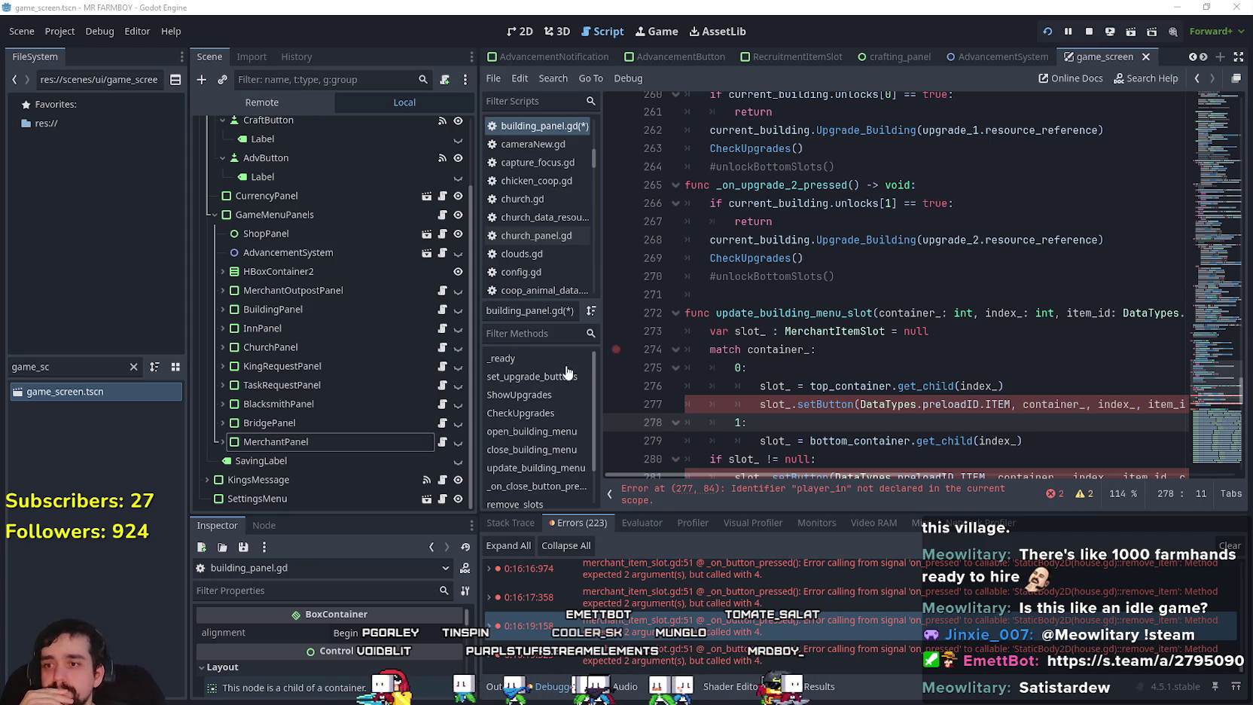
pyautogui.click(784, 390)
pyautogui.scroll(-1, 783, 391)
pyautogui.click(789, 403)
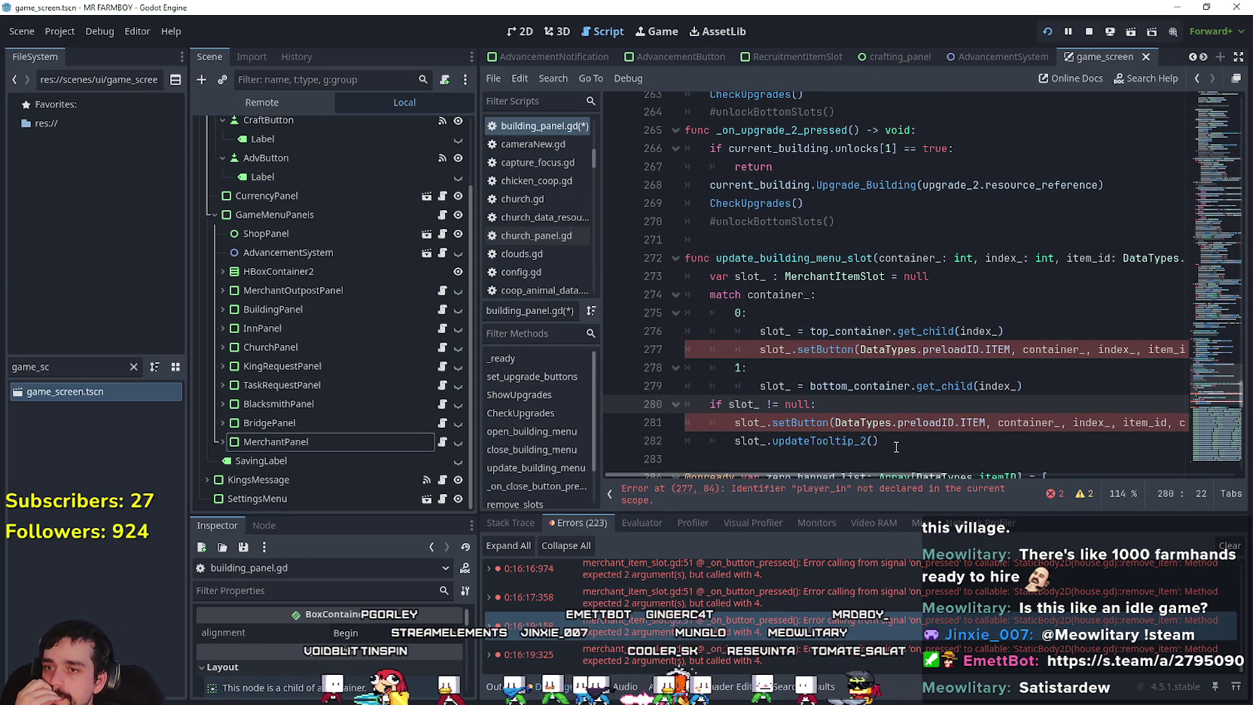
pyautogui.scroll(-2, 921, 408)
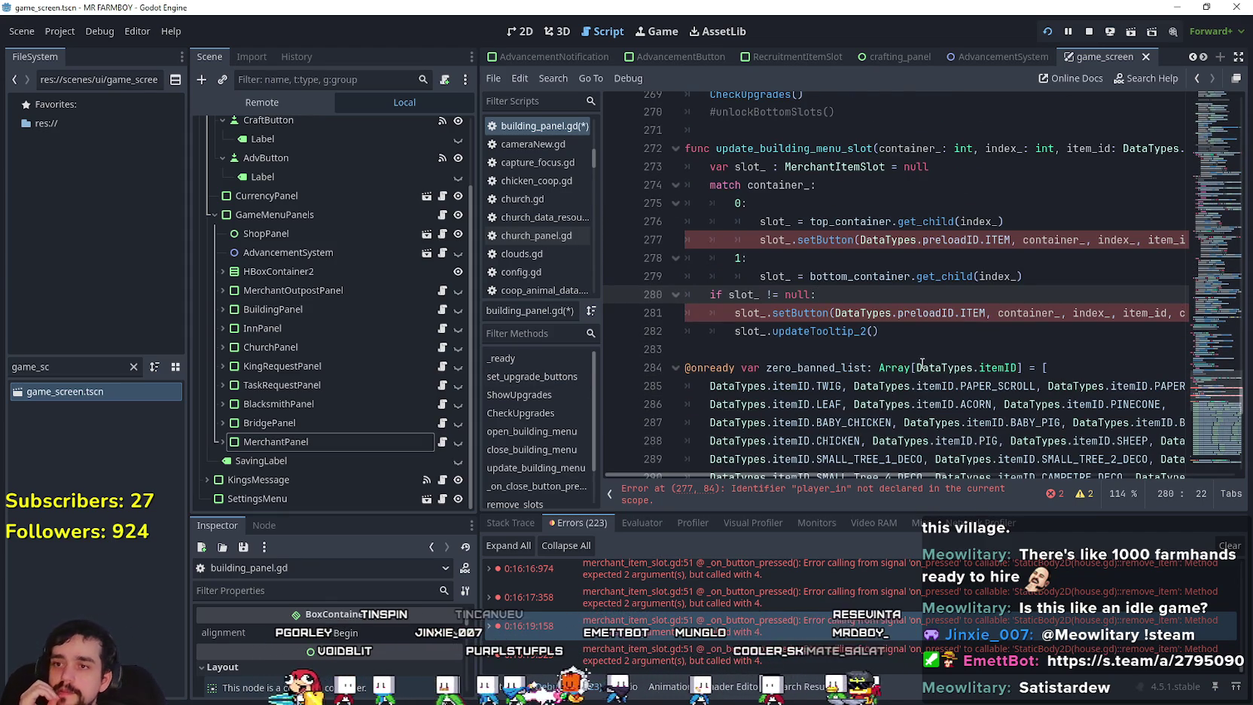
pyautogui.scroll(1, 991, 294)
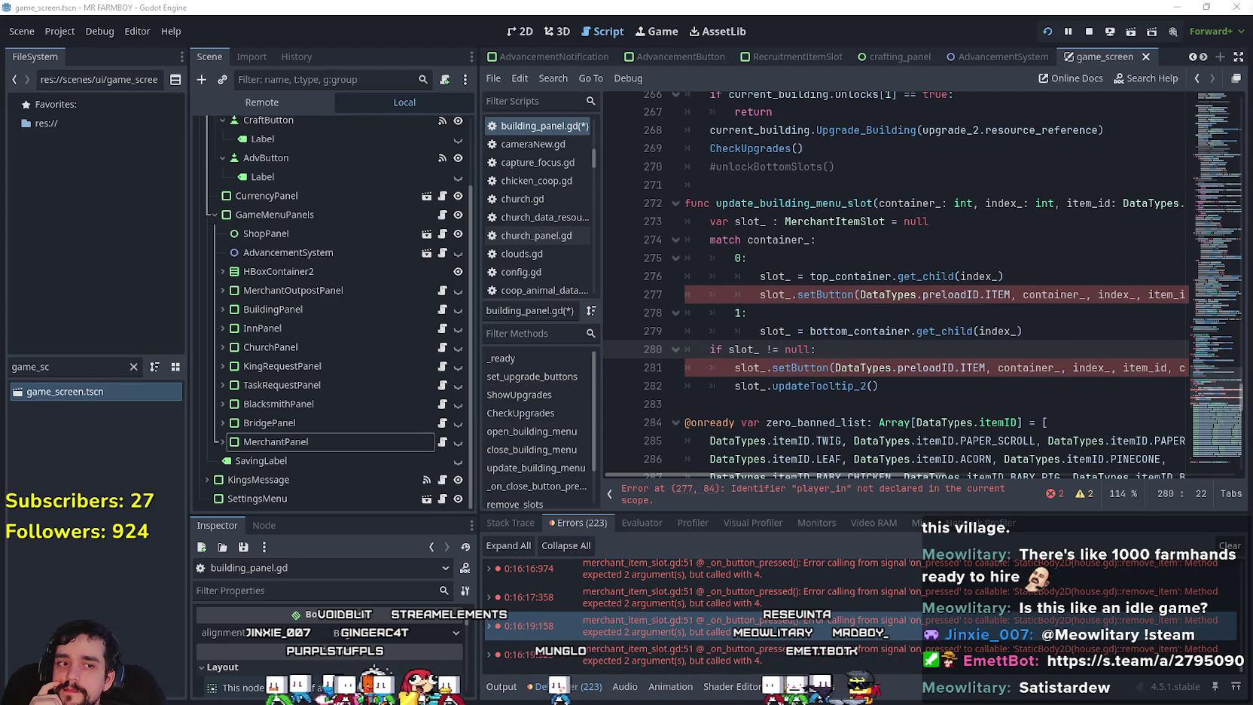
pyautogui.click(877, 379)
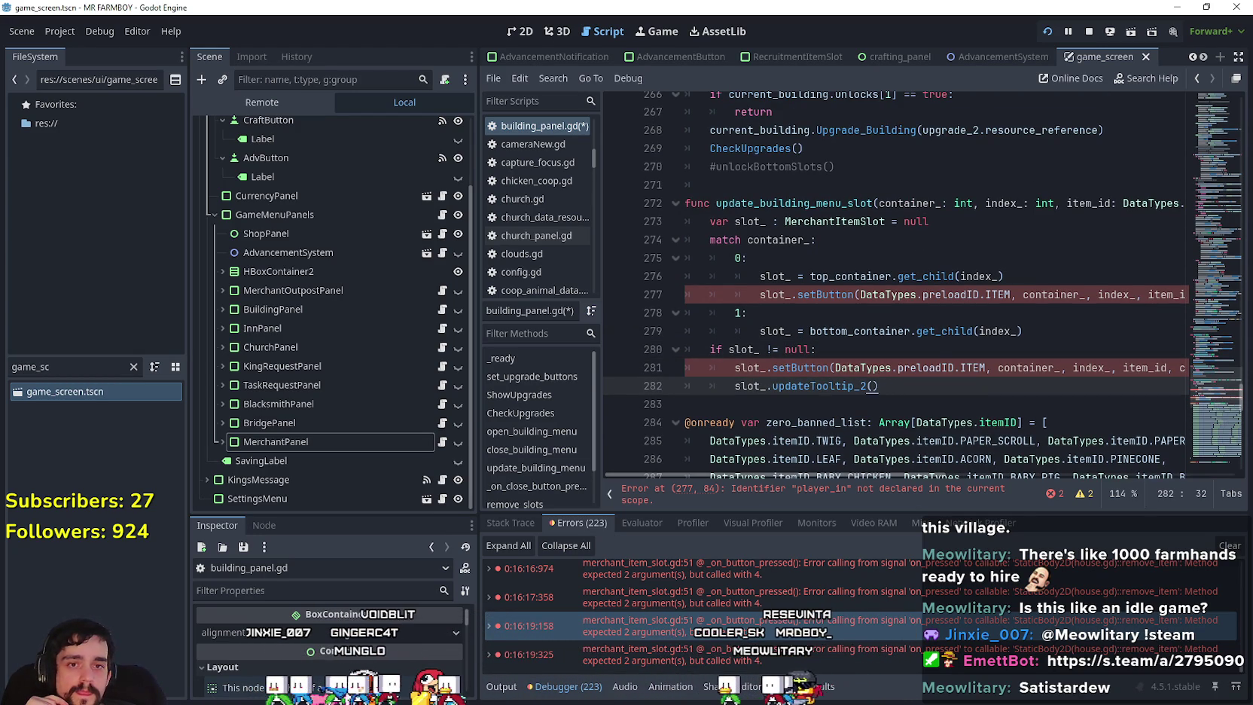
pyautogui.click(877, 307)
pyautogui.scroll(1, 887, 343)
pyautogui.click(828, 330)
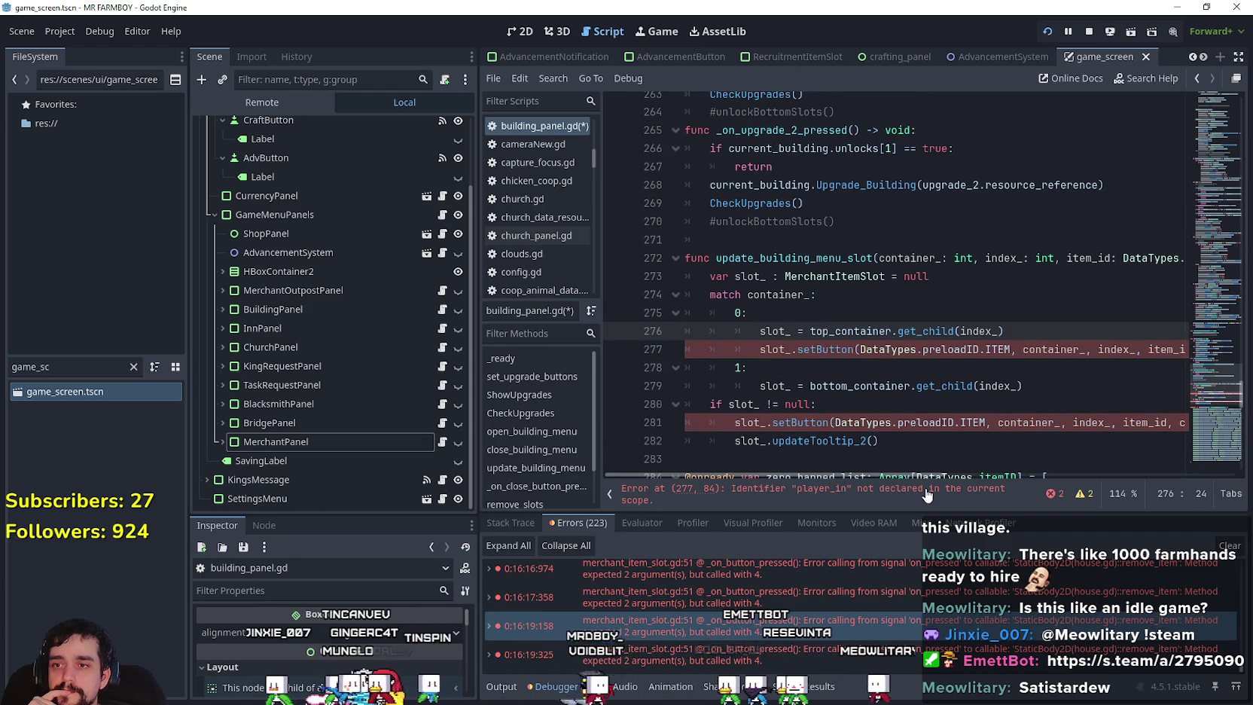
pyautogui.hscroll(3, 844, 472)
pyautogui.hscroll(-3, 844, 472)
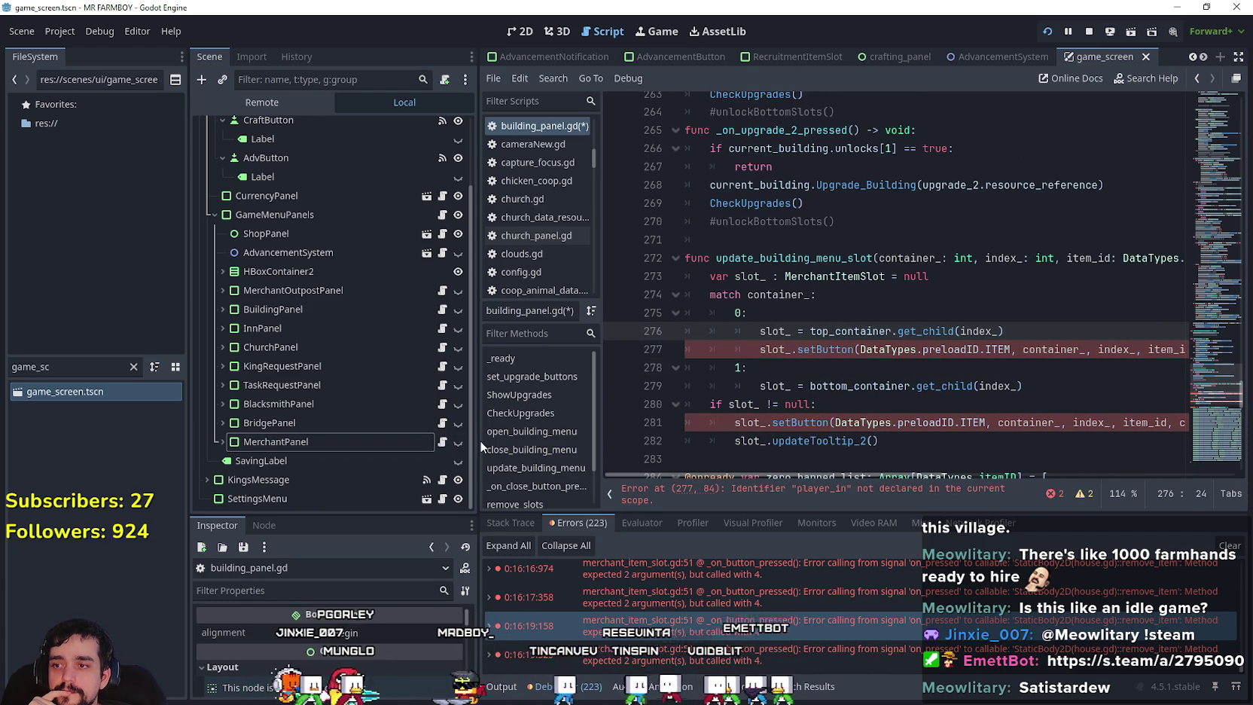
# Drag the Scene dock splitter left to widen the script editor, then re-read lines 274-283.
pyautogui.moveTo(475, 443); pyautogui.dragTo(443, 448)
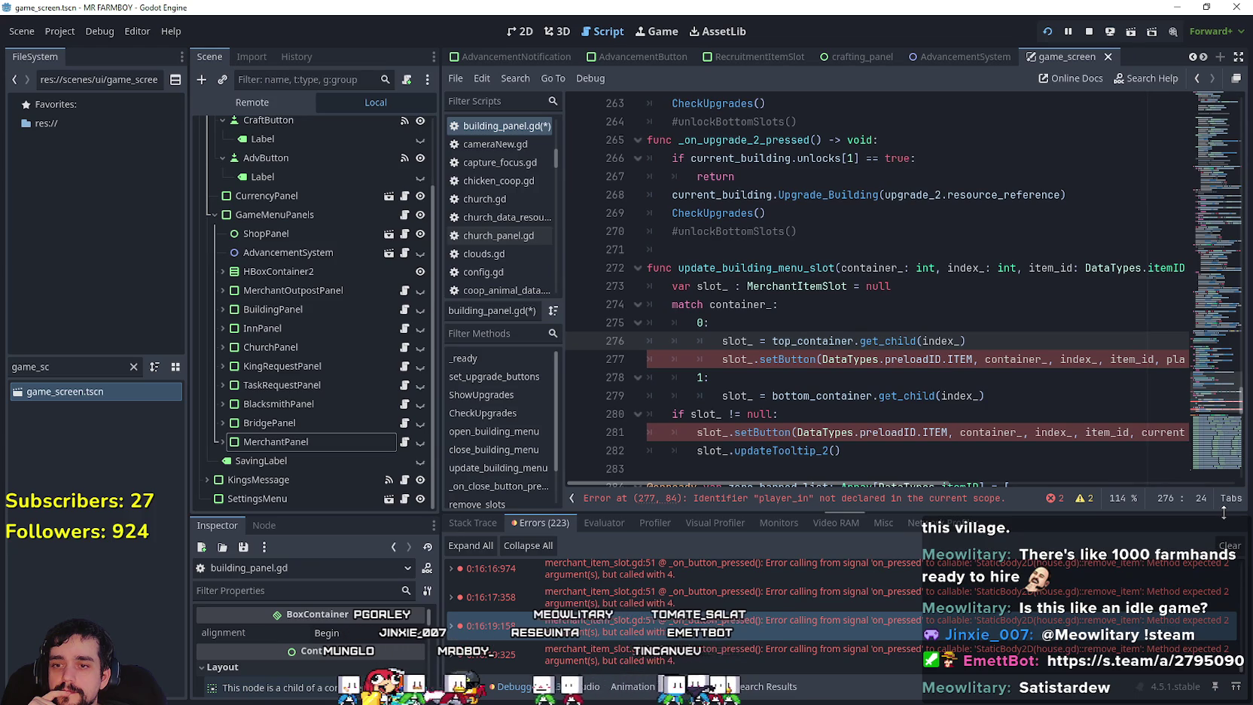
pyautogui.click(971, 397)
pyautogui.click(934, 382)
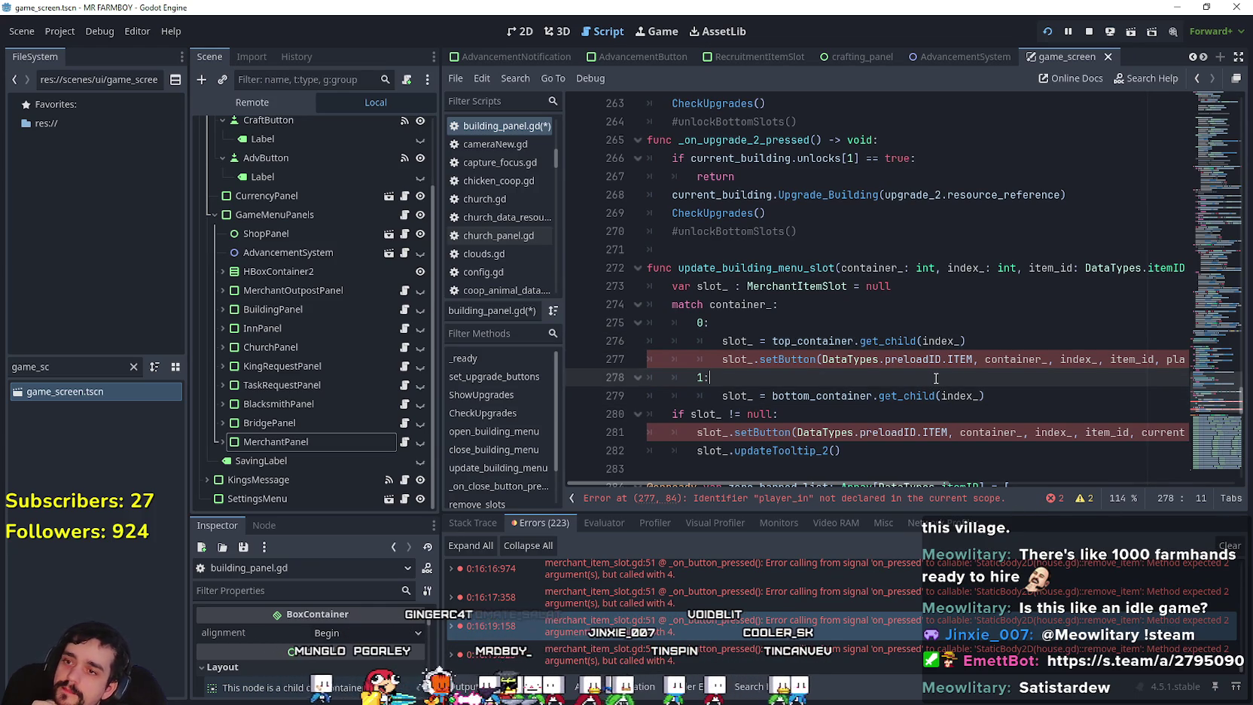
pyautogui.click(724, 306)
pyautogui.click(791, 304)
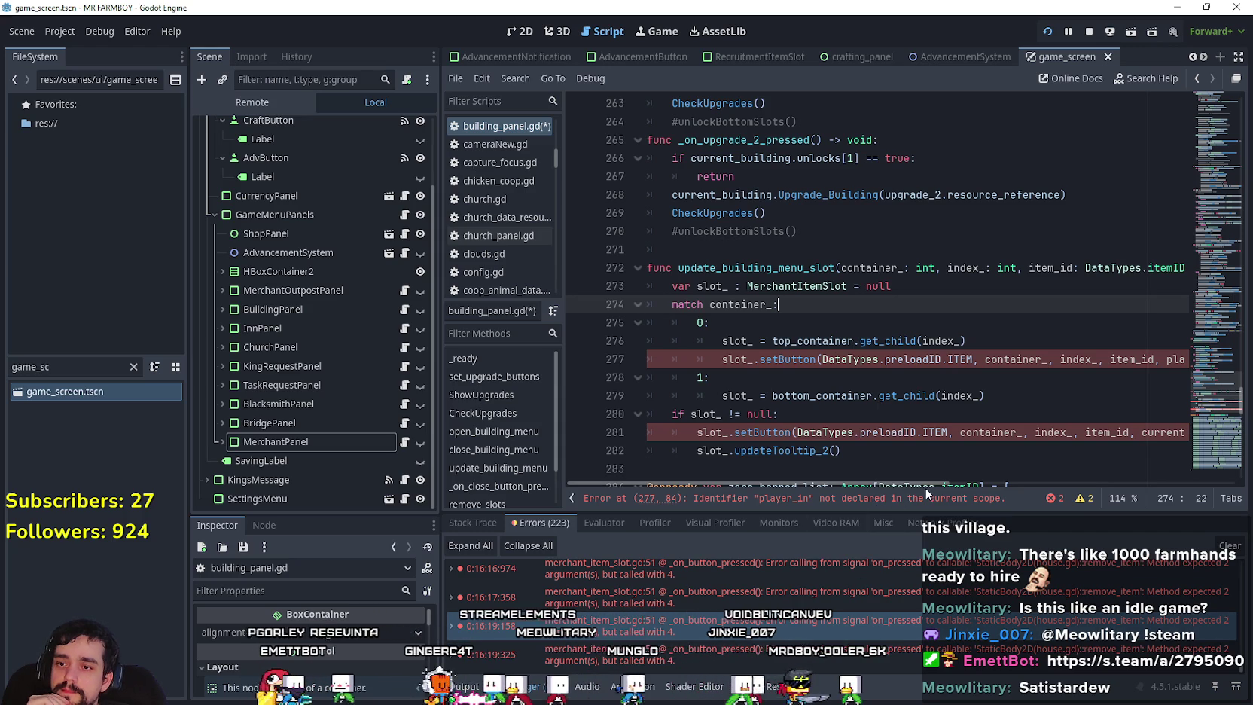
pyautogui.scroll(-1, 1044, 442)
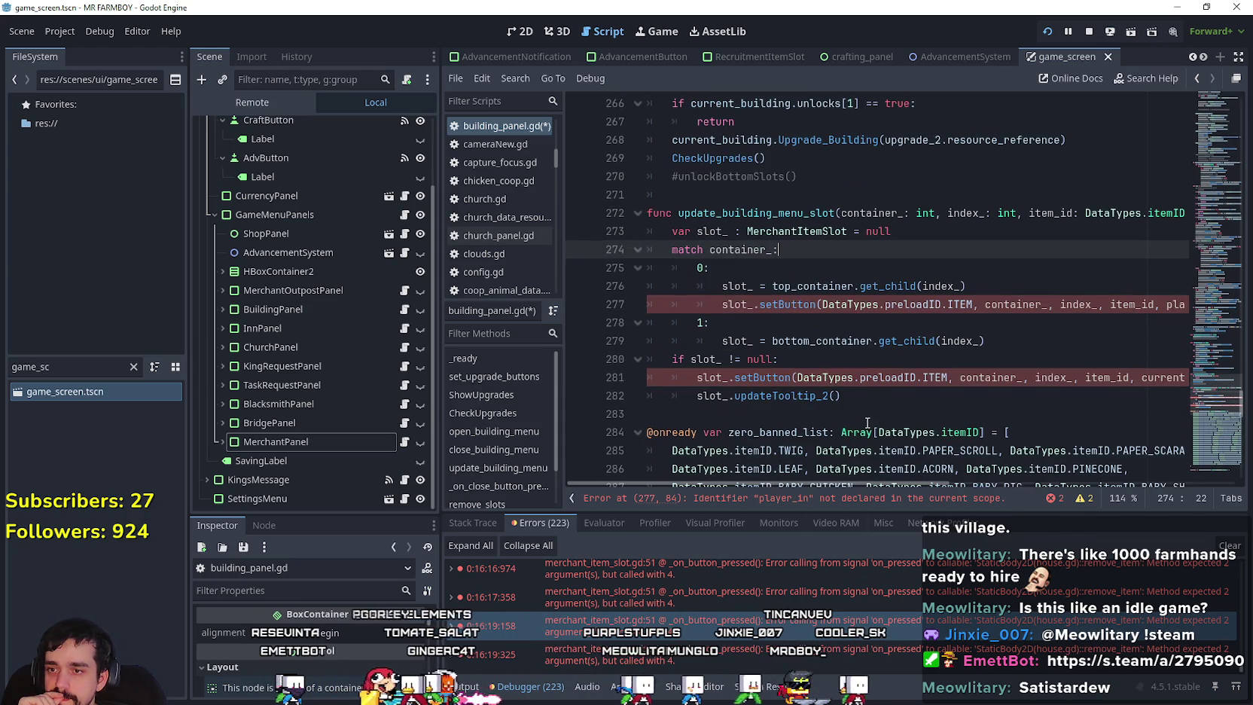
pyautogui.click(883, 413)
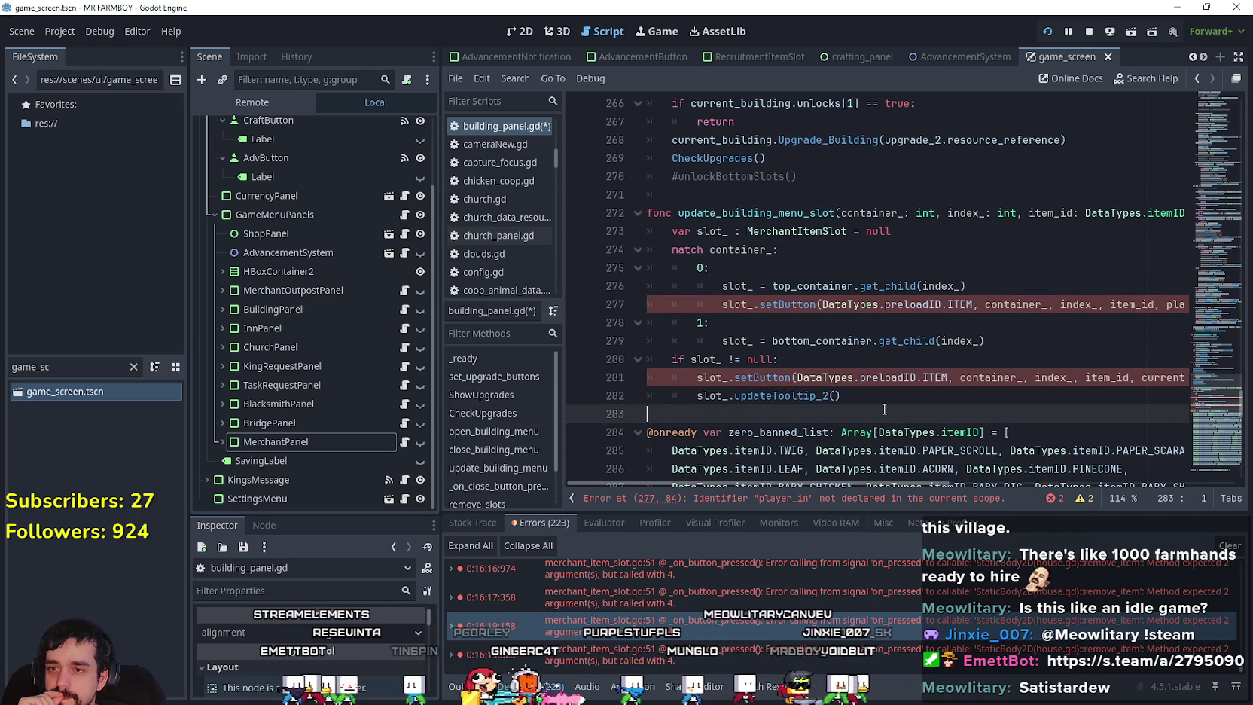
# Scroll across the long setButton lines and undo back to the erroring call on line 277.
pyautogui.moveTo(883, 485)
pyautogui.mouseDown()
pyautogui.moveTo(1084, 485)
pyautogui.moveTo(866, 485)
pyautogui.mouseUp()
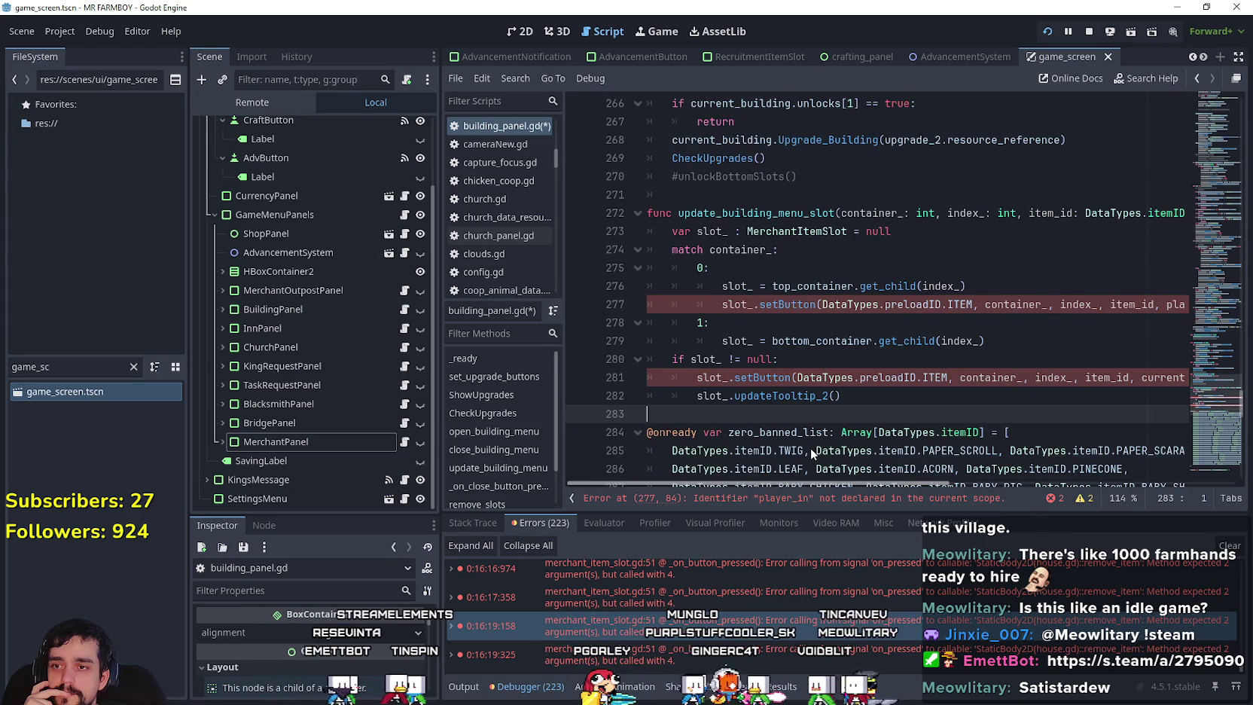
pyautogui.hscroll(5, 810, 448)
pyautogui.hscroll(-4, 1094, 458)
pyautogui.hscroll(-2, 907, 457)
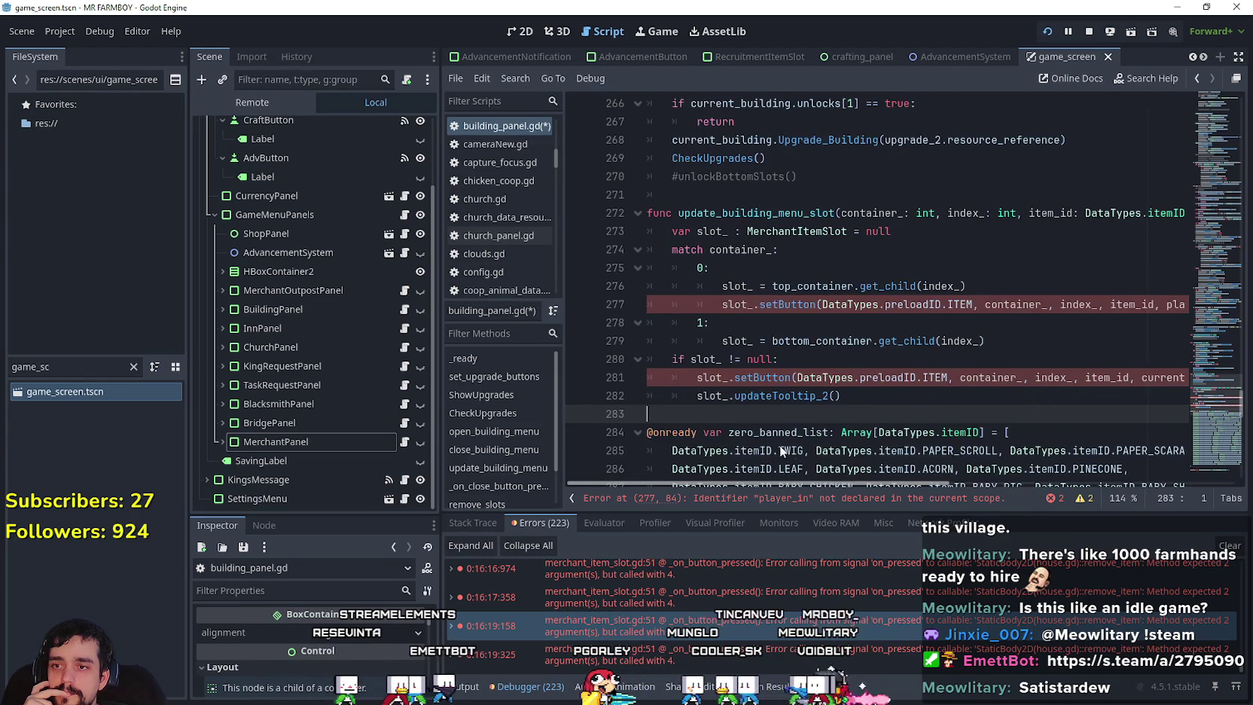
pyautogui.scroll(-1, 838, 411)
pyautogui.scroll(-1, 838, 410)
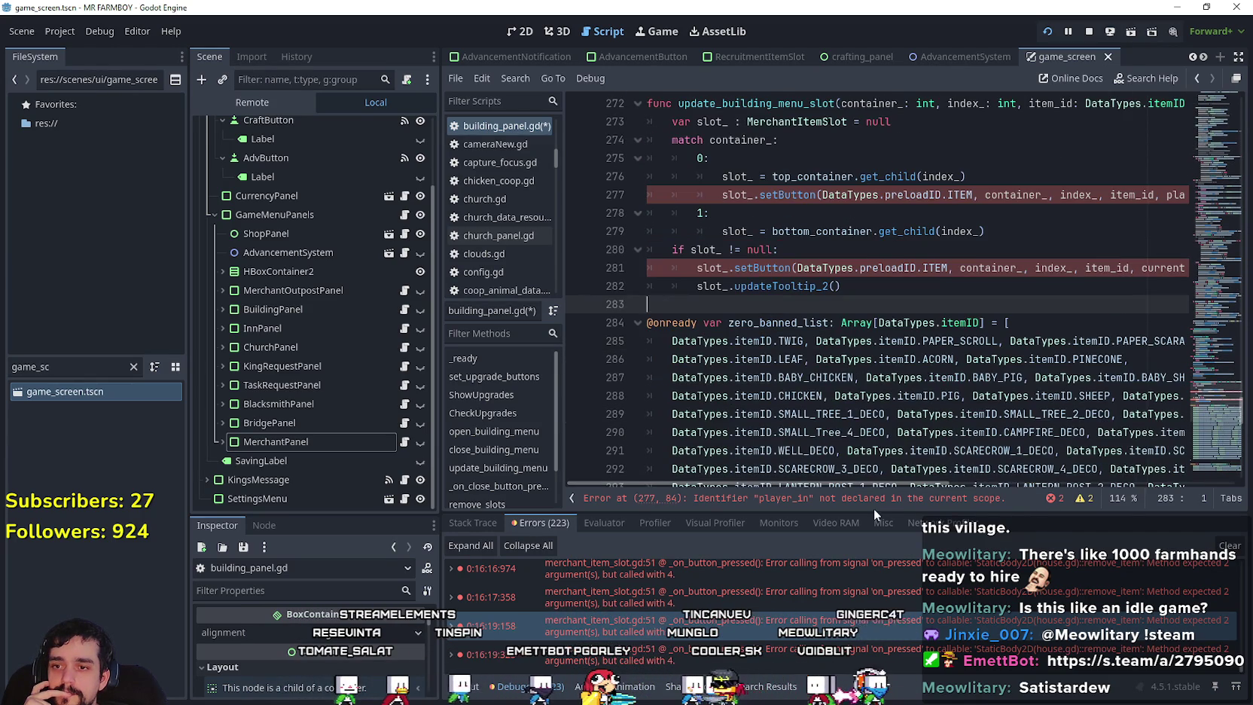
pyautogui.moveTo(881, 485); pyautogui.dragTo(1012, 475)
pyautogui.hscroll(-6, 1012, 476)
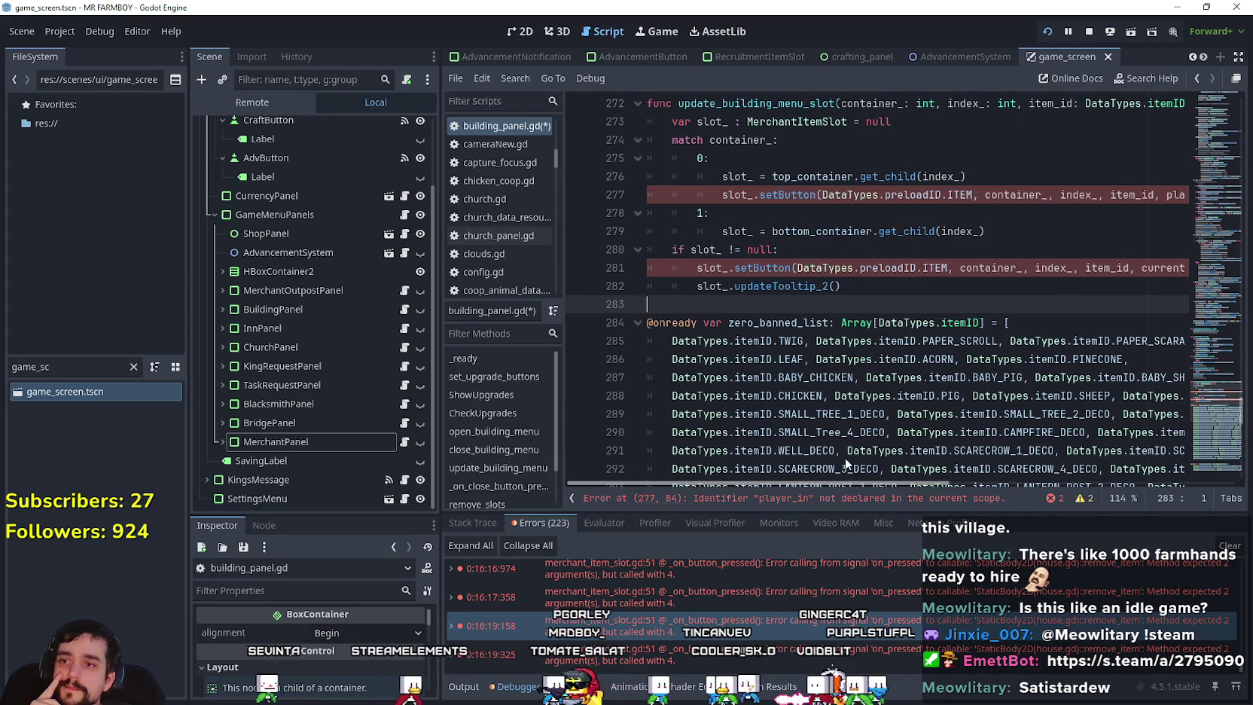
pyautogui.scroll(1, 941, 369)
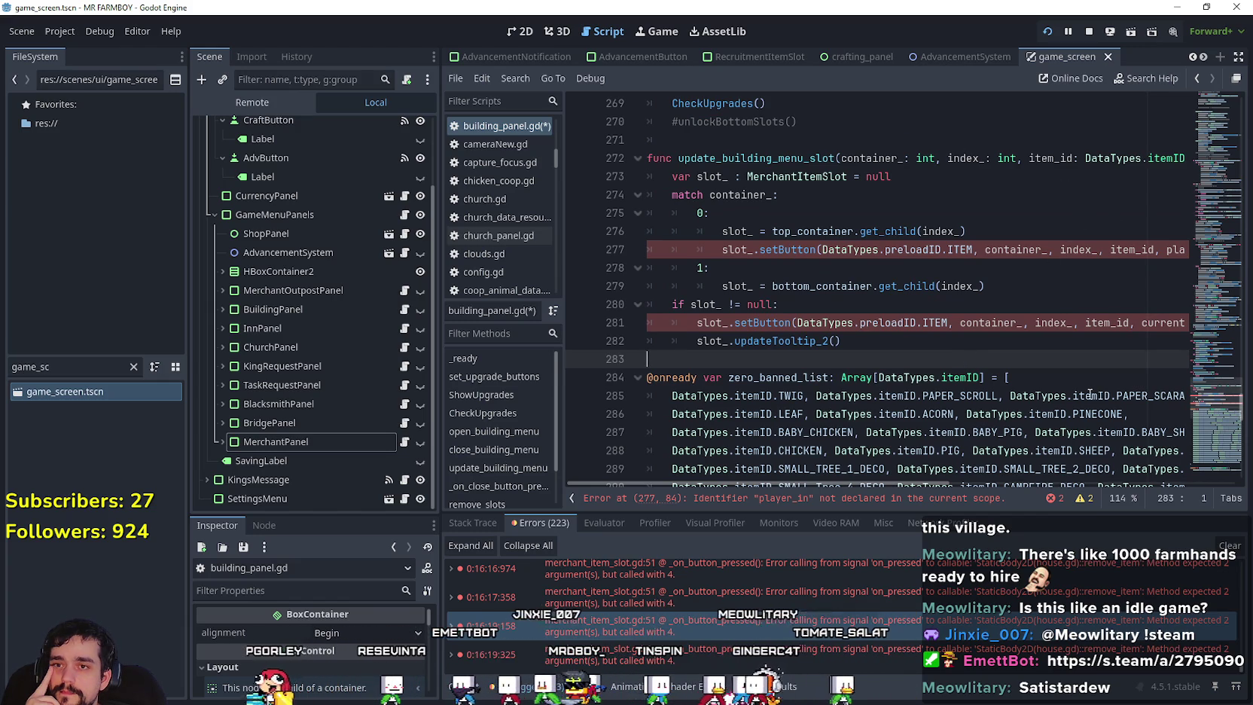
pyautogui.hotkey('ctrl', 'z')
pyautogui.moveTo(849, 484)
pyautogui.mouseDown()
pyautogui.moveTo(946, 485)
pyautogui.moveTo(814, 451)
pyautogui.mouseUp()
pyautogui.moveTo(1219, 414); pyautogui.dragTo(1208, 354)
pyautogui.doubleClick(734, 324)
pyautogui.scroll(8, 715, 338)
pyautogui.scroll(7, 715, 338)
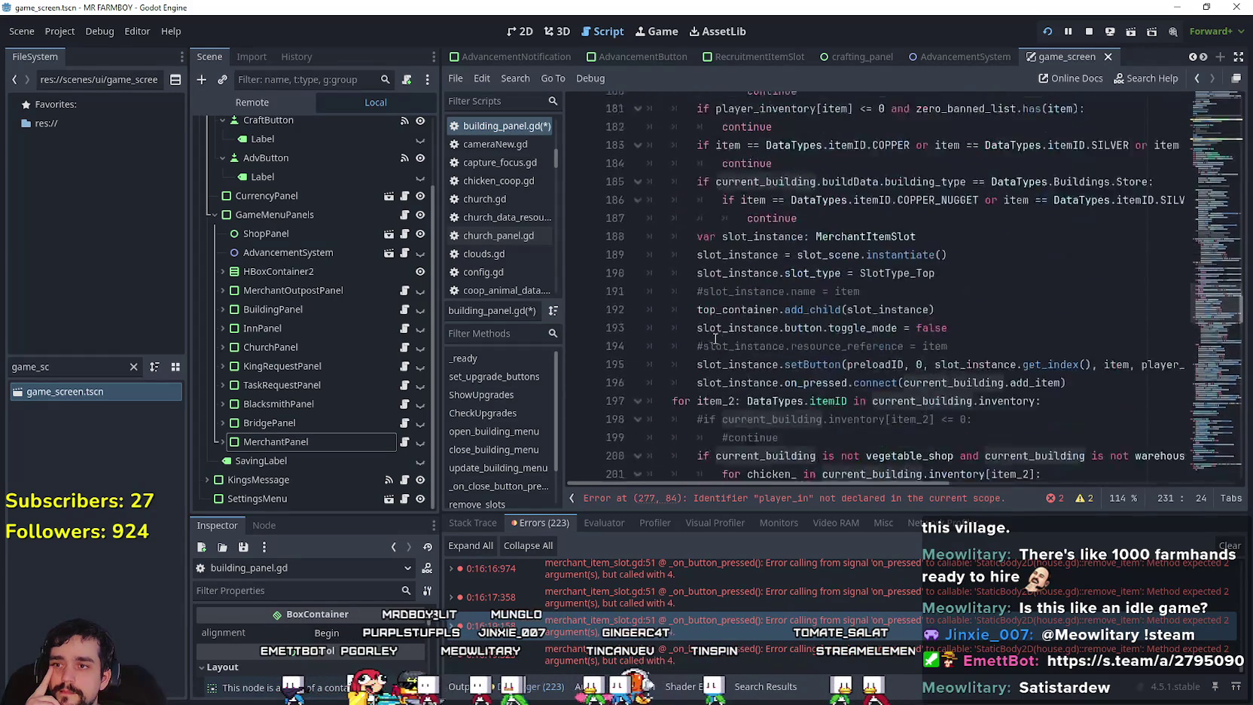
pyautogui.scroll(5, 669, 377)
pyautogui.scroll(9, 668, 377)
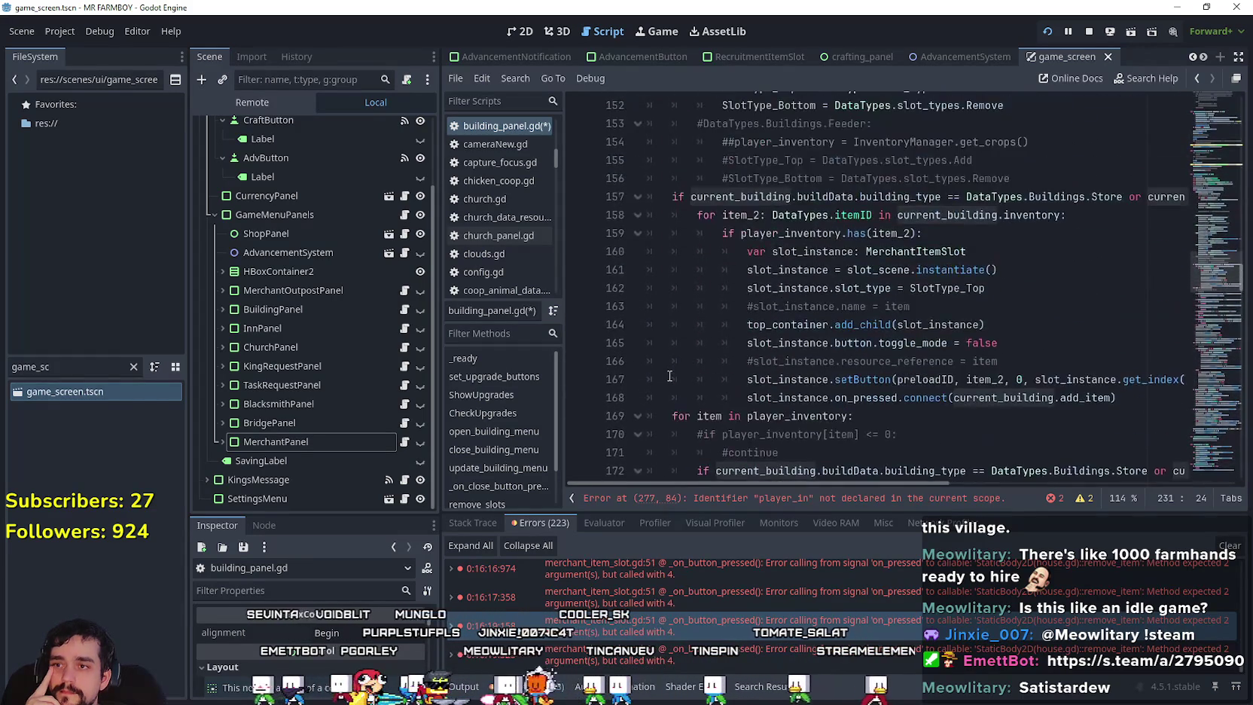
pyautogui.scroll(7, 670, 375)
pyautogui.scroll(2, 671, 374)
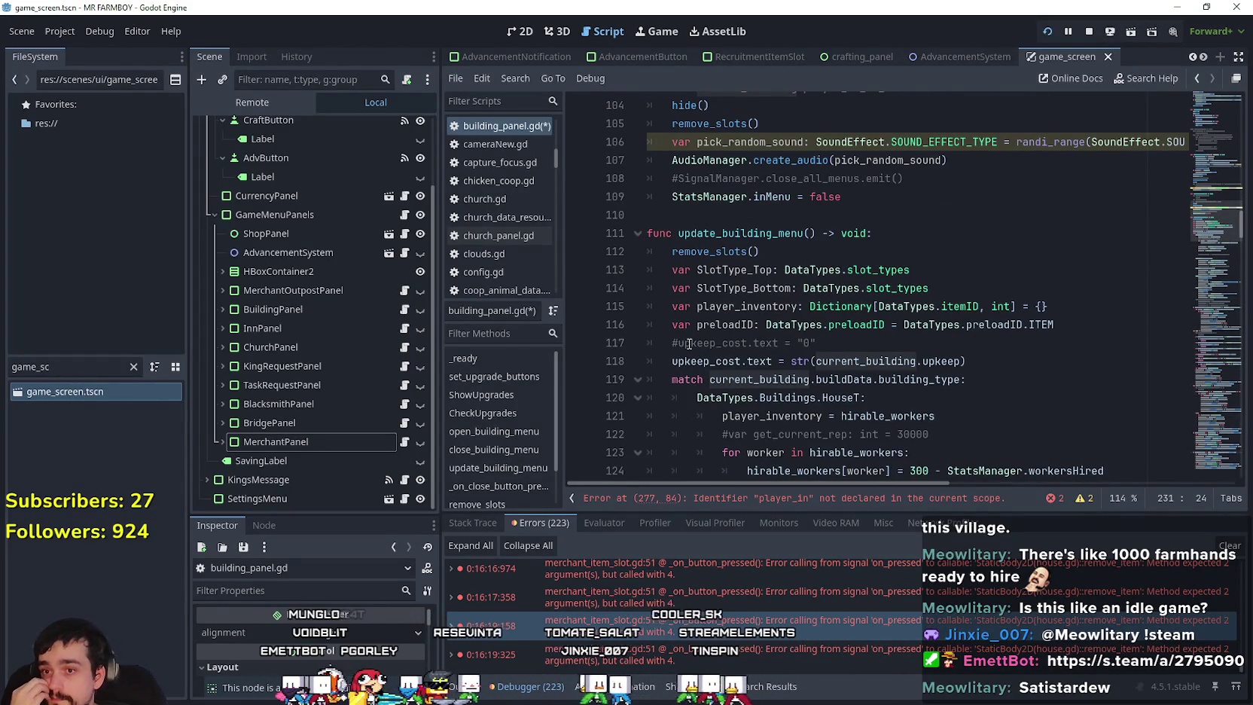
pyautogui.scroll(4, 675, 362)
pyautogui.scroll(5, 689, 343)
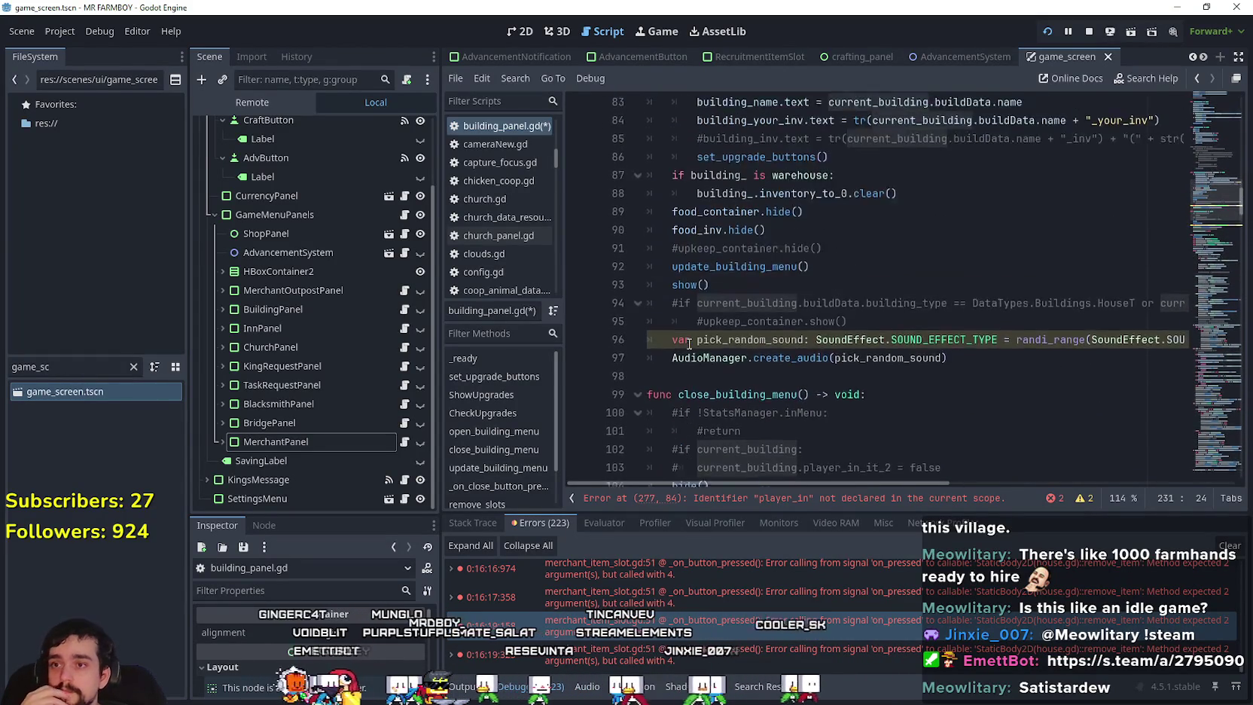
pyautogui.scroll(1, 689, 343)
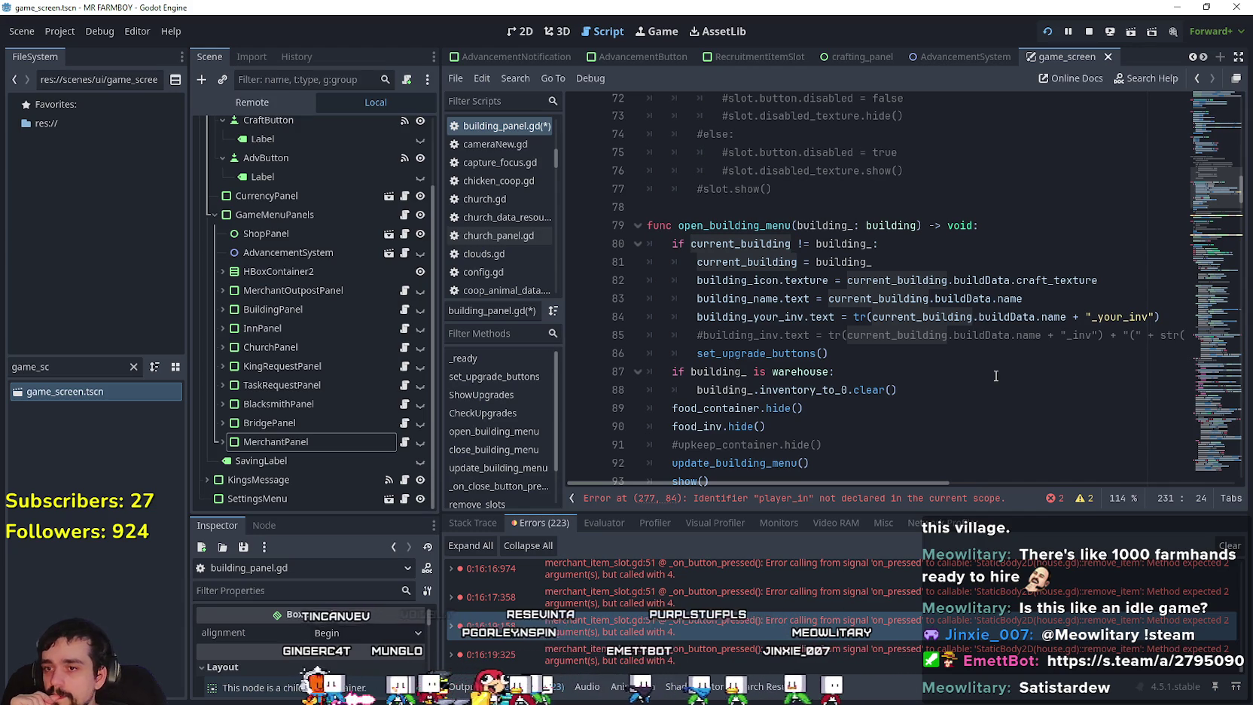
pyautogui.scroll(-4, 1222, 227)
pyautogui.moveTo(1207, 200)
pyautogui.mouseDown()
pyautogui.moveTo(1210, 426)
pyautogui.moveTo(1209, 403)
pyautogui.mouseUp()
pyautogui.moveTo(1089, 343)
pyautogui.mouseDown()
pyautogui.moveTo(1182, 345)
pyautogui.moveTo(938, 345)
pyautogui.moveTo(1117, 344)
pyautogui.mouseUp()
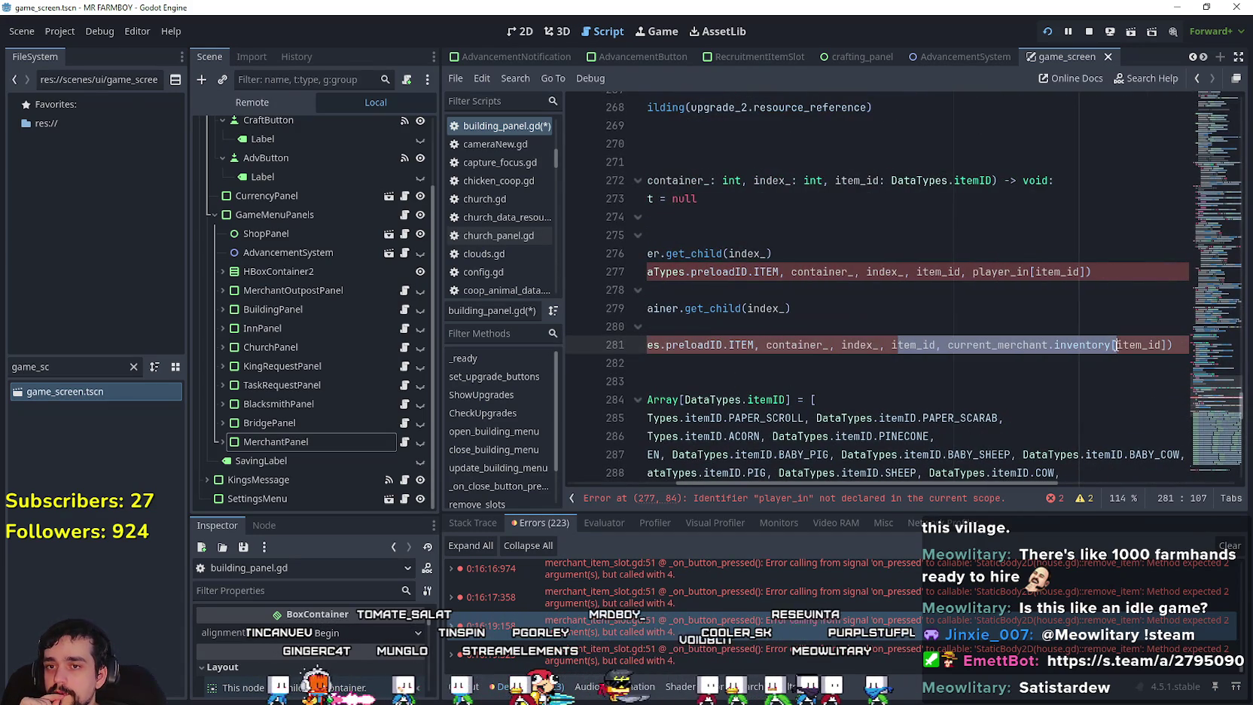
# Replace current_merchant with current_building on line 281 via autocomplete.
pyautogui.doubleClick(1021, 343)
pyautogui.write('cu')
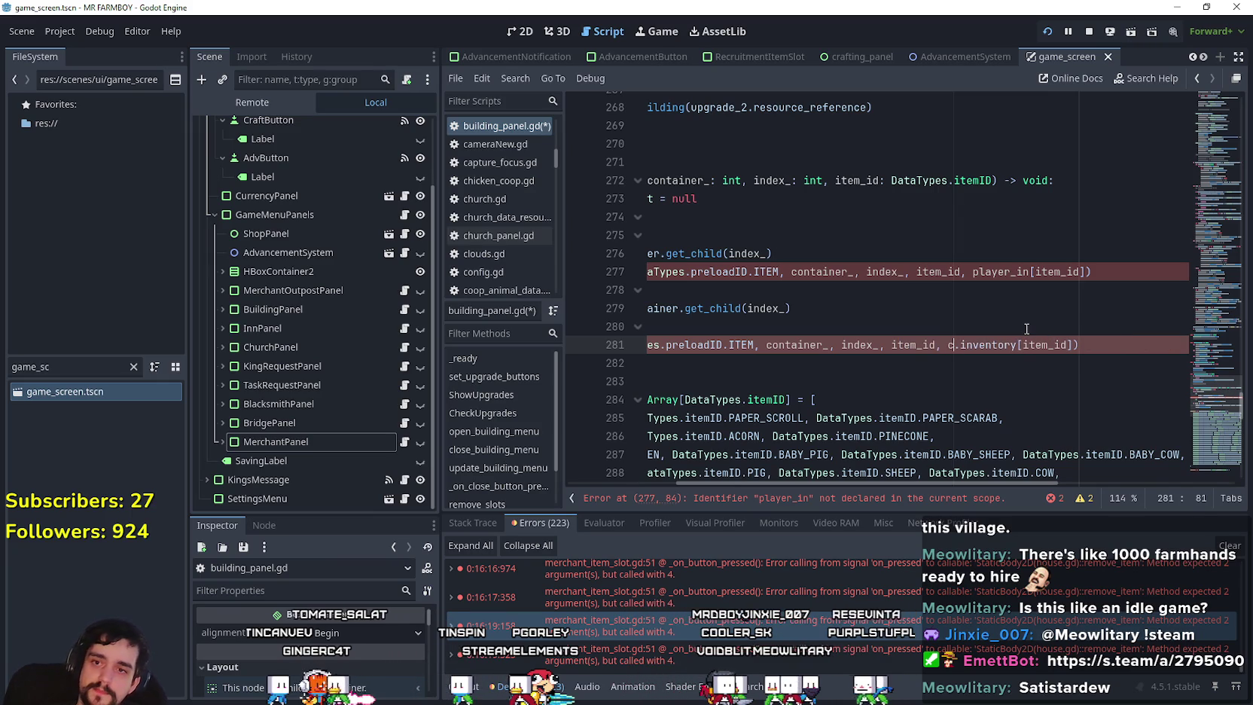
pyautogui.write('rrent')
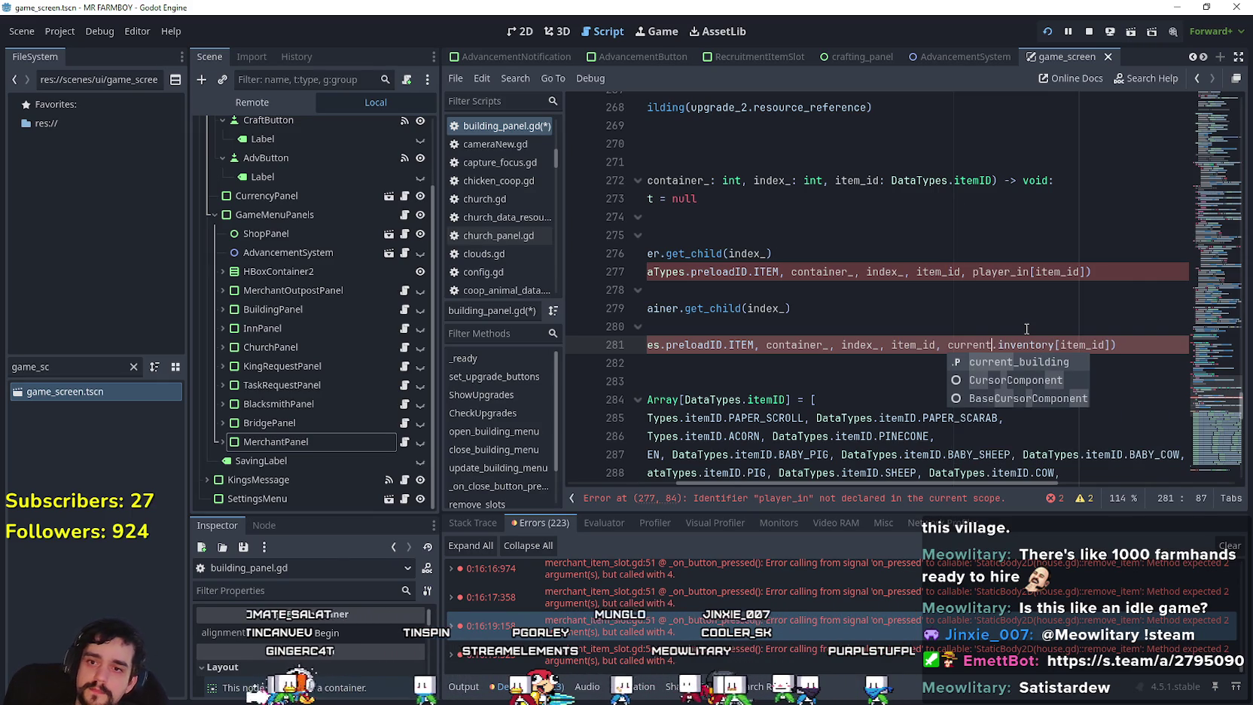
pyautogui.press('Return')
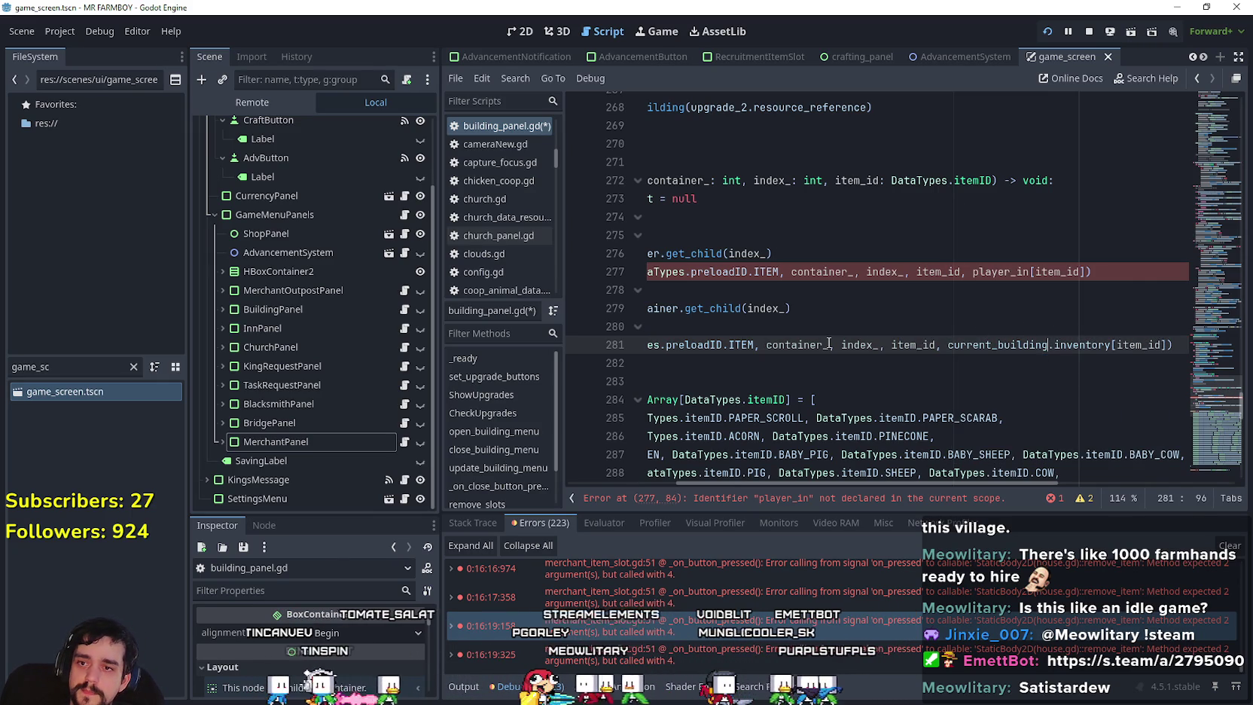
# Select the undeclared player_in on line 277 to inspect it.
pyautogui.click(1057, 271)
pyautogui.click(1007, 260)
pyautogui.doubleClick(1002, 271)
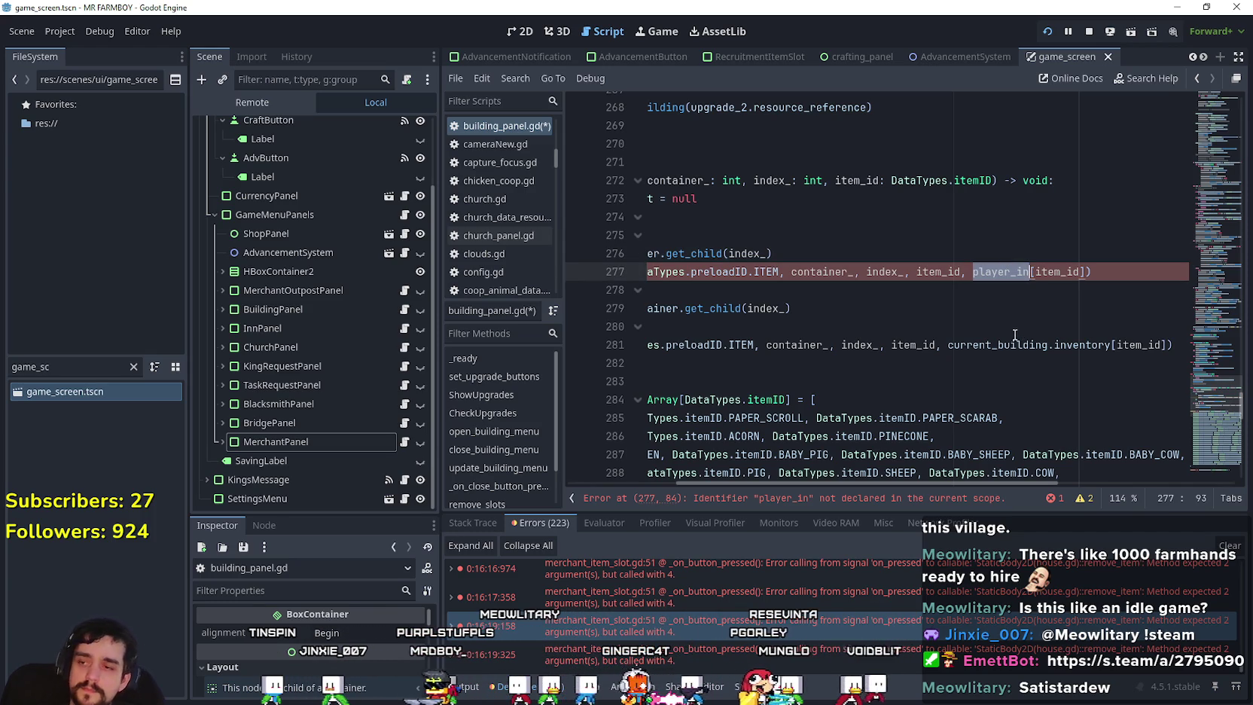
pyautogui.moveTo(839, 482); pyautogui.dragTo(690, 509)
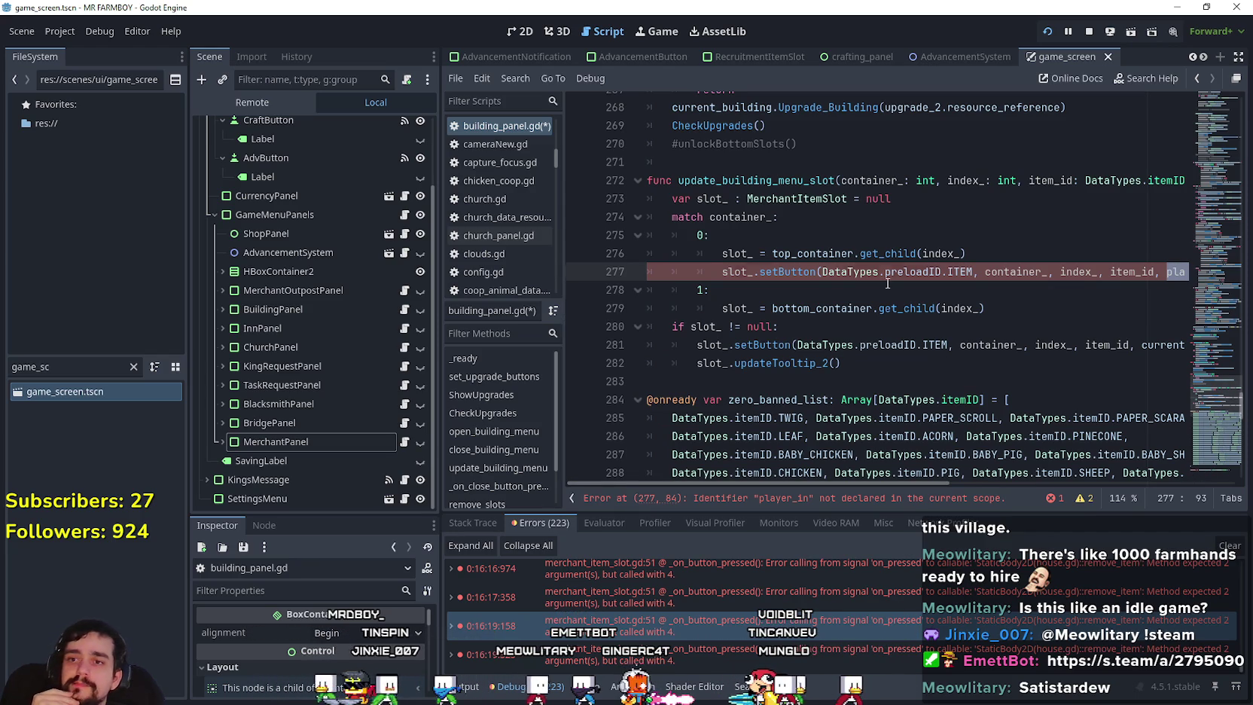
pyautogui.press('Down')
pyautogui.moveTo(1204, 391)
pyautogui.mouseDown()
pyautogui.moveTo(1196, 252)
pyautogui.moveTo(1194, 275)
pyautogui.mouseUp()
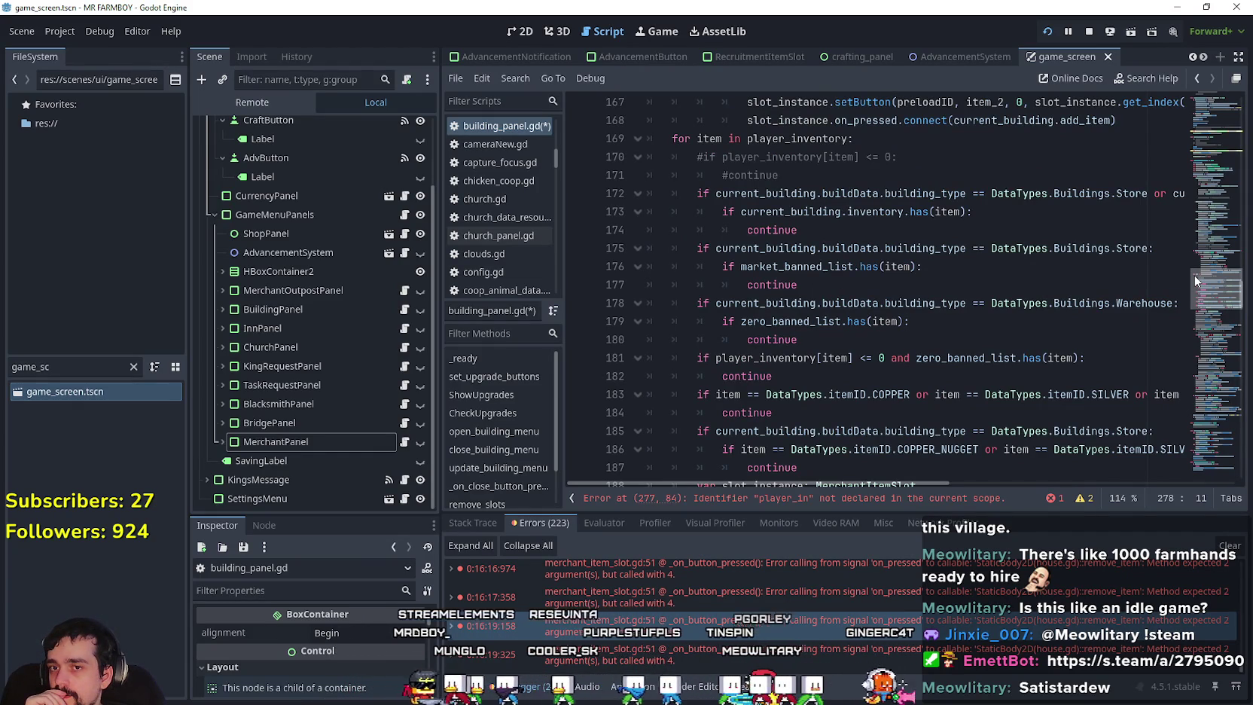
pyautogui.moveTo(1195, 275); pyautogui.dragTo(1198, 255)
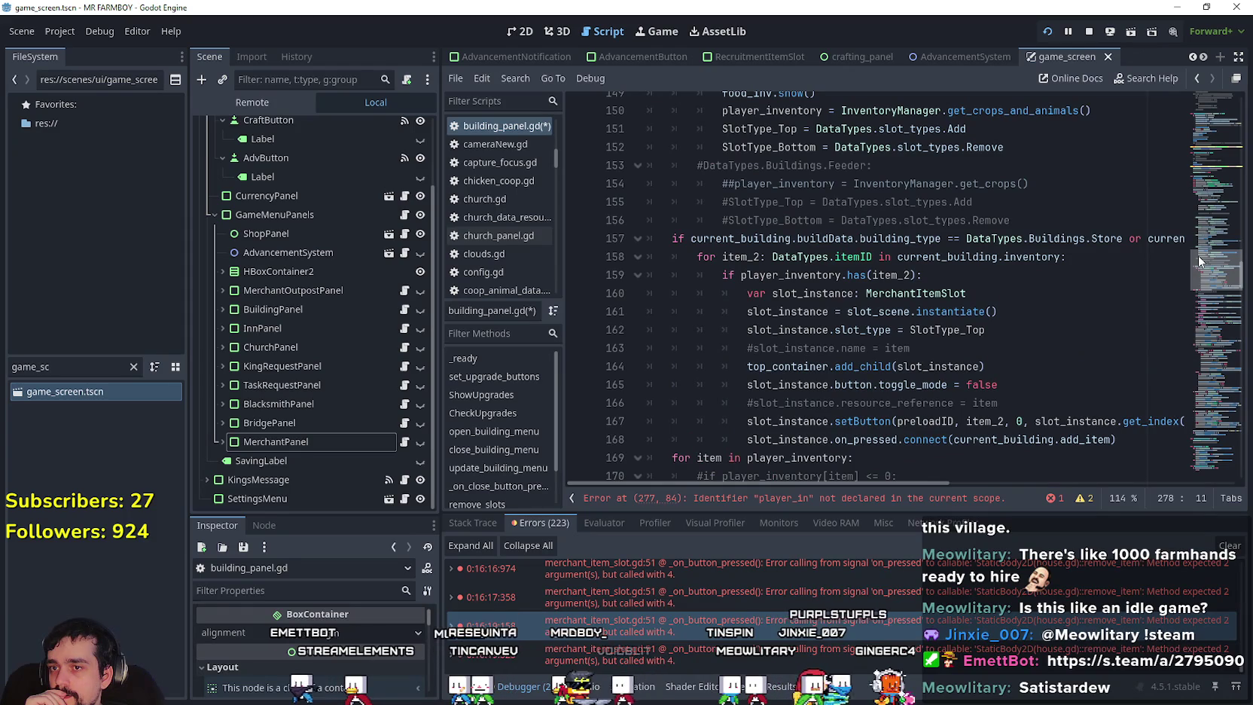
pyautogui.doubleClick(783, 275)
pyautogui.scroll(5, 806, 327)
pyautogui.scroll(5, 807, 328)
pyautogui.scroll(2, 806, 327)
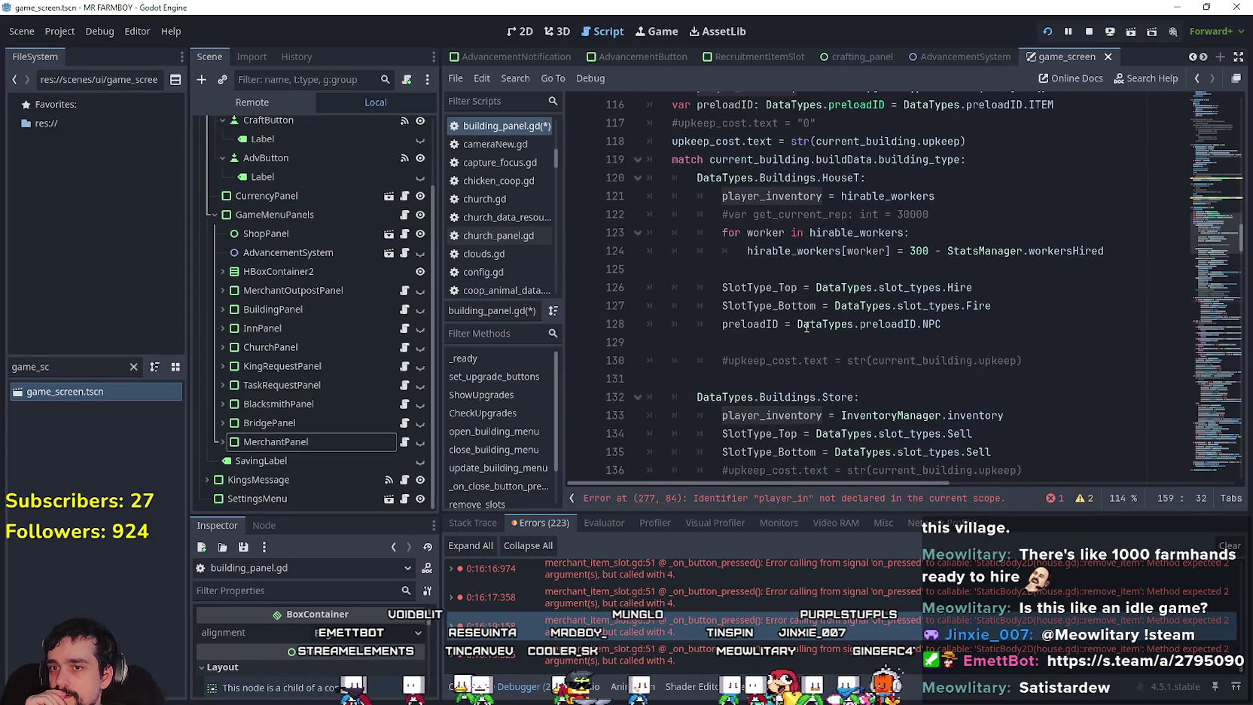
pyautogui.scroll(4, 806, 326)
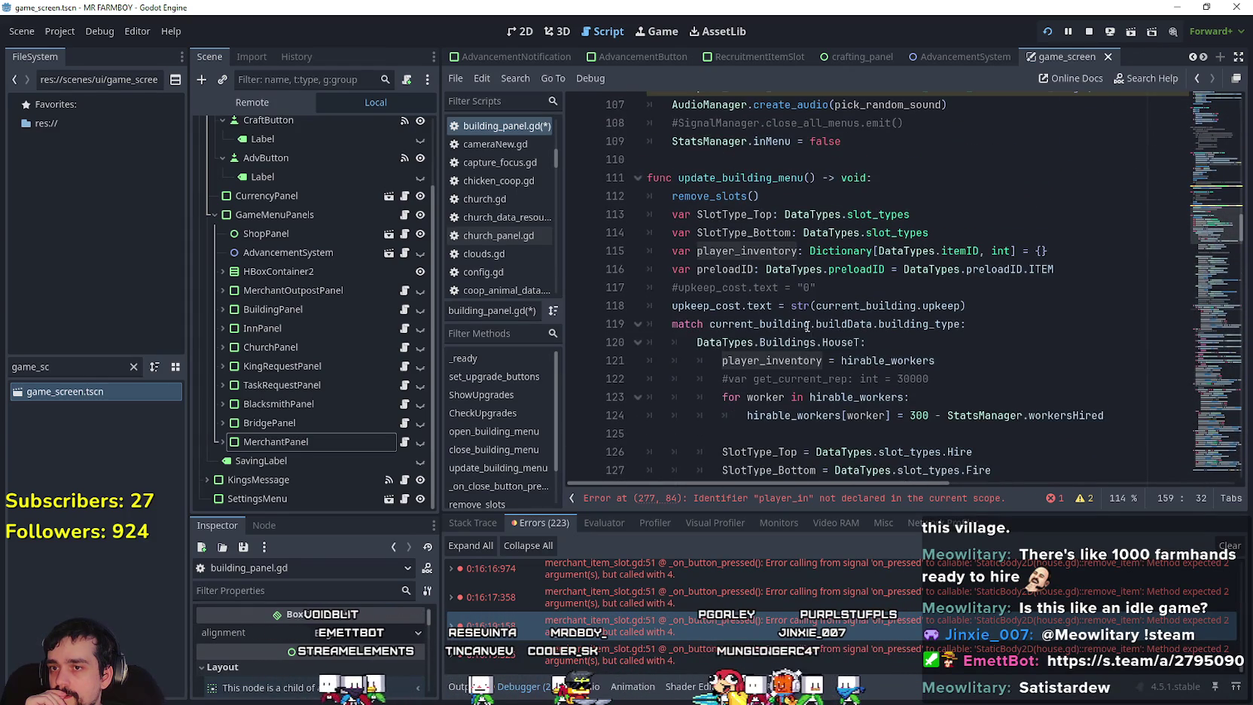
pyautogui.click(622, 262)
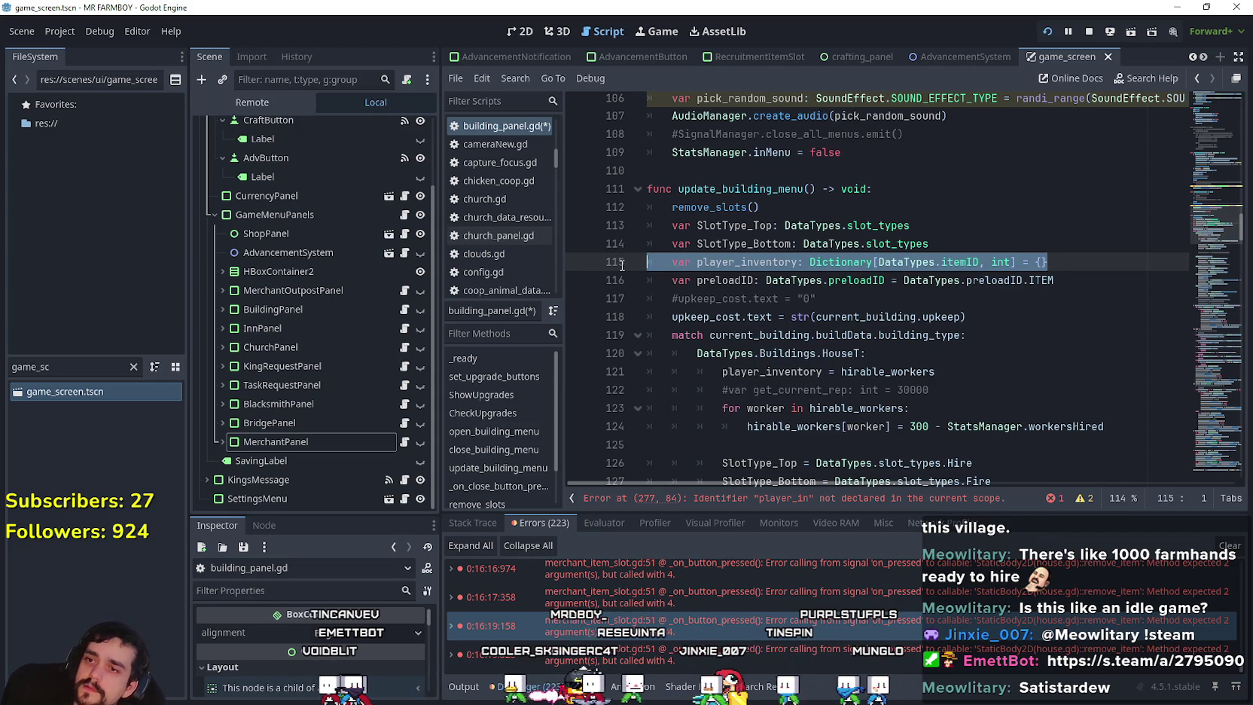
pyautogui.doubleClick(788, 260)
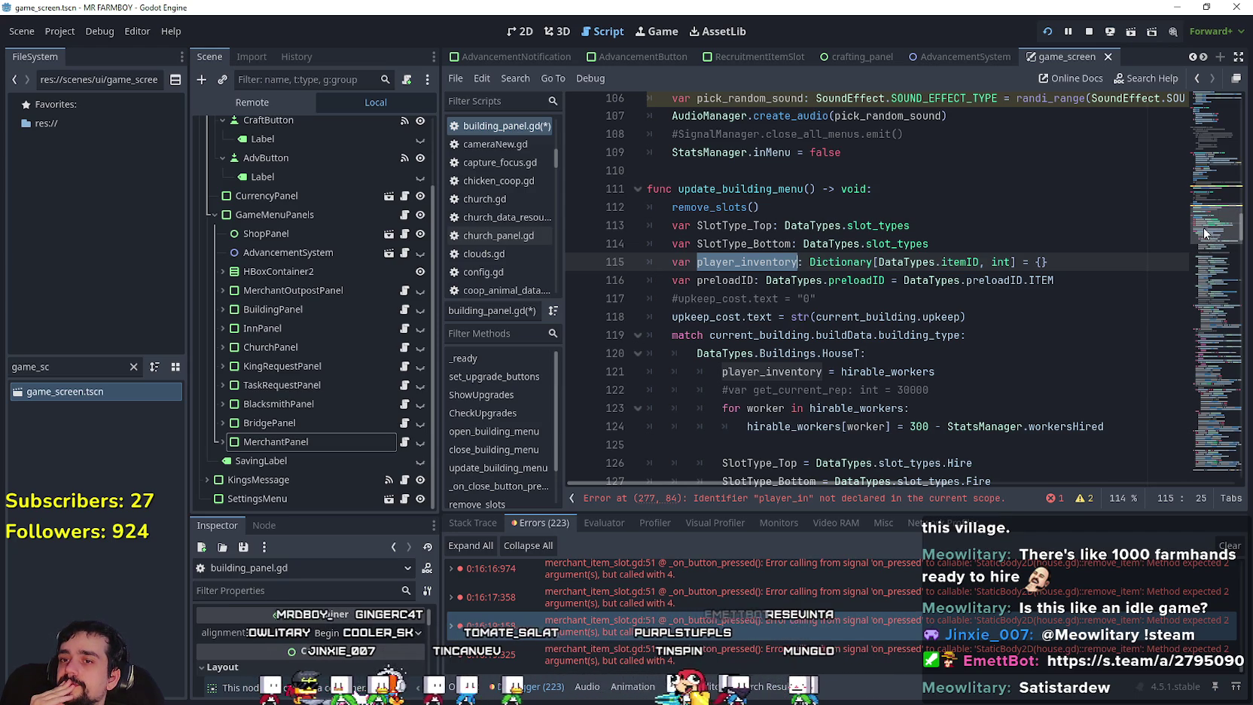
pyautogui.click(708, 265)
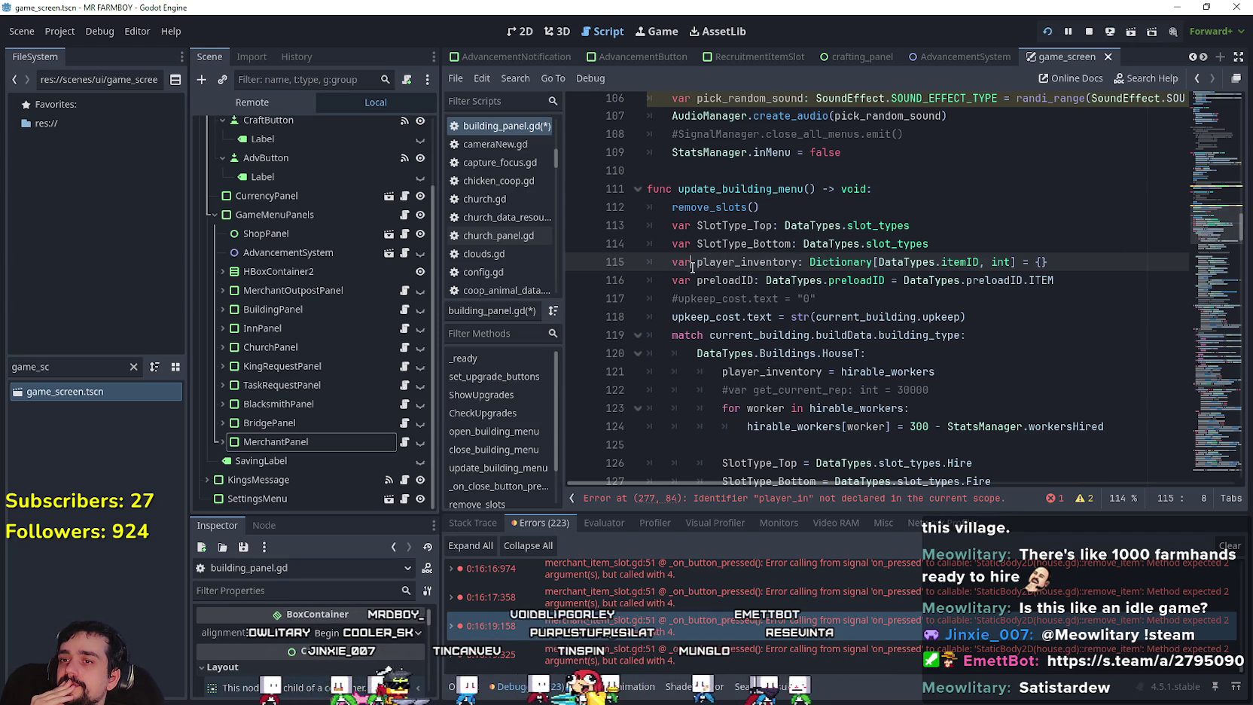
pyautogui.doubleClick(758, 264)
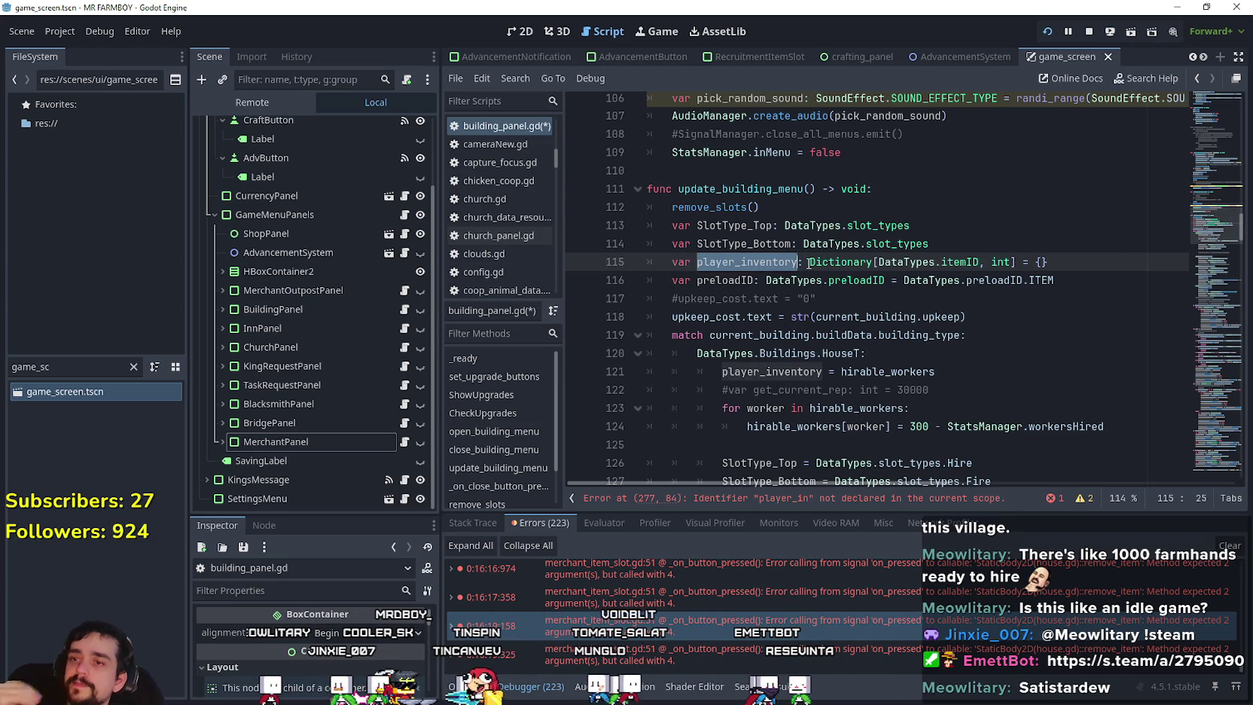
pyautogui.moveTo(672, 256); pyautogui.dragTo(1069, 258)
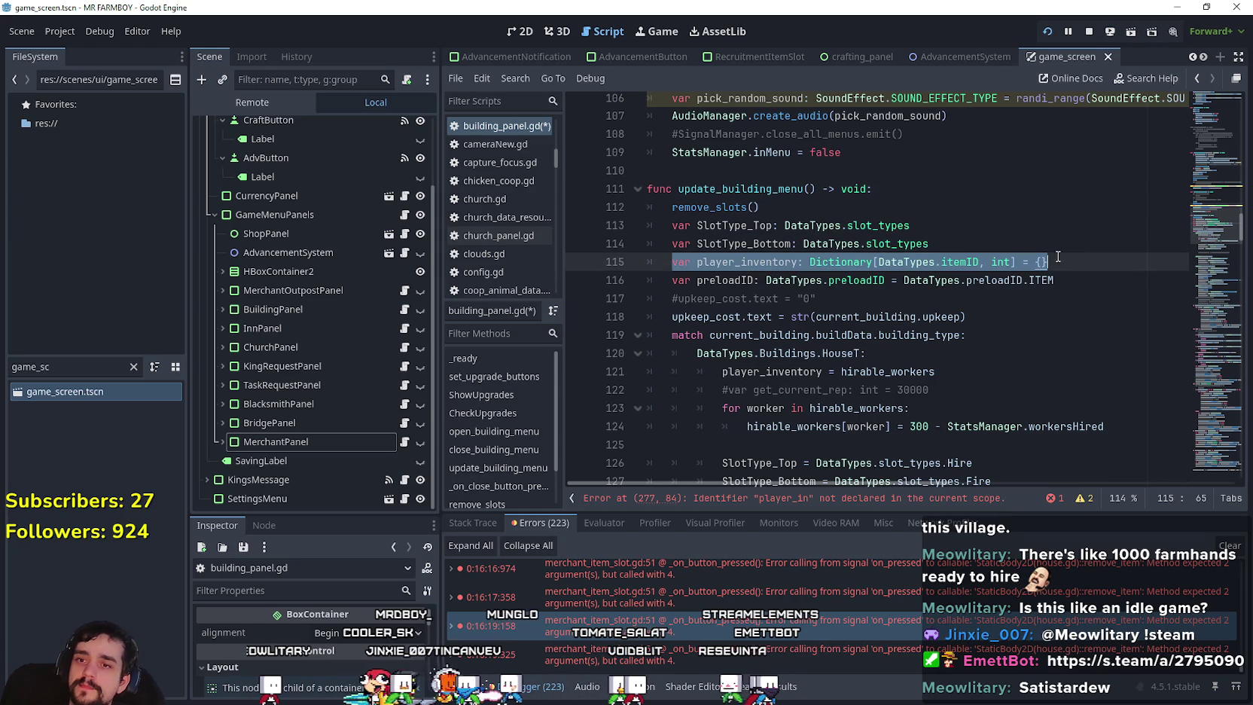
# Copy the player_inventory declaration onto empty line 110 above update_building_menu.
pyautogui.hotkey('ctrl', 'c')
pyautogui.click(818, 183)
pyautogui.click(816, 172)
pyautogui.hotkey('ctrl', 'v')
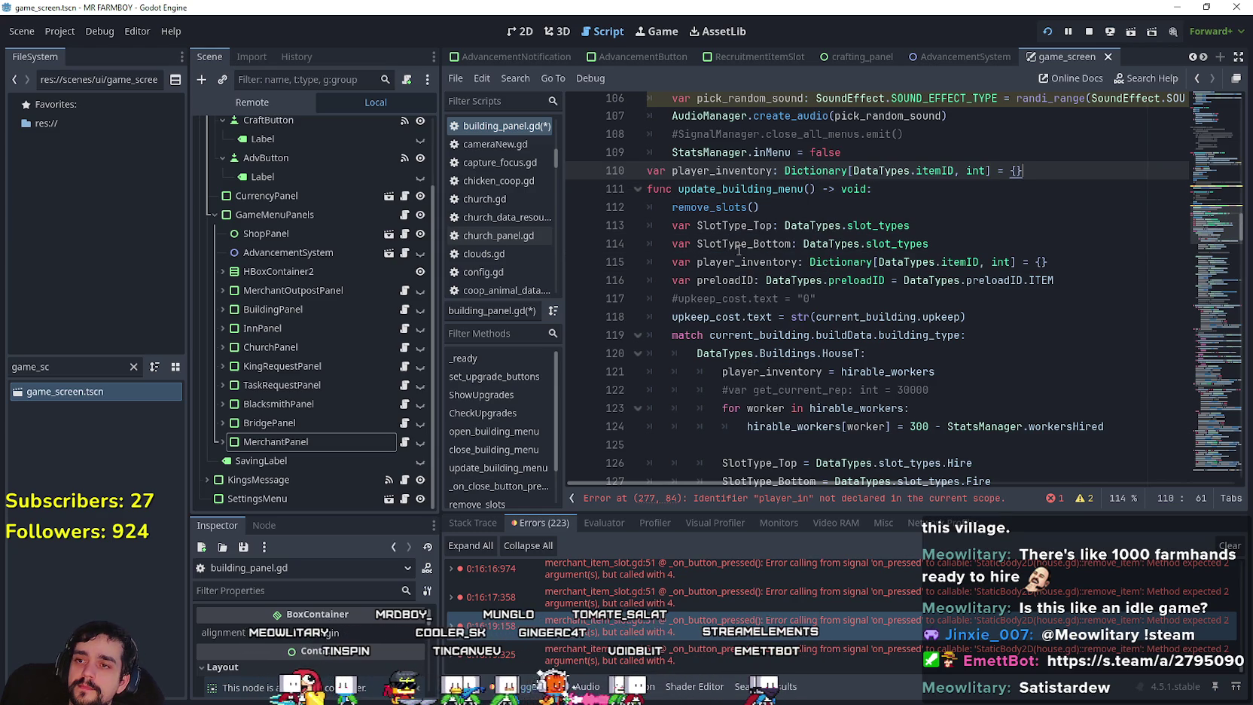
# Change line 115 to player_inventory.clear() and save the script.
pyautogui.doubleClick(673, 262)
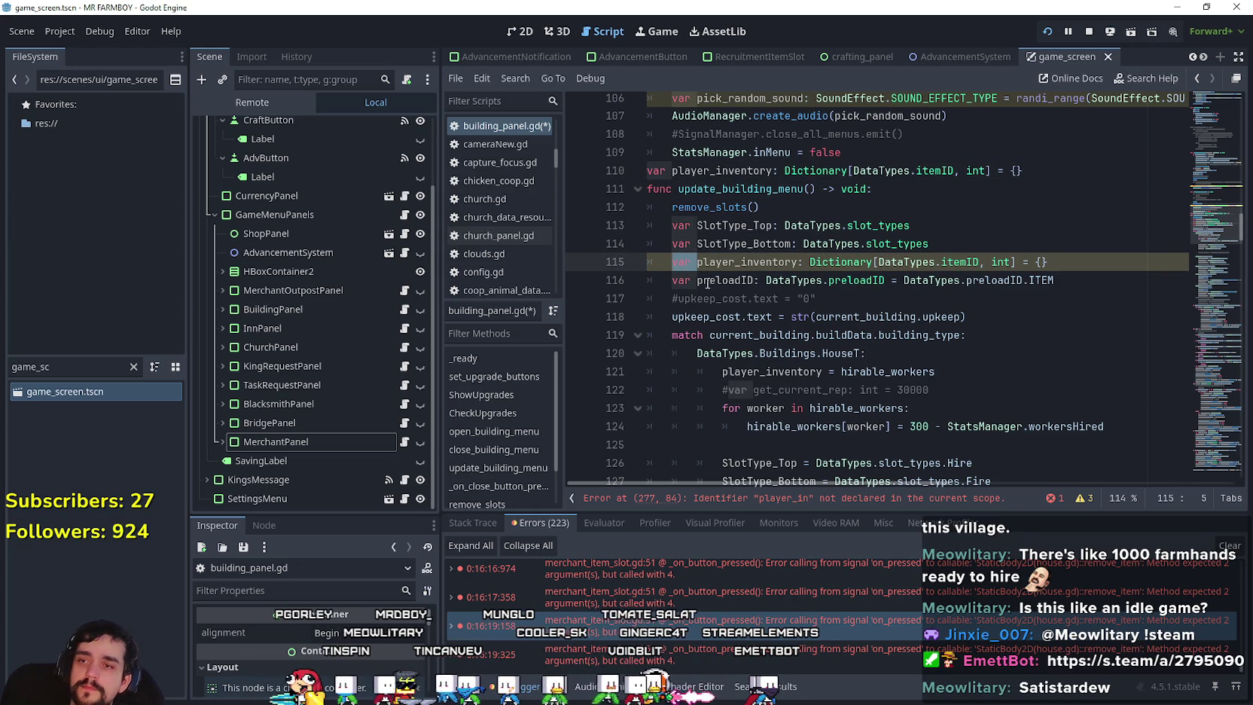
pyautogui.press('Delete')
pyautogui.press('Delete')
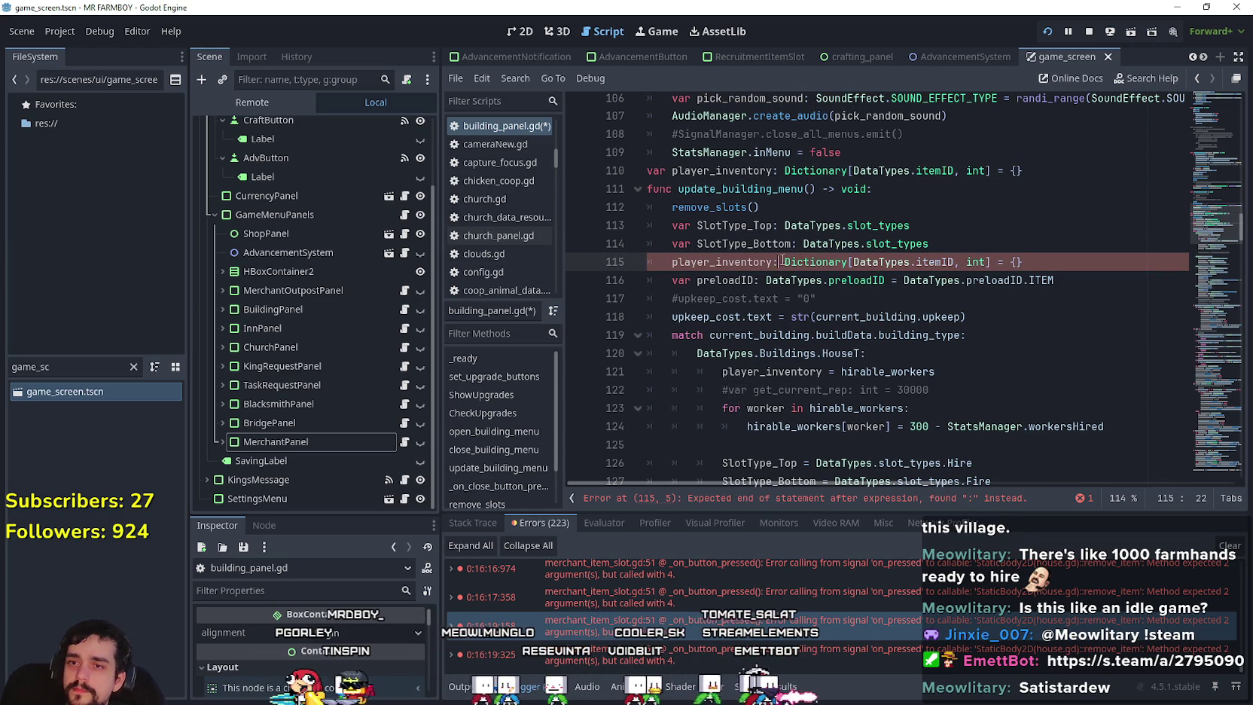
pyautogui.moveTo(778, 262); pyautogui.dragTo(1089, 267)
pyautogui.press('BackSpace')
pyautogui.write('.cl')
pyautogui.press('Return')
pyautogui.click(1047, 286)
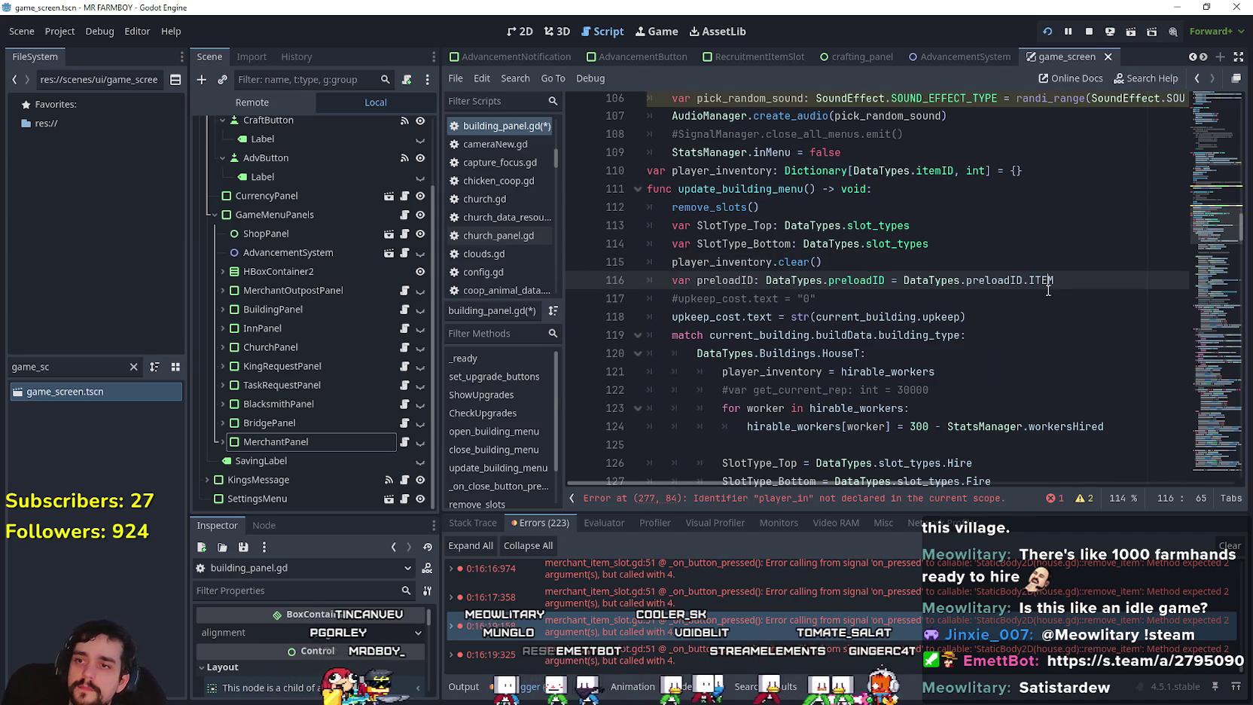
pyautogui.hotkey('ctrl', 's')
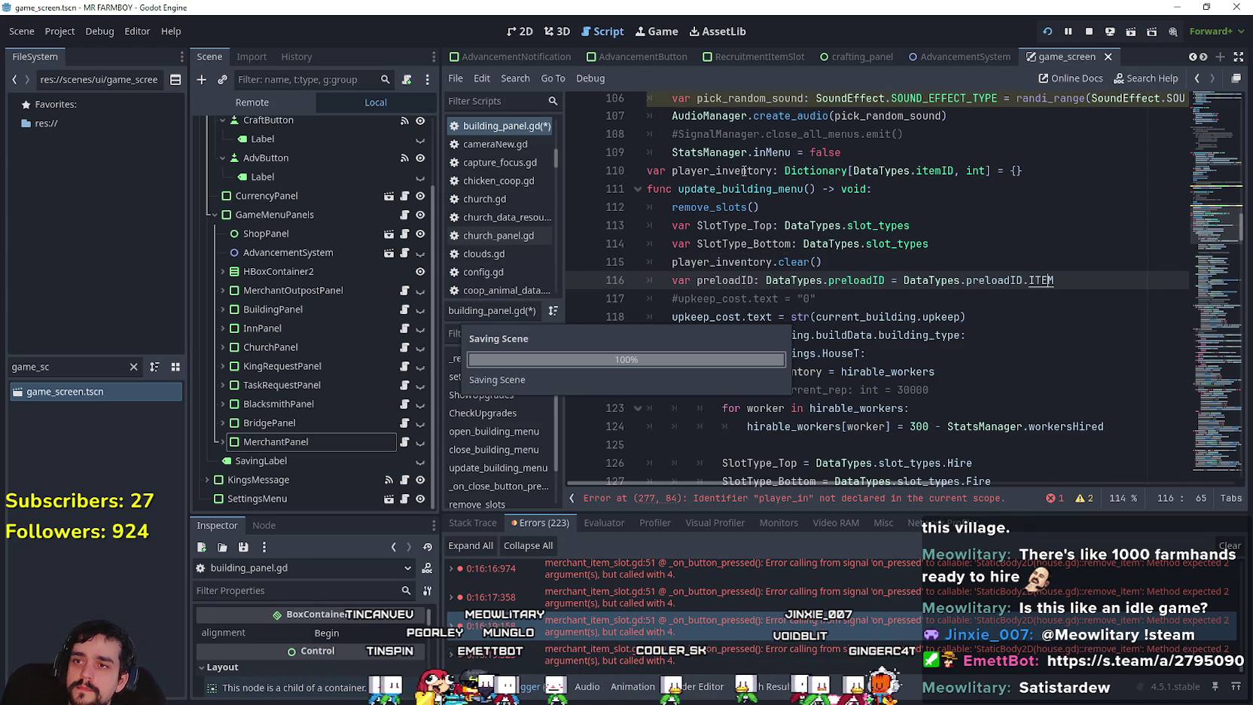
# Select the script-level player_inventory name and glance at the running game window.
pyautogui.scroll(3, 718, 325)
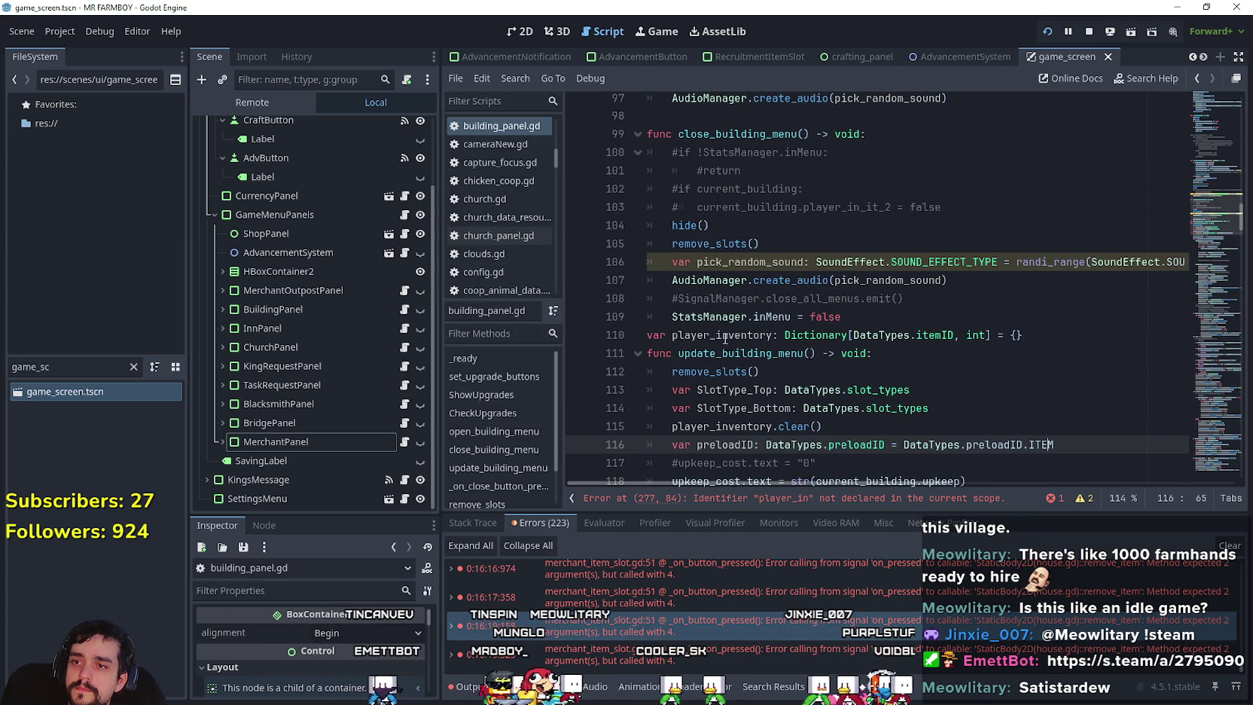
pyautogui.doubleClick(719, 334)
pyautogui.hotkey('alt', 'Tab')
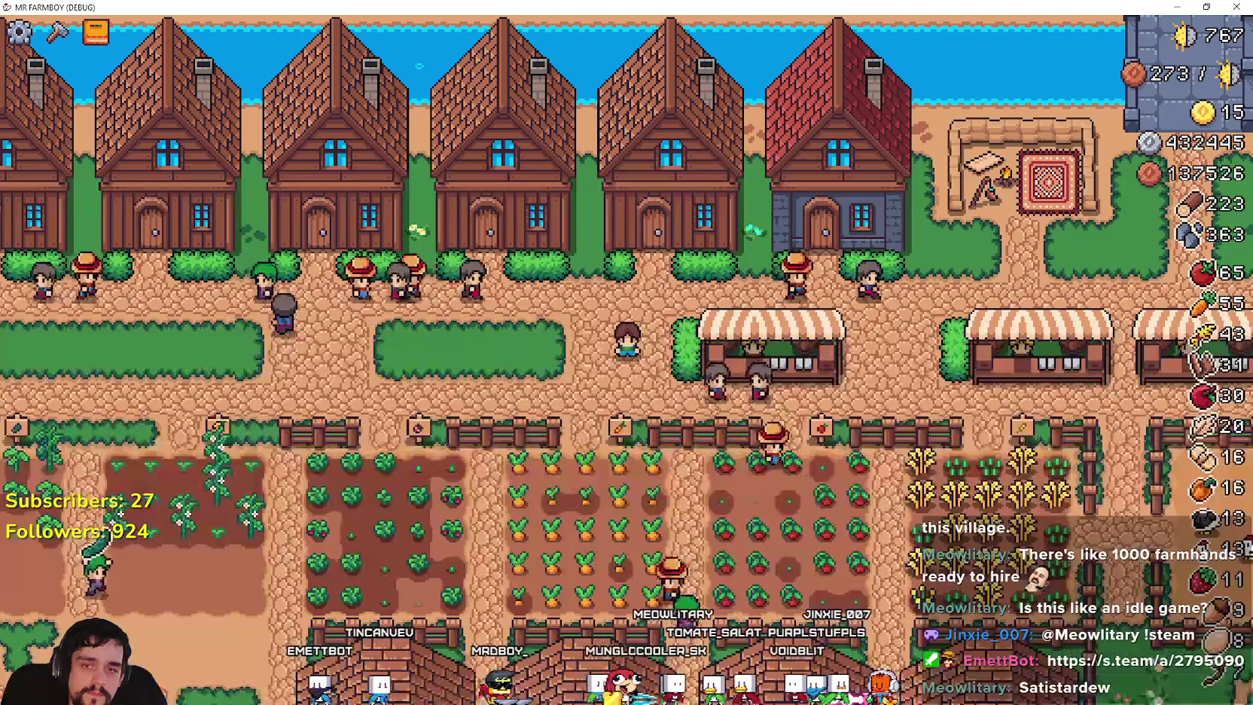
pyautogui.hotkey('alt', 'Tab')
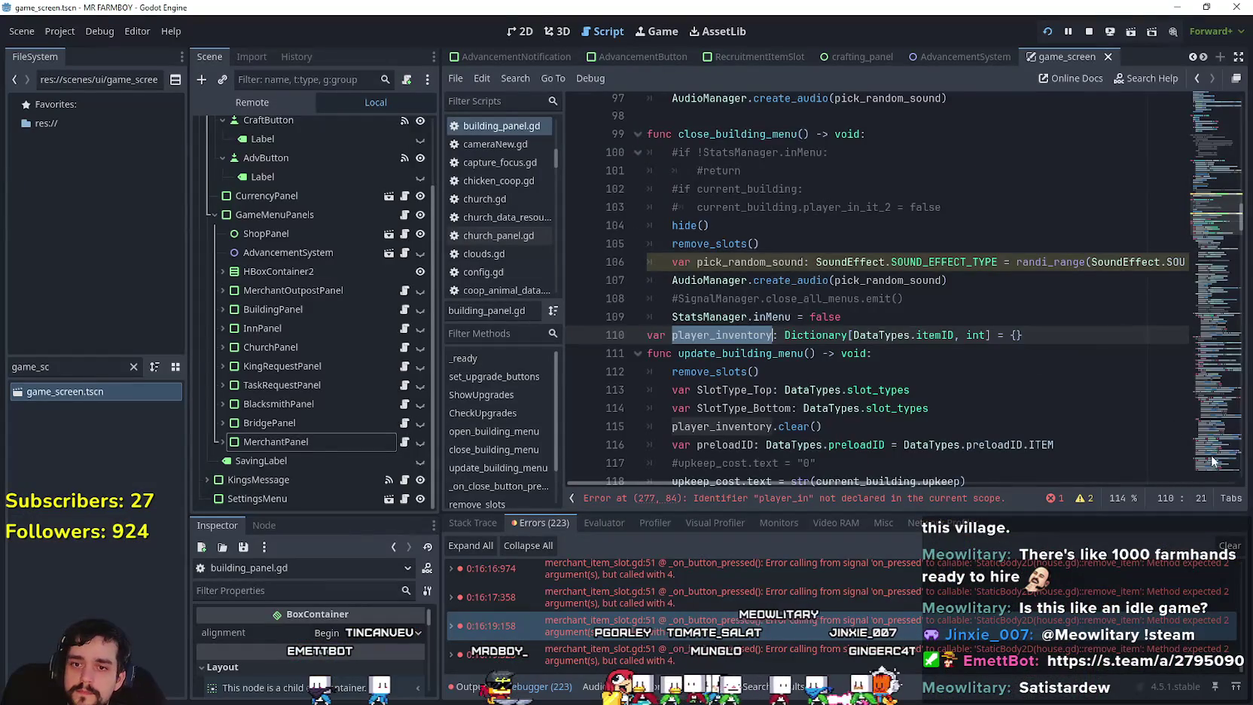
pyautogui.scroll(-20, 973, 378)
pyautogui.scroll(1, 1115, 273)
# Replace player_in with player_inventory on line 277 and save building_panel.gd.
pyautogui.moveTo(1120, 285); pyautogui.dragTo(1243, 286)
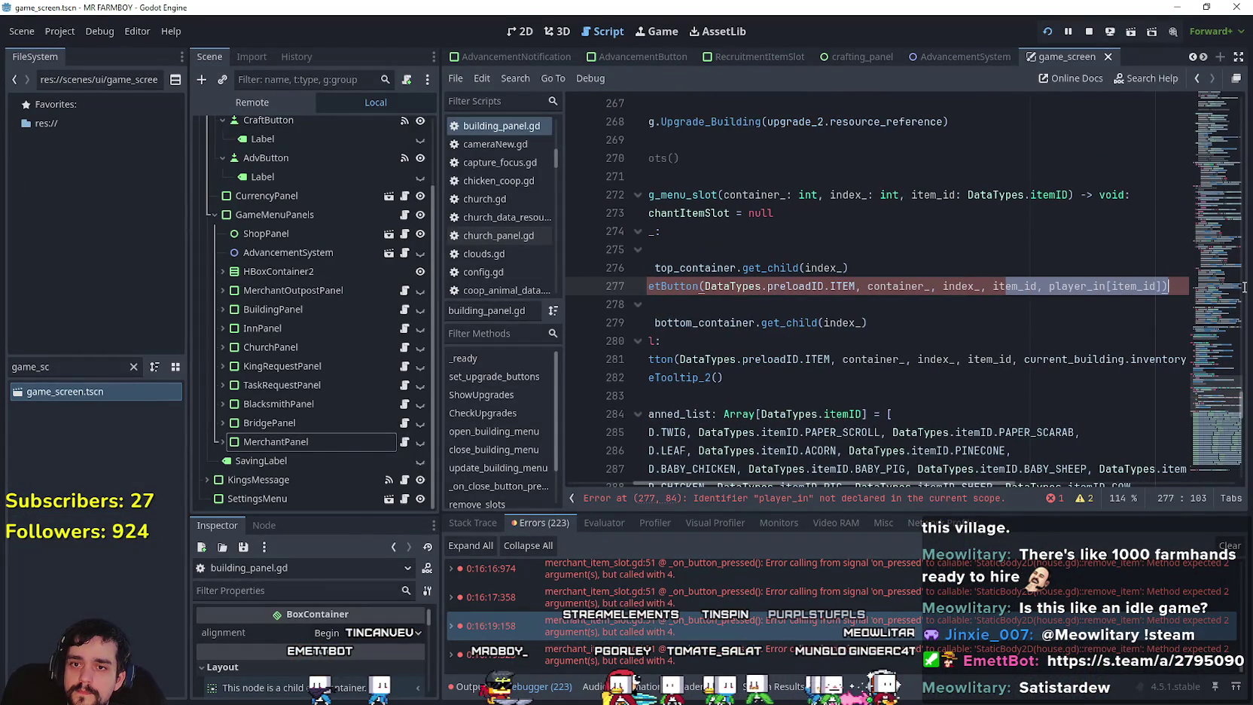
pyautogui.doubleClick(1080, 285)
pyautogui.write('player_inventory')
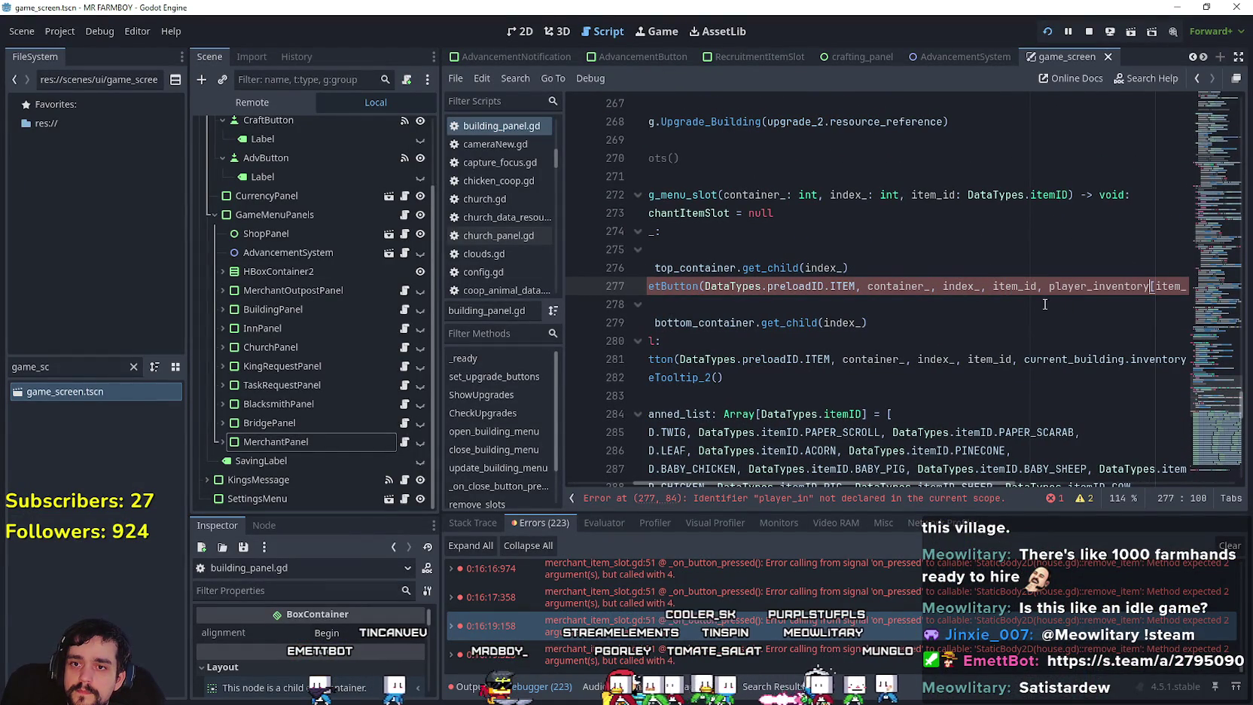
pyautogui.click(1044, 303)
pyautogui.hotkey('ctrl', 's')
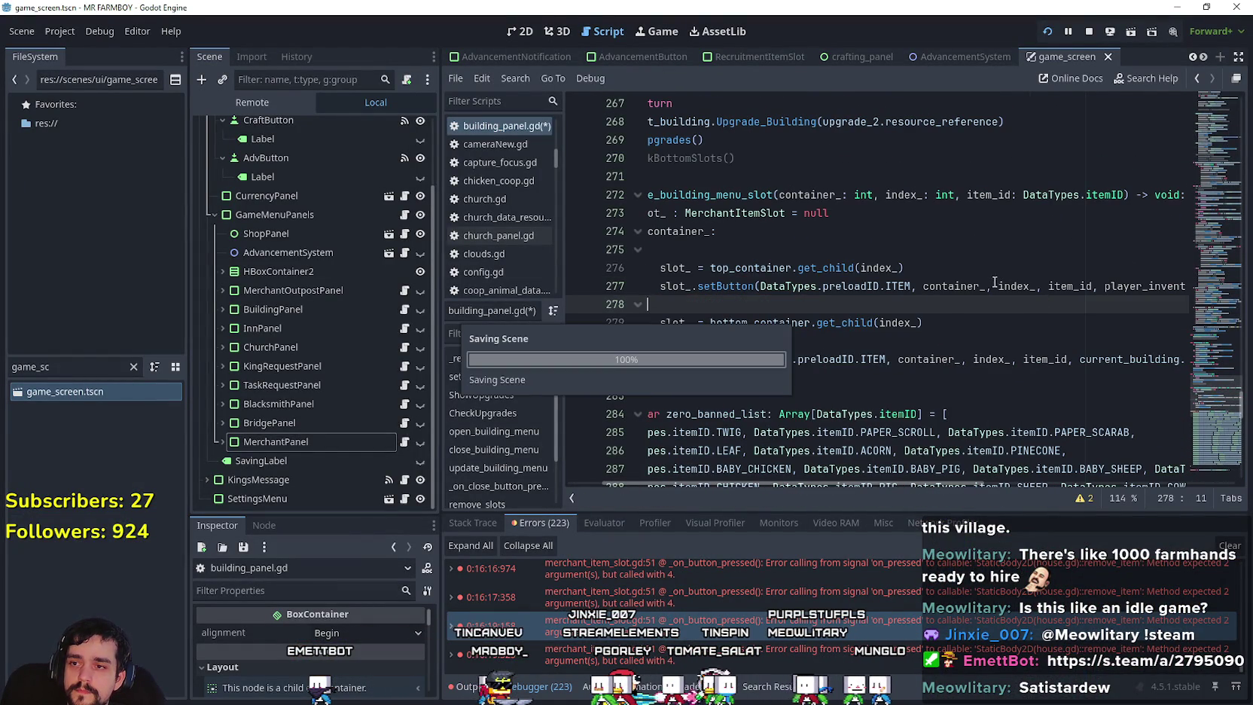
pyautogui.hotkey('shift', 'Up')
pyautogui.hotkey('shift', 'Home')
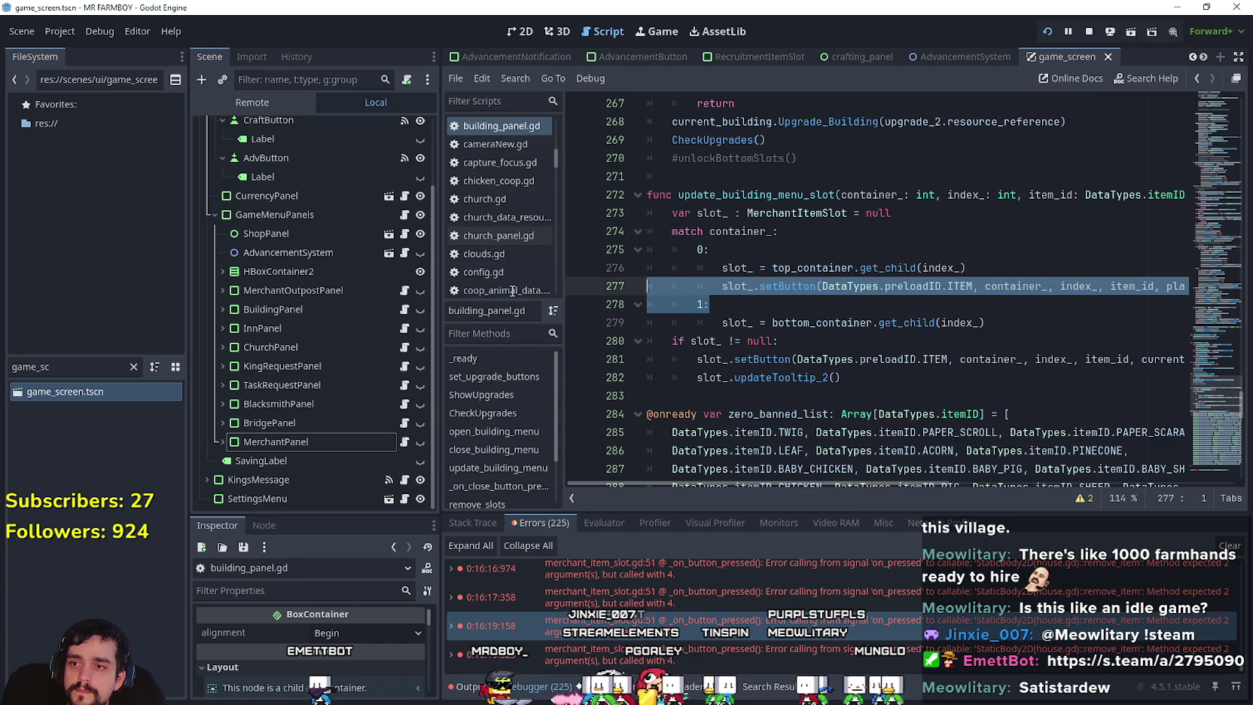
pyautogui.scroll(1, 773, 331)
pyautogui.click(773, 332)
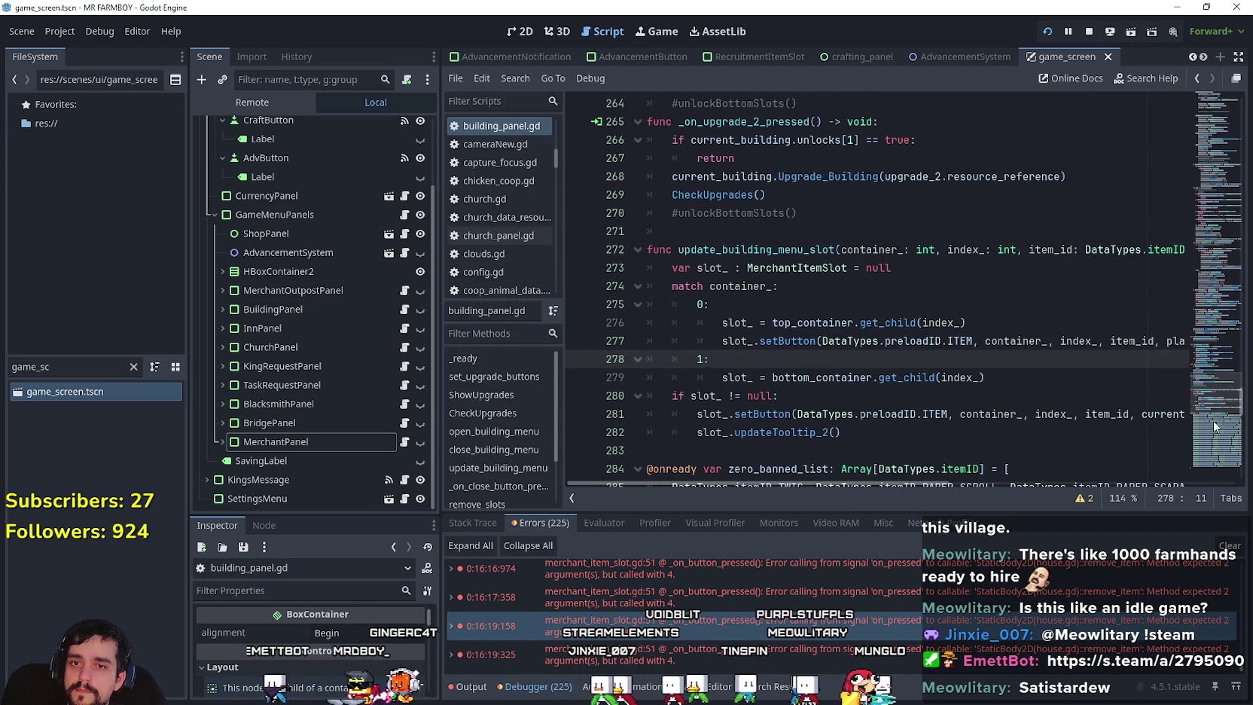
pyautogui.click(1220, 376)
pyautogui.moveTo(1219, 376); pyautogui.dragTo(1235, 273)
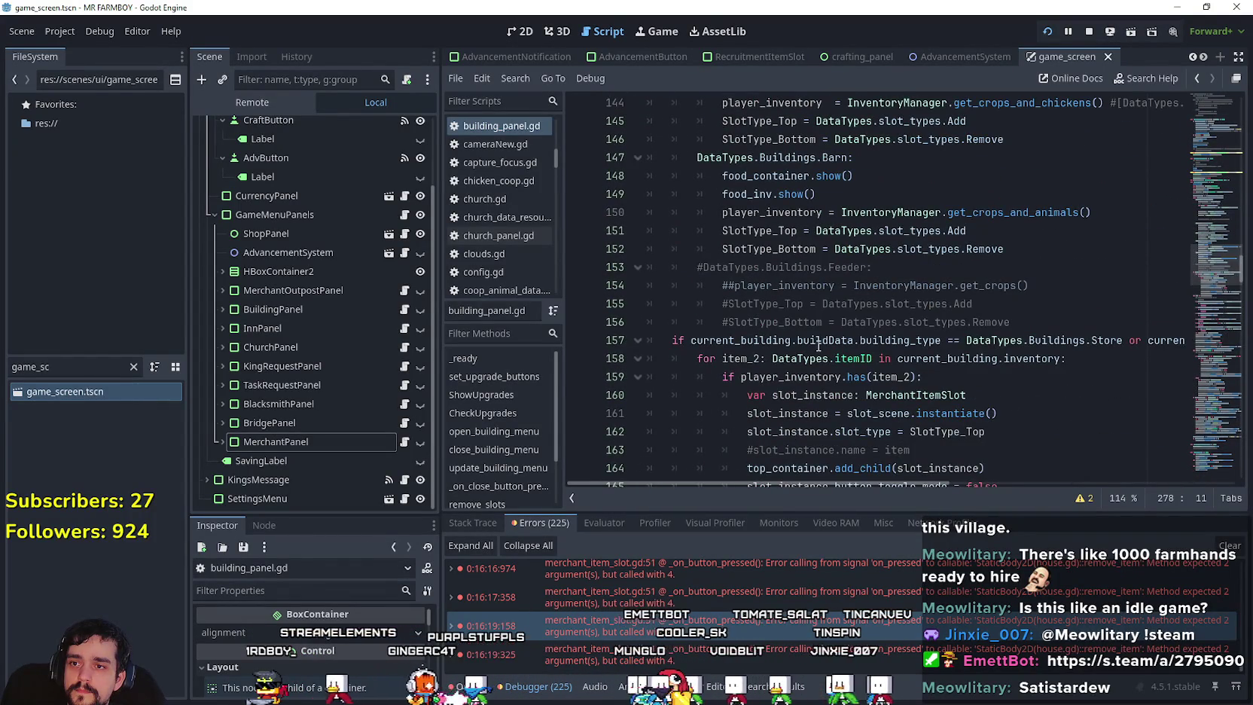
pyautogui.scroll(-2, 826, 340)
pyautogui.scroll(6, 825, 340)
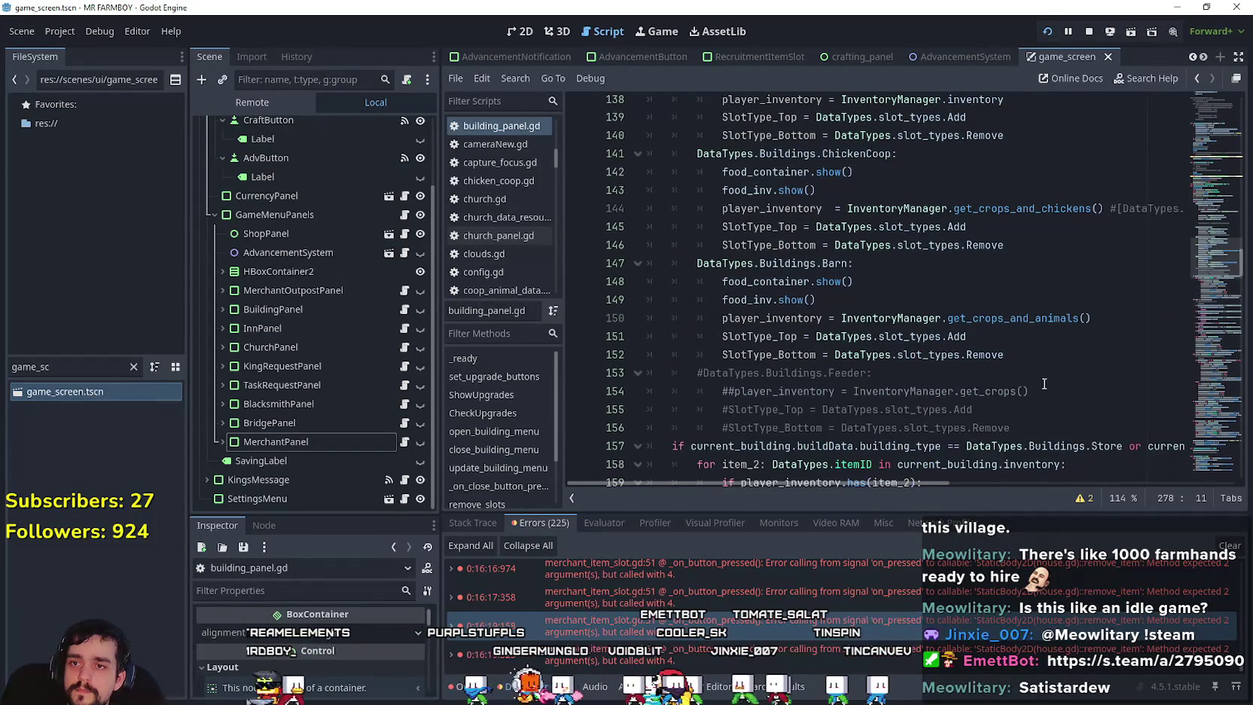
pyautogui.scroll(7, 1039, 377)
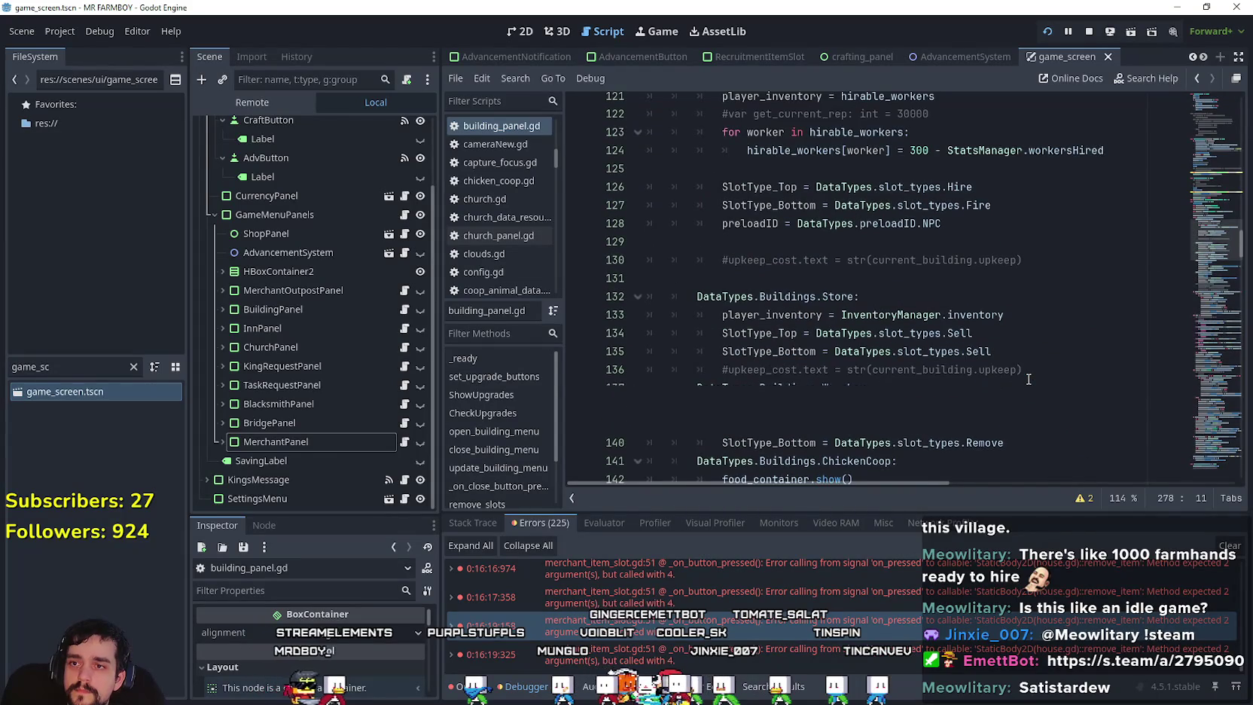
pyautogui.scroll(-14, 1026, 380)
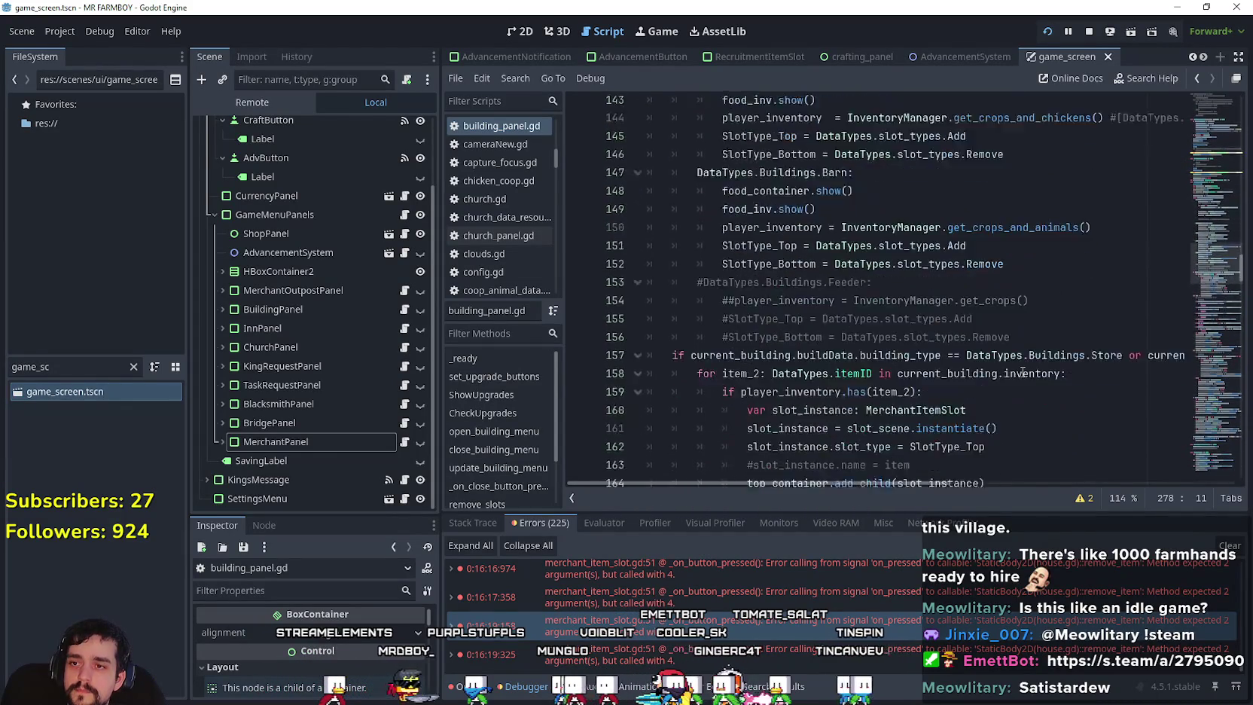
pyautogui.scroll(-1, 1023, 373)
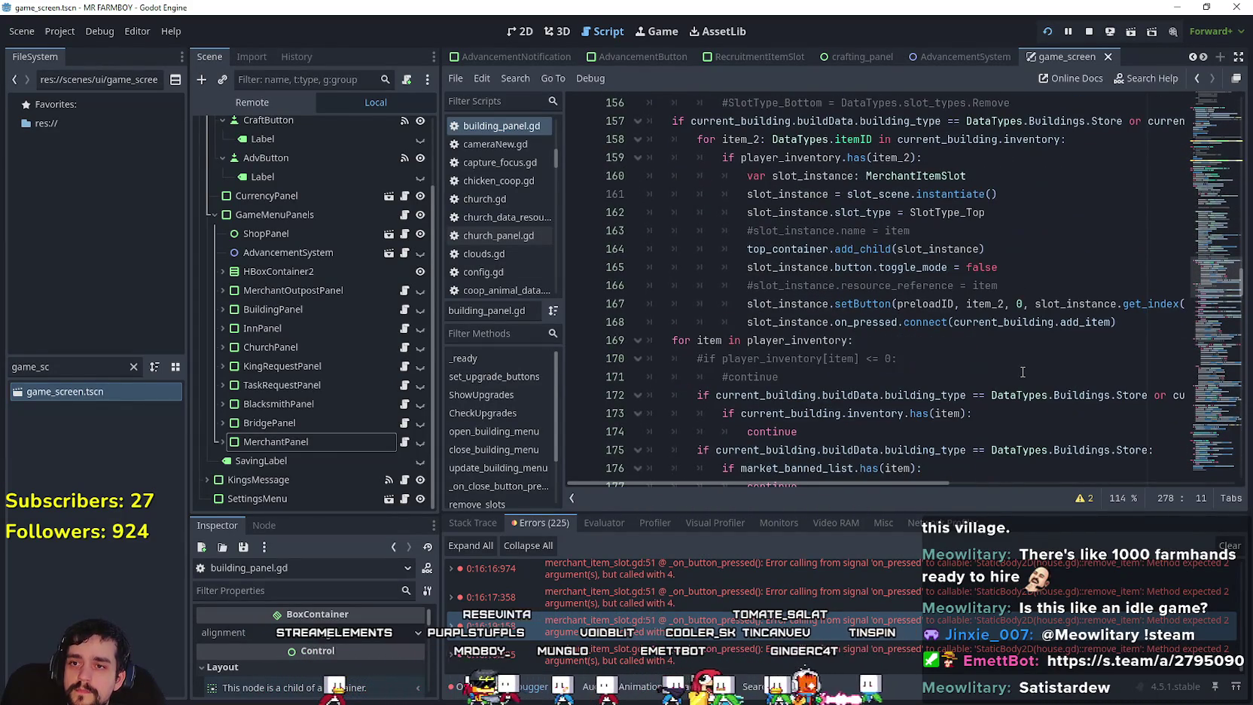
pyautogui.click(885, 303)
pyautogui.click(1042, 323)
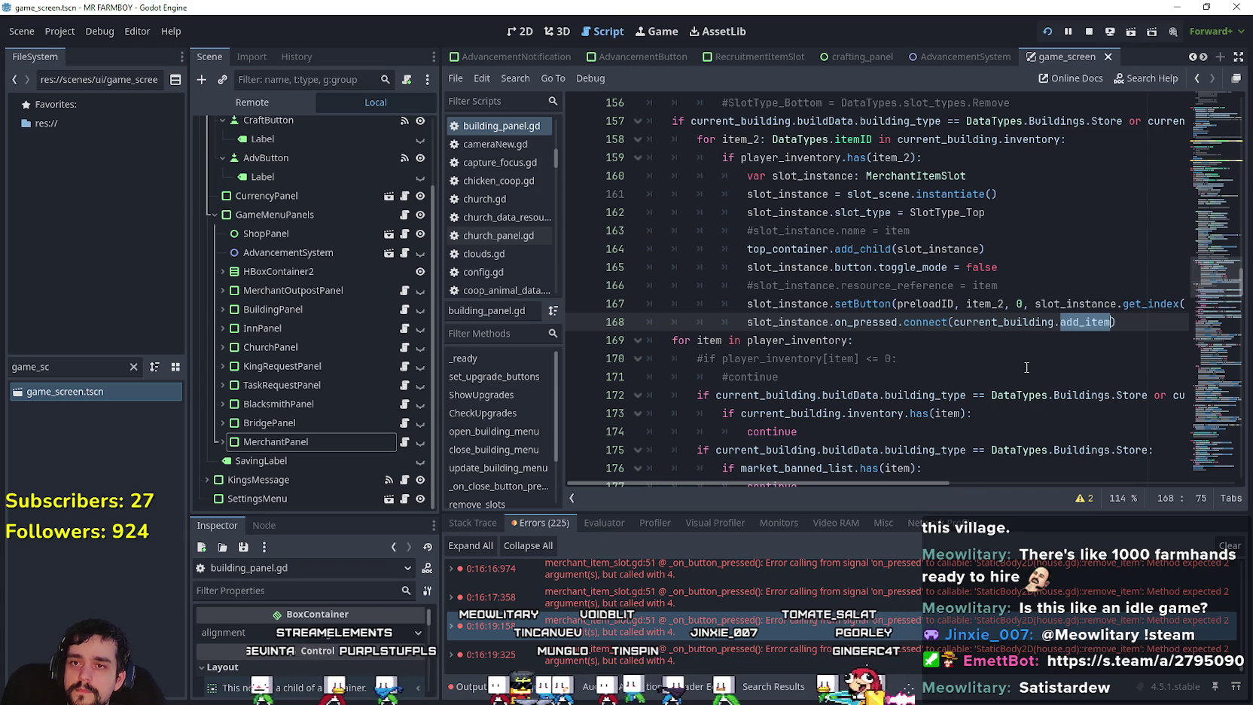
pyautogui.scroll(-3, 1031, 365)
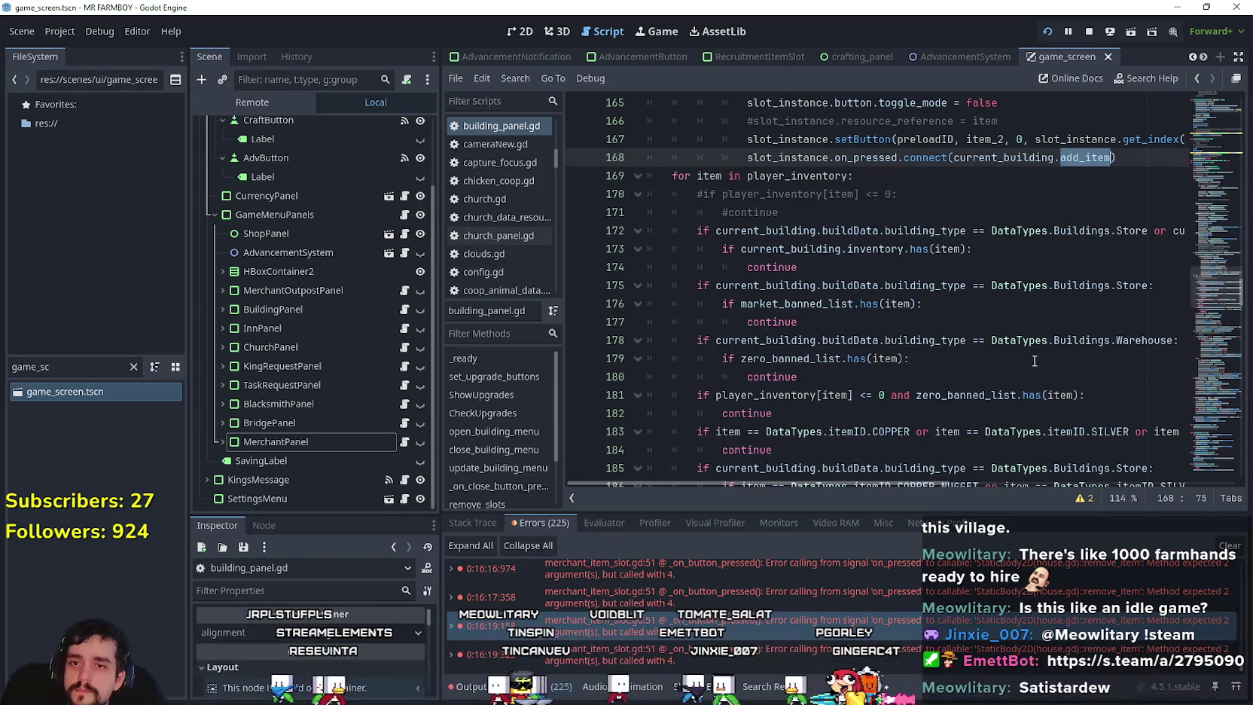
pyautogui.scroll(2, 1033, 361)
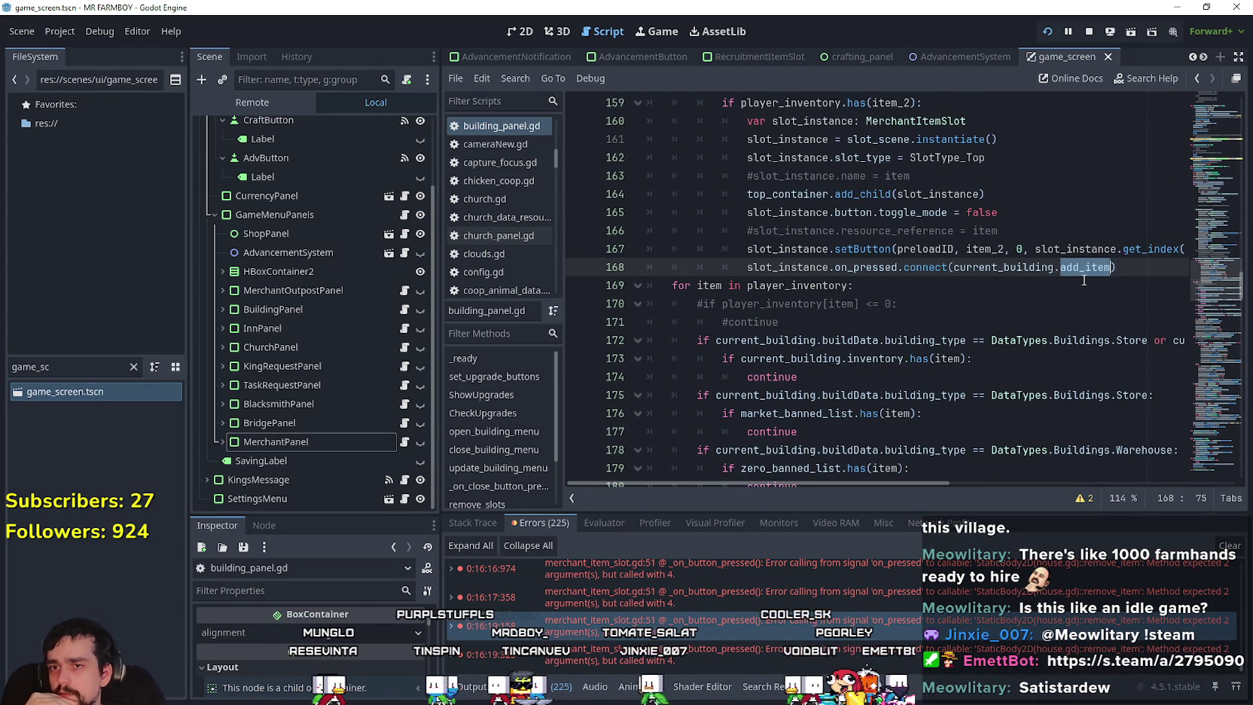
pyautogui.scroll(2, 1082, 280)
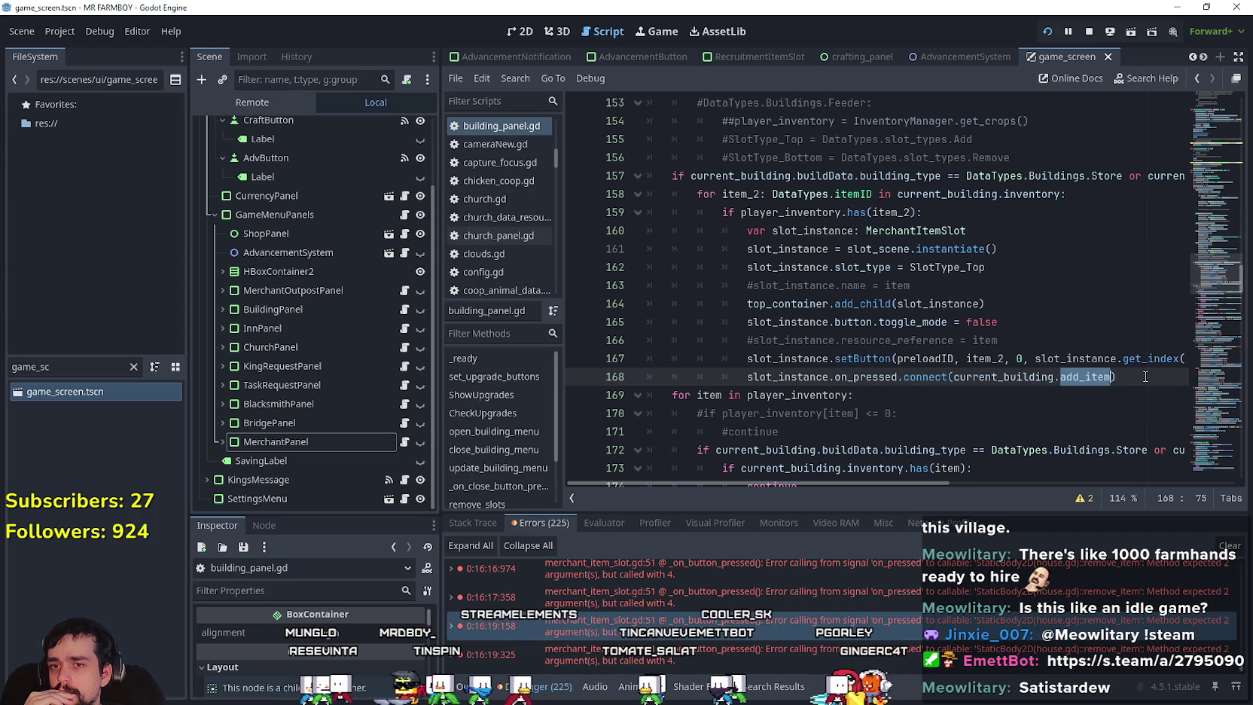
pyautogui.moveTo(1127, 380); pyautogui.dragTo(746, 375)
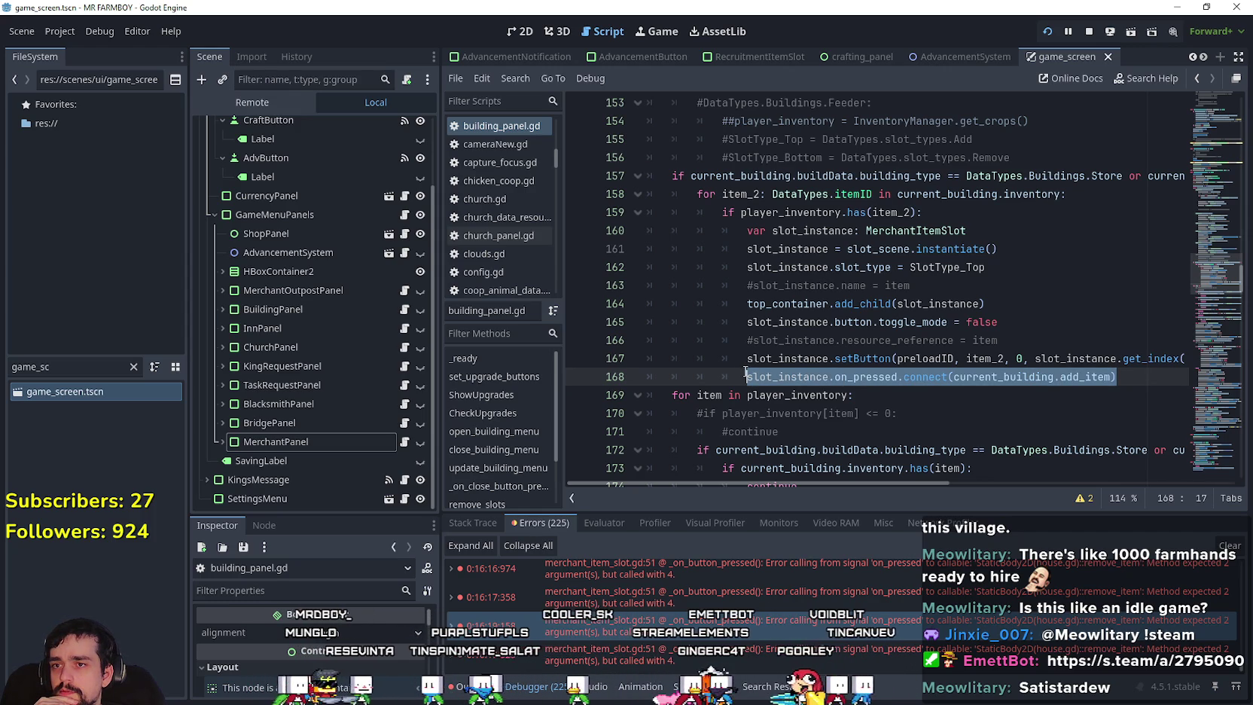
pyautogui.scroll(4, 746, 374)
pyautogui.scroll(-5, 746, 369)
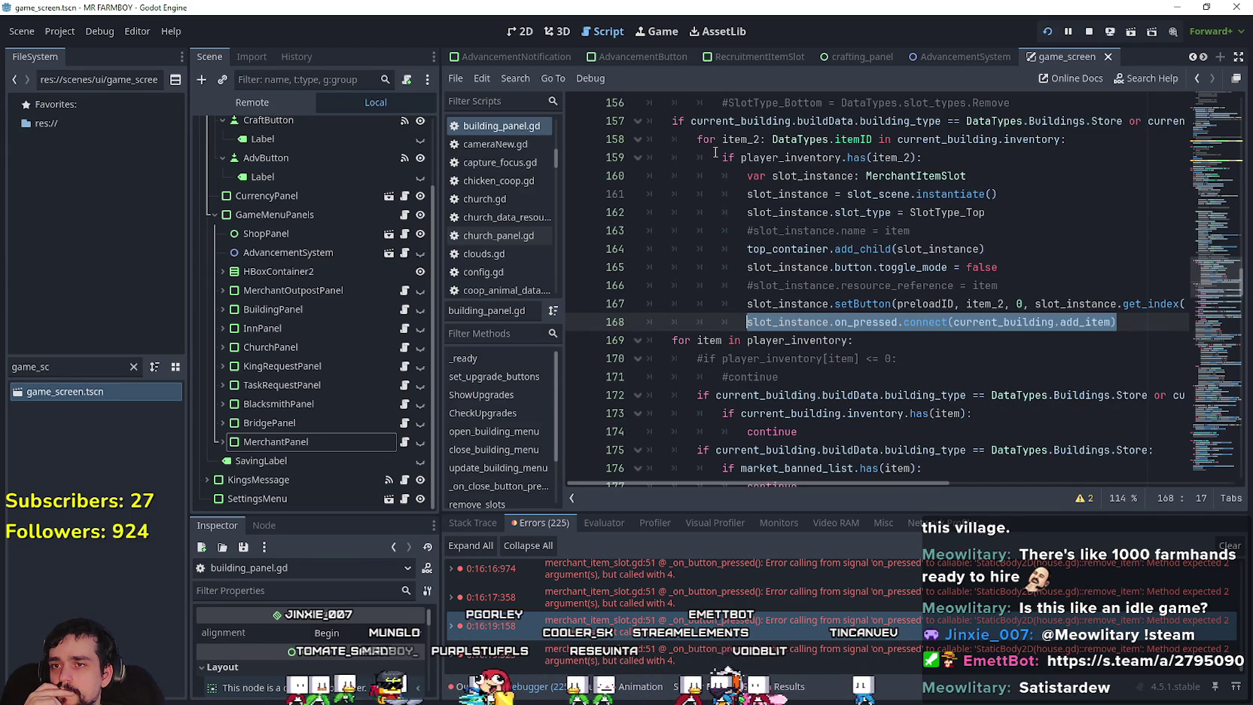
pyautogui.moveTo(715, 154); pyautogui.dragTo(982, 157)
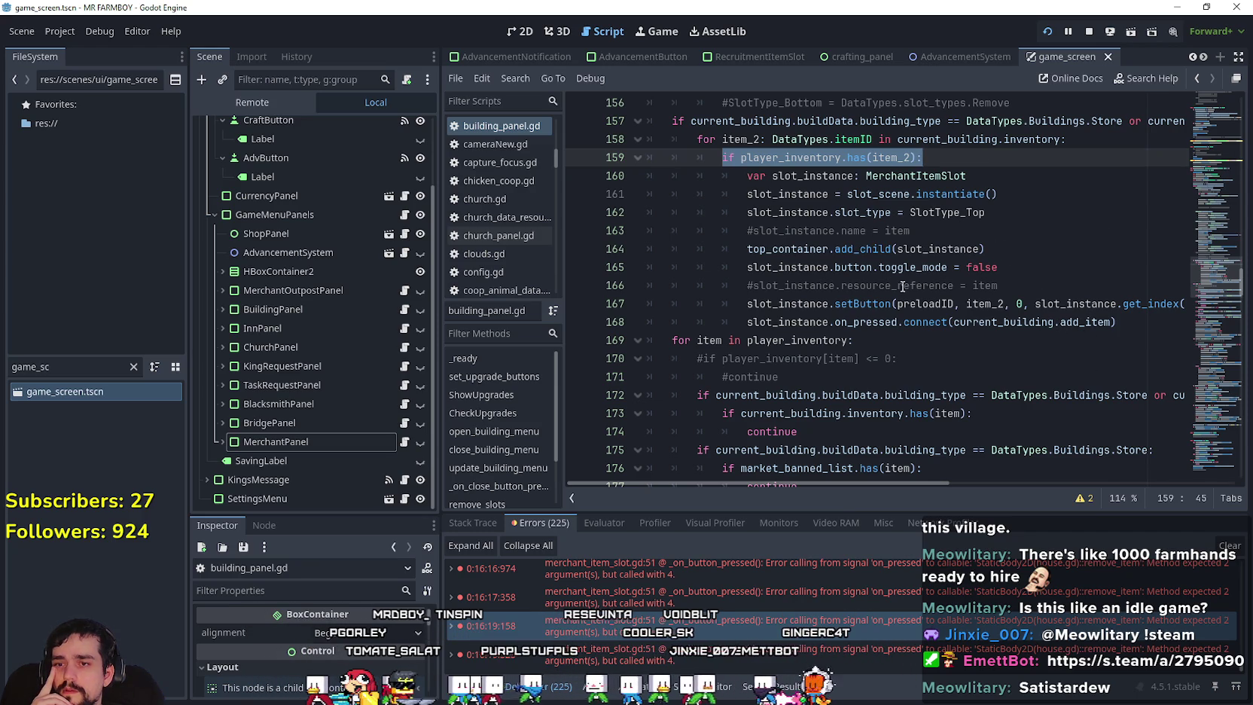
pyautogui.scroll(-2, 894, 317)
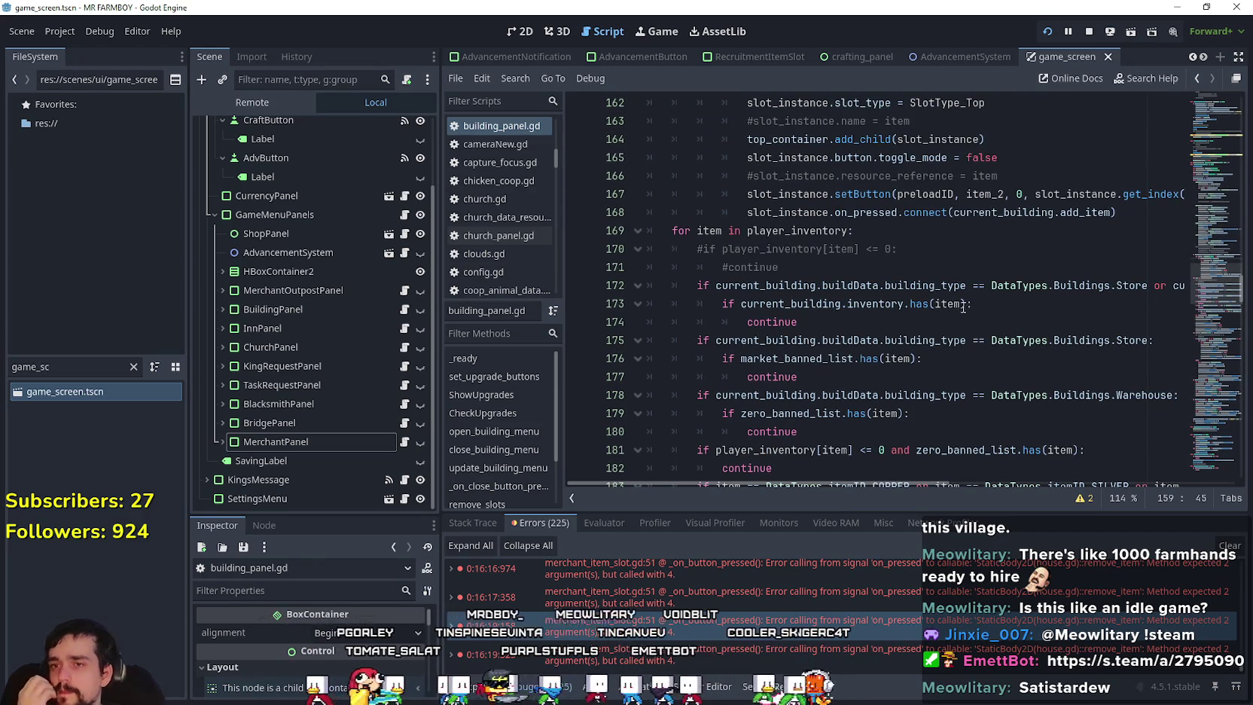
pyautogui.scroll(-3, 956, 282)
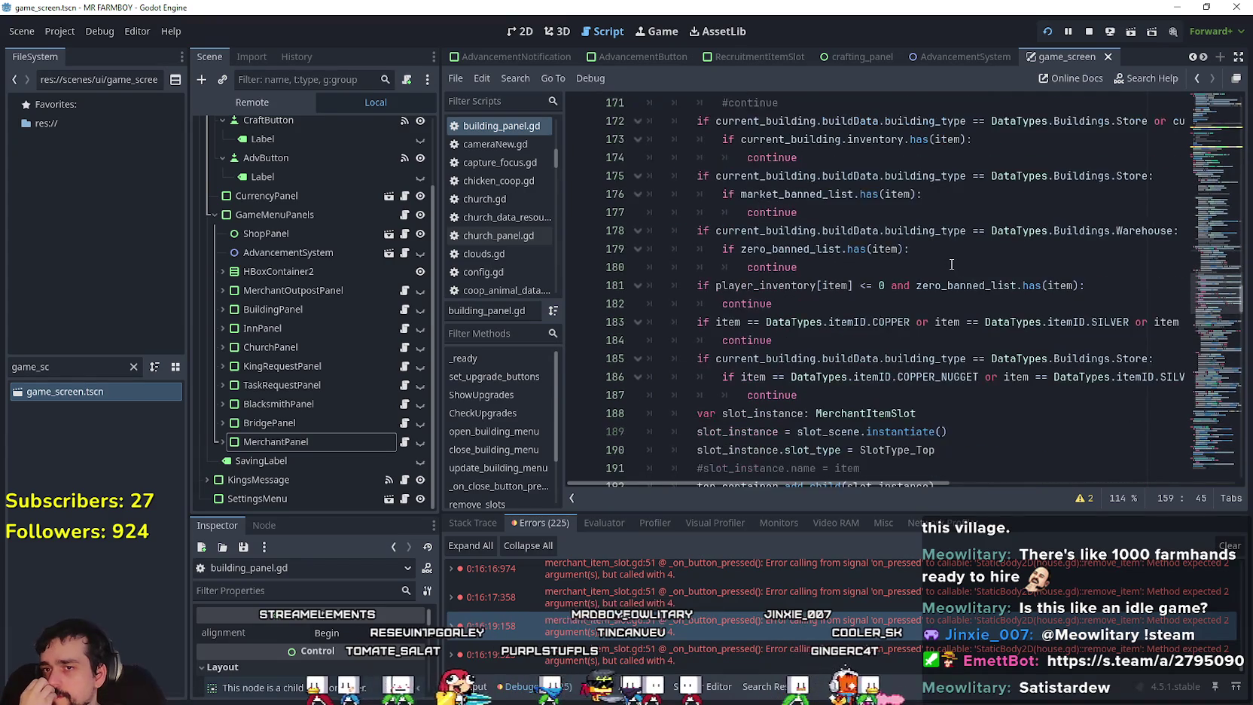
pyautogui.scroll(4, 952, 265)
pyautogui.scroll(3, 951, 265)
pyautogui.scroll(-8, 947, 260)
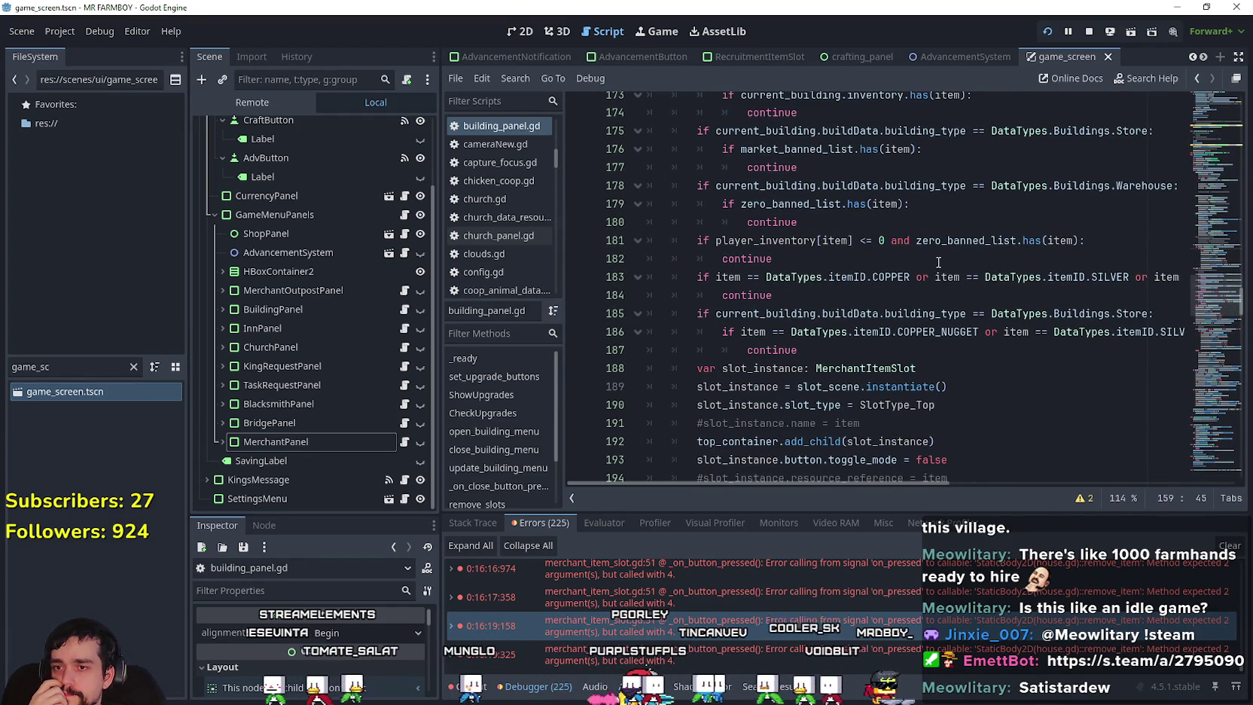
pyautogui.scroll(-1, 938, 262)
pyautogui.scroll(-6, 938, 262)
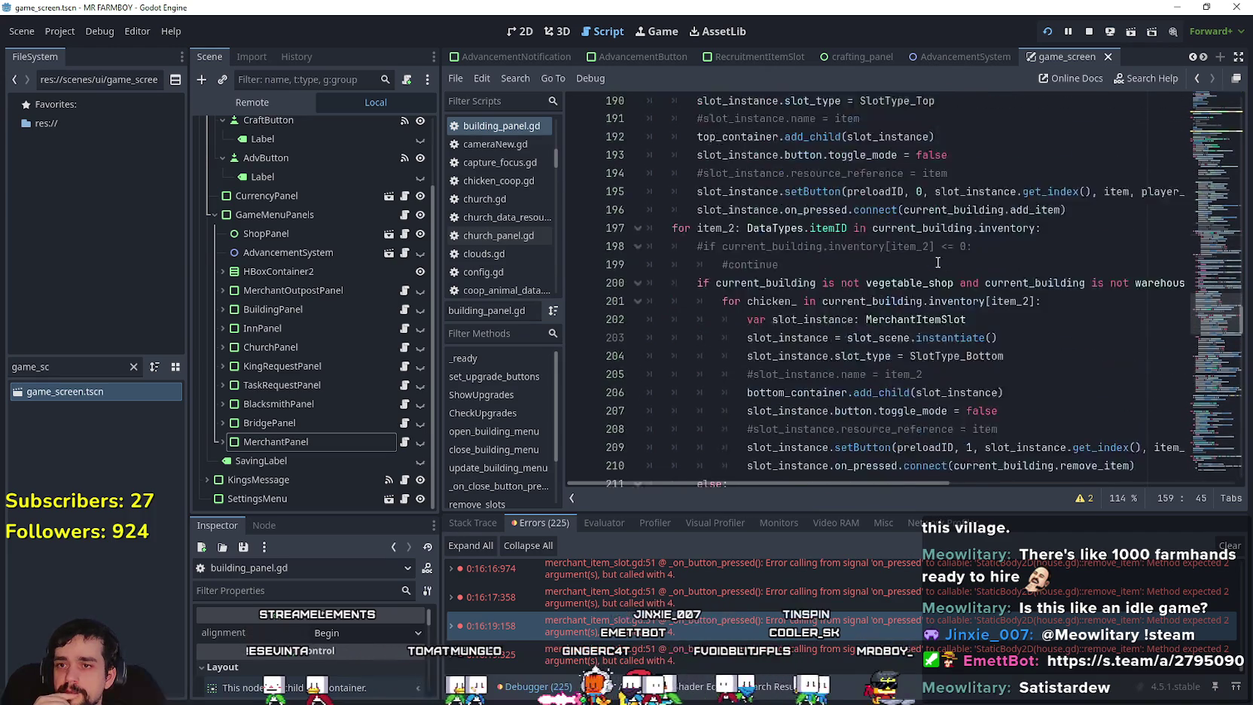
pyautogui.scroll(3, 946, 273)
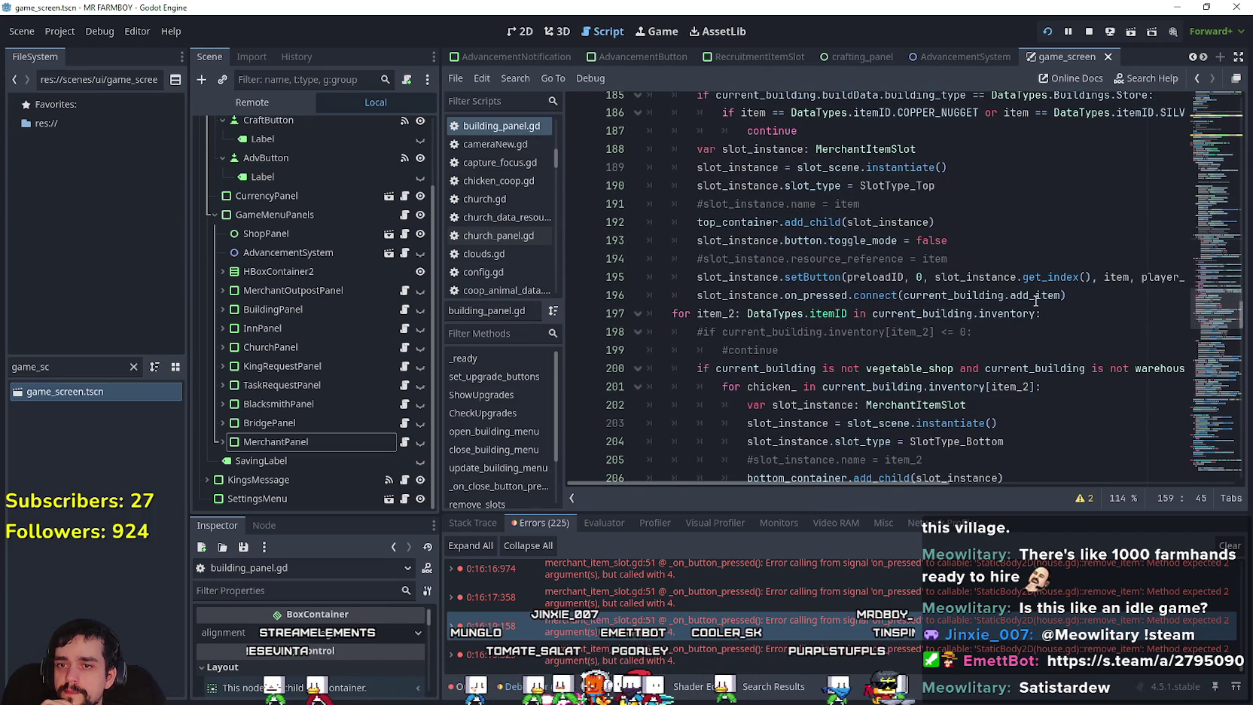
pyautogui.moveTo(1035, 301)
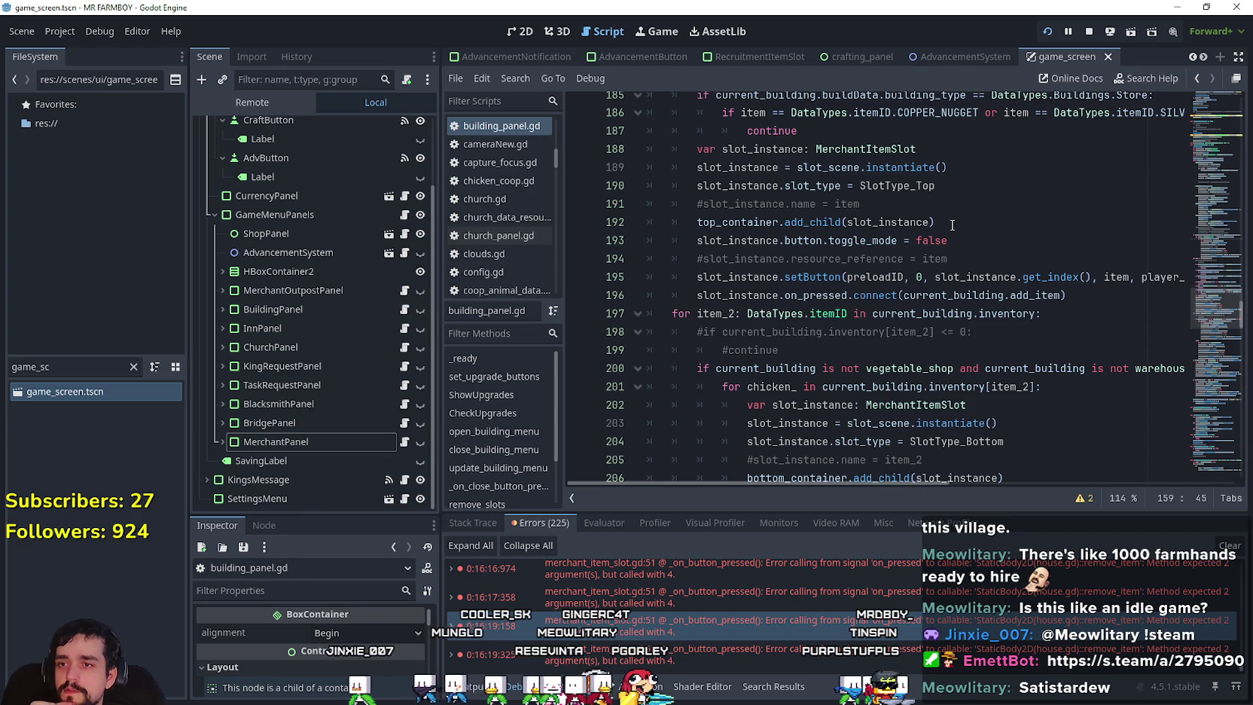
pyautogui.scroll(5, 951, 225)
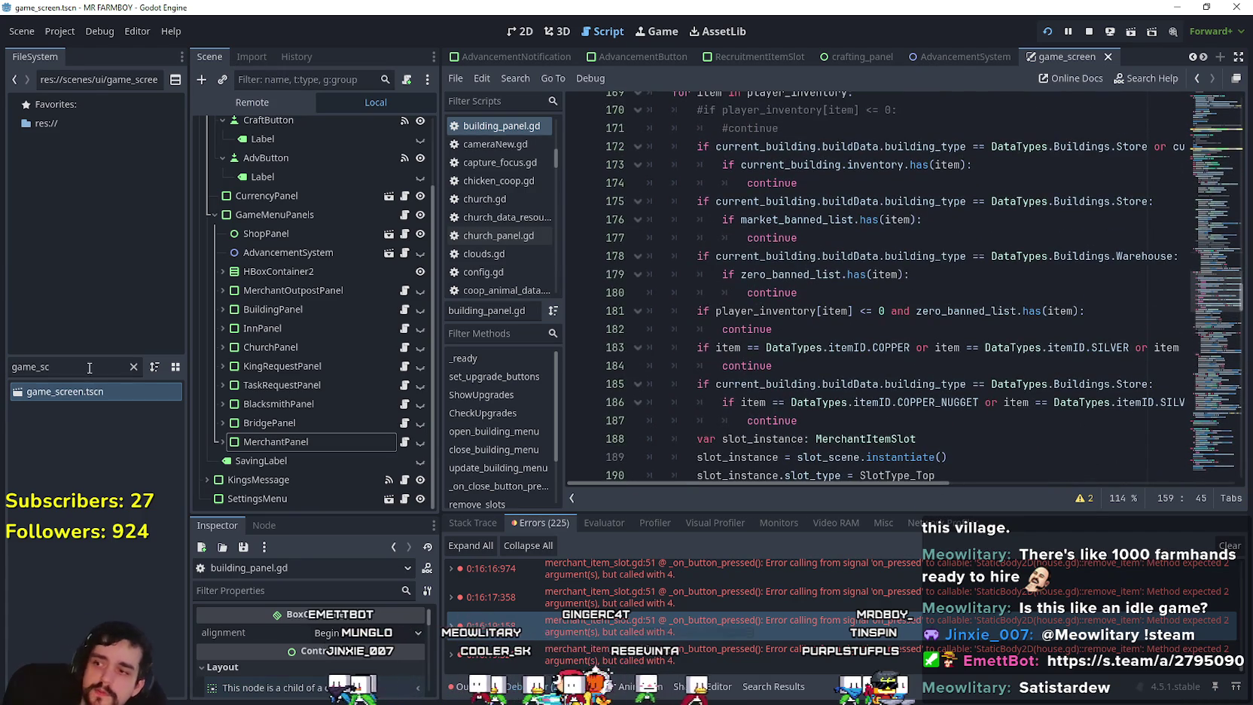
# Filter the FileSystem dock by 'house' and go to the top of building_panel.gd.
pyautogui.click(89, 367)
pyautogui.write('house')
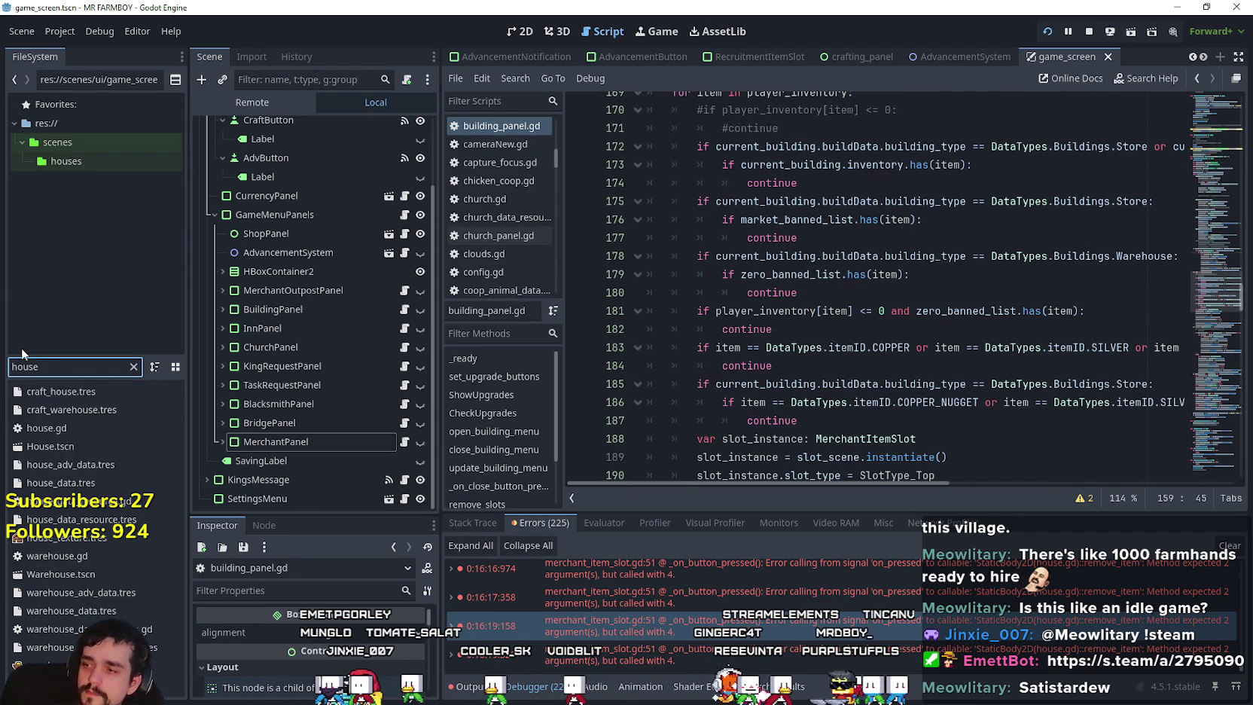
pyautogui.click(1212, 142)
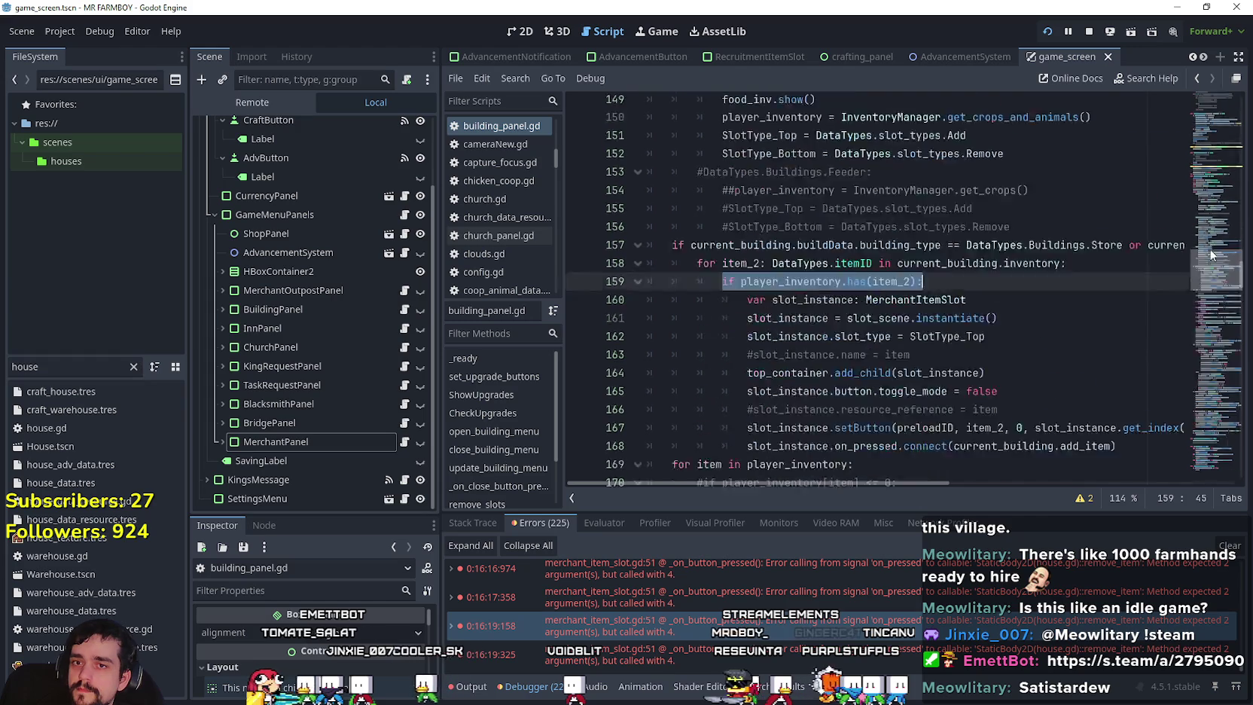
pyautogui.moveTo(1216, 120); pyautogui.dragTo(1218, 130)
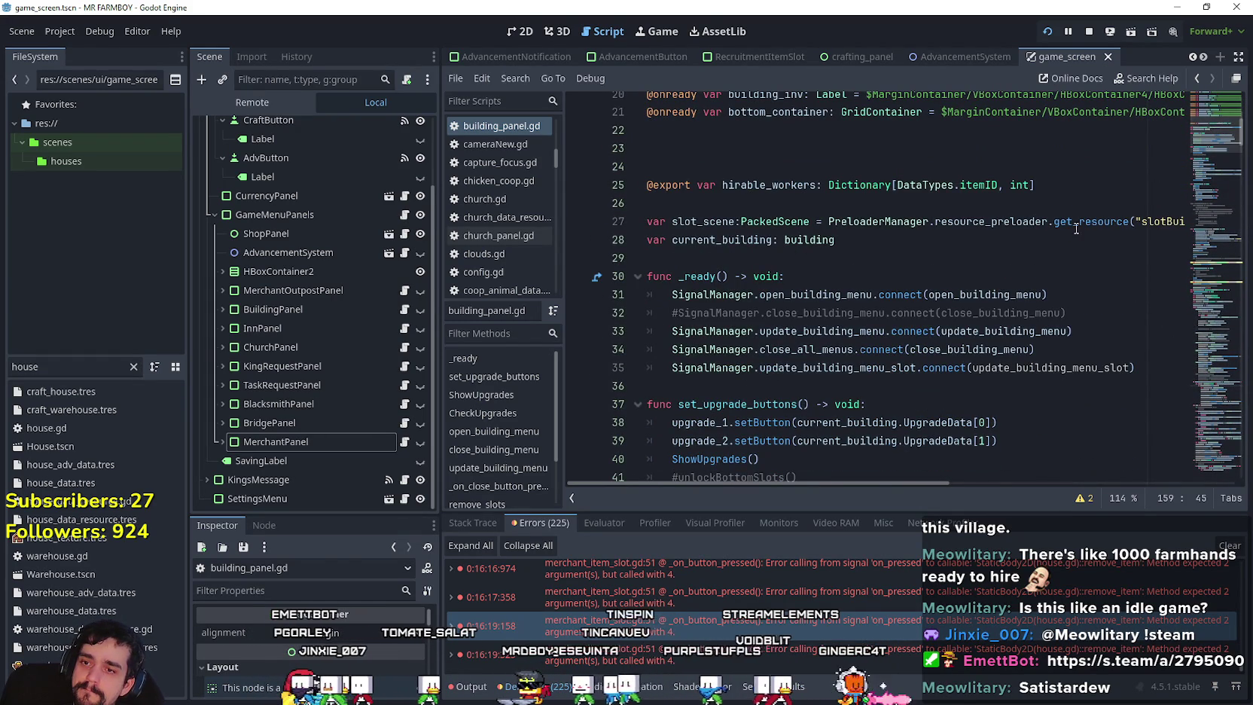
# Check the SignalManager update_building_menu_slot connection in _ready, then open House.tscn.
pyautogui.doubleClick(847, 367)
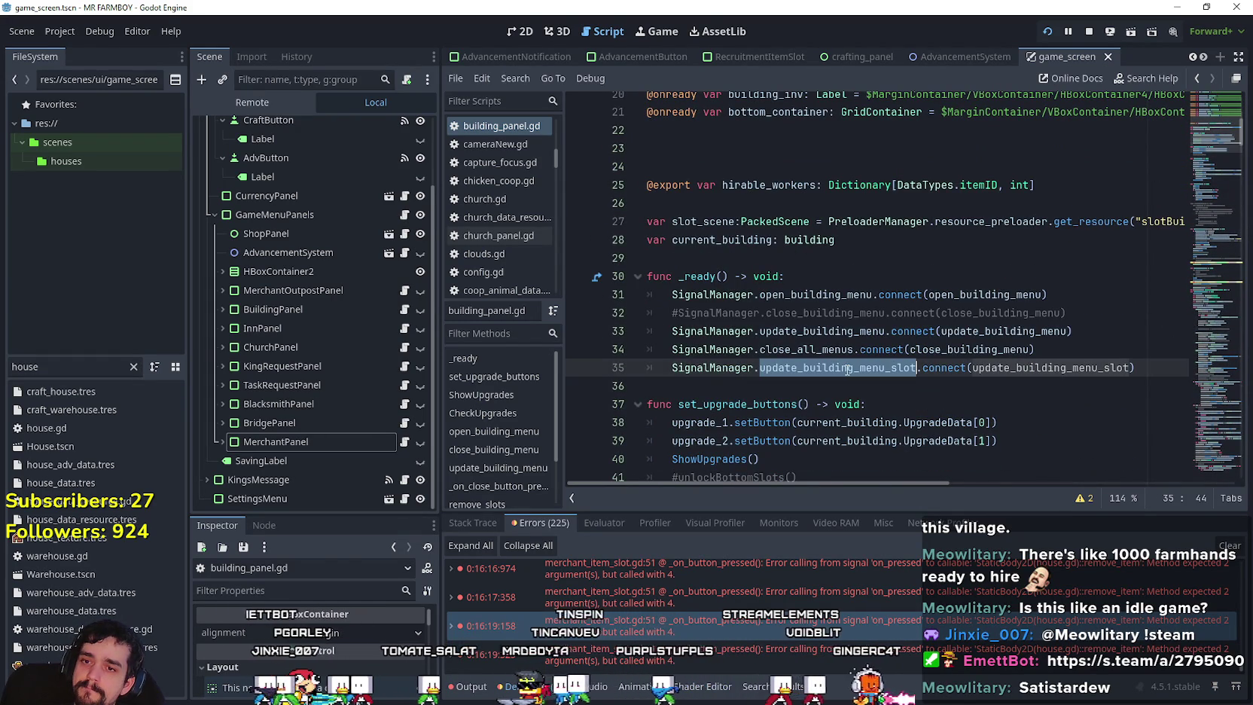
pyautogui.moveTo(803, 369); pyautogui.dragTo(736, 365)
pyautogui.click(754, 385)
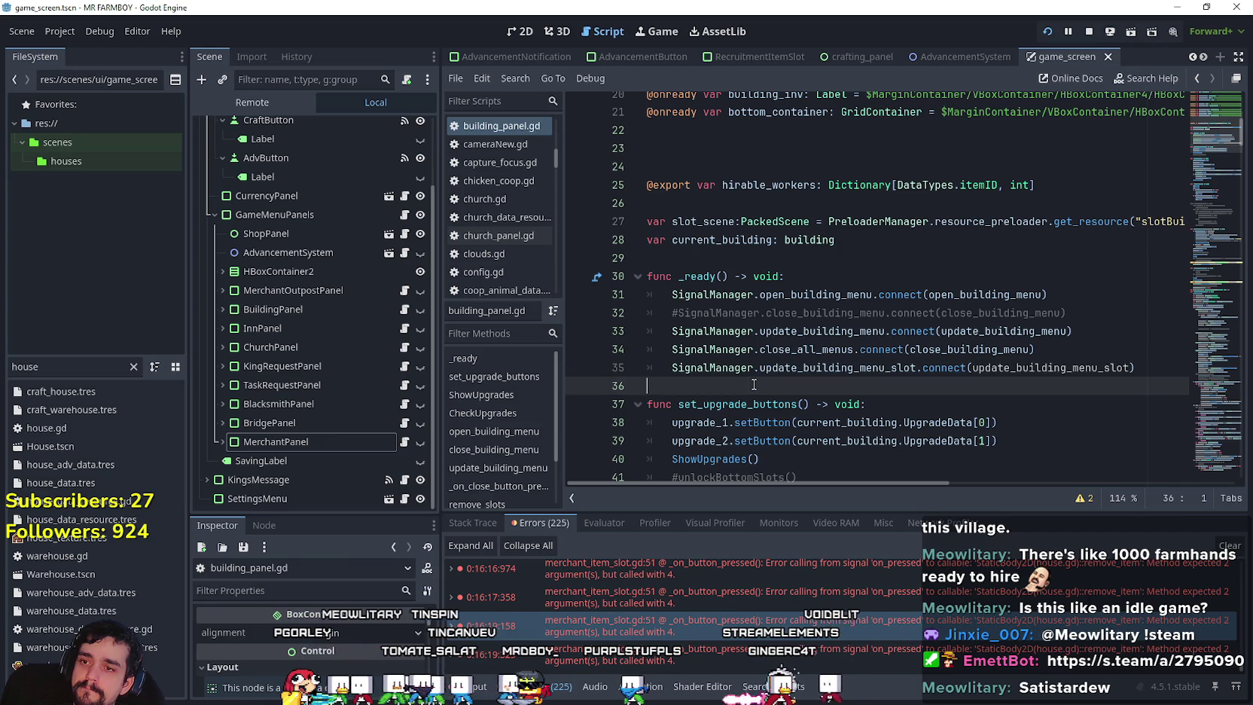
pyautogui.doubleClick(108, 441)
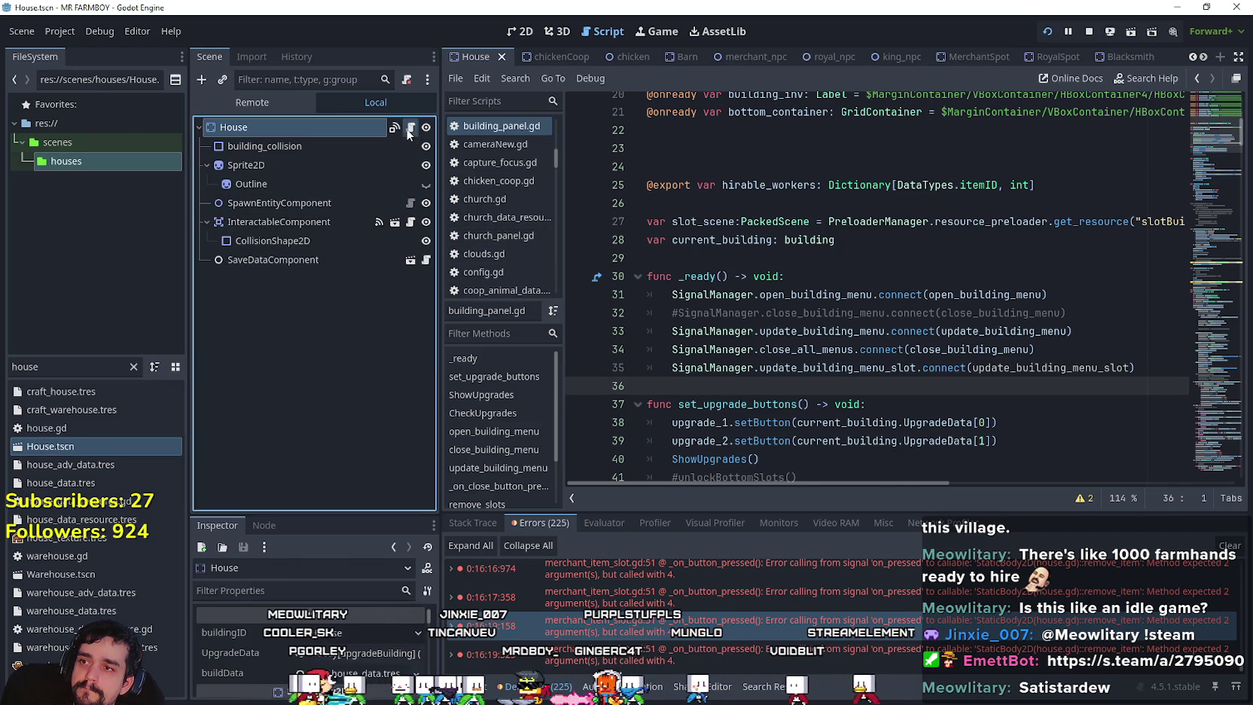
# Open house.gd from the House node and scroll to the workersHired check.
pyautogui.click(410, 128)
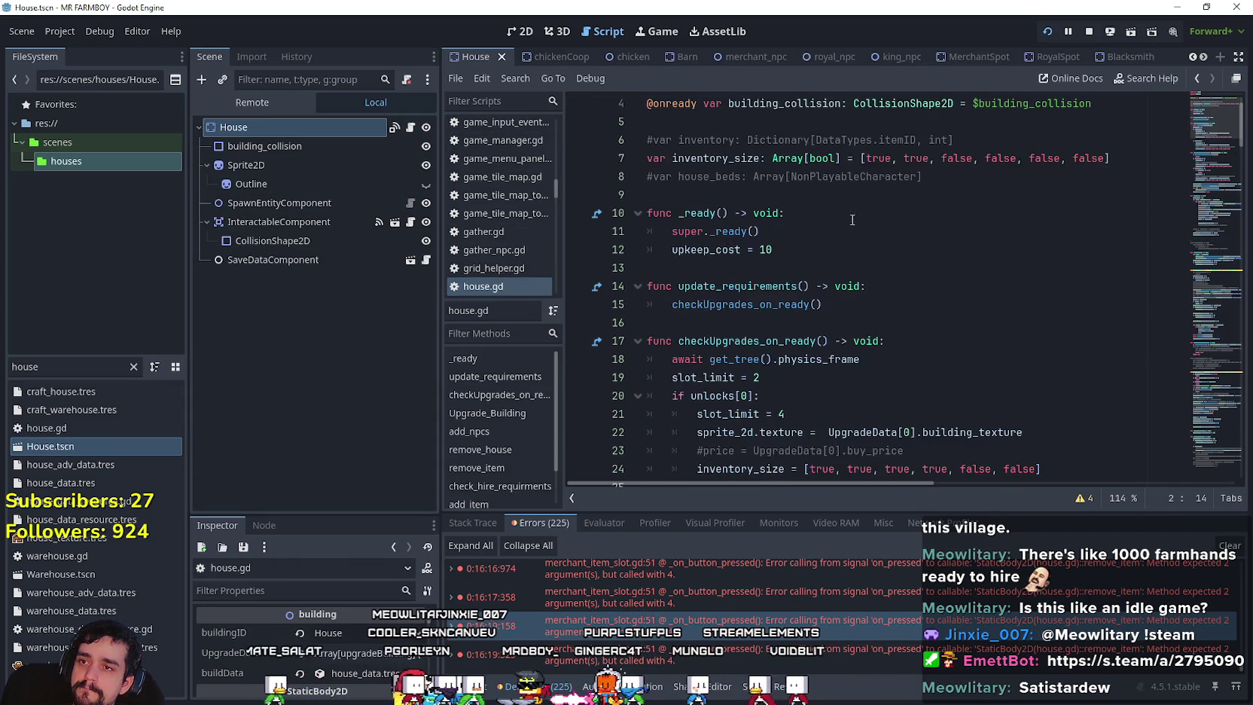
pyautogui.rightClick(710, 103)
pyautogui.press('Escape')
pyautogui.rightClick(706, 123)
pyautogui.press('Escape')
pyautogui.moveTo(1202, 112); pyautogui.dragTo(1209, 352)
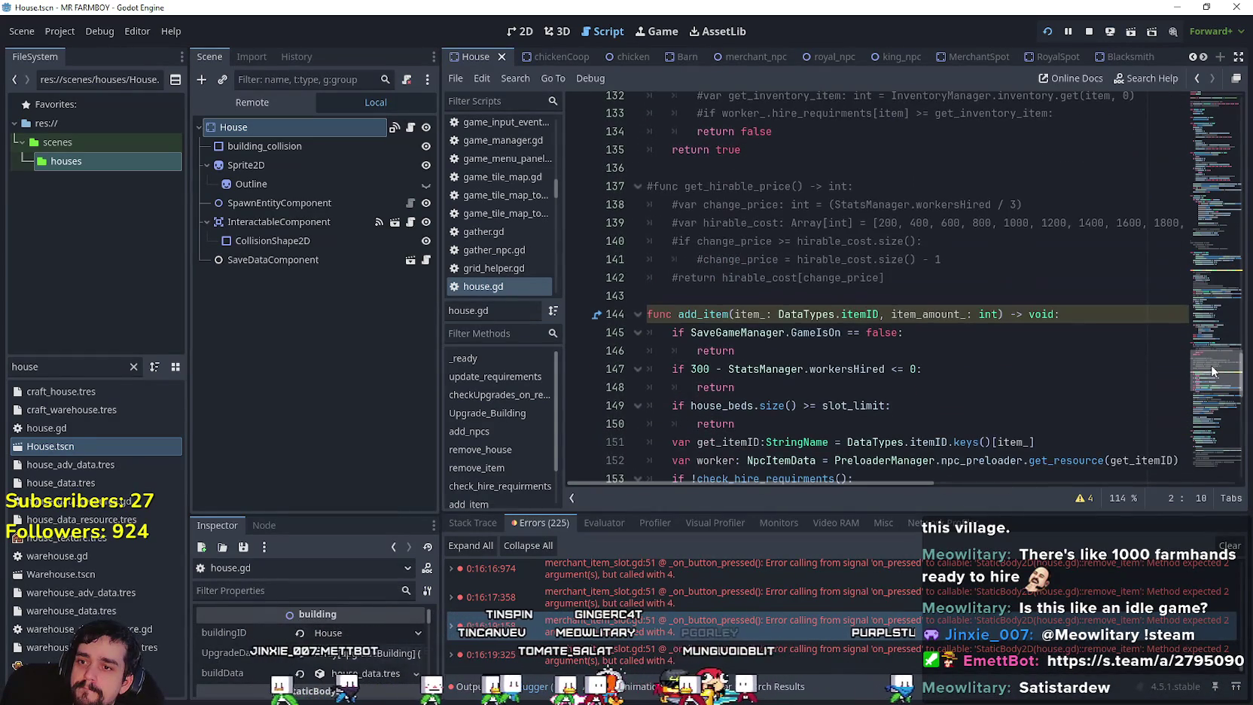
pyautogui.scroll(-3, 920, 259)
pyautogui.click(914, 259)
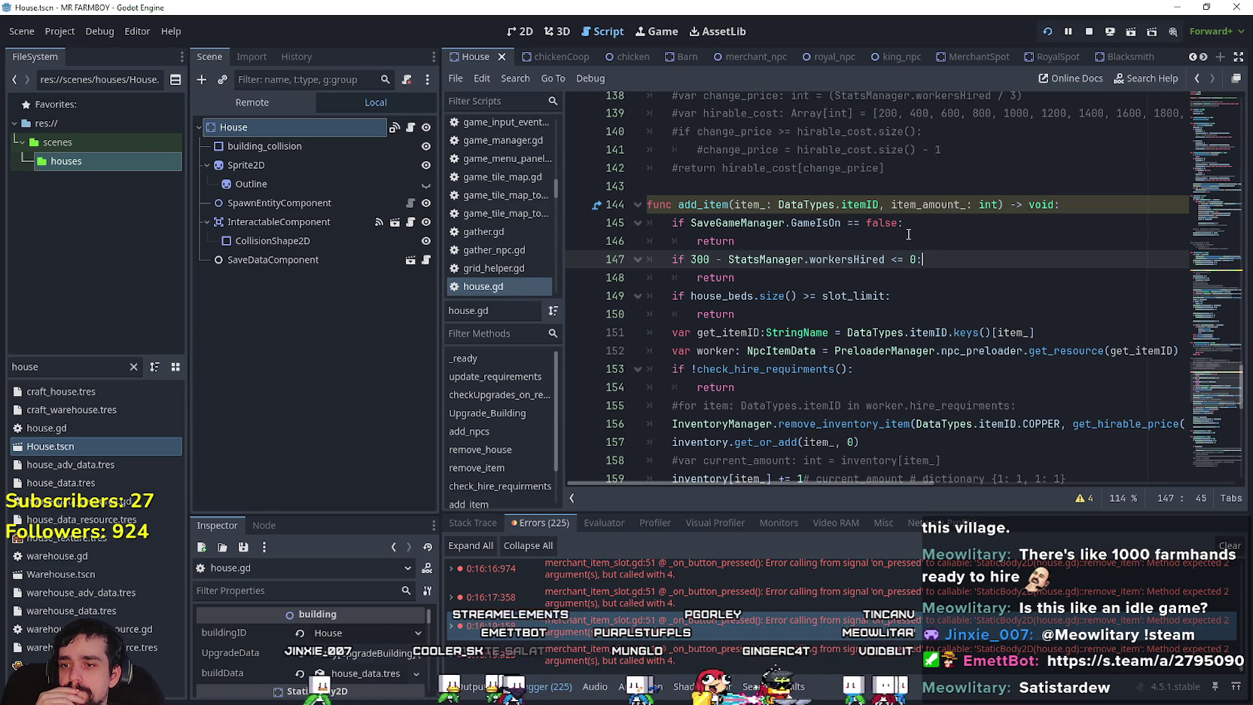
# Comment out line 172's emit and add SignalManager.update_building_menu_slot.emit() below it.
pyautogui.scroll(-6, 771, 295)
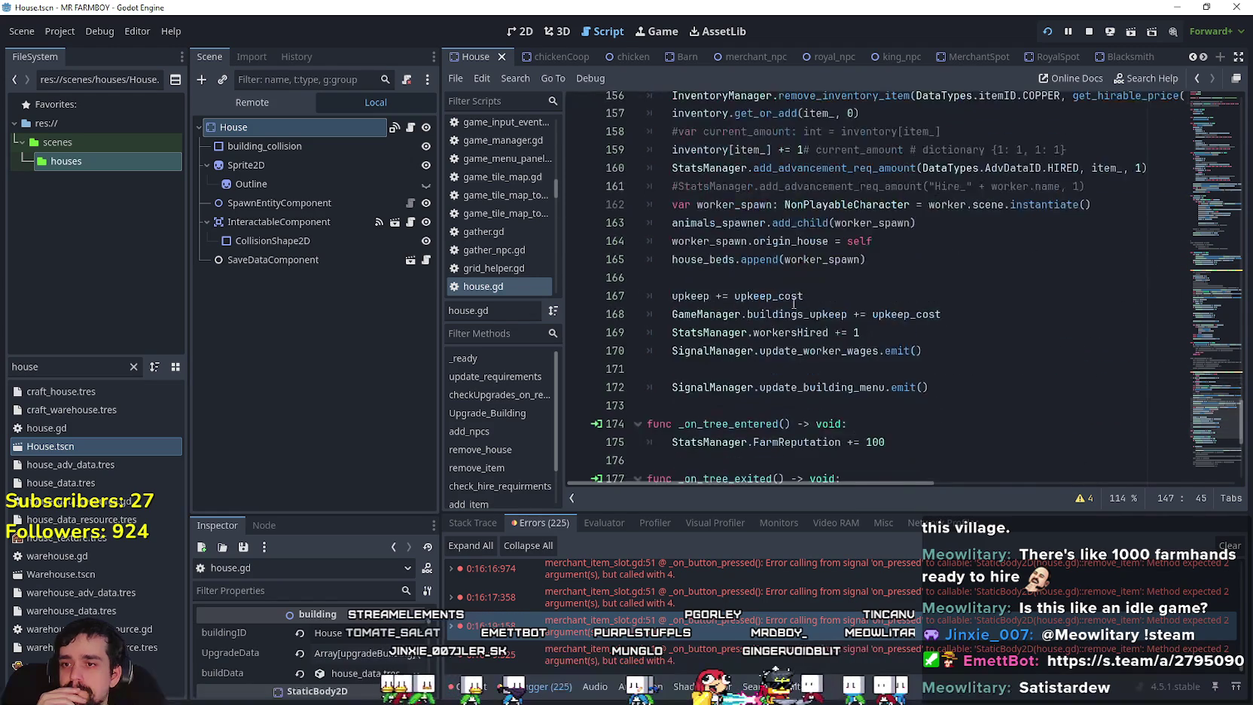
pyautogui.scroll(-2, 771, 296)
pyautogui.click(662, 280)
pyautogui.click(966, 280)
pyautogui.hotkey('ctrl', 'k')
pyautogui.press('Return')
pyautogui.write('SignalManager.update_building_menu_slot')
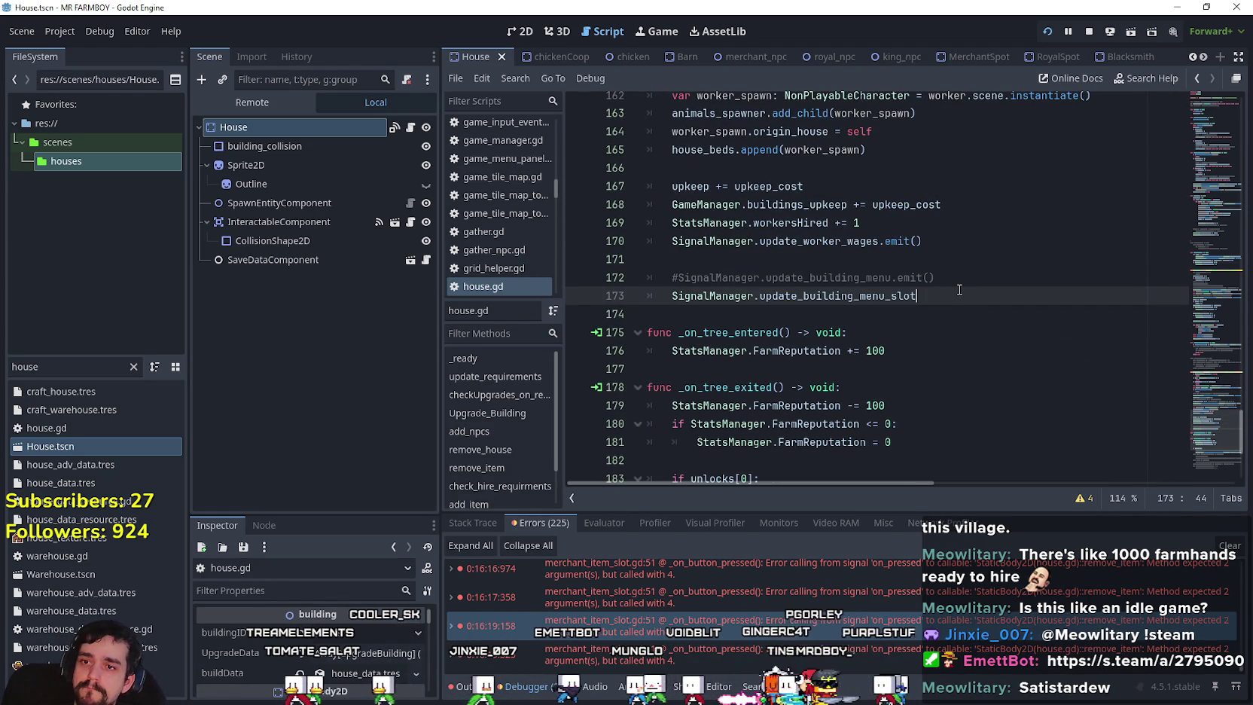
pyautogui.write('.emit(')
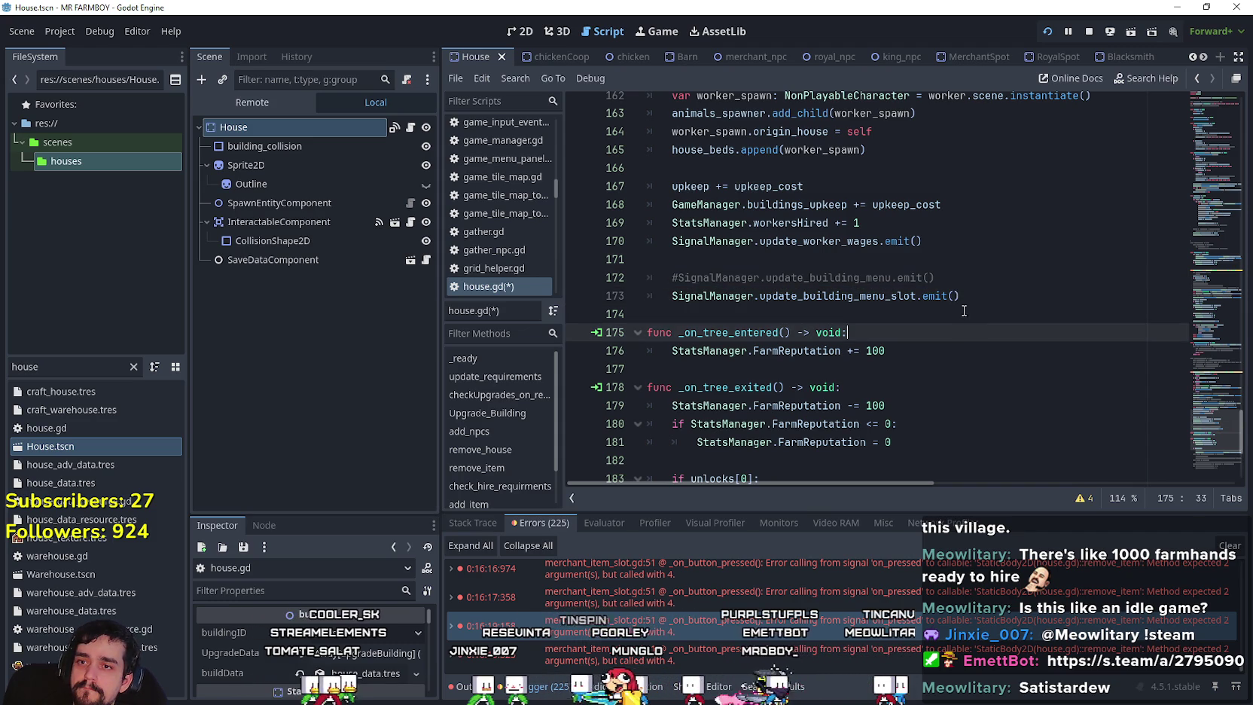
pyautogui.click(966, 311)
pyautogui.scroll(8, 965, 310)
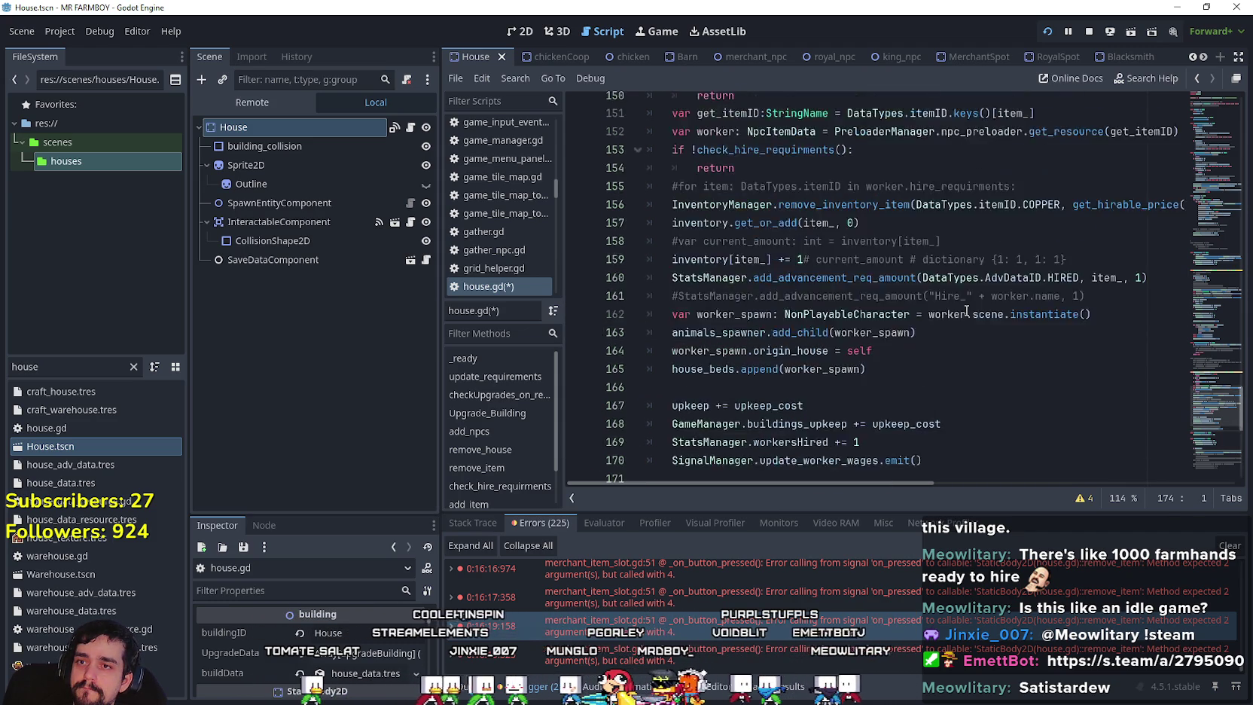
pyautogui.click(737, 186)
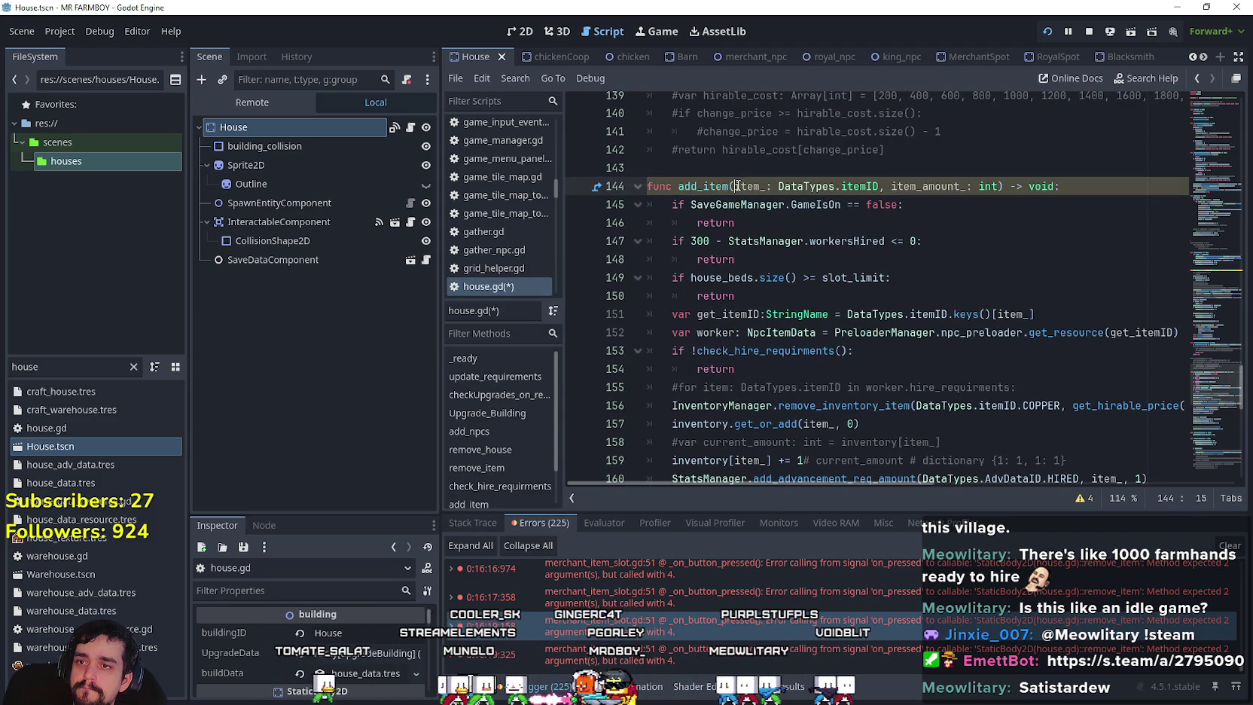
# Add 'container_id: int, index_id: int,' ahead of item_ in house.gd's add_item signature.
pyautogui.write('container_')
pyautogui.press('Right')
pyautogui.press('Left')
pyautogui.write('id: int')
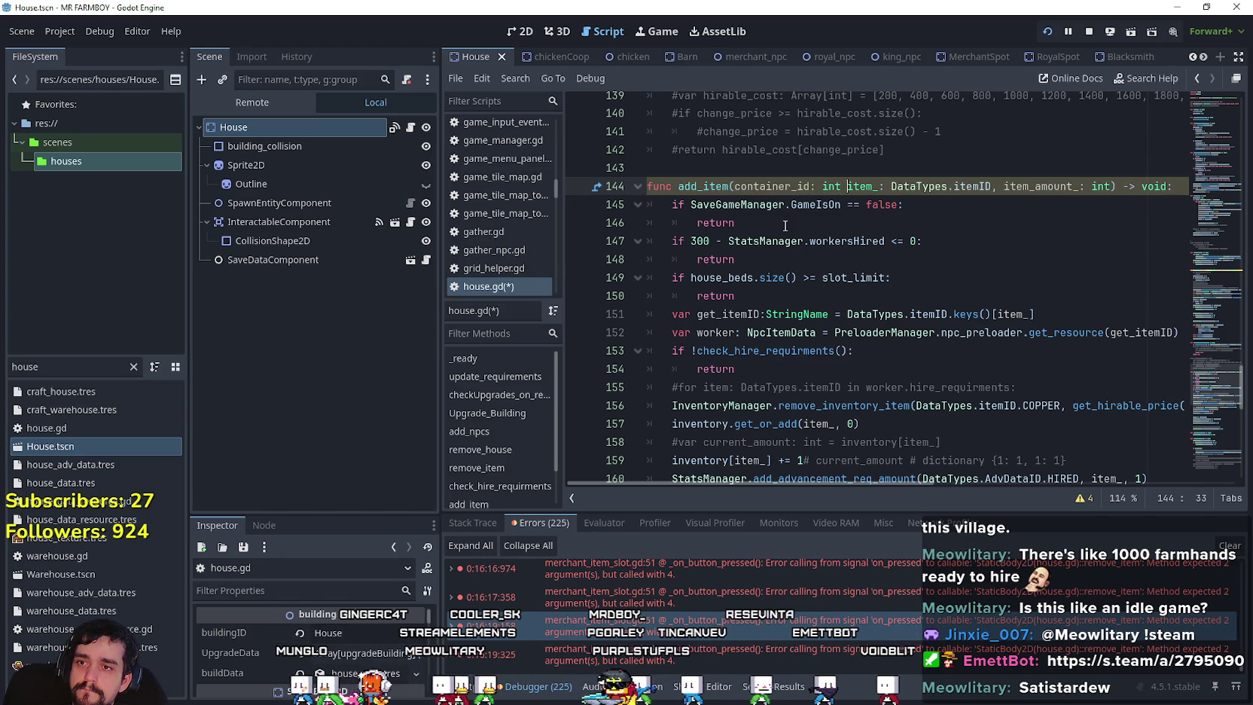
pyautogui.press('BackSpace')
pyautogui.write(',')
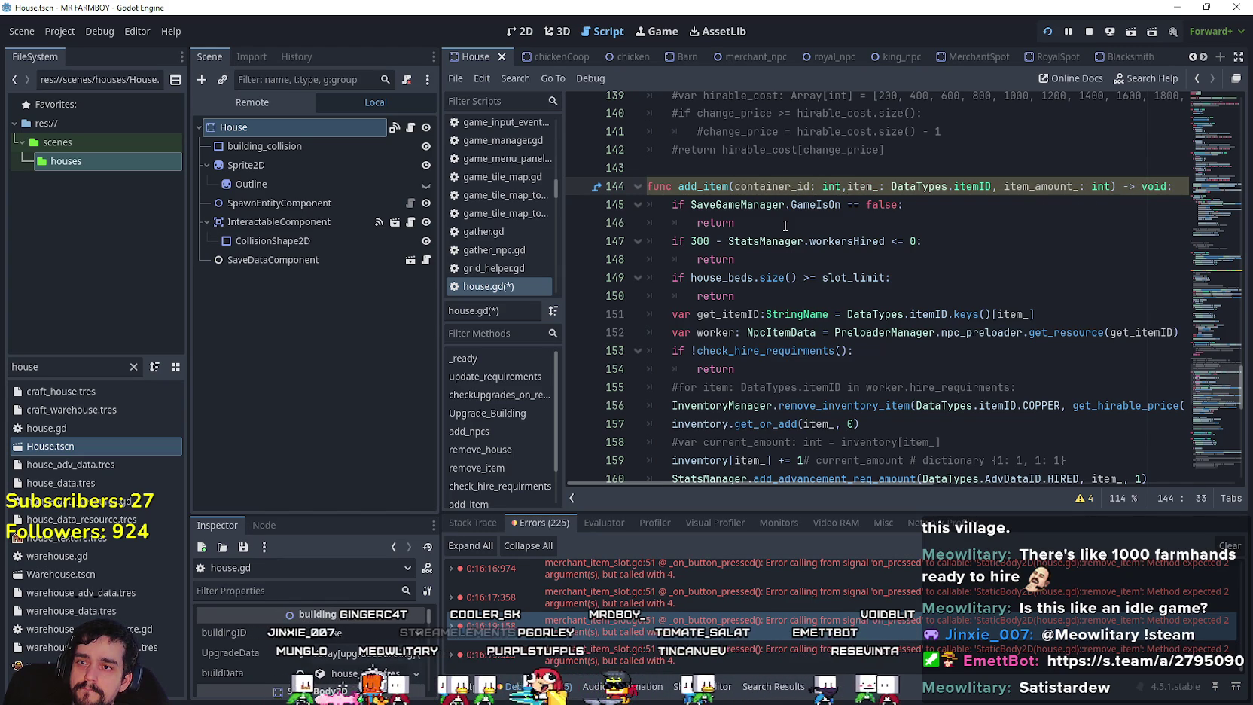
pyautogui.write(' index_id: int,')
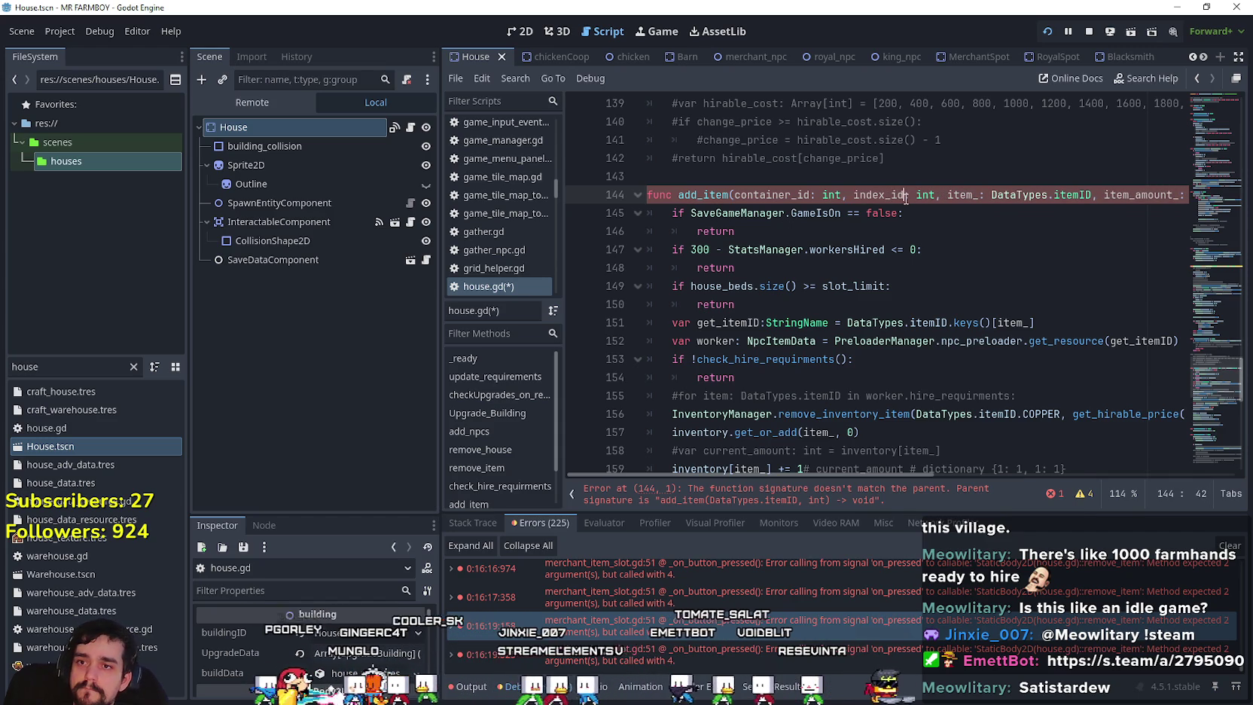
# Select the new container_id and index_id parameters and open add_item's context menu.
pyautogui.click(954, 265)
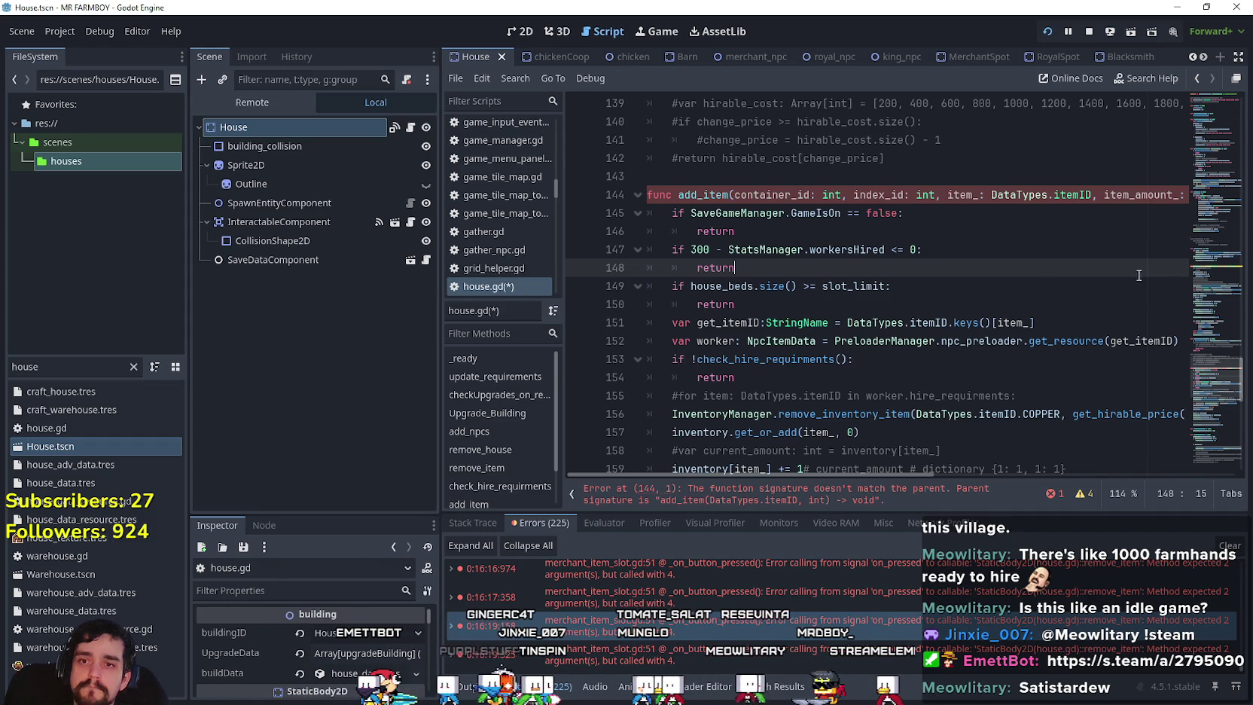
pyautogui.moveTo(949, 195); pyautogui.dragTo(755, 195)
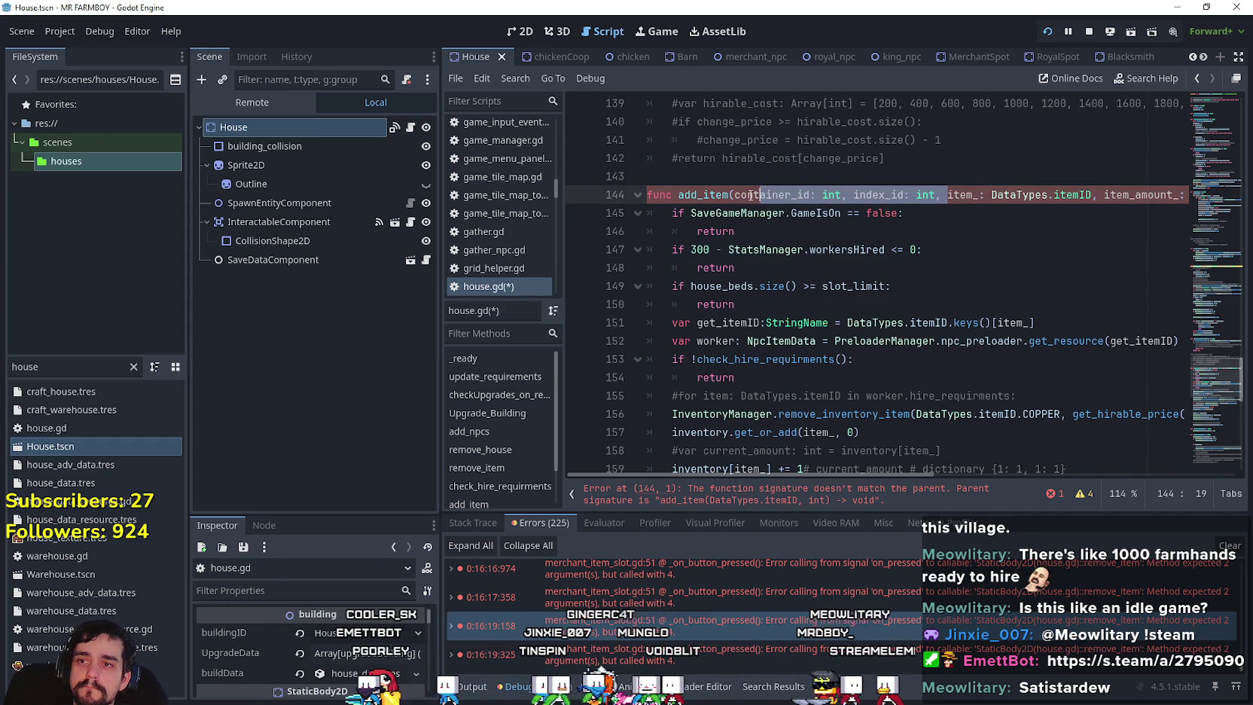
pyautogui.rightClick(697, 197)
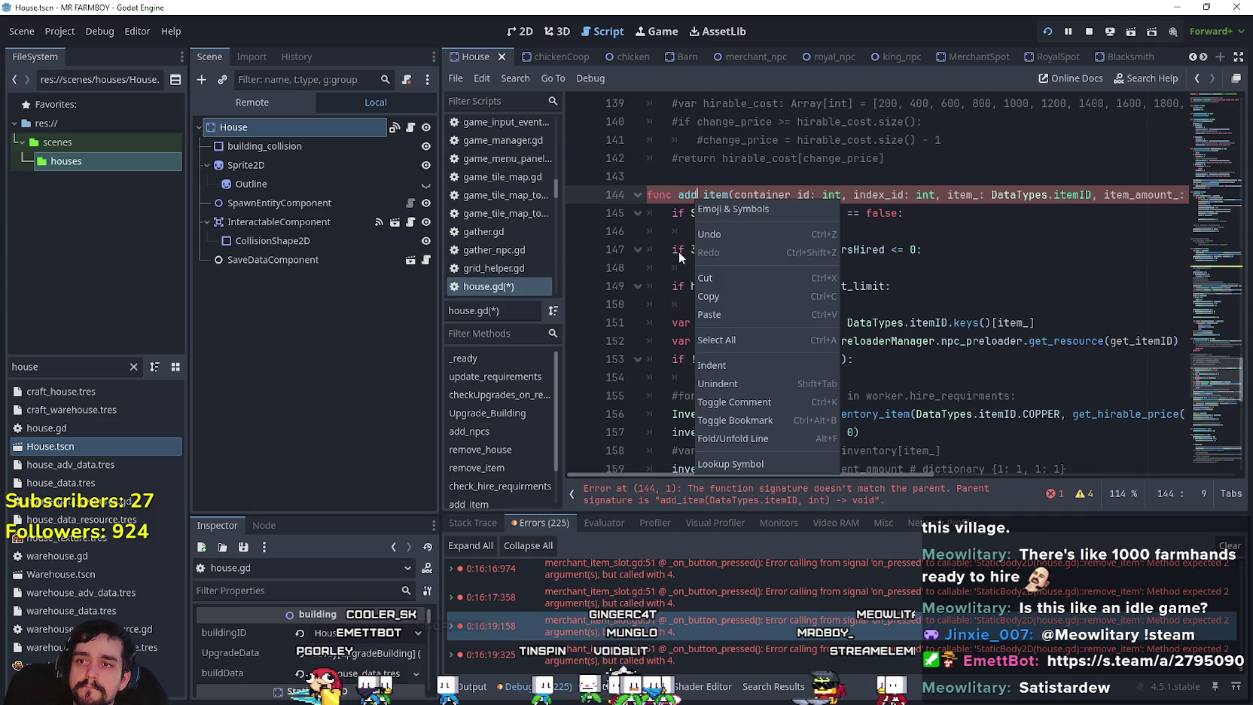
# Paste container_id and index_id parameters into building.gd's add_item and remove_item, then save.
pyautogui.click(707, 464)
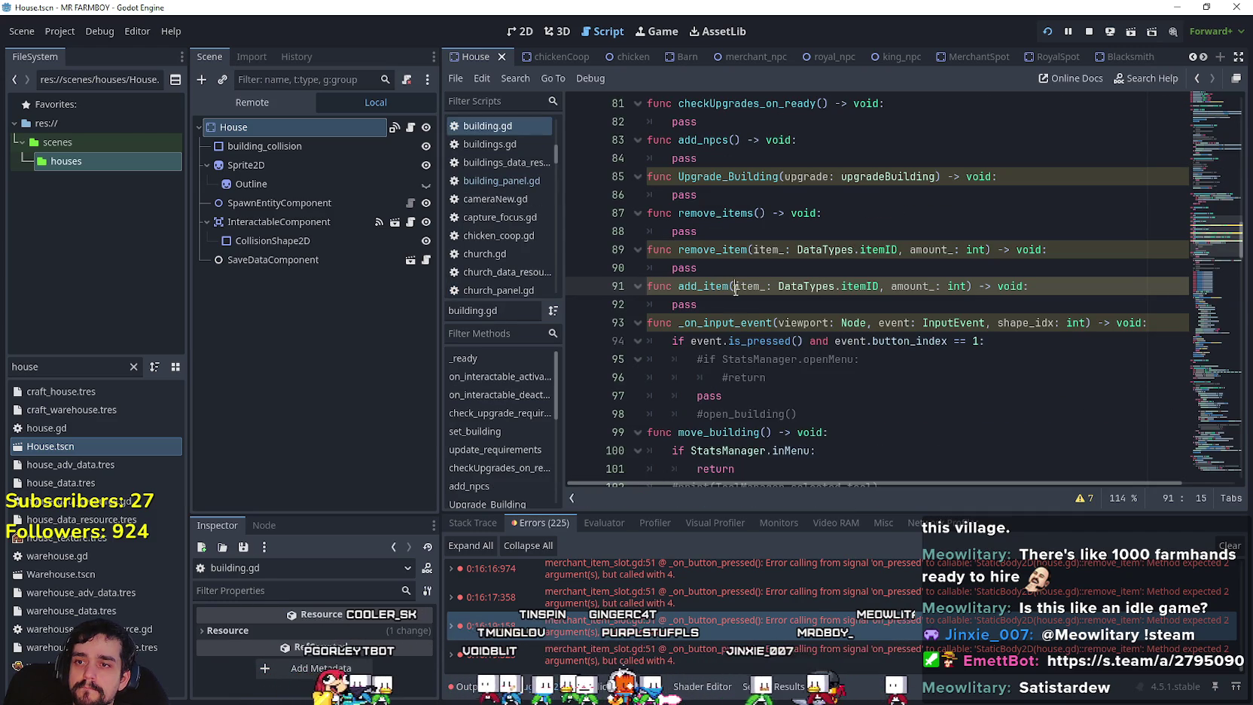
pyautogui.write('container_id: int, index_id: int,')
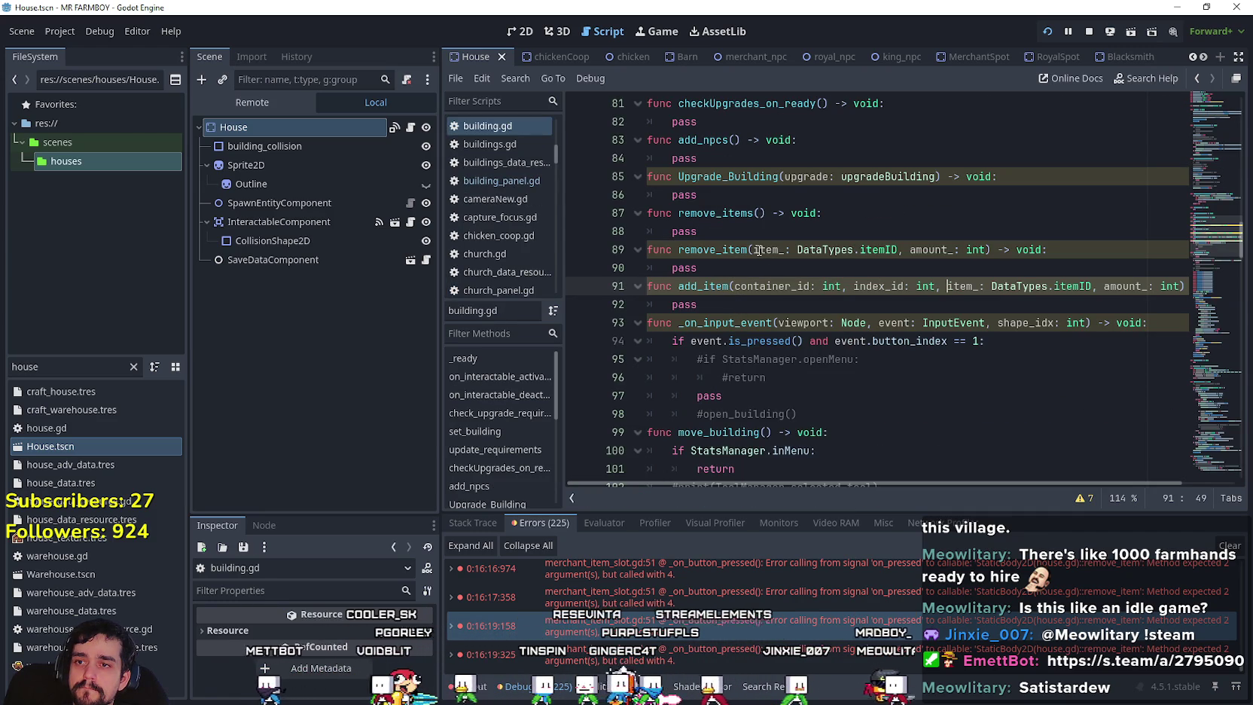
pyautogui.click(753, 249)
pyautogui.write('container_id: int, index_id: int,')
pyautogui.click(761, 269)
pyautogui.hotkey('ctrl', 's')
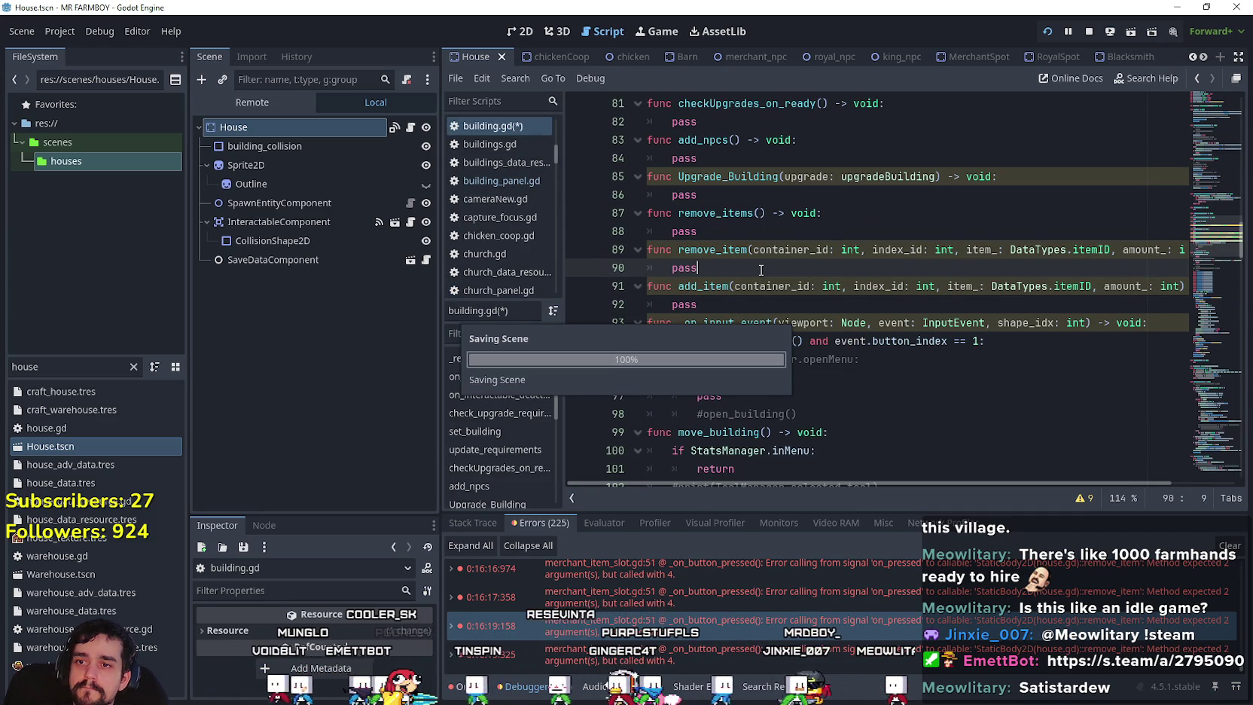
# Go back to house.gd's add_item from the script list.
pyautogui.click(1217, 100)
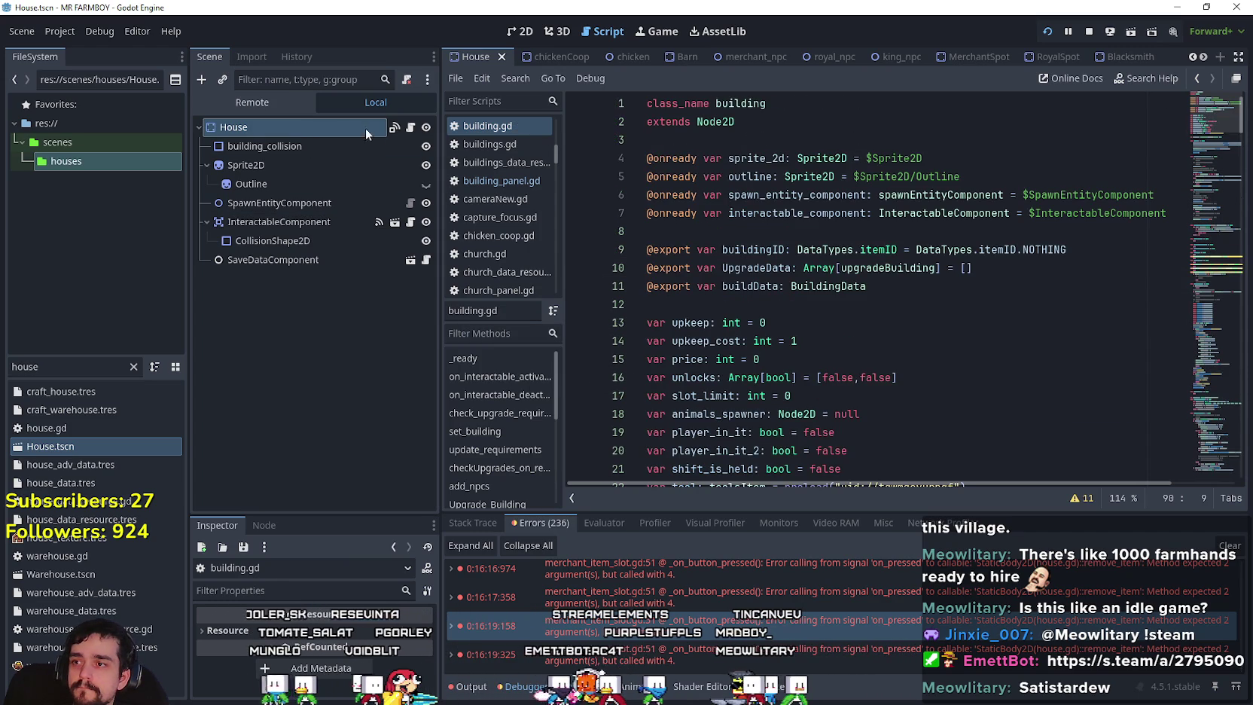
pyautogui.click(410, 127)
pyautogui.click(882, 214)
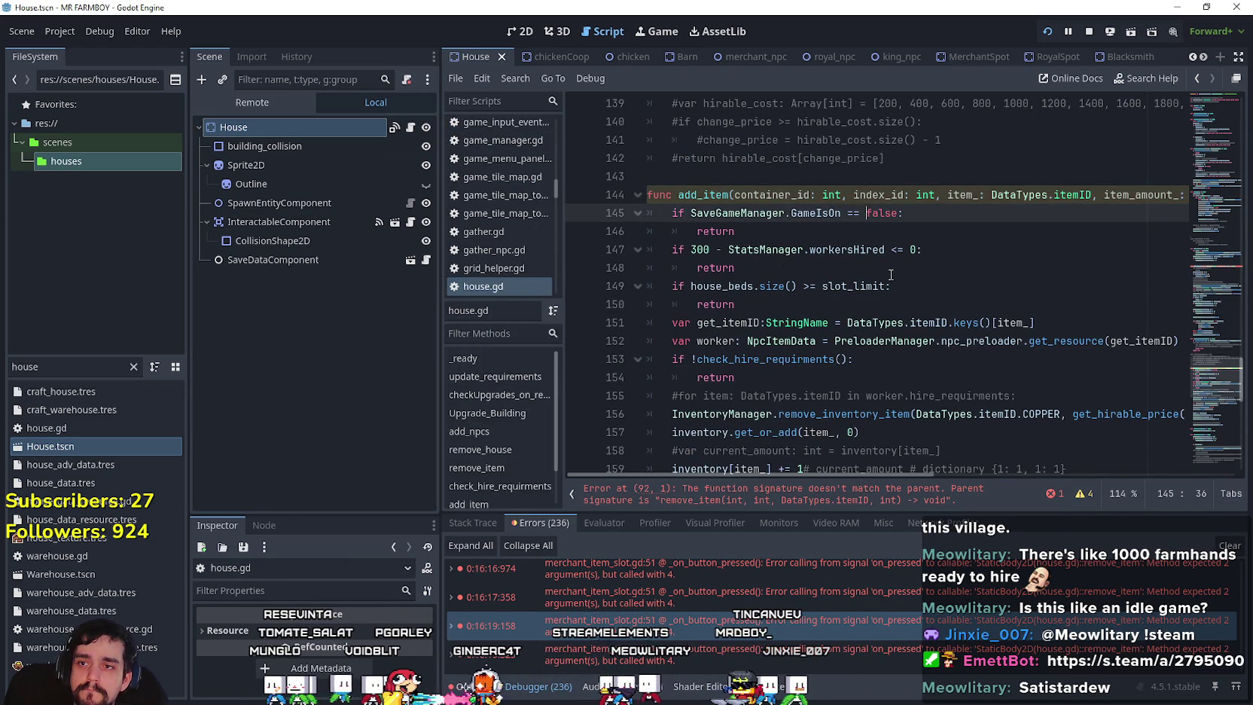
# Insert 'container_id: int, index_id: int,' before item_ in house.gd's remove_item.
pyautogui.scroll(-3, 881, 252)
pyautogui.scroll(3, 882, 252)
pyautogui.scroll(-4, 881, 252)
pyautogui.scroll(-5, 882, 252)
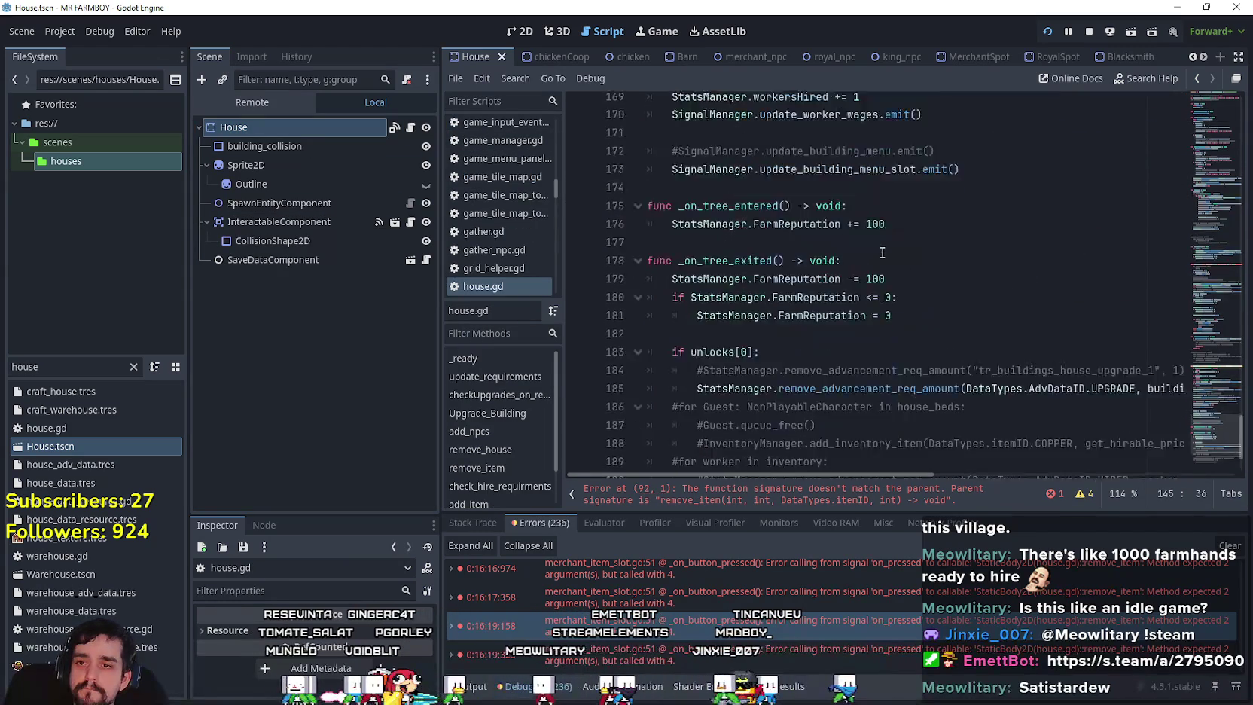
pyautogui.scroll(4, 877, 250)
pyautogui.scroll(-4, 874, 249)
pyautogui.scroll(-2, 874, 249)
pyautogui.scroll(7, 874, 248)
pyautogui.moveTo(1207, 386); pyautogui.dragTo(1204, 255)
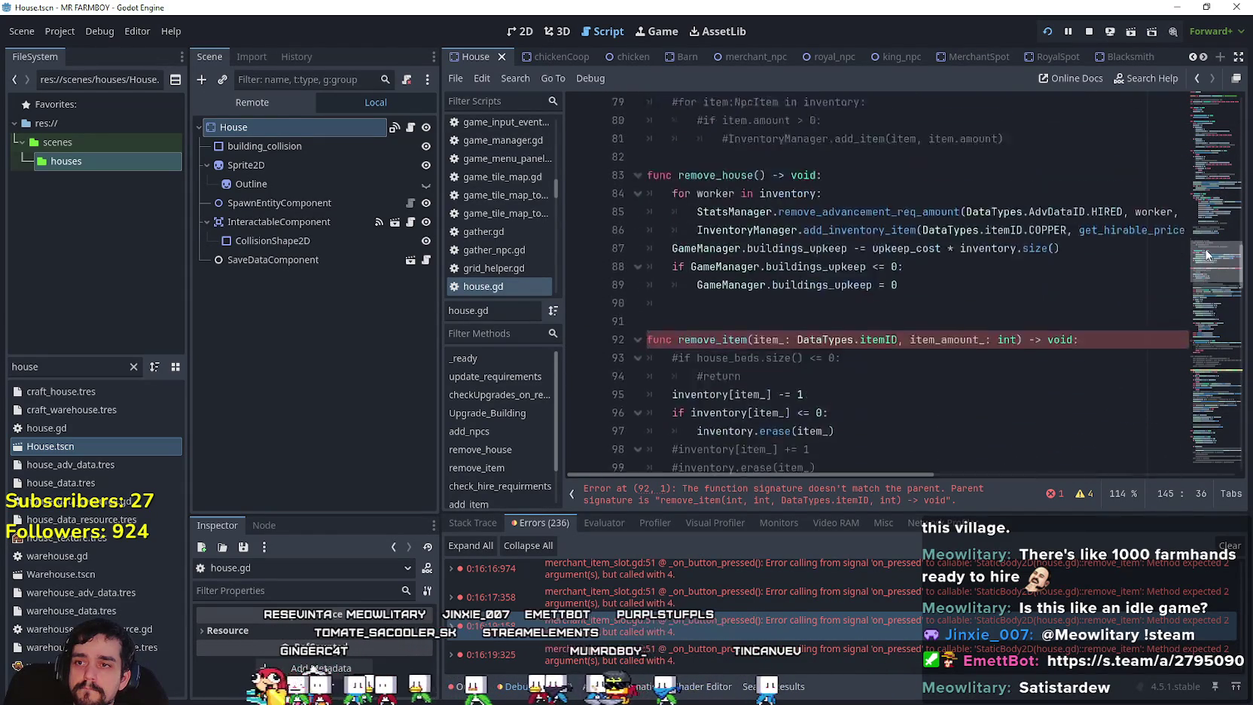
pyautogui.click(754, 365)
pyautogui.write('container_id: int, index_id: int,')
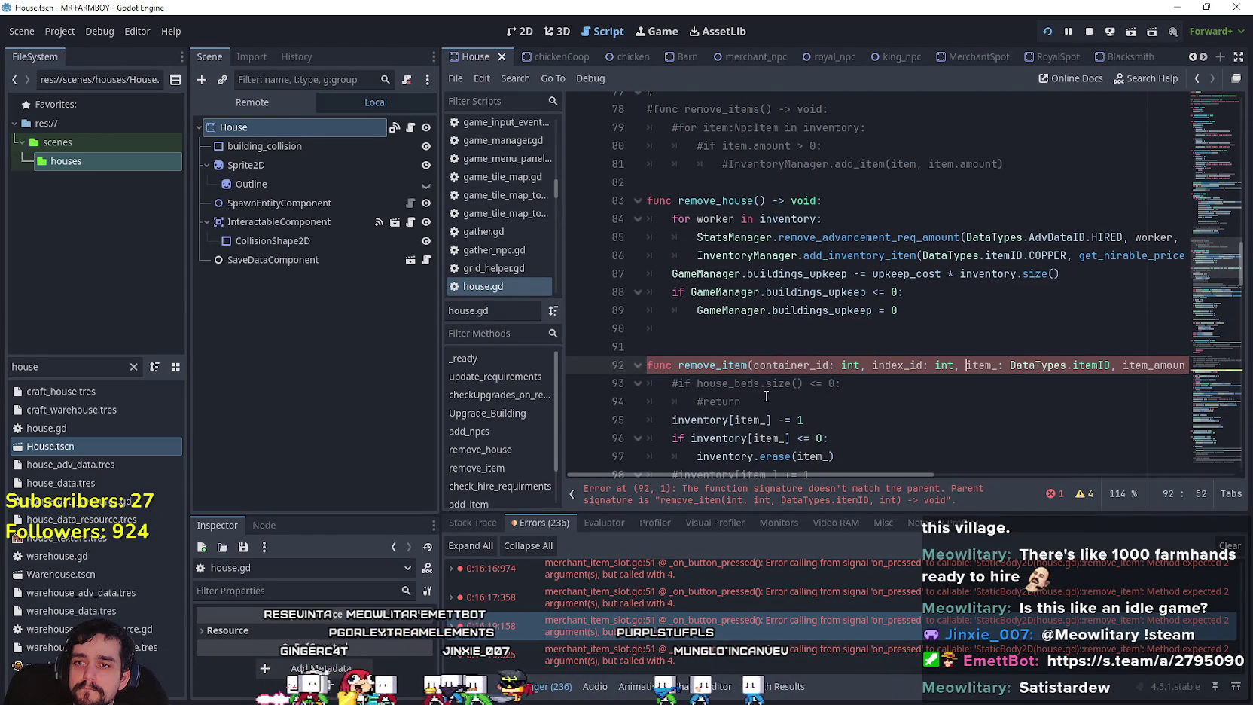
# Select the update_building_menu_slot signal name on line 173 and open its context menu.
pyautogui.click(1222, 249)
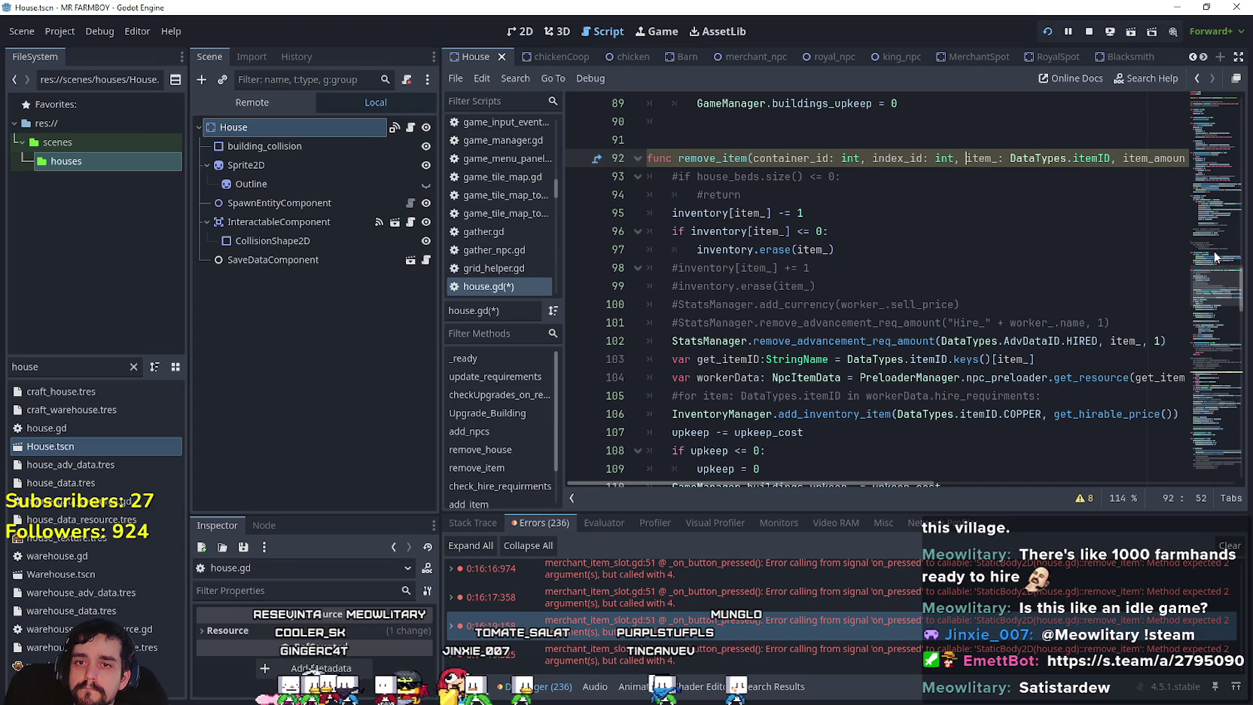
pyautogui.moveTo(1217, 257); pyautogui.dragTo(1205, 386)
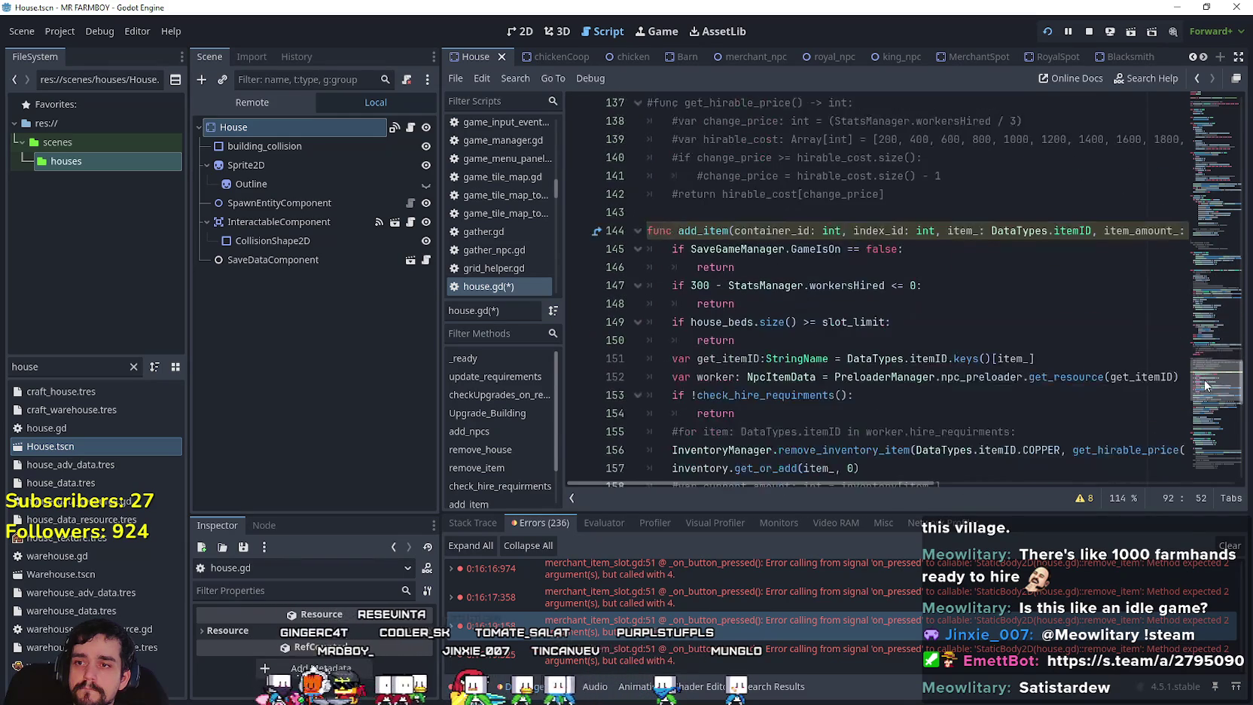
pyautogui.scroll(-6, 846, 330)
pyautogui.click(845, 324)
pyautogui.scroll(-4, 845, 329)
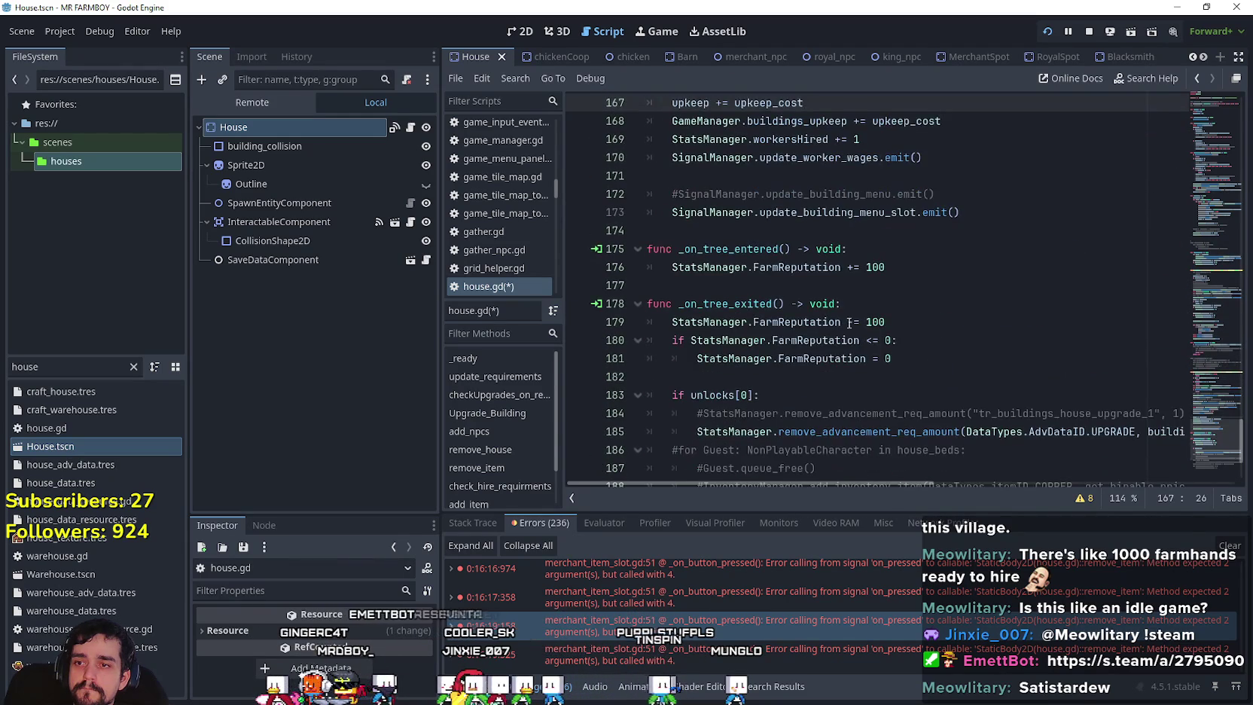
pyautogui.click(953, 216)
pyautogui.scroll(4, 935, 288)
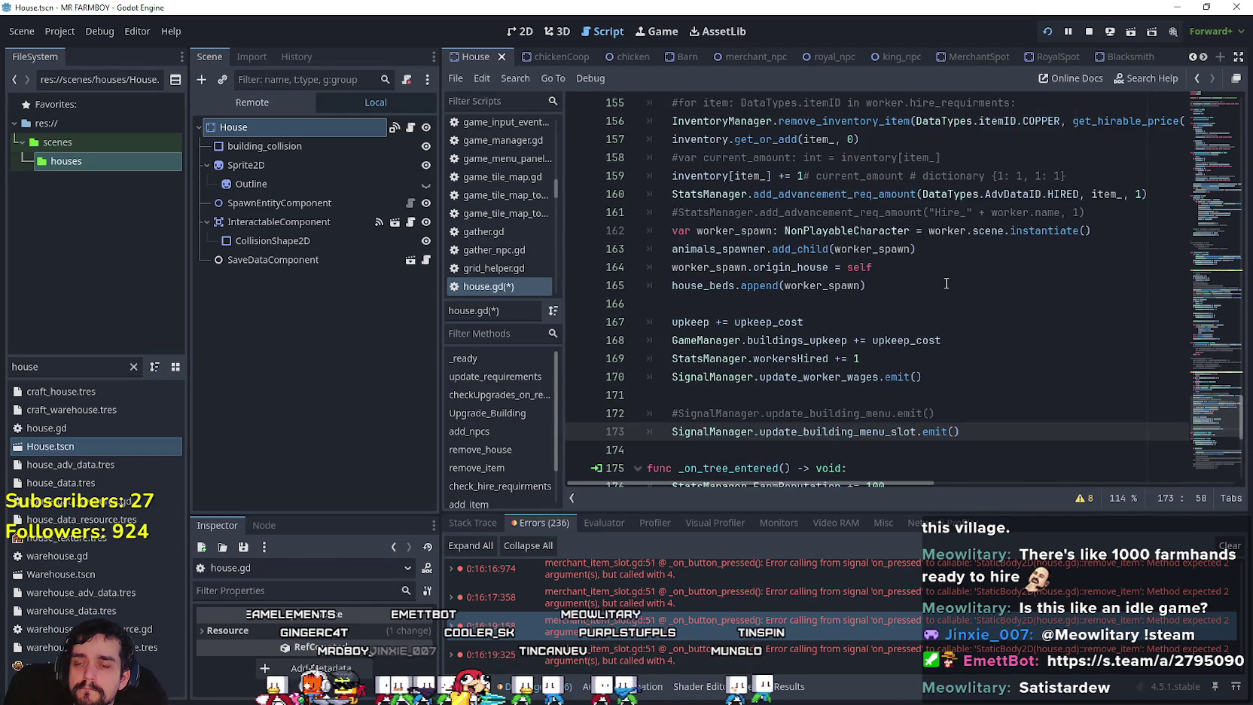
pyautogui.scroll(-2, 936, 288)
pyautogui.rightClick(884, 323)
pyautogui.press('Escape')
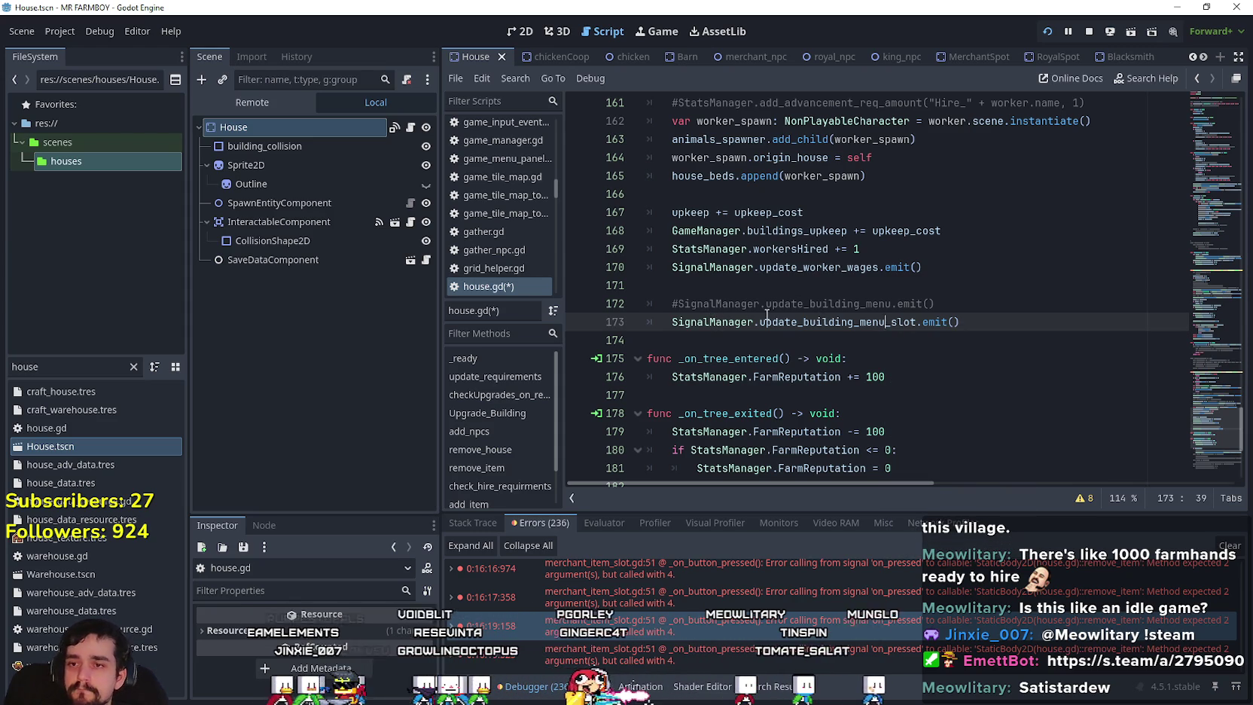
pyautogui.hotkey('ctrl', 'd')
pyautogui.rightClick(725, 324)
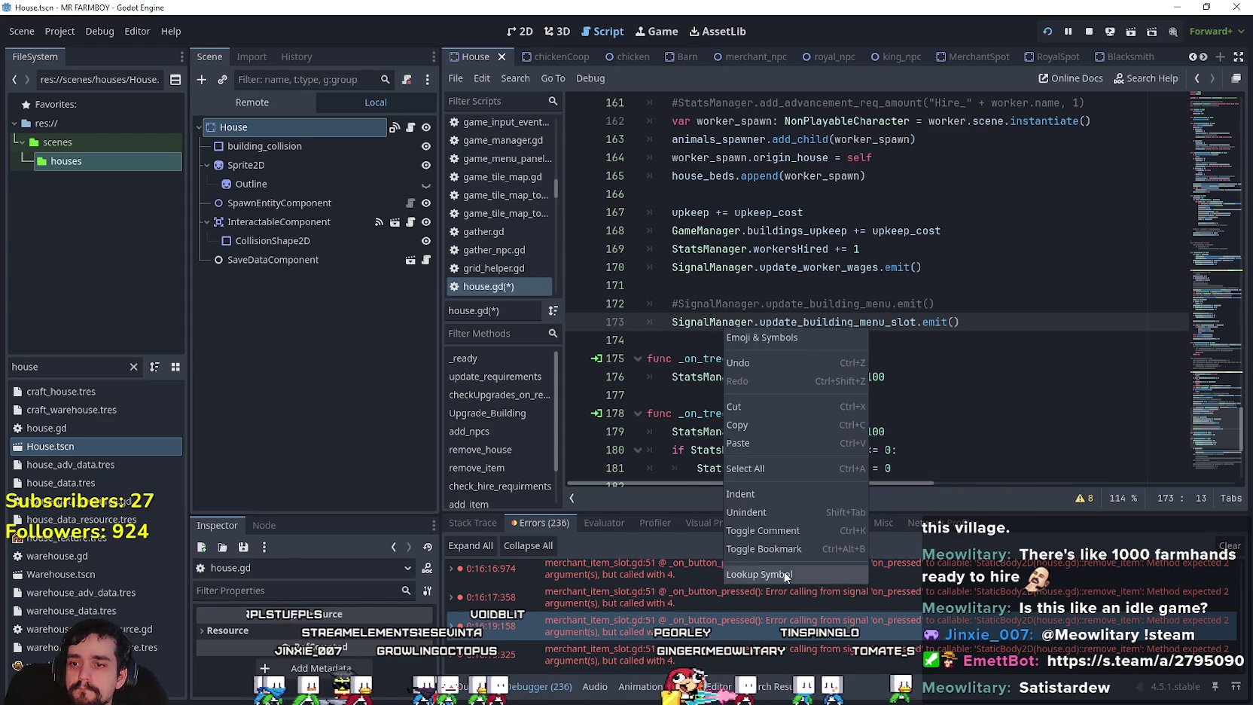
# Look up update_building_menu_slot and begin 'signal update_building_menu_slot(' on line 78 of signal_manager.gd.
pyautogui.click(768, 574)
pyautogui.scroll(-20, 778, 322)
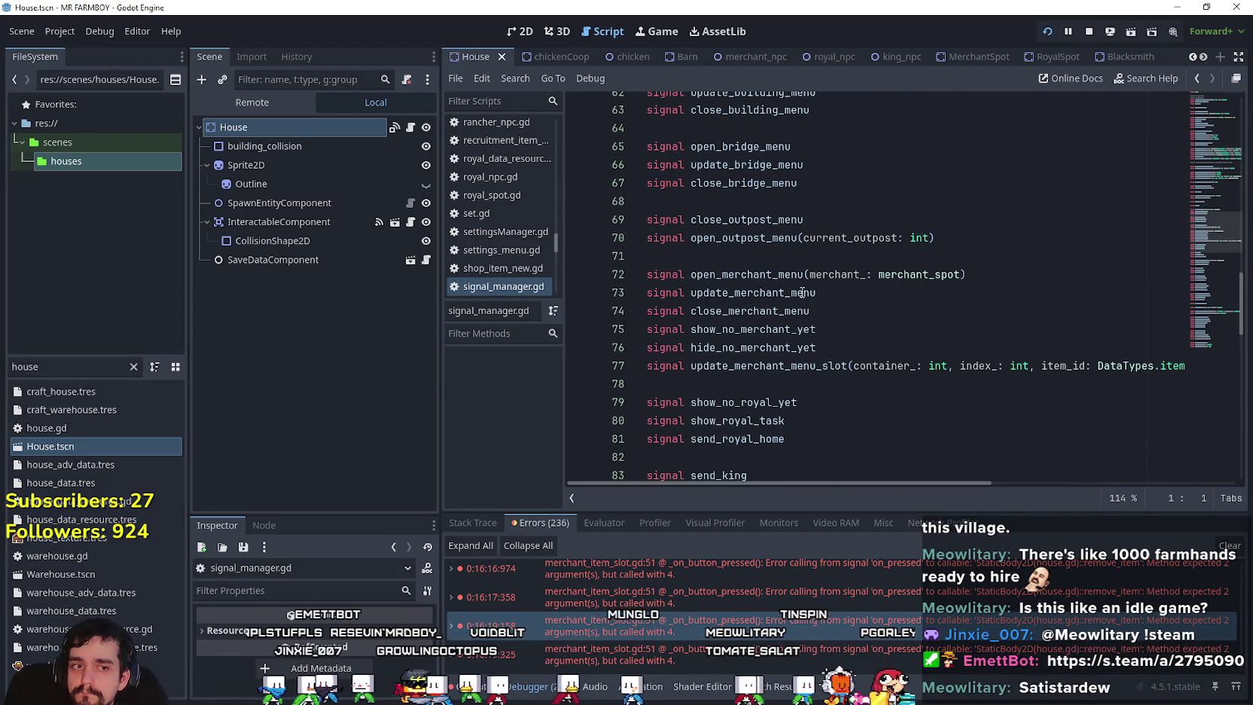
pyautogui.scroll(-1, 810, 289)
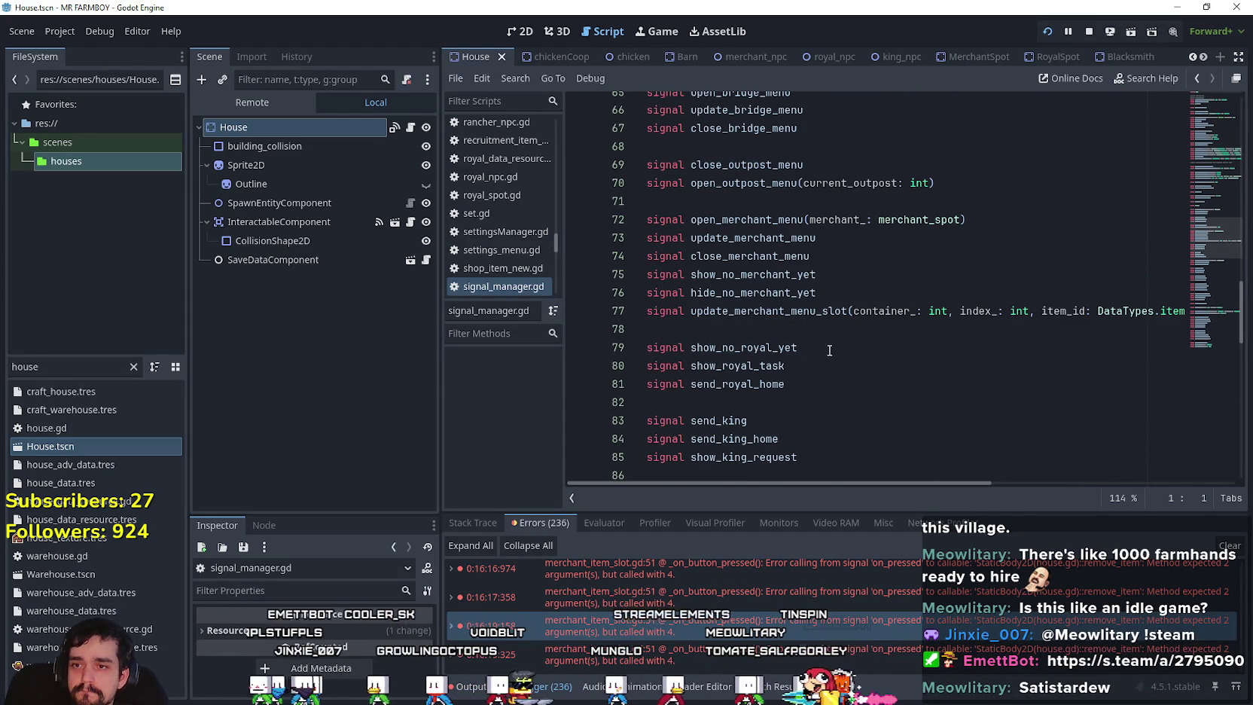
pyautogui.click(824, 330)
pyautogui.write('signal update_building_menu_slot')
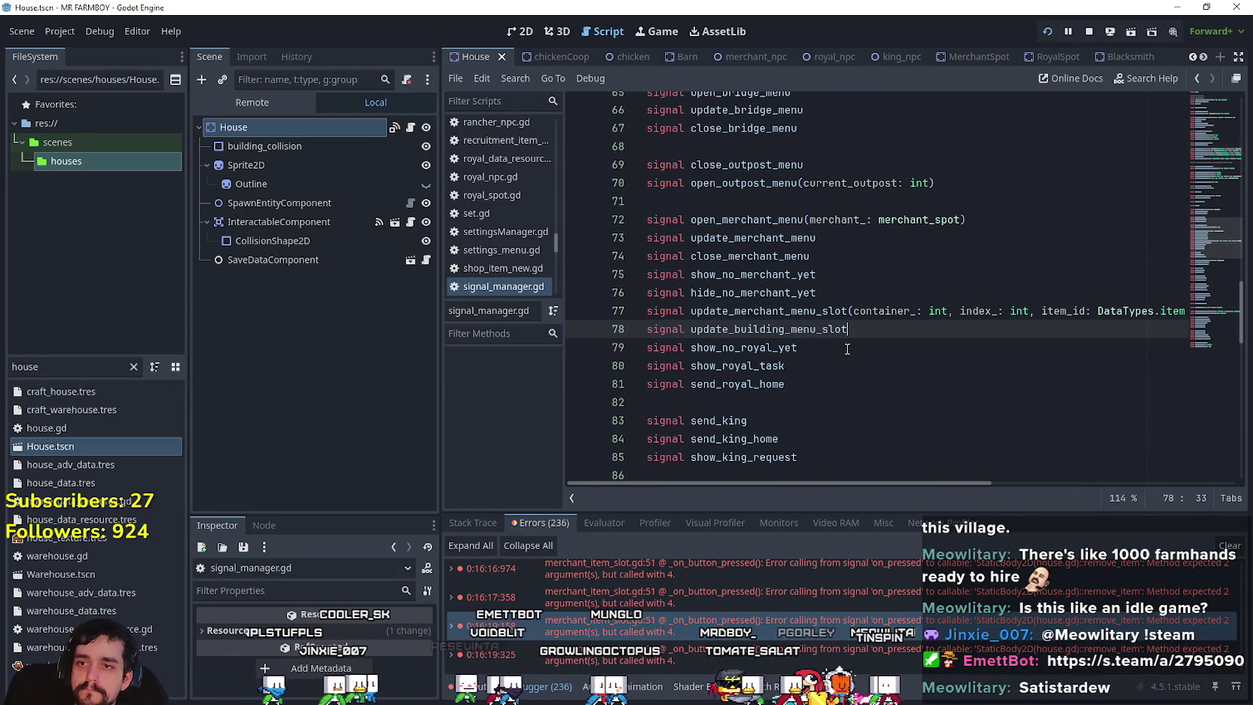
pyautogui.write('(')
# Give the new signal update_merchant_menu_slot's container_, index_ and item_id parameters, save, and copy them.
pyautogui.click(855, 311)
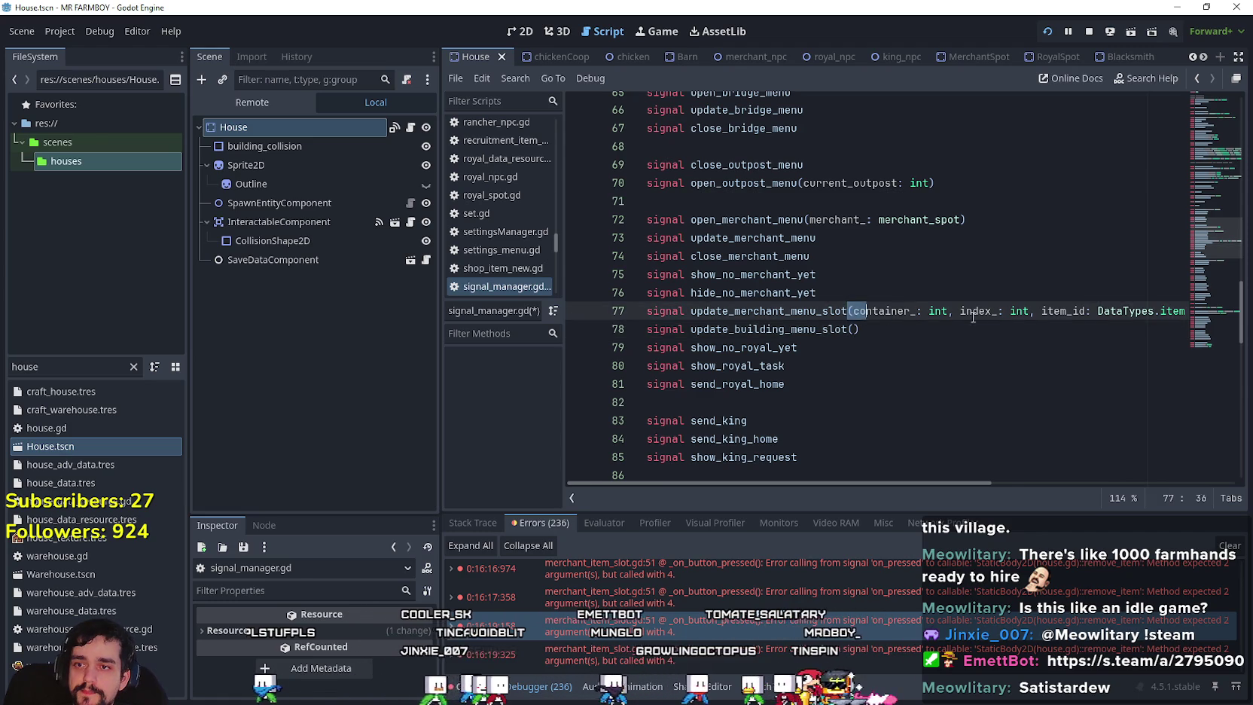
pyautogui.moveTo(847, 311); pyautogui.dragTo(1185, 311)
pyautogui.moveTo(828, 315); pyautogui.dragTo(818, 329)
pyautogui.hotkey('ctrl', 'c')
pyautogui.hotkey('ctrl', 'z')
pyautogui.hotkey('ctrl', 'v')
pyautogui.hotkey('ctrl', 's')
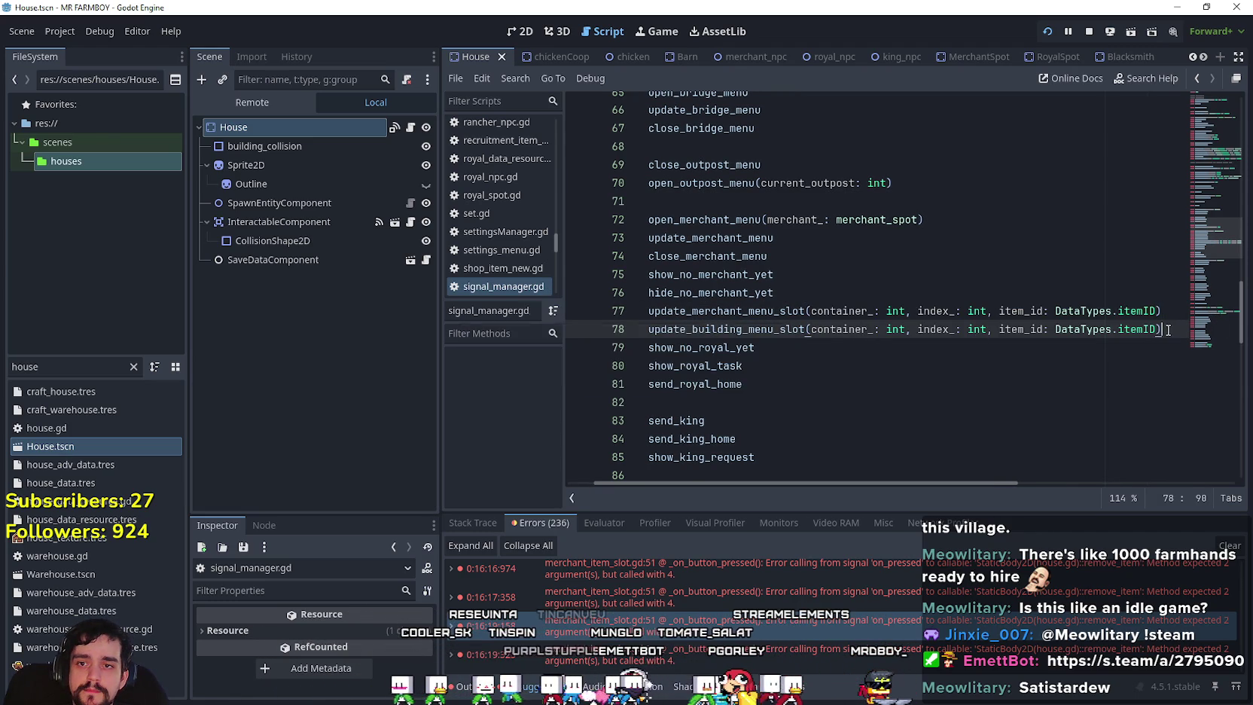
pyautogui.moveTo(1167, 329); pyautogui.dragTo(806, 331)
pyautogui.hotkey('ctrl', 'c')
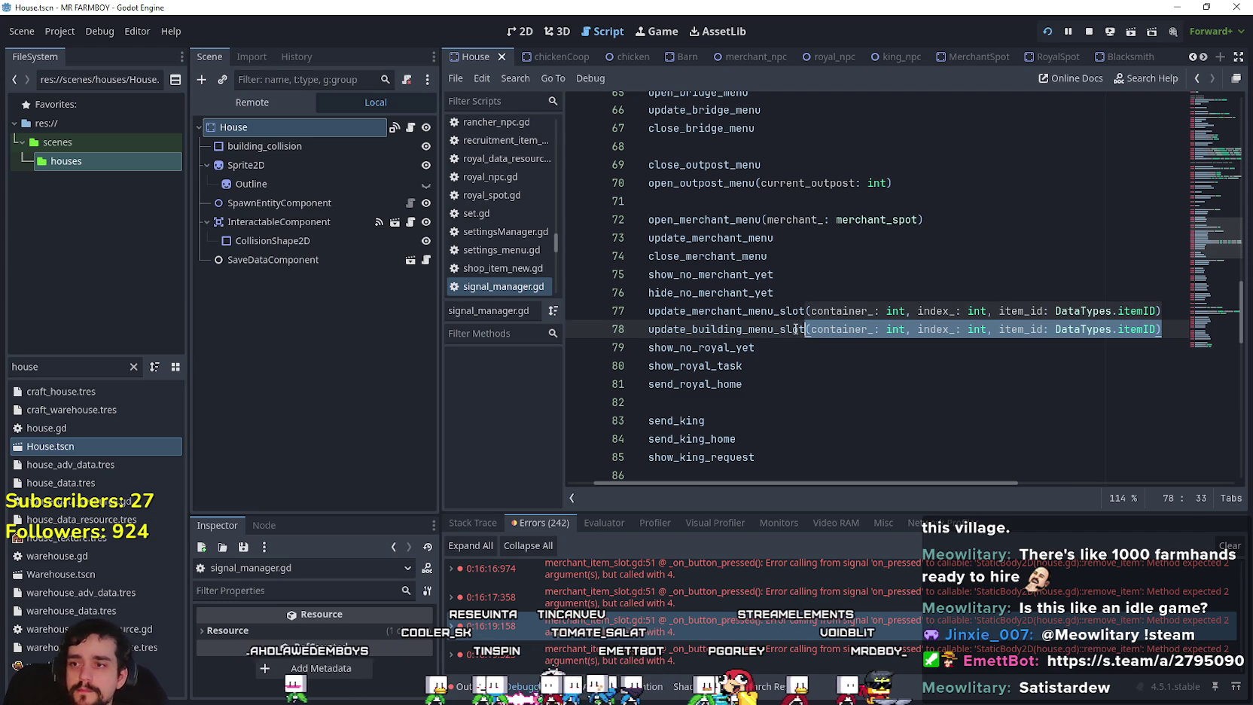
pyautogui.click(410, 128)
# Paste the parameter list into line 173's emit call, renaming the first two to container_id and index_id.
pyautogui.click(953, 323)
pyautogui.hotkey('ctrl', 'v')
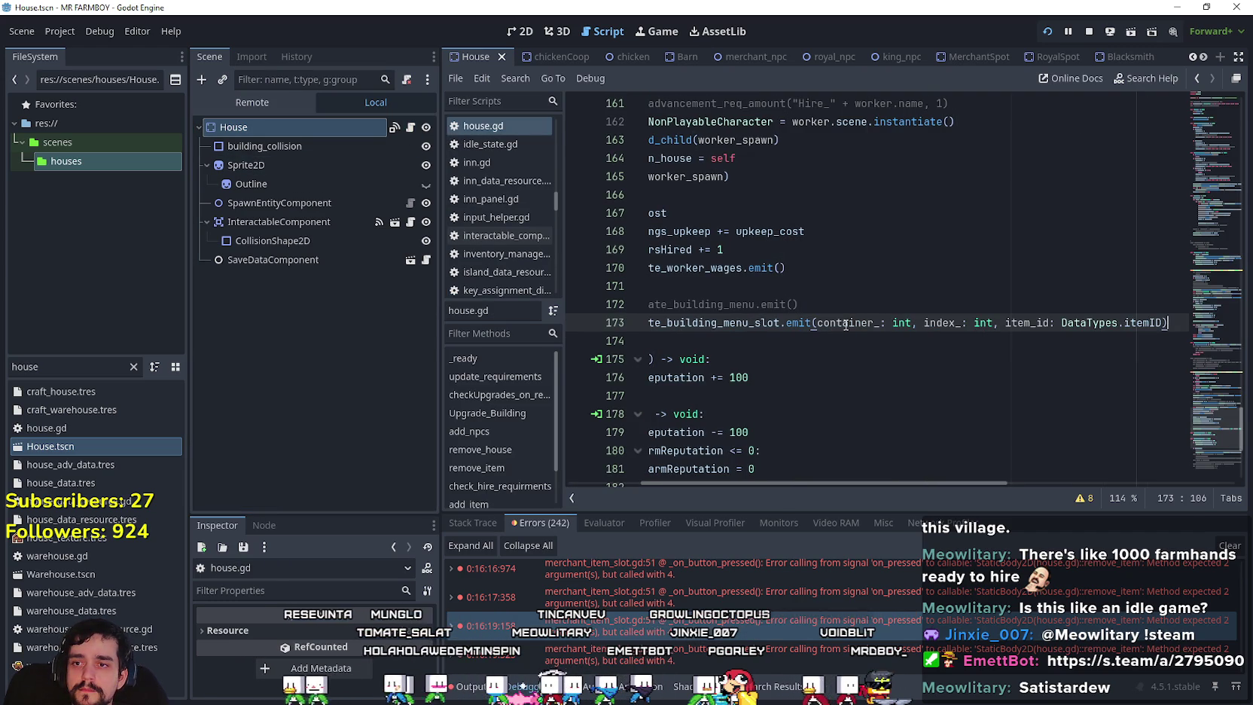
pyautogui.moveTo(817, 322); pyautogui.dragTo(911, 322)
pyautogui.write('c')
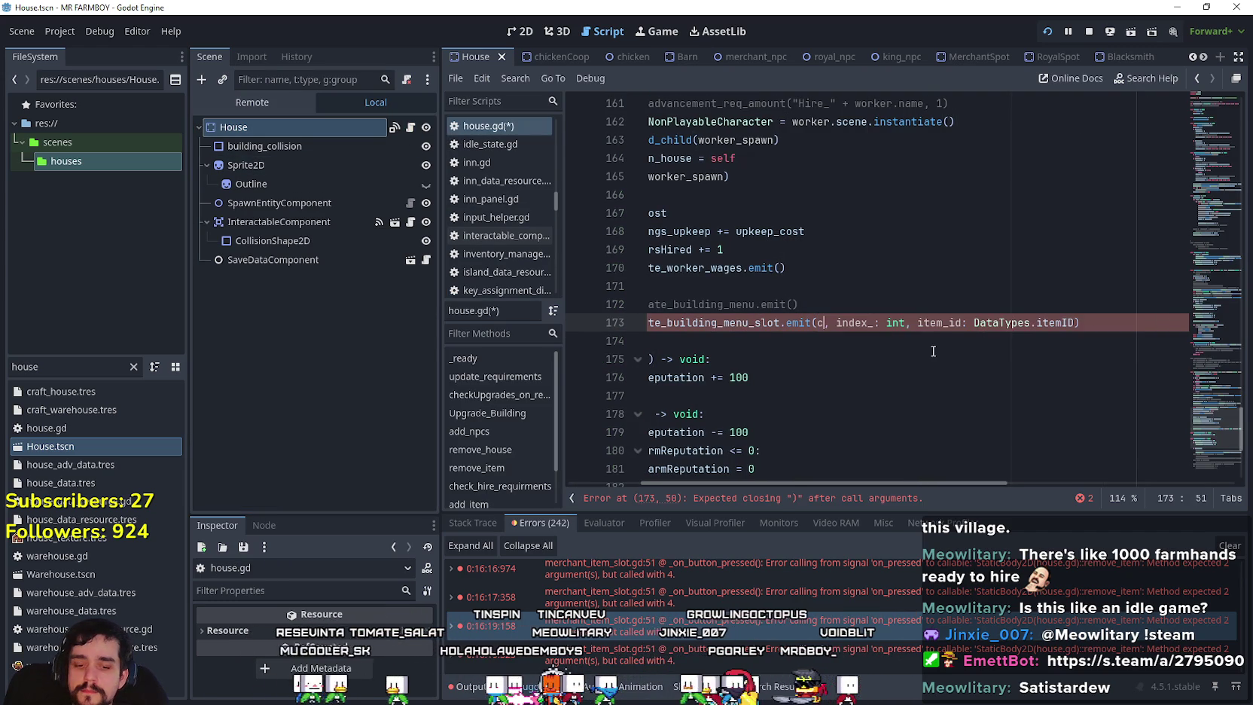
pyautogui.write('ontainer_id')
pyautogui.moveTo(904, 322); pyautogui.dragTo(971, 322)
pyautogui.write('index')
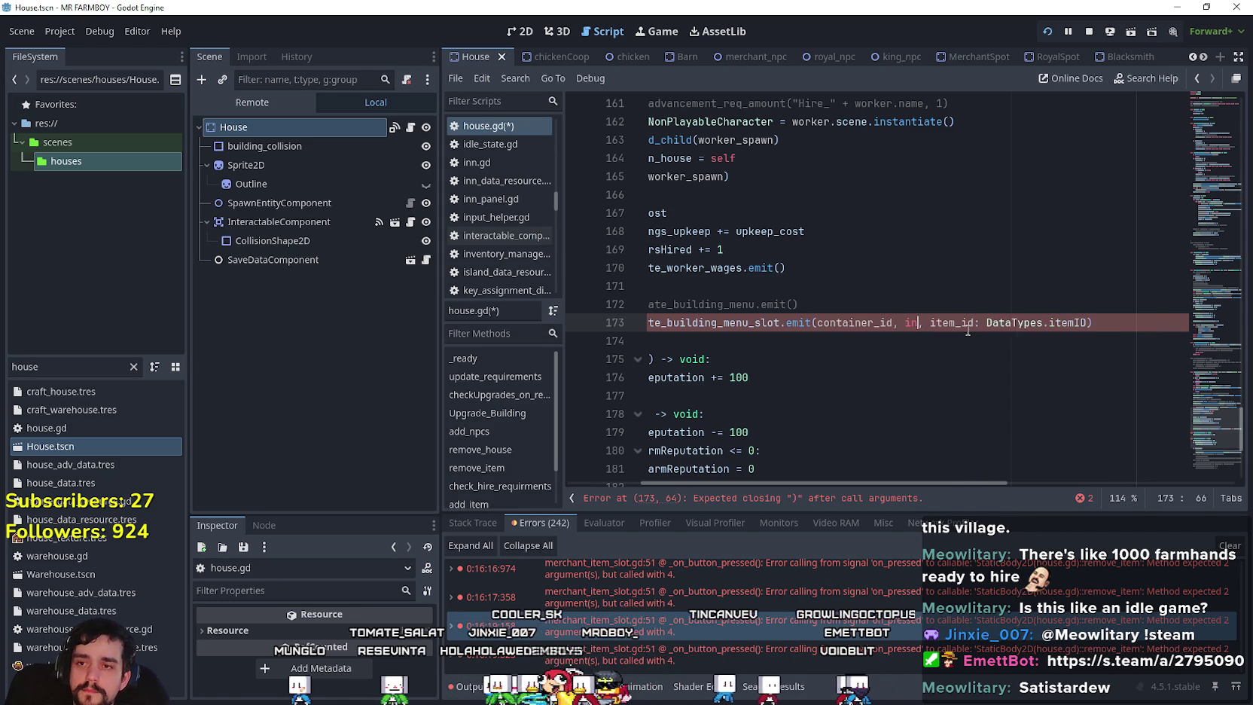
pyautogui.write('_')
pyautogui.press('Return')
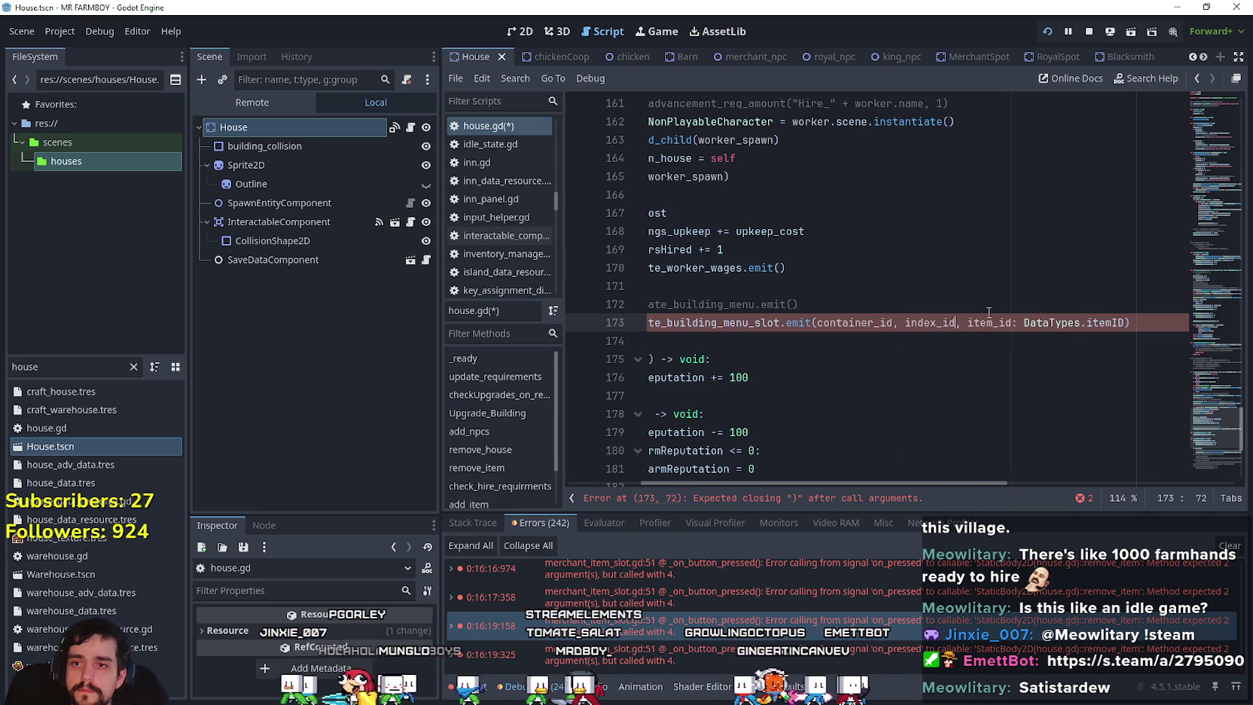
# Replace item_id: DataTypes.itemID with item_ in the emit call and save house.gd.
pyautogui.doubleClick(1003, 322)
pyautogui.scroll(8, 832, 331)
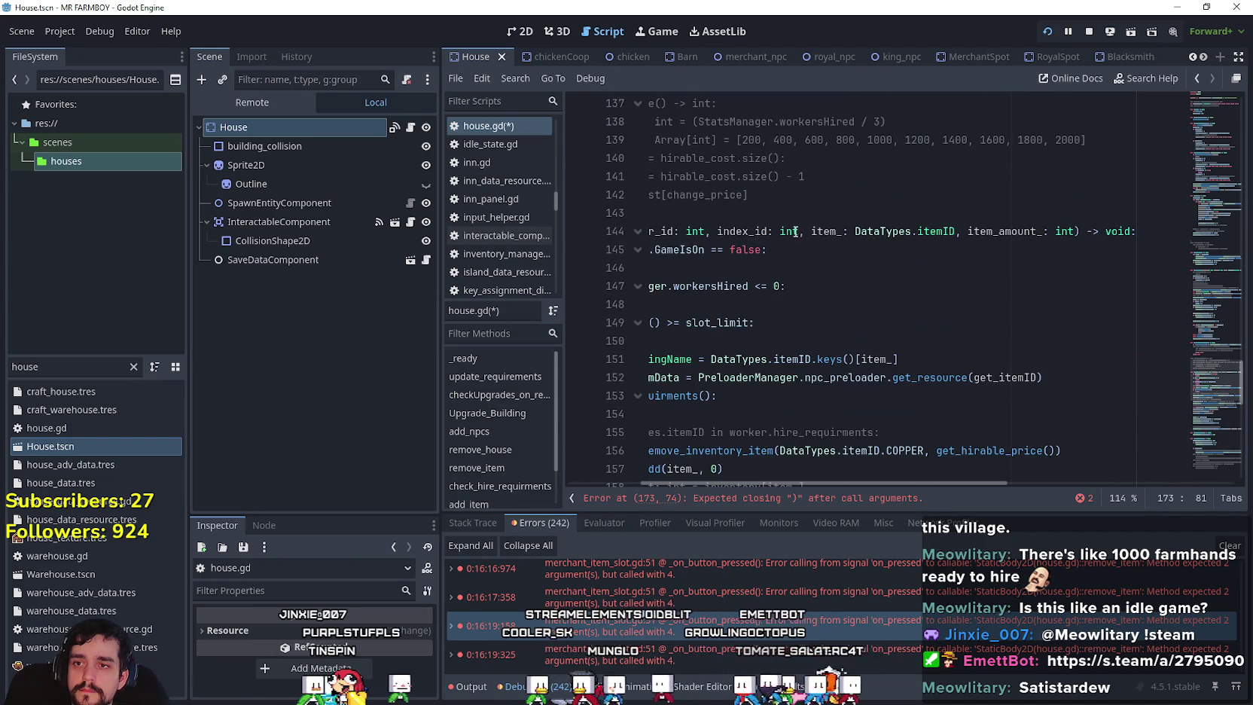
pyautogui.doubleClick(751, 231)
pyautogui.scroll(-10, 828, 234)
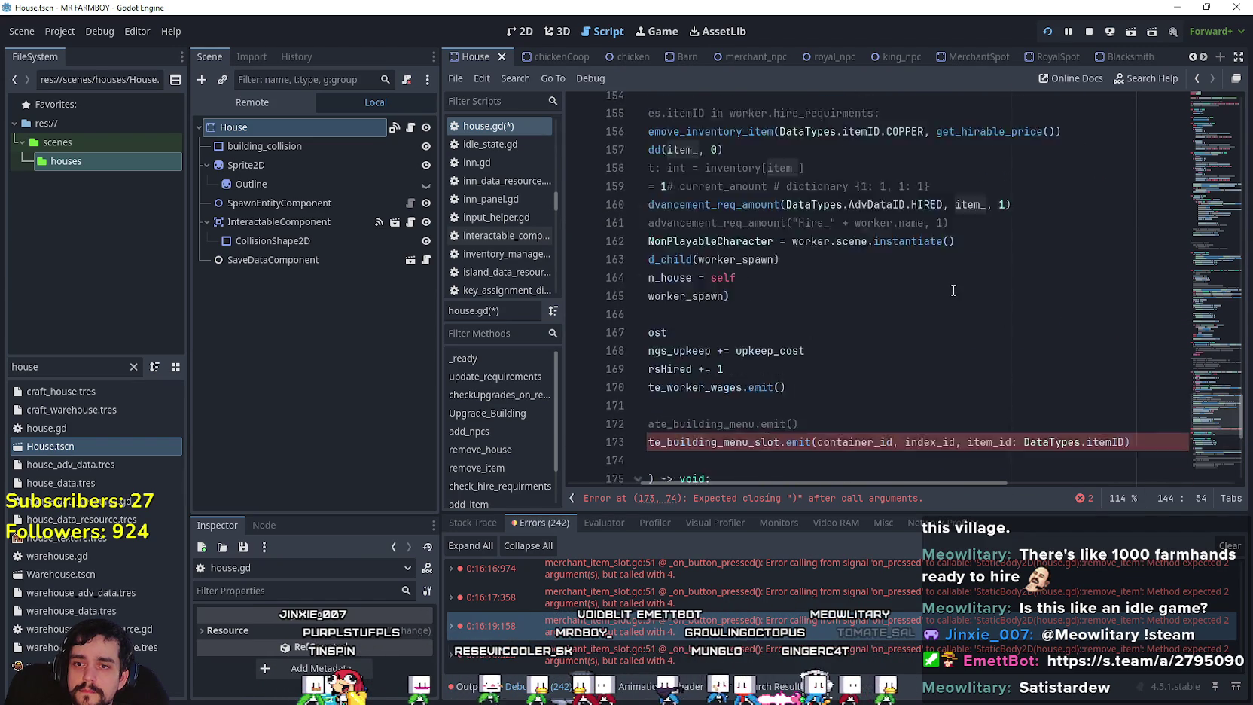
pyautogui.click(991, 214)
pyautogui.doubleClick(991, 214)
pyautogui.moveTo(991, 214); pyautogui.dragTo(1127, 214)
pyautogui.write('item_')
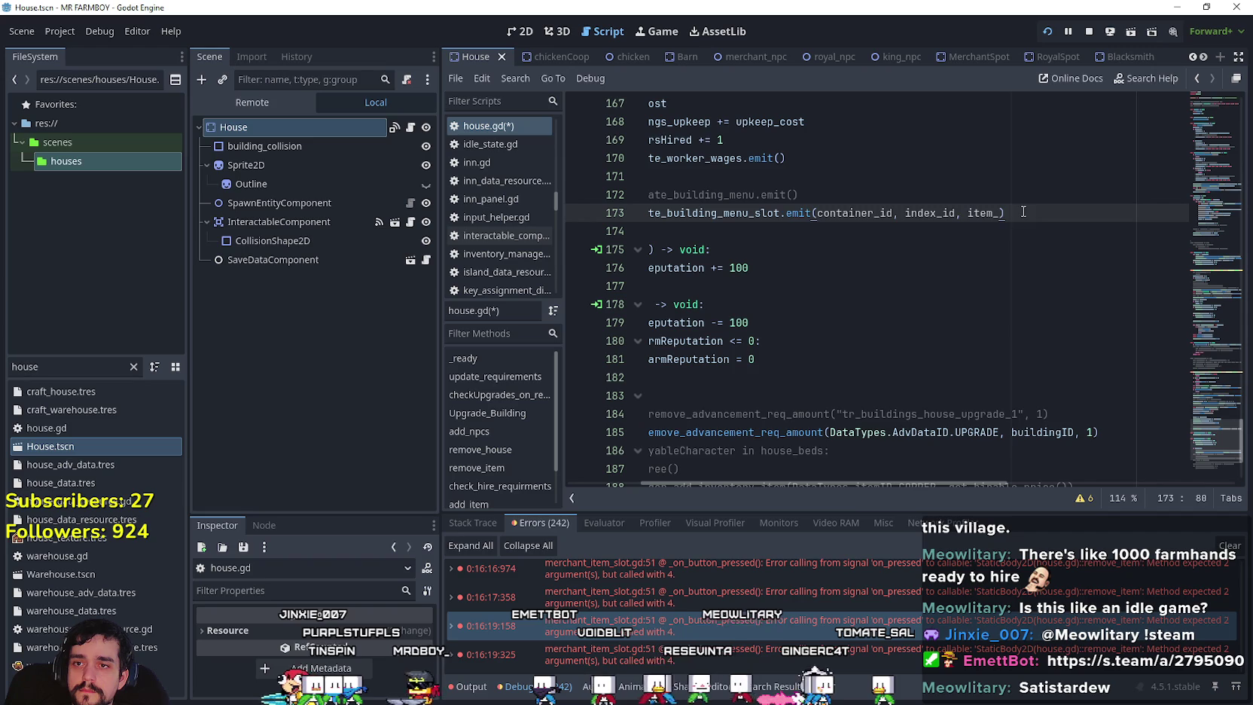
pyautogui.moveTo(1005, 213); pyautogui.dragTo(751, 213)
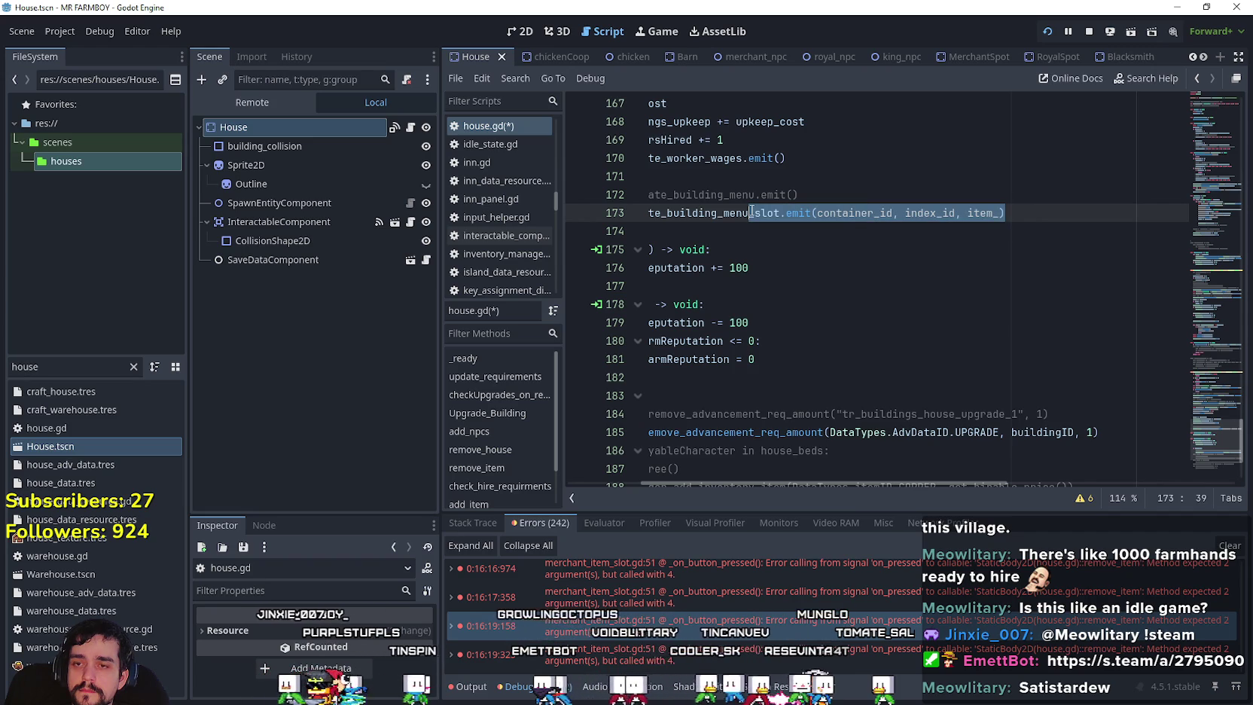
pyautogui.moveTo(750, 212); pyautogui.dragTo(677, 212)
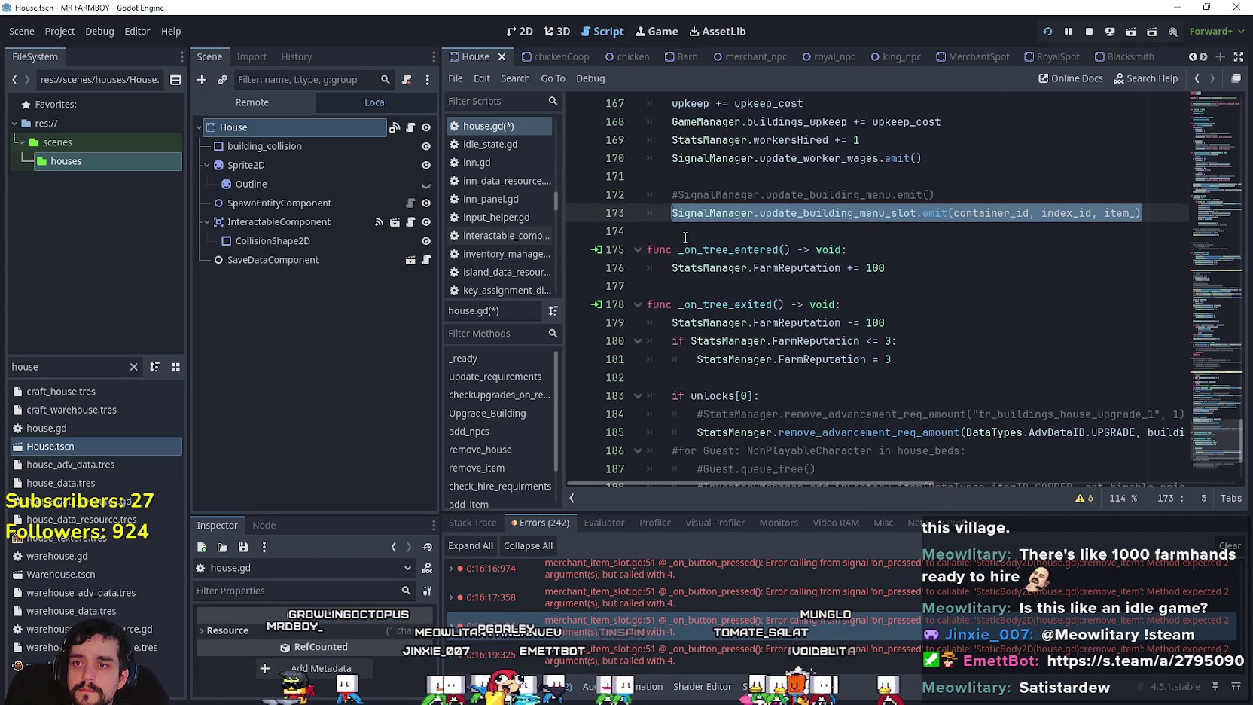
pyautogui.click(689, 232)
pyautogui.hotkey('ctrl', 's')
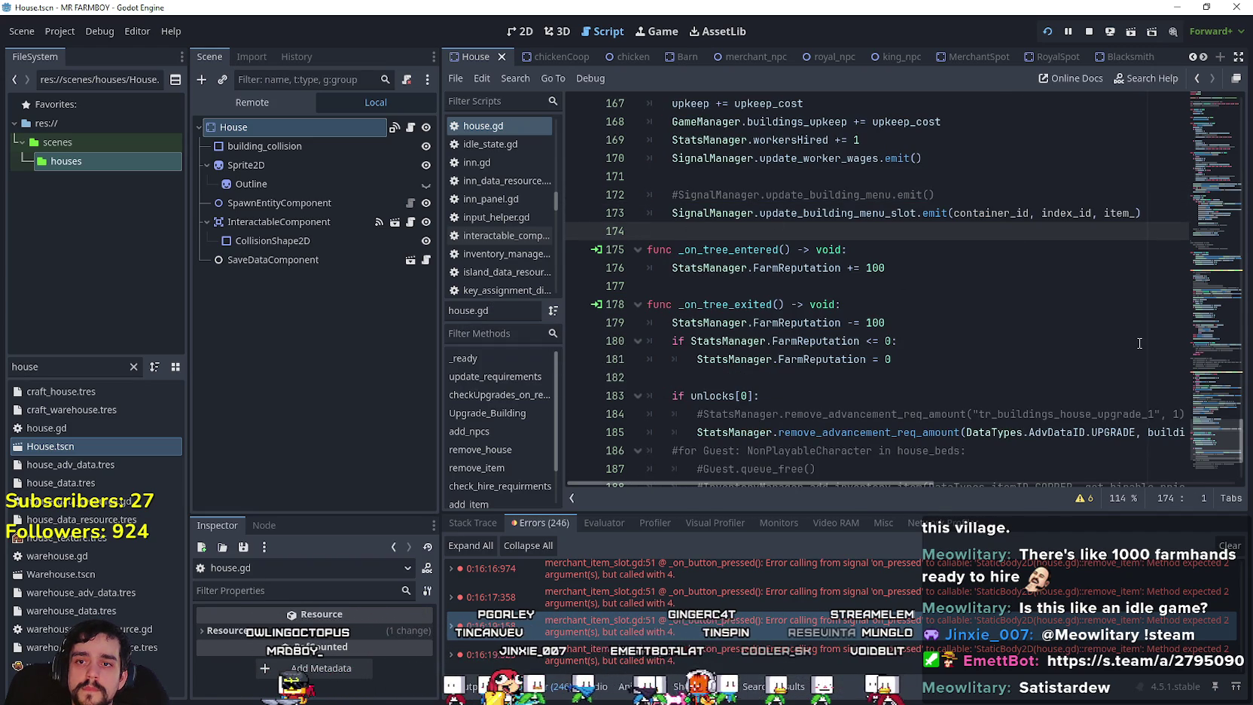
pyautogui.moveTo(1210, 416)
pyautogui.mouseDown()
pyautogui.moveTo(1215, 298)
pyautogui.moveTo(1214, 343)
pyautogui.mouseUp()
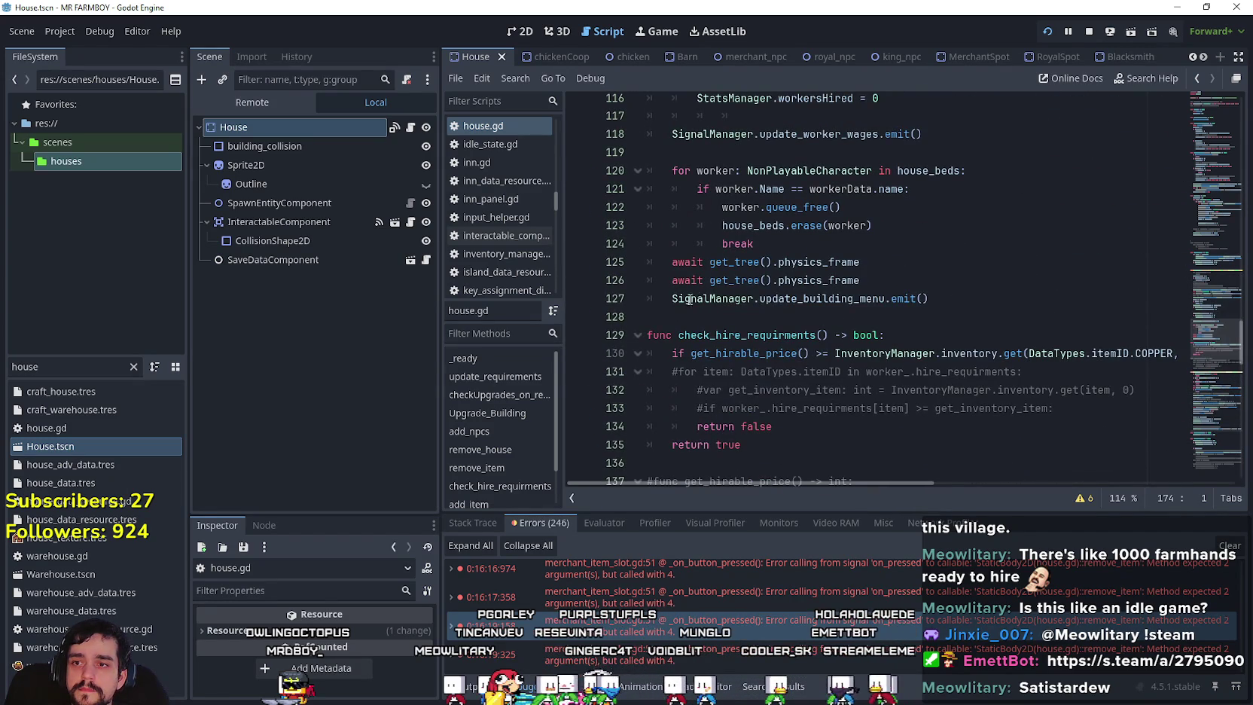
# Comment out the old building-menu emit on line 127 and paste the update_building_menu_slot emit below it.
pyautogui.click(959, 300)
pyautogui.hotkey('ctrl', 'k')
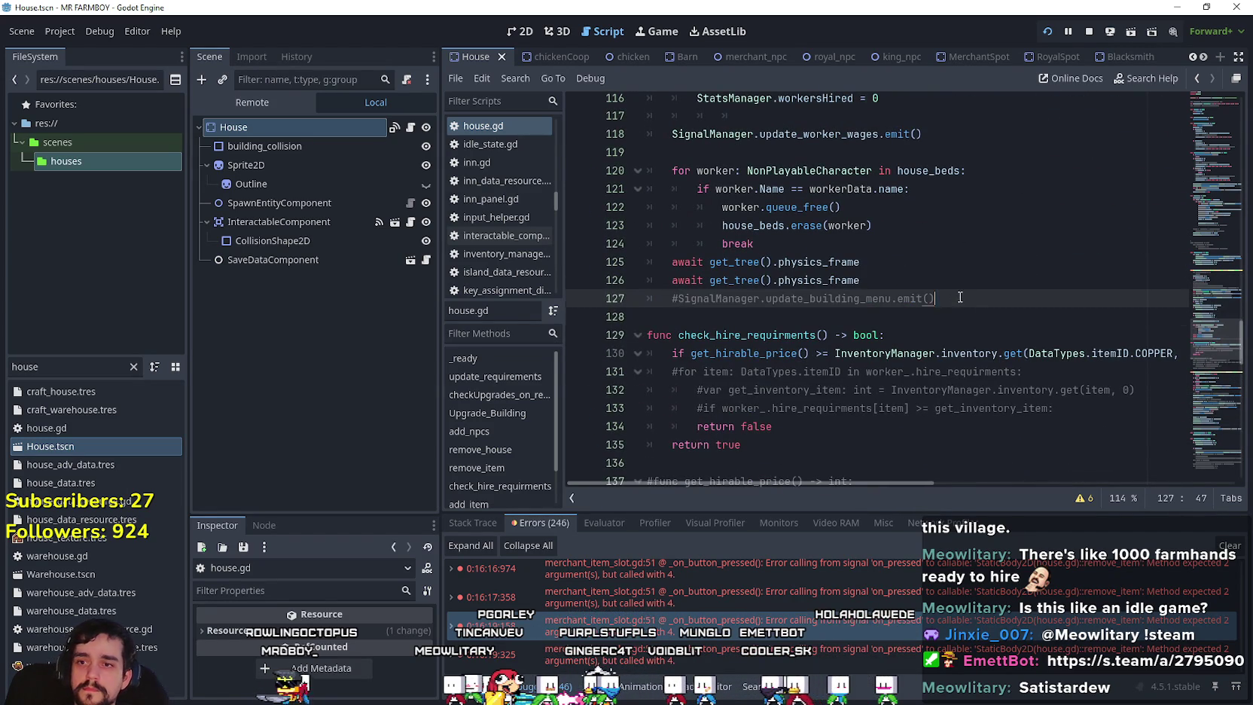
pyautogui.press('Return')
pyautogui.write('SignalManager.update_building_menu_slot.emit(container_id, index_id, item_)')
pyautogui.hotkey('ctrl', 's')
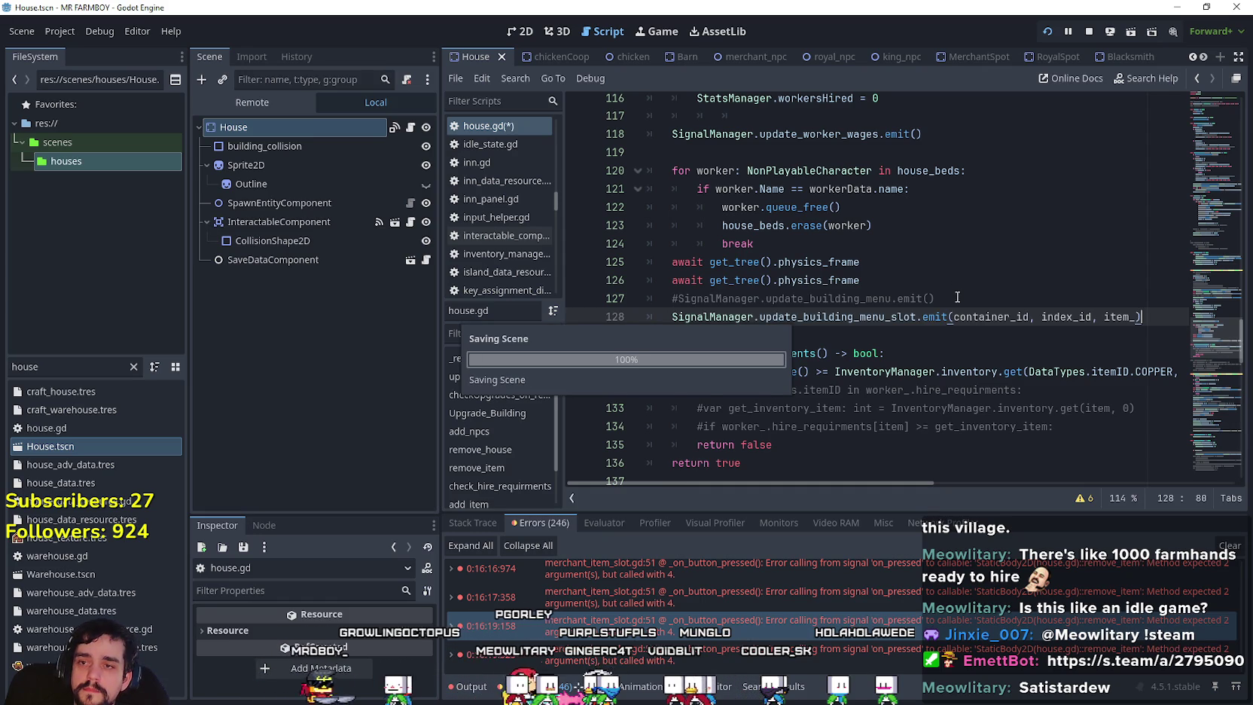
# Comment out both physics-frame awaits, save the script, and stop the running game.
pyautogui.click(663, 272)
pyautogui.hotkey('ctrl', 'k')
pyautogui.click(835, 261)
pyautogui.hotkey('ctrl', 'k')
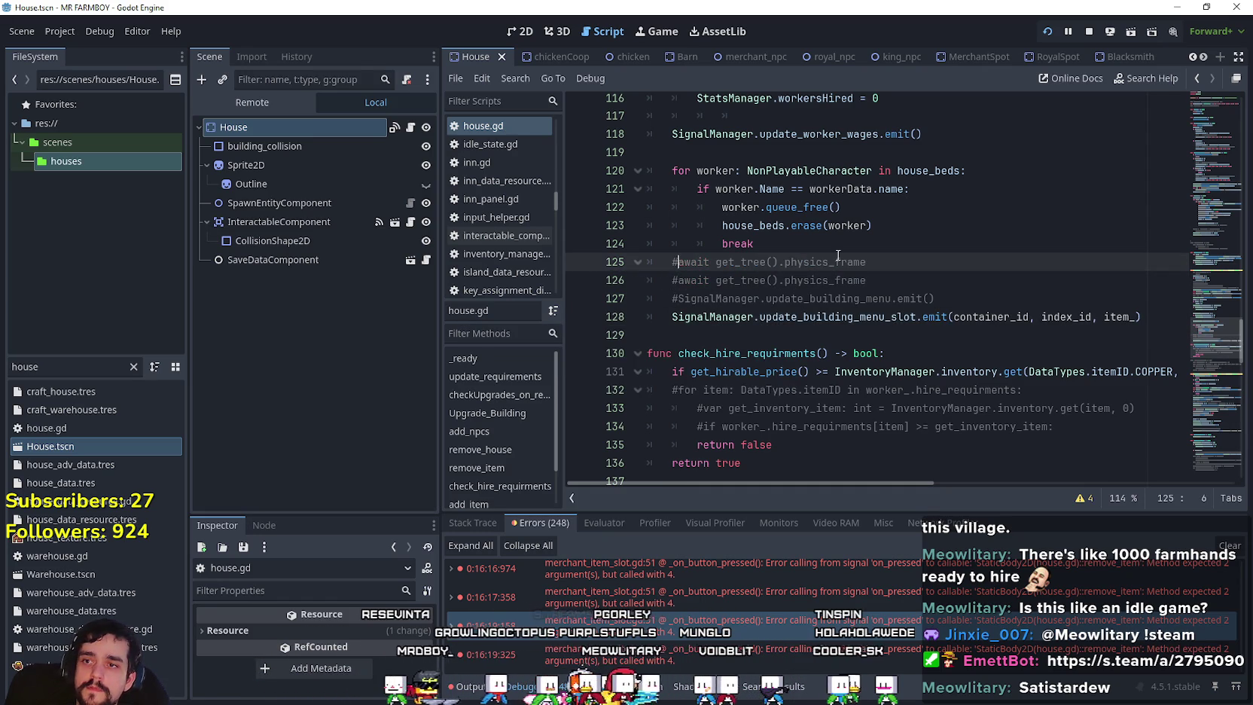
pyautogui.hotkey('ctrl', 's')
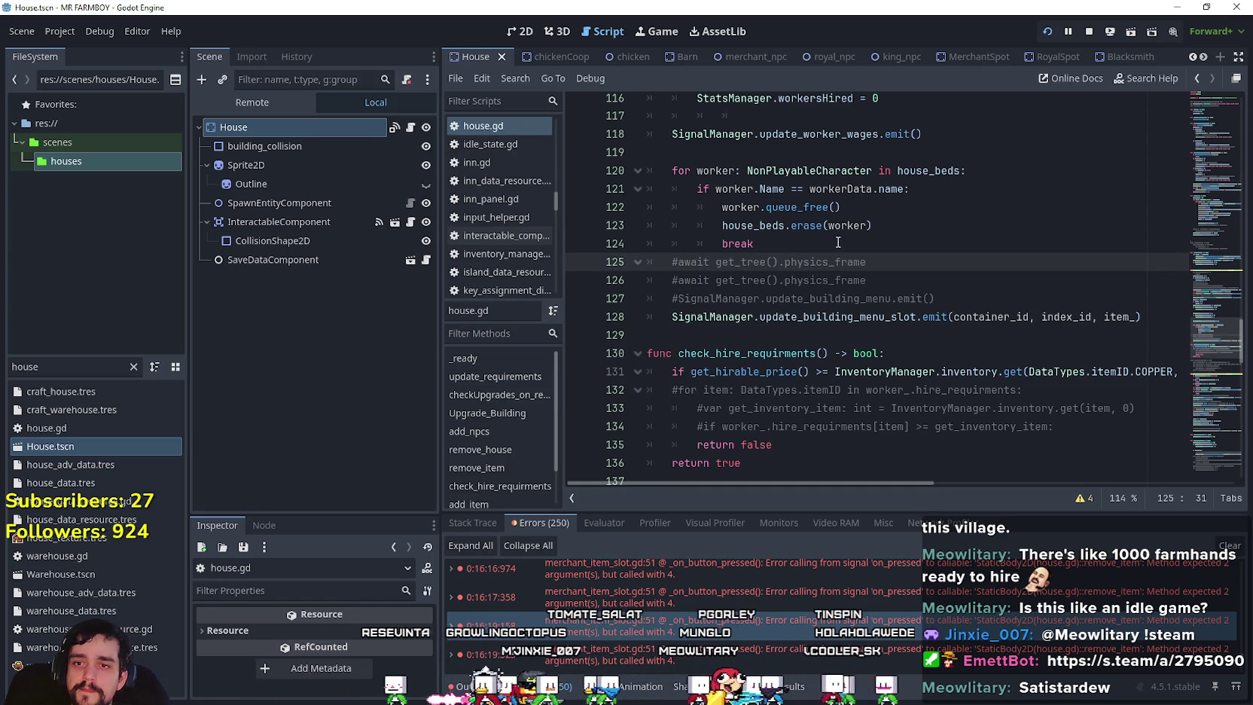
pyautogui.press('Down')
pyautogui.press('Down')
pyautogui.press('Down')
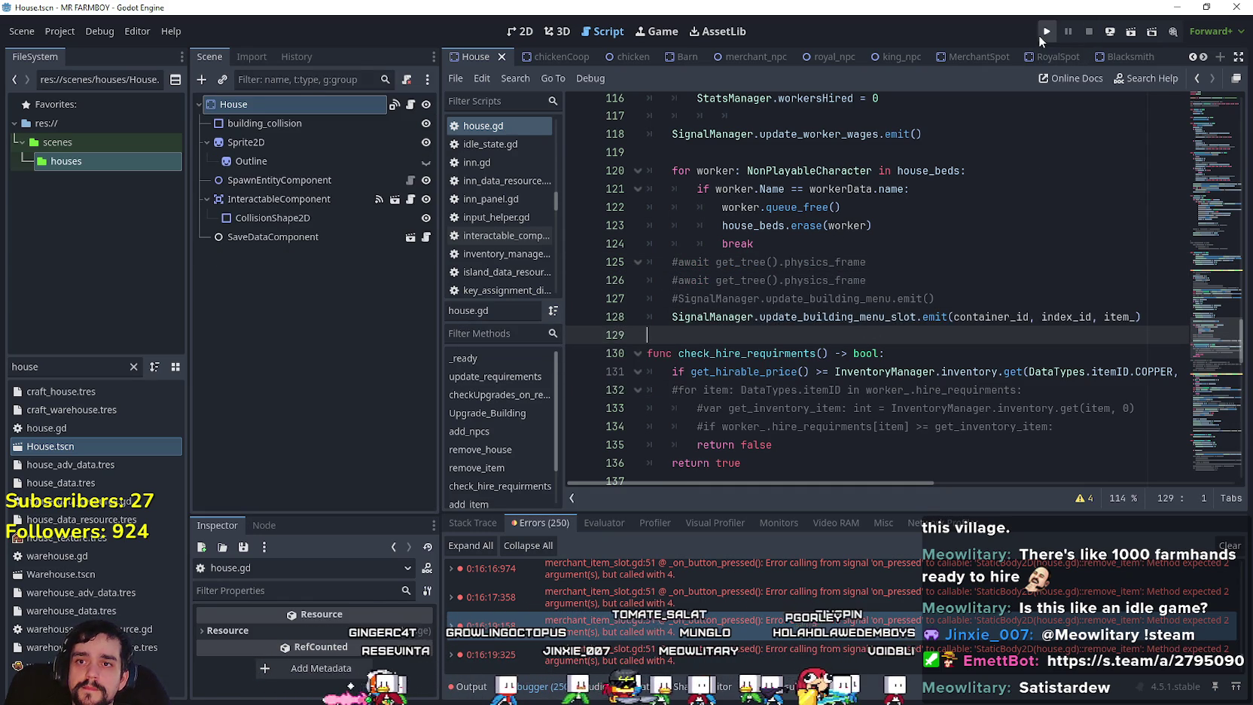
pyautogui.click(1086, 31)
# Relaunch the game with F5; it halts on vegetable_shop_new.gd's add_item signature error.
pyautogui.press('F5')
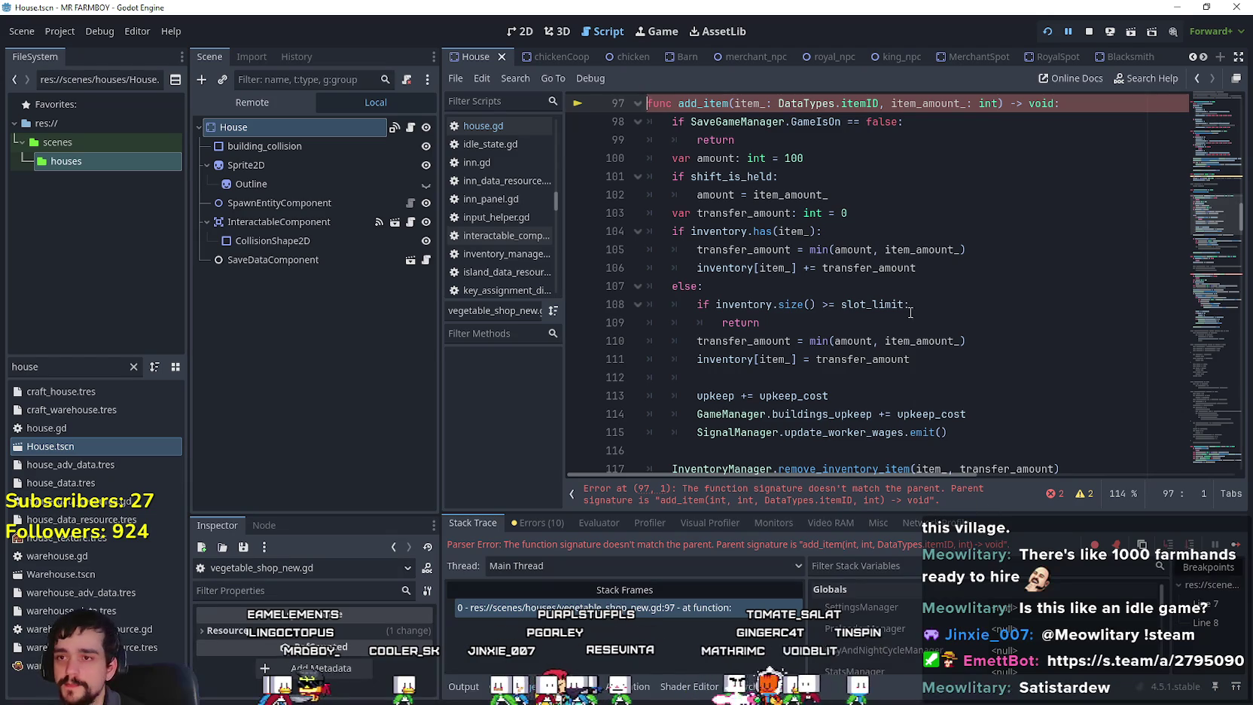
# Add 'container_id: int, index_id: int,' at the start of vegetable_shop_new.gd's add_item parameters.
pyautogui.click(910, 311)
pyautogui.scroll(3, 865, 301)
pyautogui.click(739, 268)
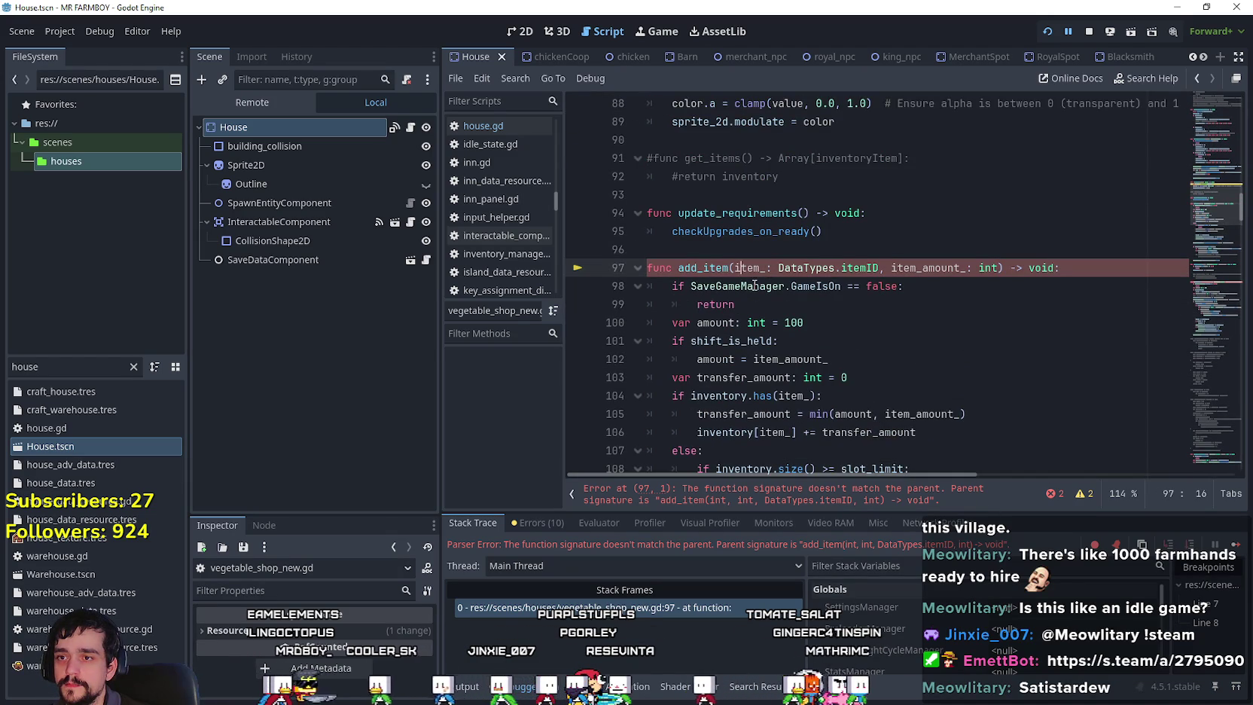
pyautogui.press('Right')
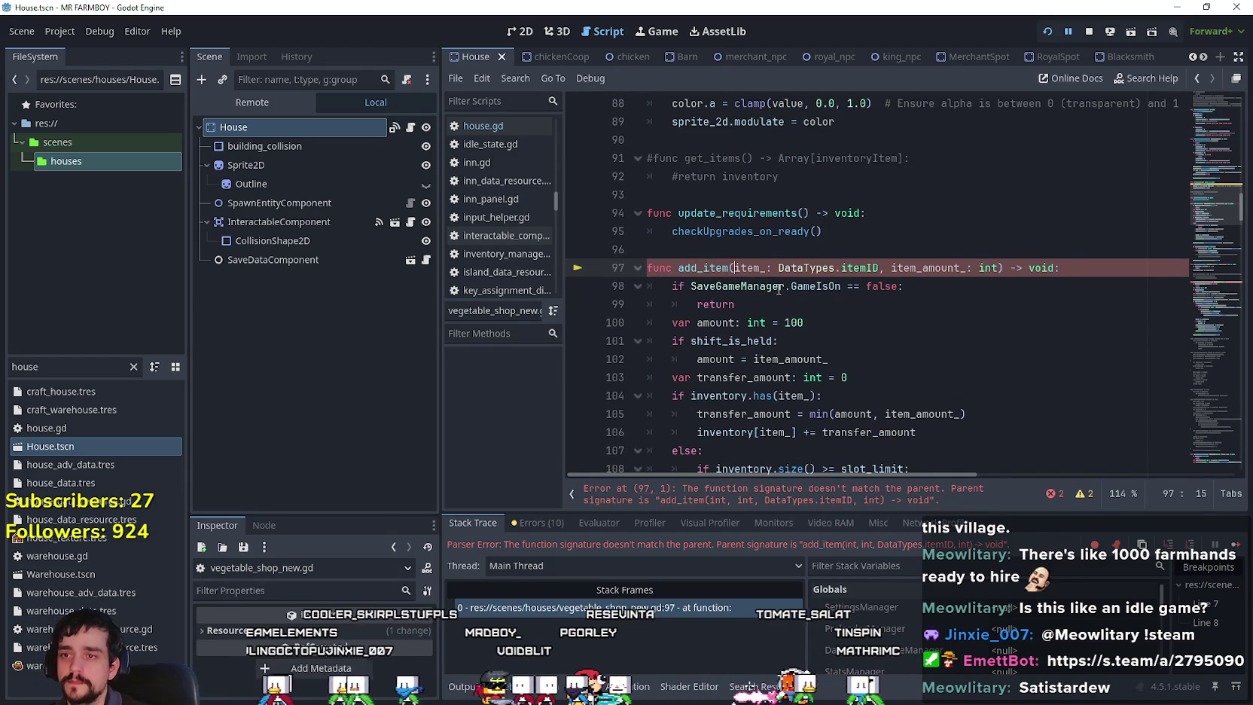
pyautogui.hscroll(2, 762, 325)
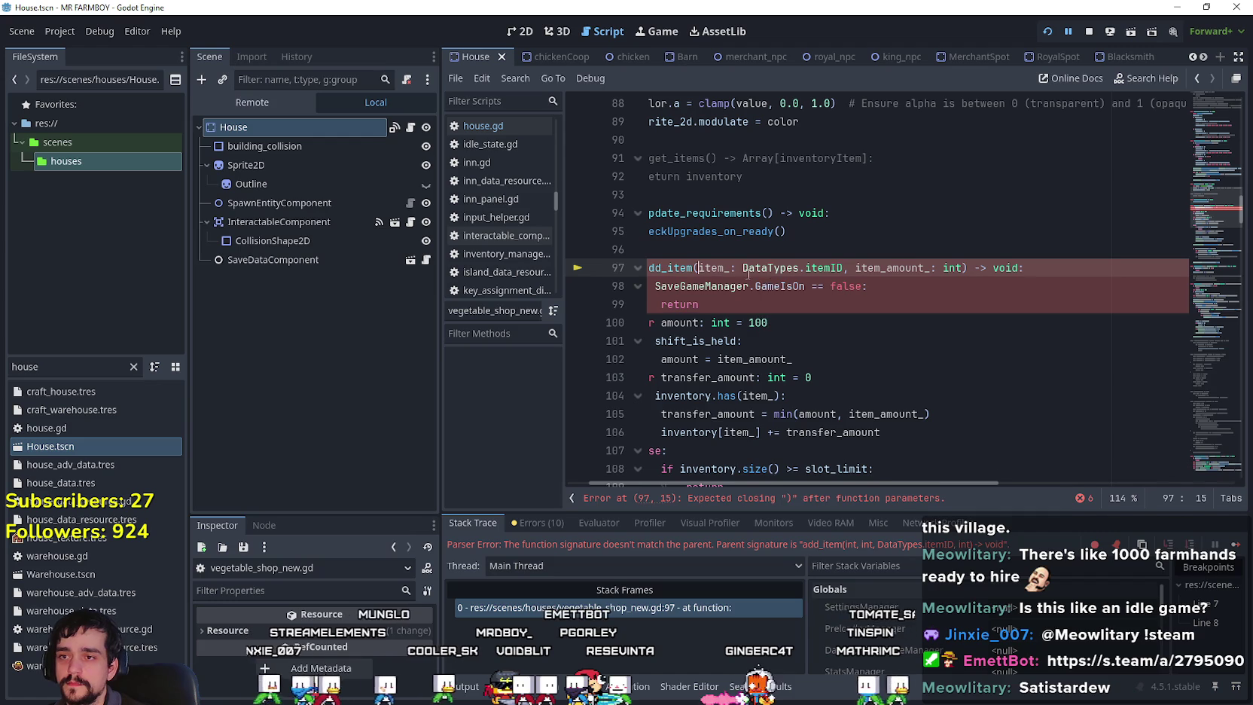
pyautogui.write('c')
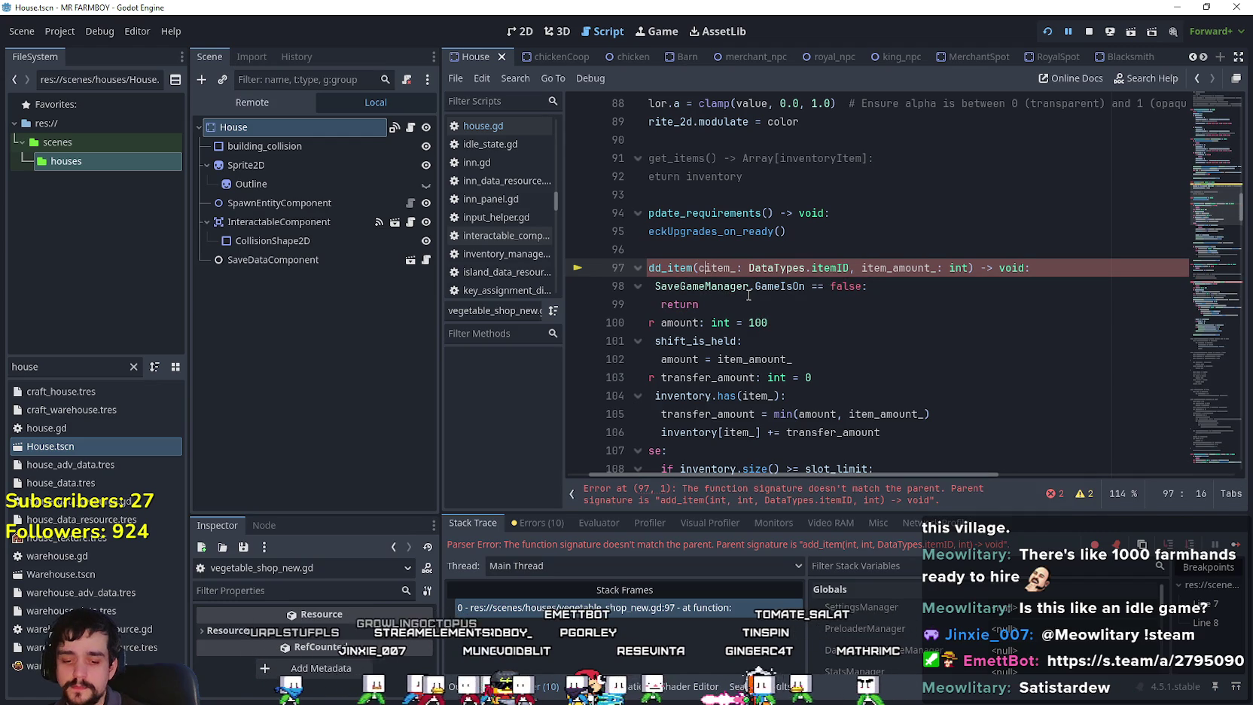
pyautogui.write('ontainer_')
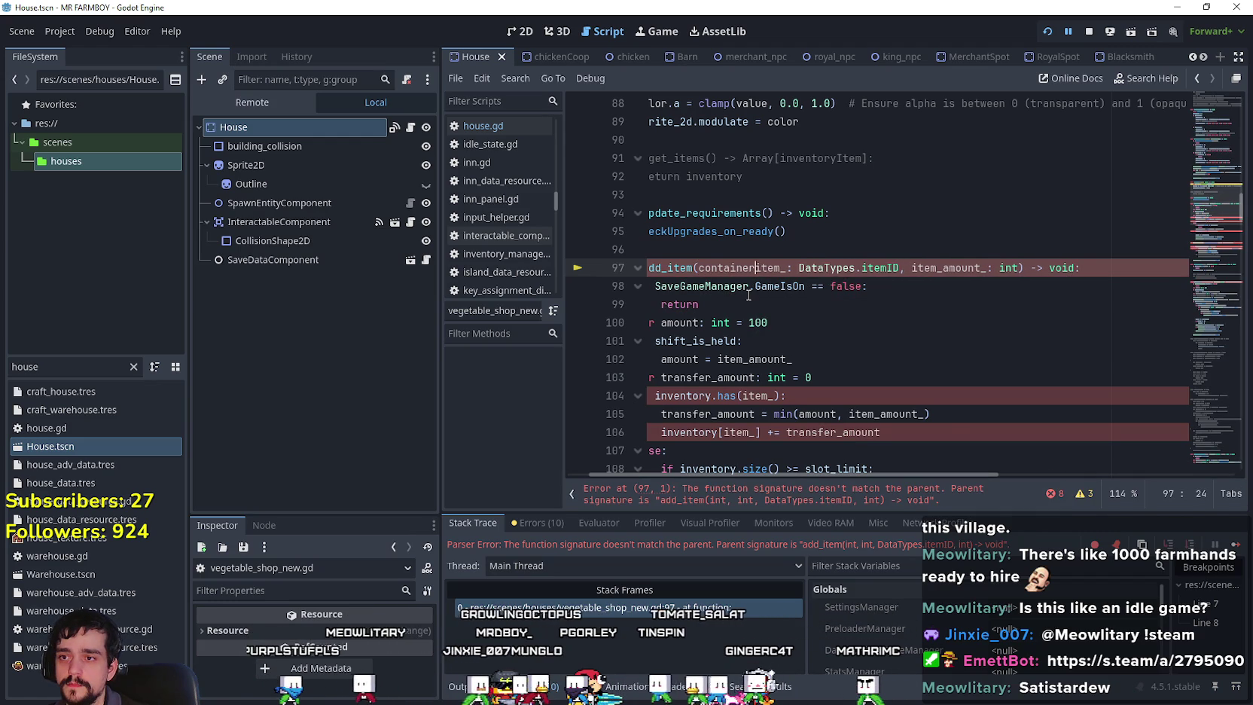
pyautogui.write('id:')
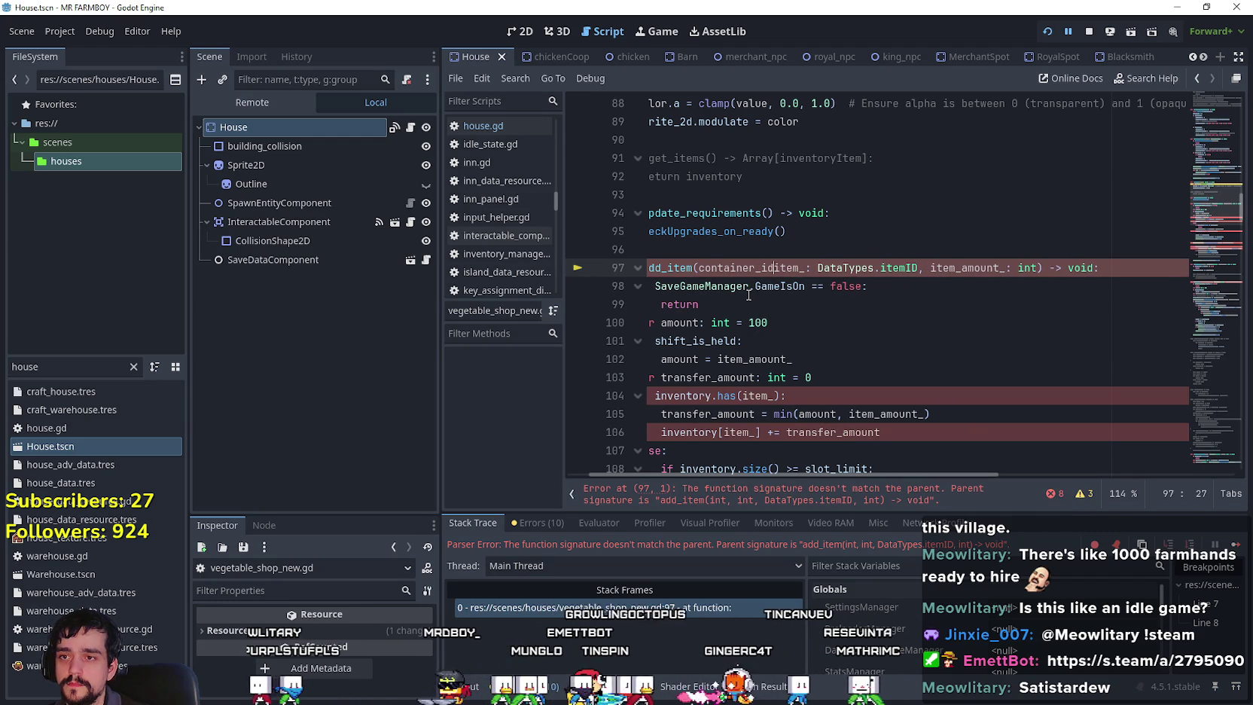
pyautogui.write(' int,')
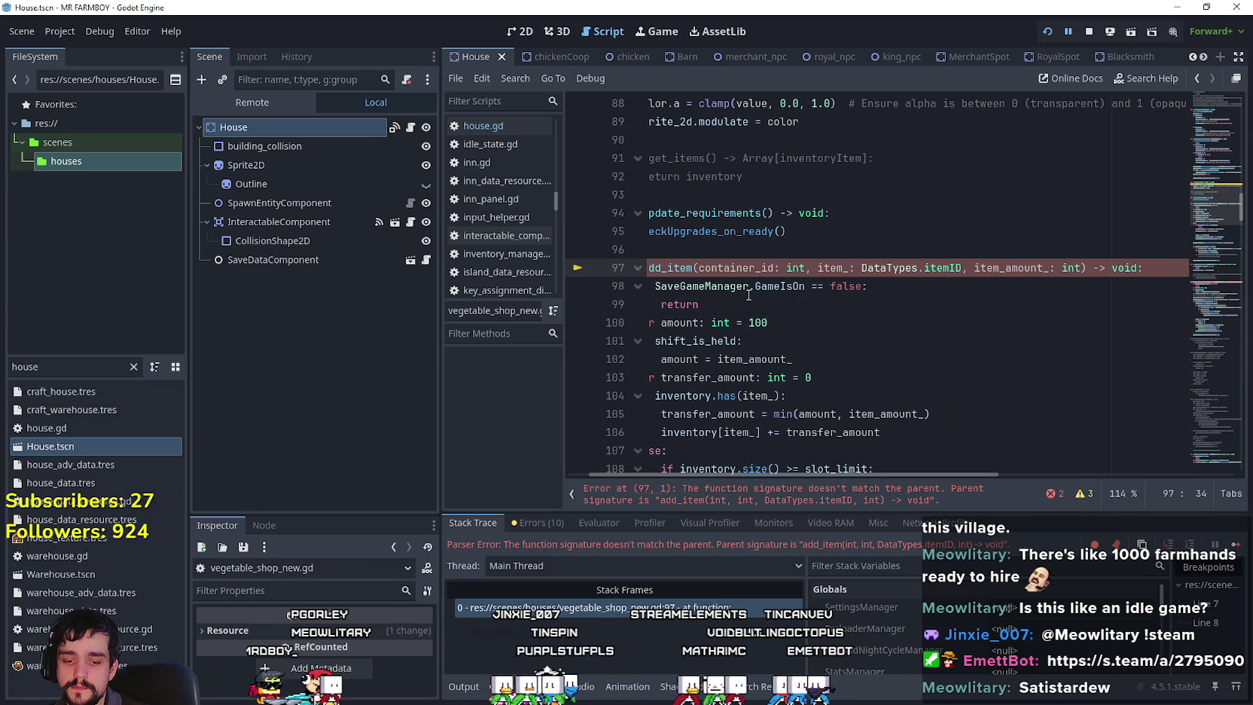
pyautogui.write('index_id')
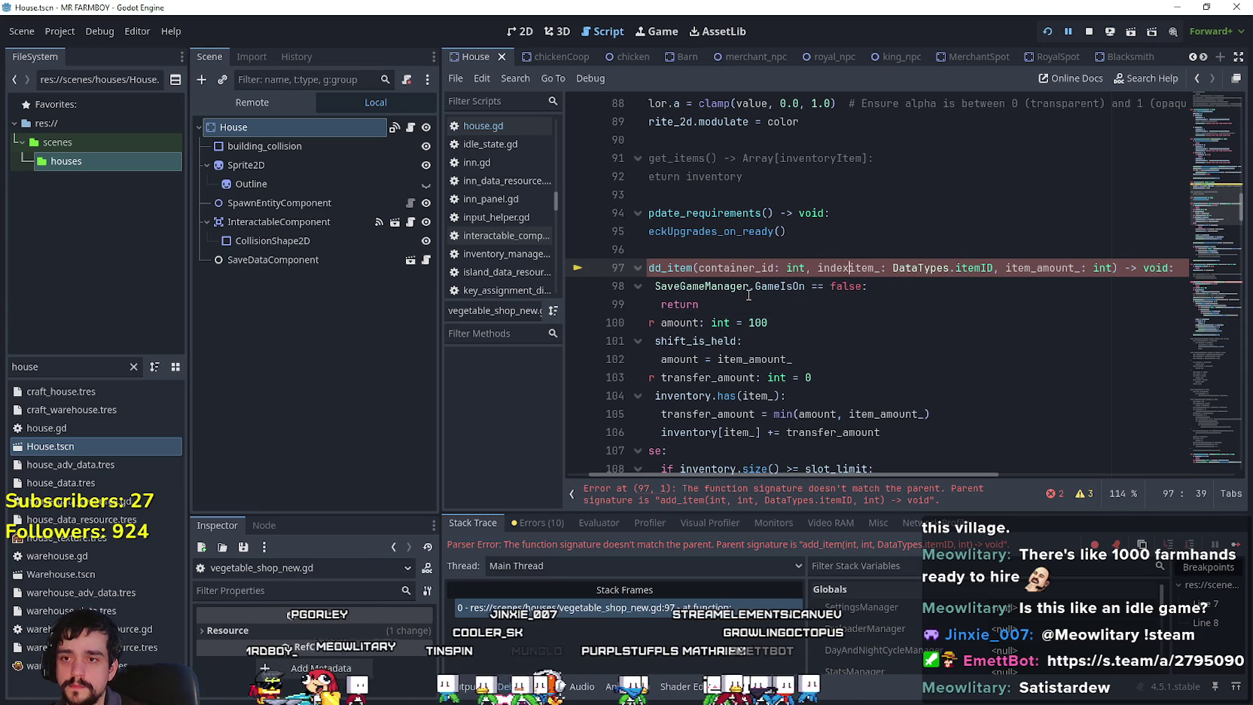
pyautogui.write(': int ,')
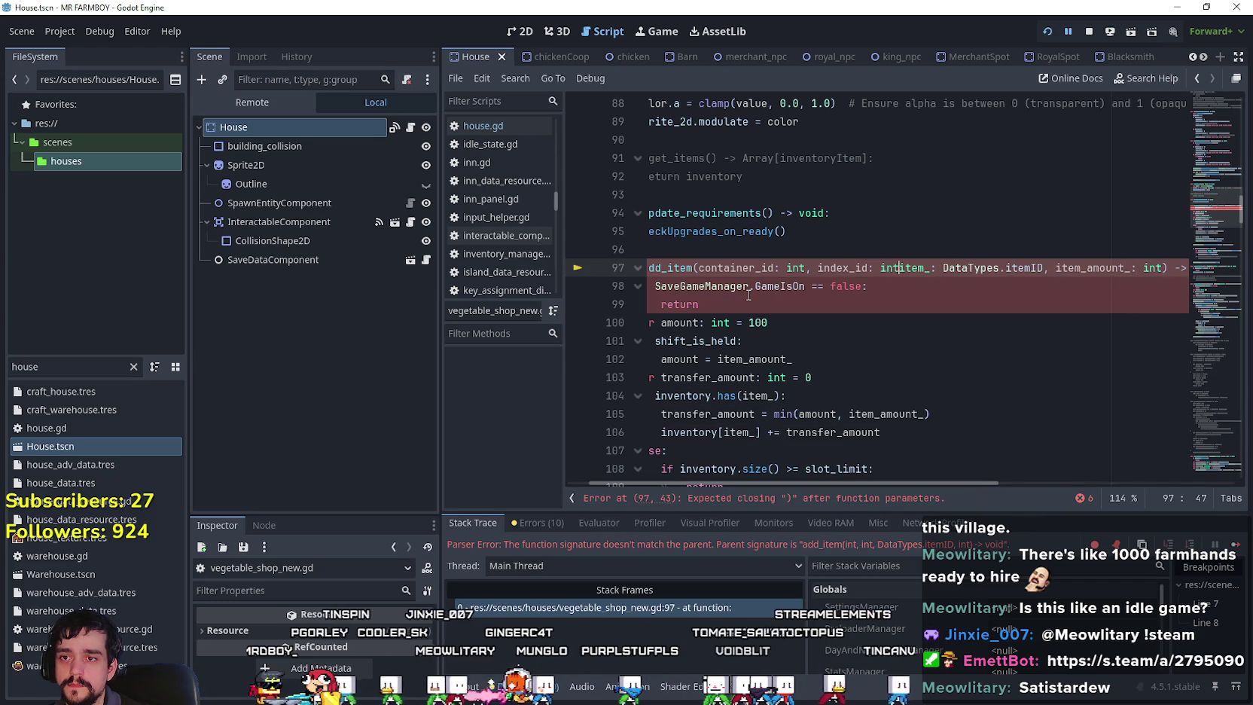
pyautogui.press('BackSpace')
pyautogui.press('BackSpace')
pyautogui.write(',')
# Copy those two parameters into remove_item on line 137, save, and stop the game.
pyautogui.click(748, 300)
pyautogui.click(906, 267)
pyautogui.moveTo(910, 267); pyautogui.dragTo(699, 267)
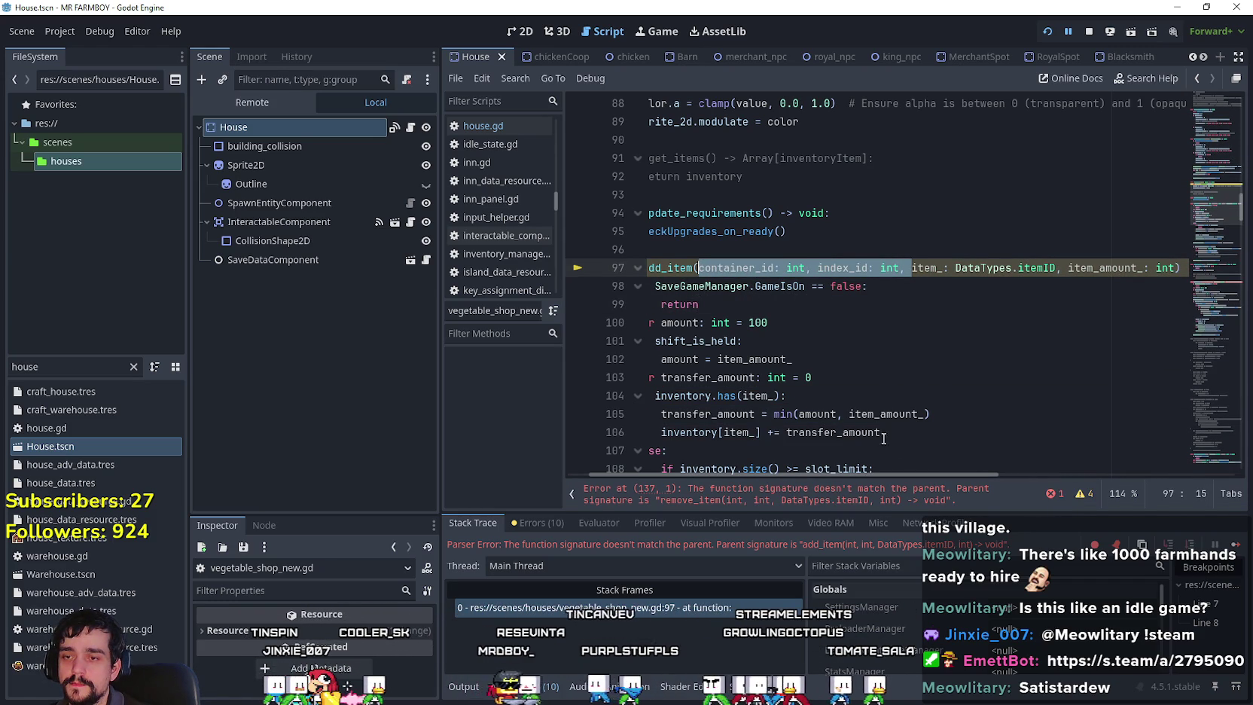
pyautogui.moveTo(947, 473)
pyautogui.mouseDown()
pyautogui.moveTo(1017, 474)
pyautogui.moveTo(736, 442)
pyautogui.mouseUp()
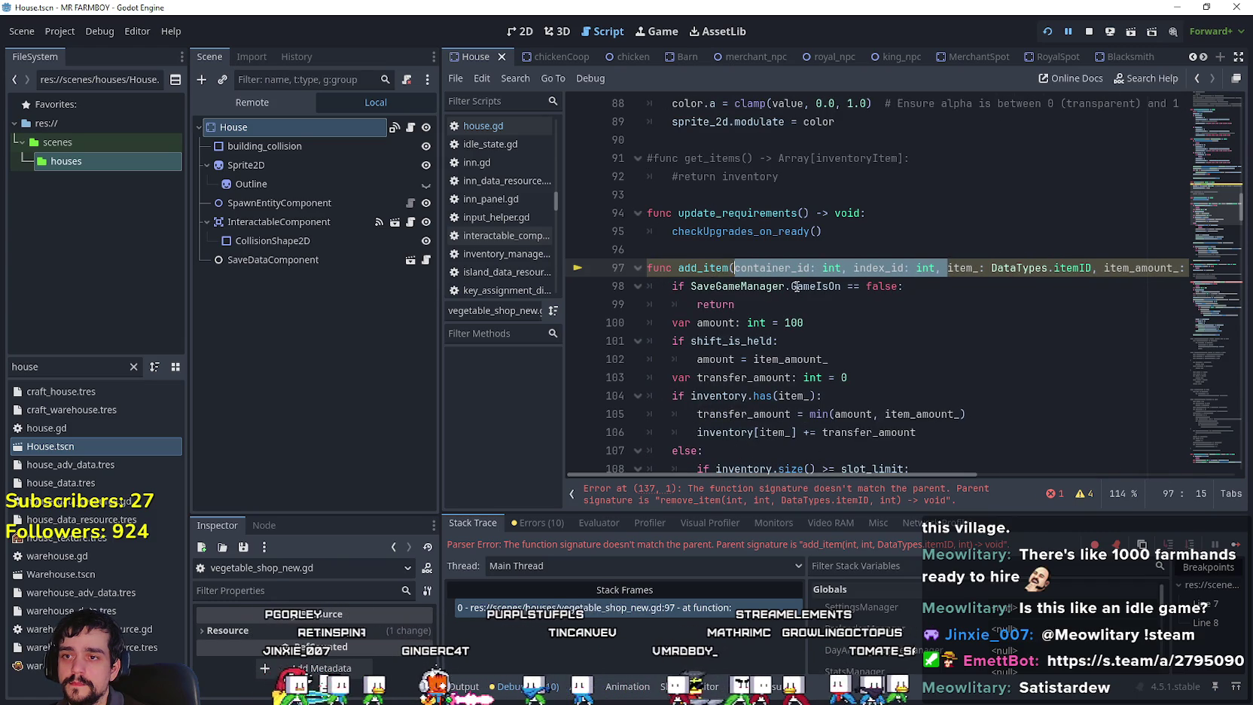
pyautogui.scroll(-12, 794, 288)
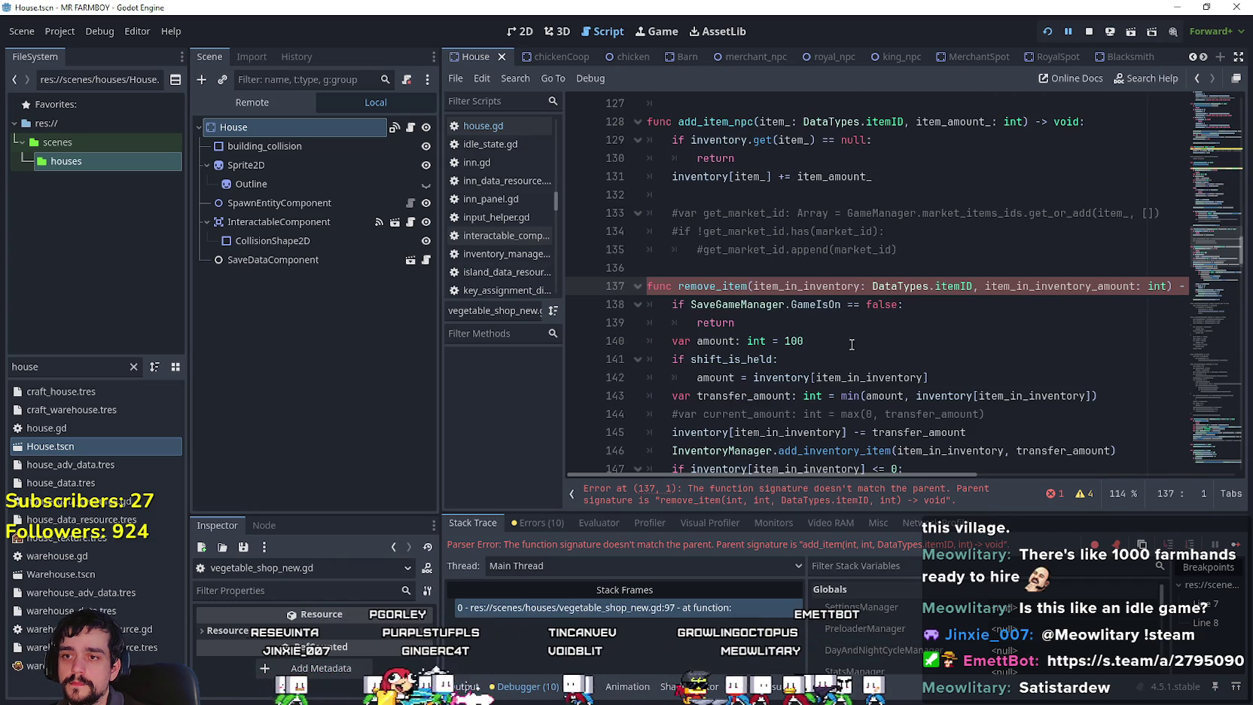
pyautogui.click(754, 286)
pyautogui.write('container_id: int, index_id: int,')
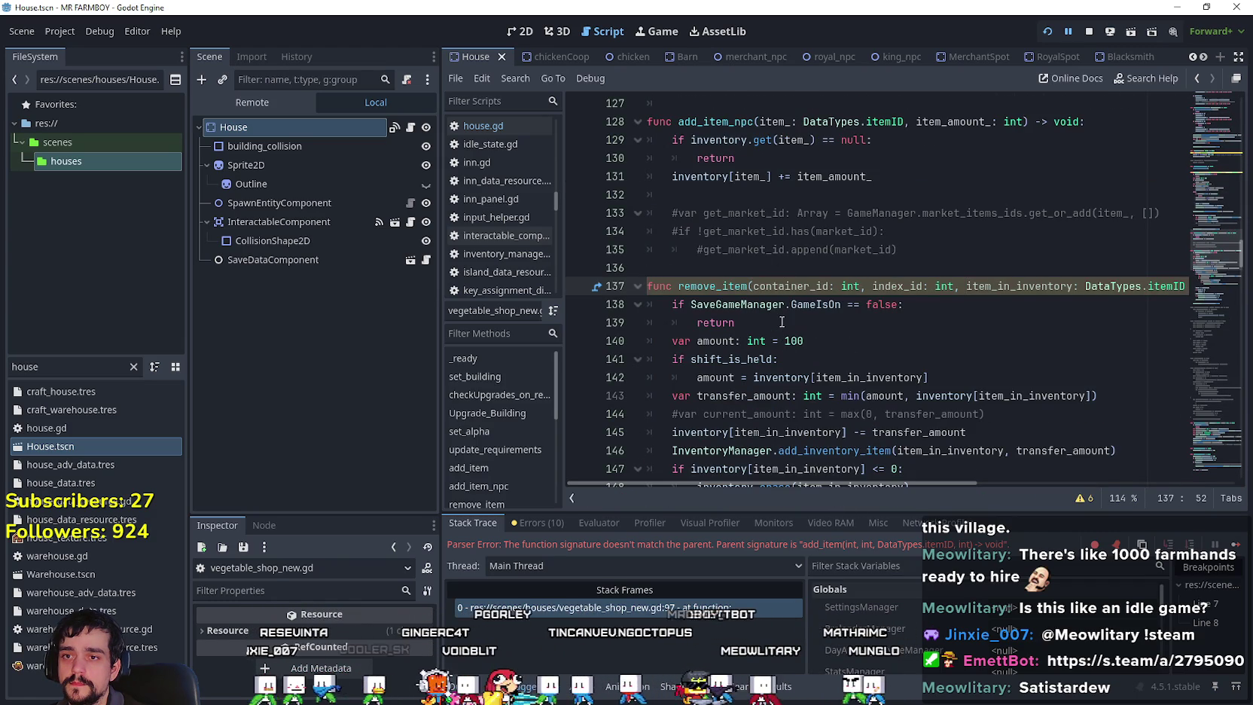
pyautogui.click(782, 322)
pyautogui.hotkey('ctrl', 's')
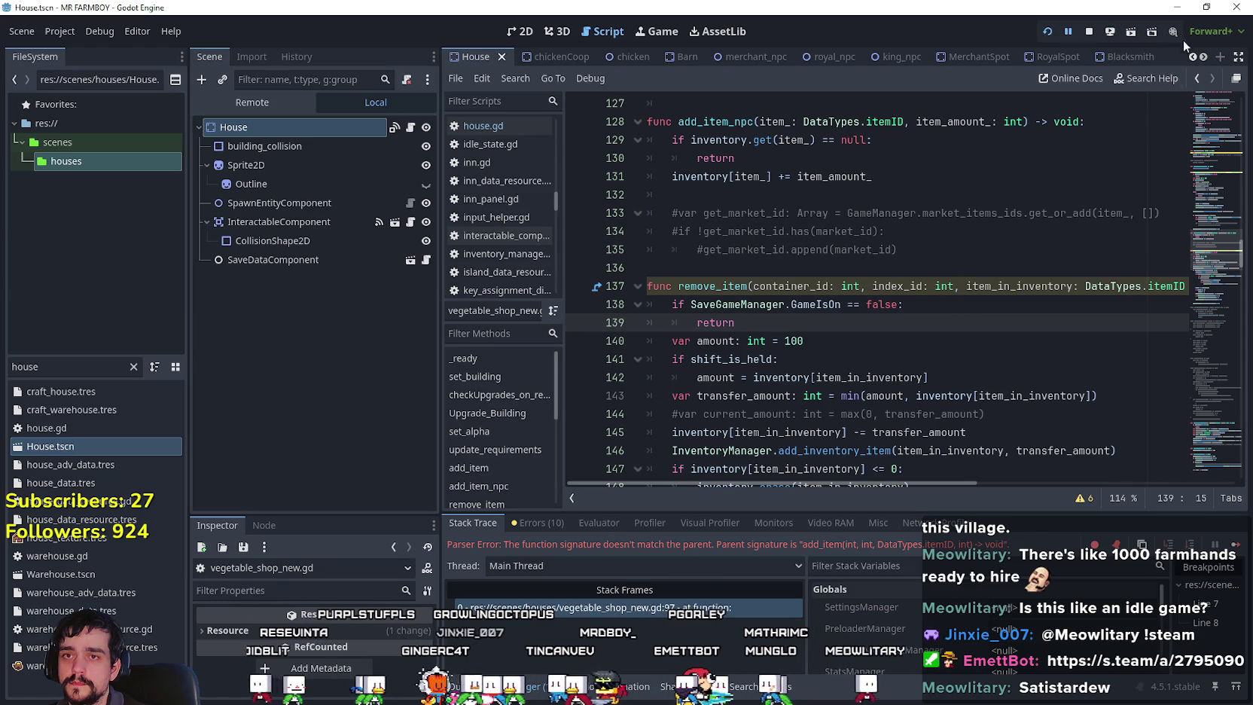
pyautogui.click(1088, 30)
# Run the project again; it now stops on warehouse.gd's add_item signature mismatch.
pyautogui.click(1046, 29)
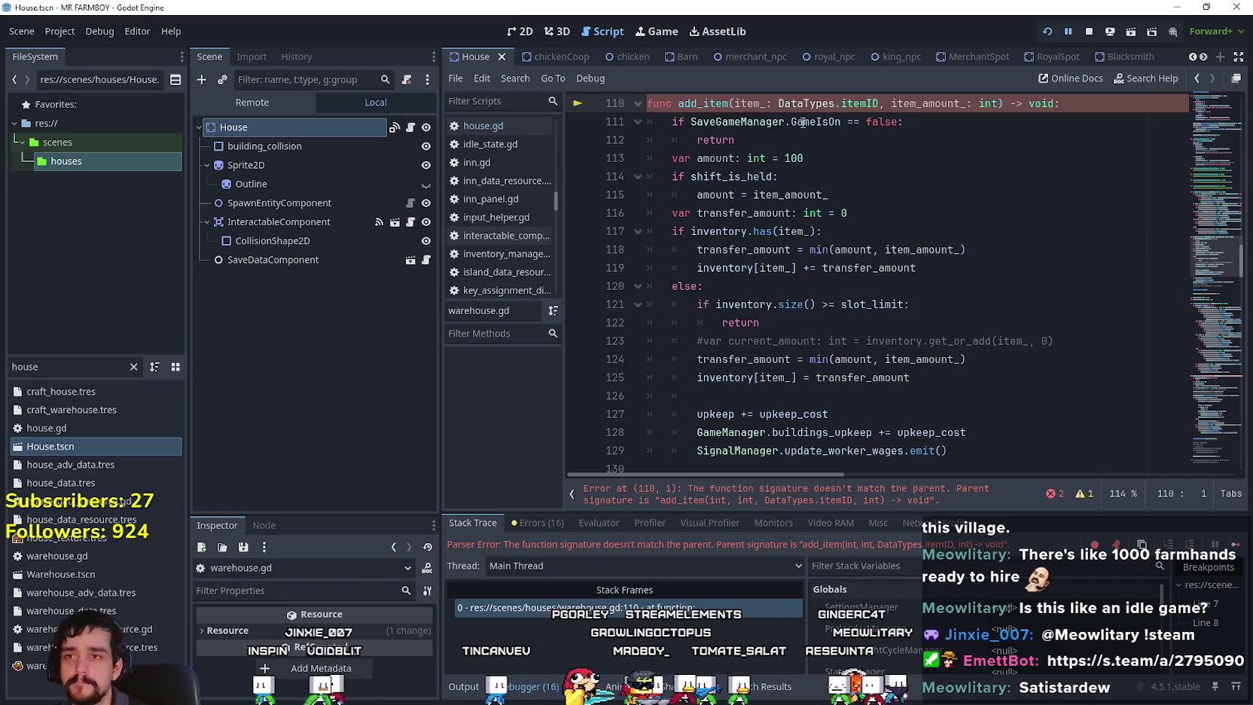
# Paste container_id and index_id into warehouse.gd's add_item and remove_item, save, and rerun the game.
pyautogui.write('container_id: int, index_id: int,')
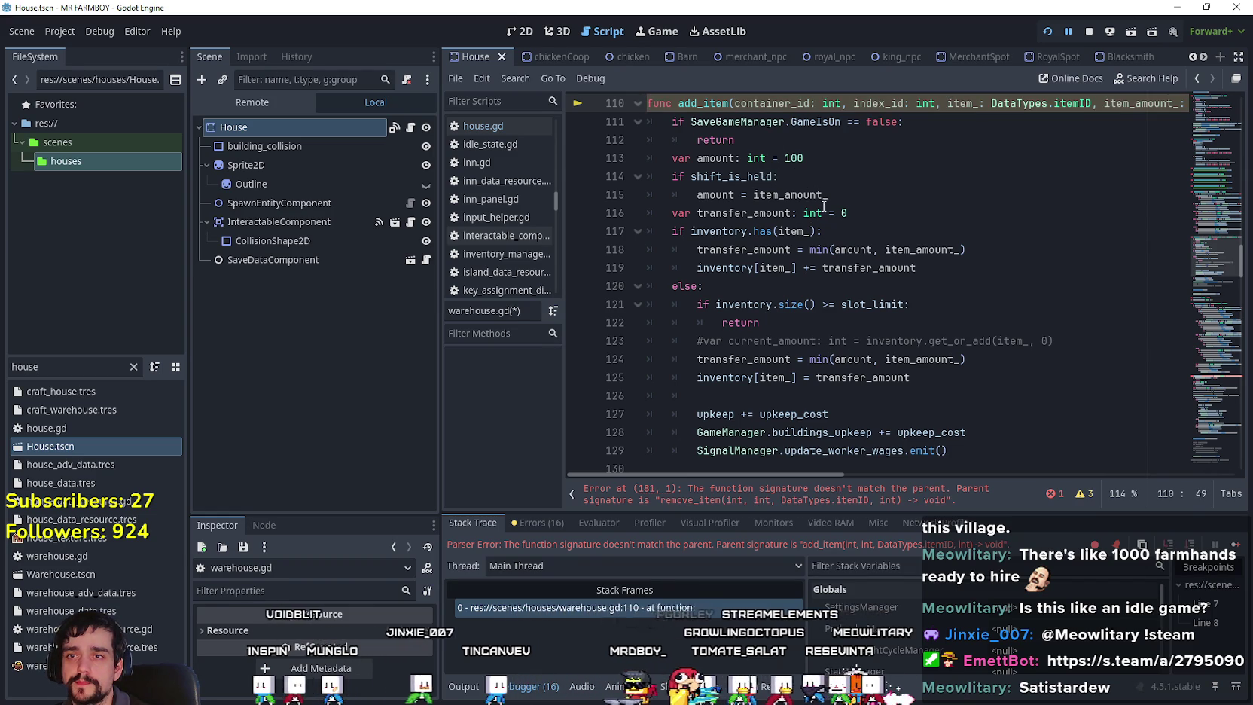
pyautogui.scroll(-15, 827, 200)
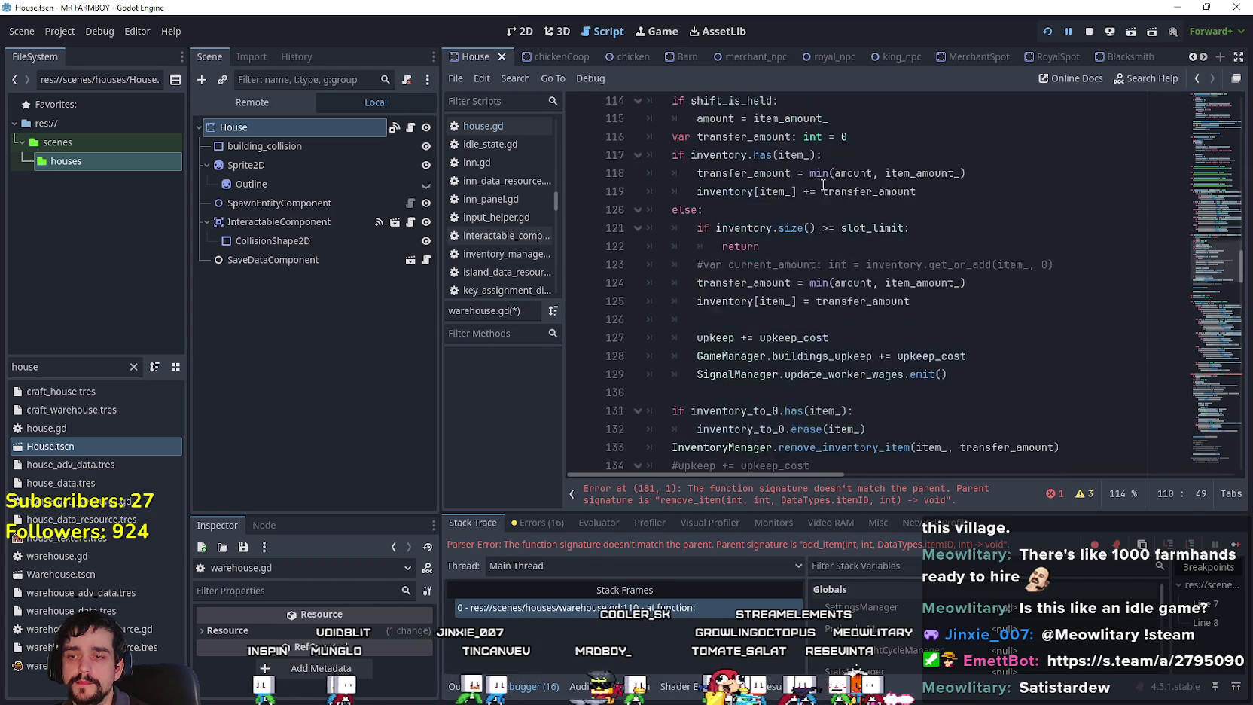
pyautogui.click(896, 489)
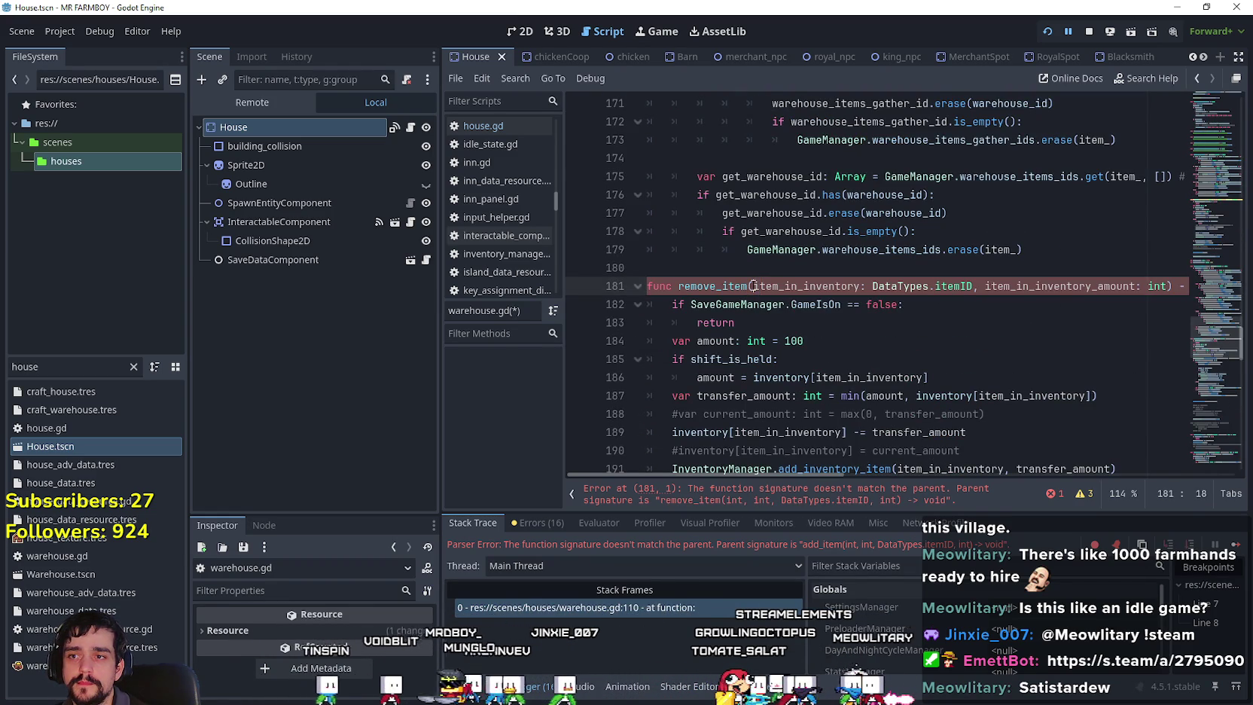
pyautogui.write('container_id: int, index_id: int,')
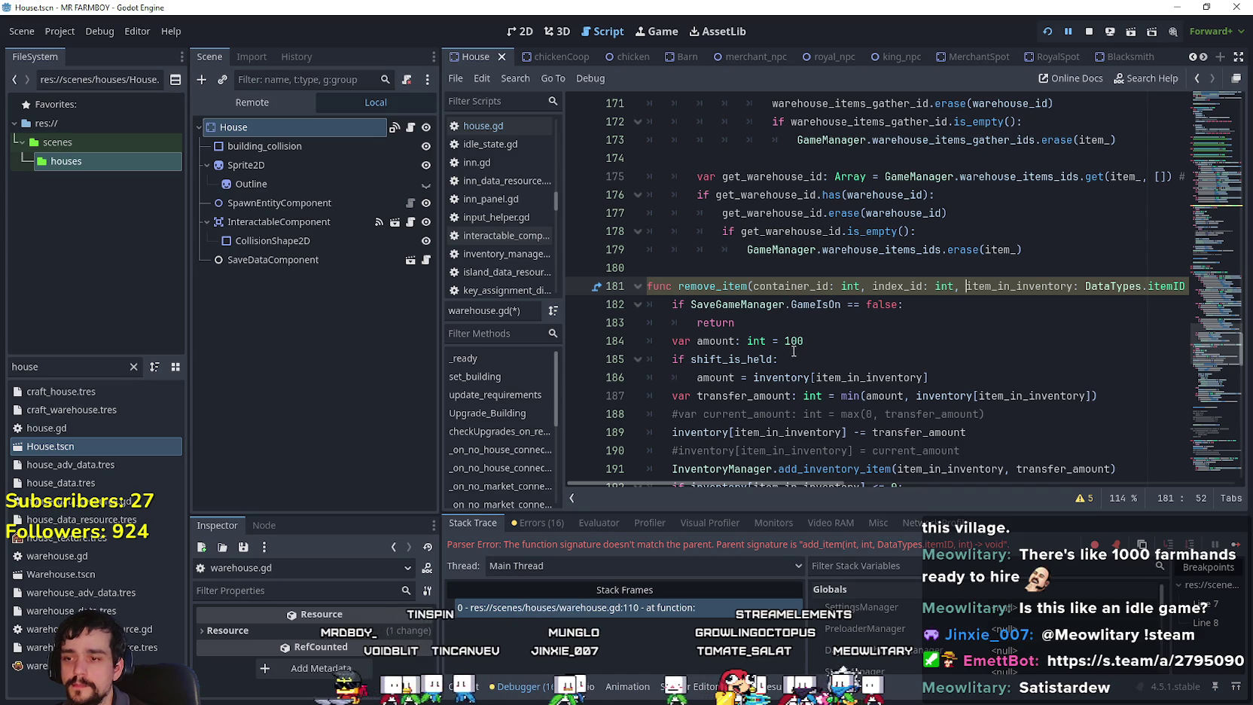
pyautogui.hotkey('ctrl', 's')
pyautogui.click(1084, 32)
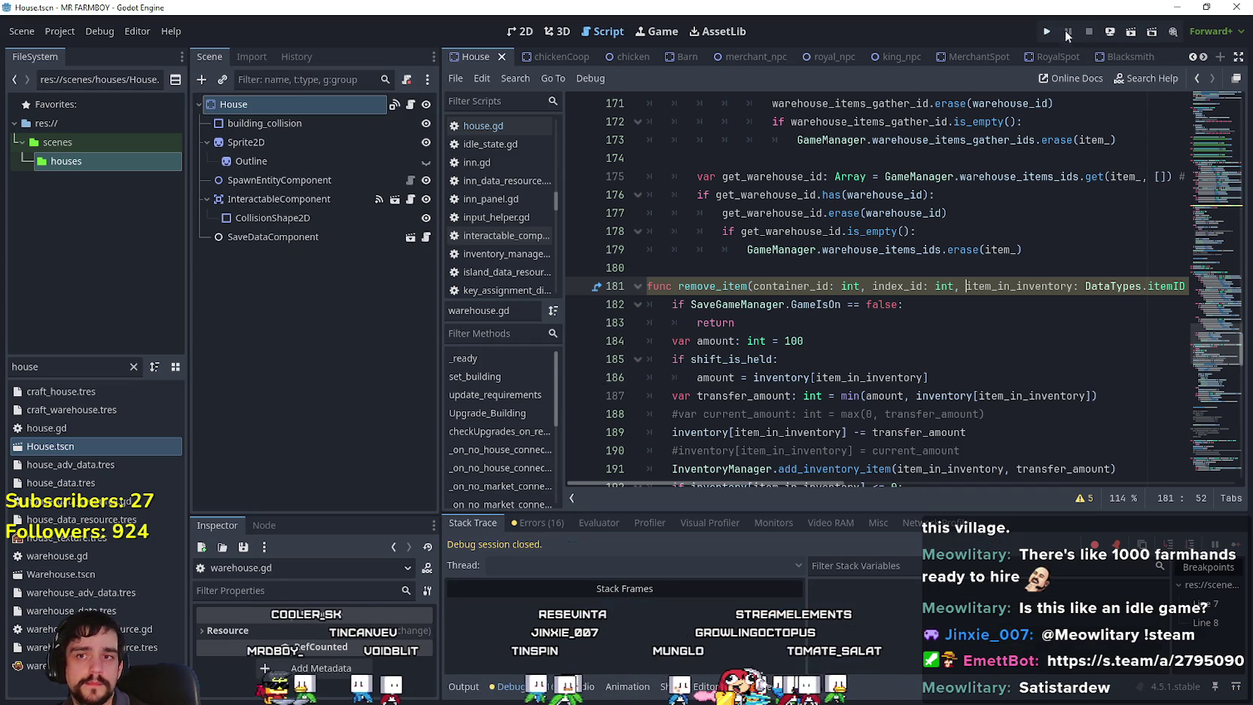
pyautogui.click(1046, 33)
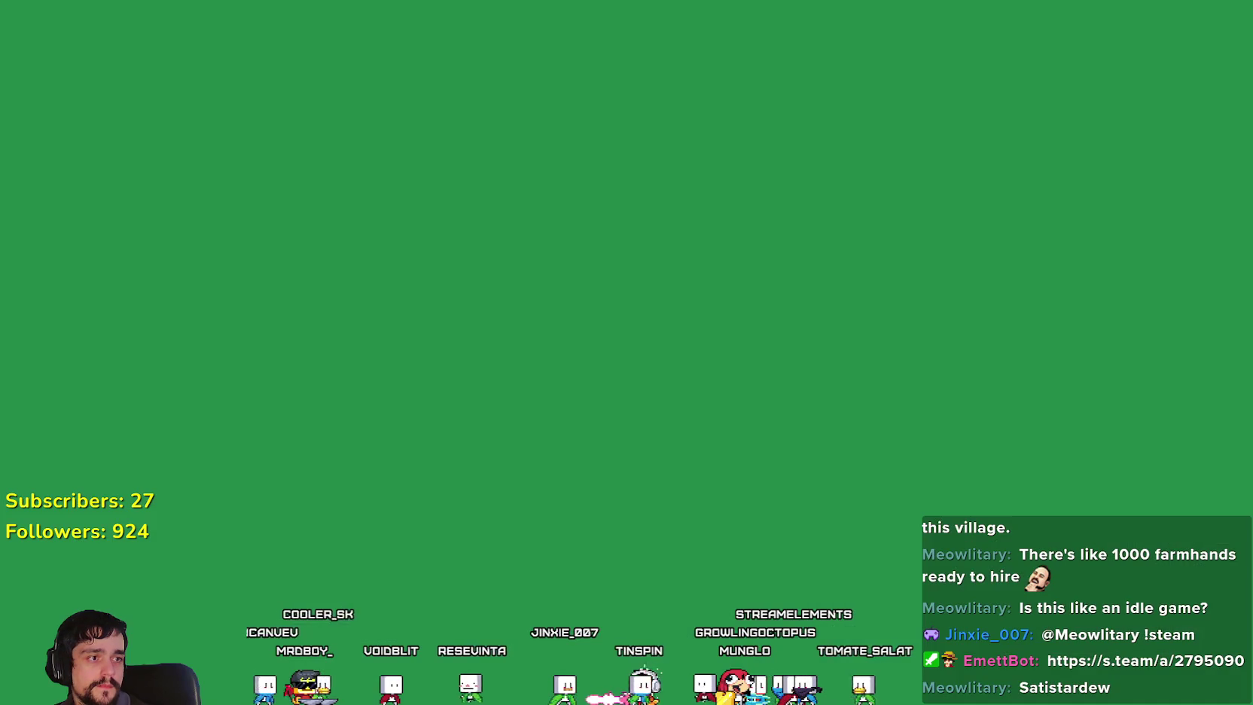
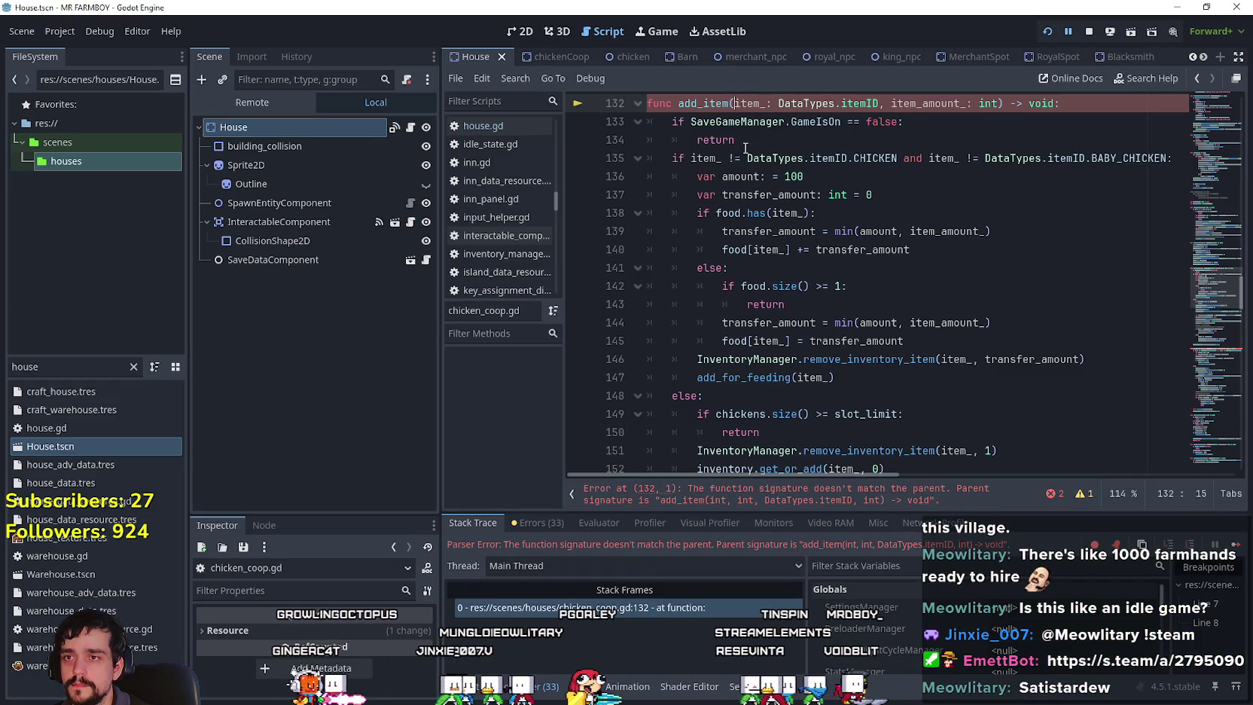
# Paste 'container_id: int, index_id: int, ' into the add_item and remove_item signatures.
pyautogui.write('container_id: int, index_id: int,')
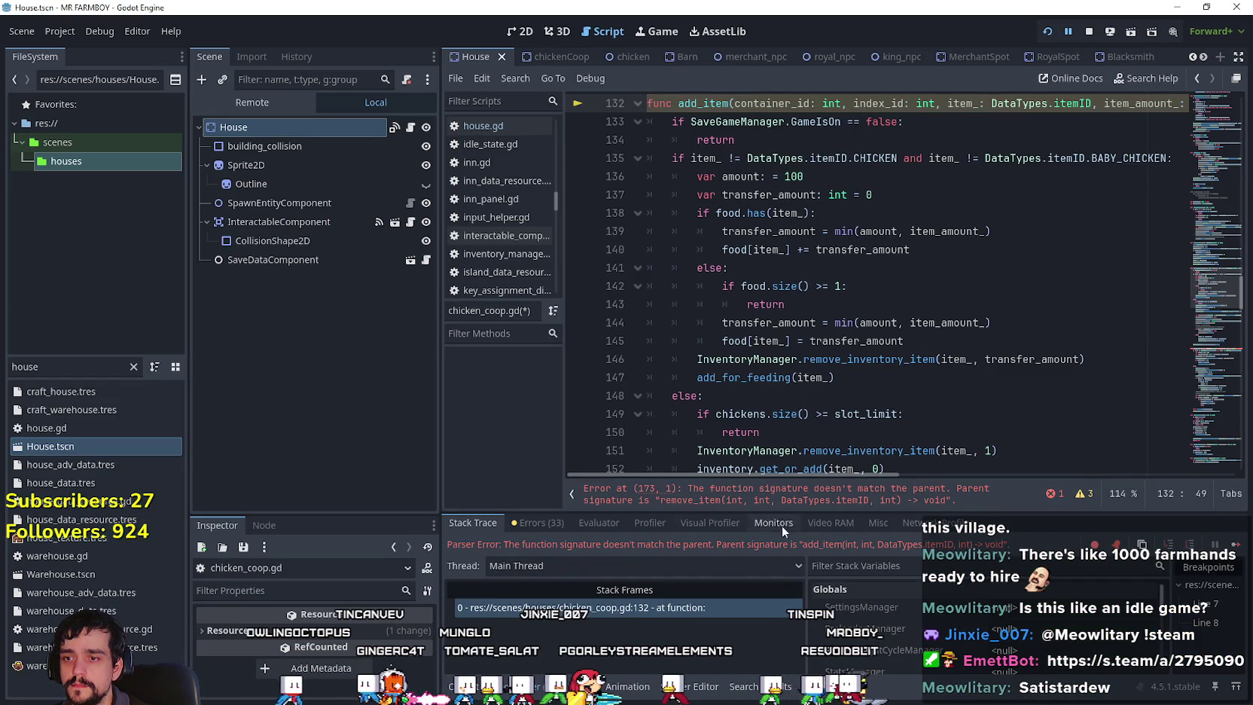
pyautogui.click(695, 493)
pyautogui.click(755, 285)
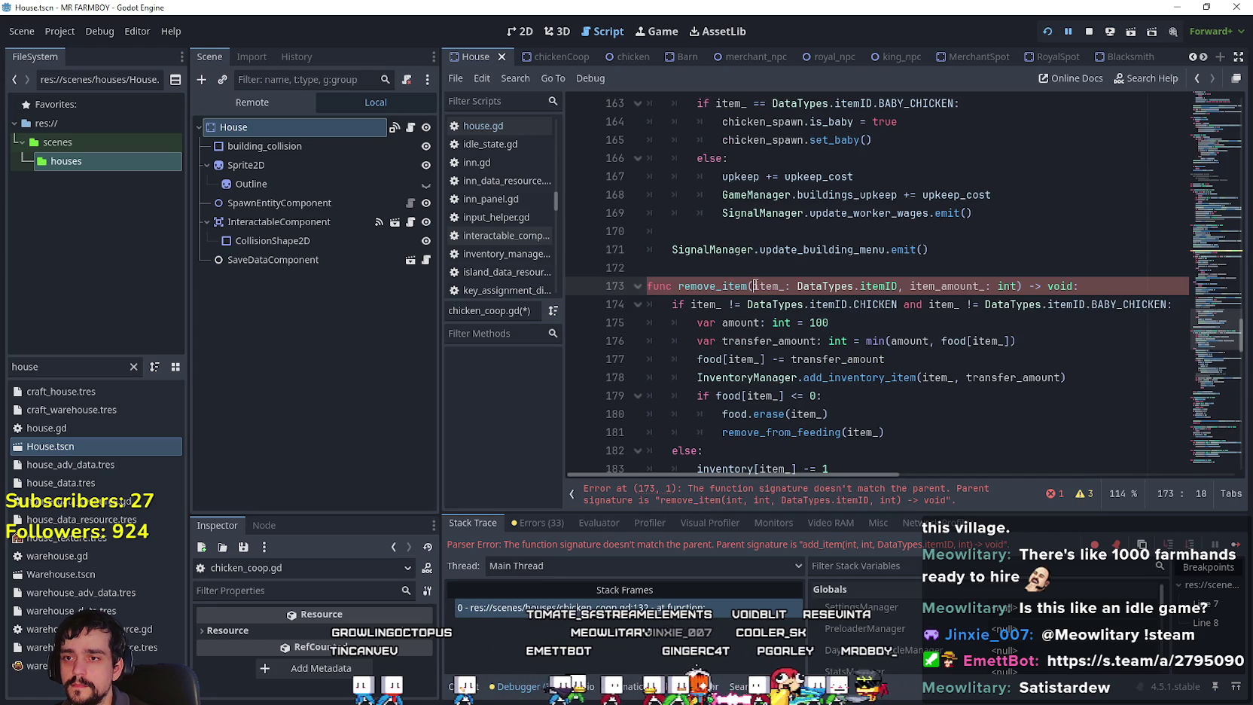
pyautogui.write('container_id: int, index_id: int,')
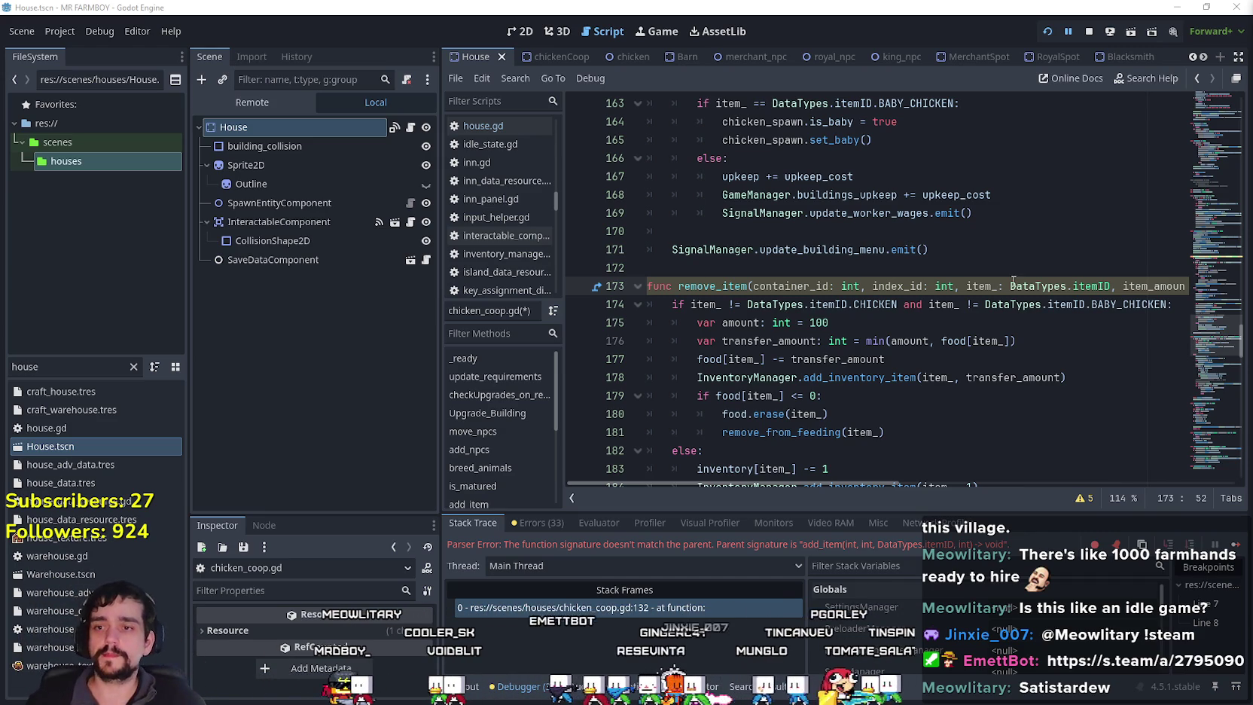
# Review remove_item's body around lines 172-175 and select the FileSystem filter text.
pyautogui.click(971, 322)
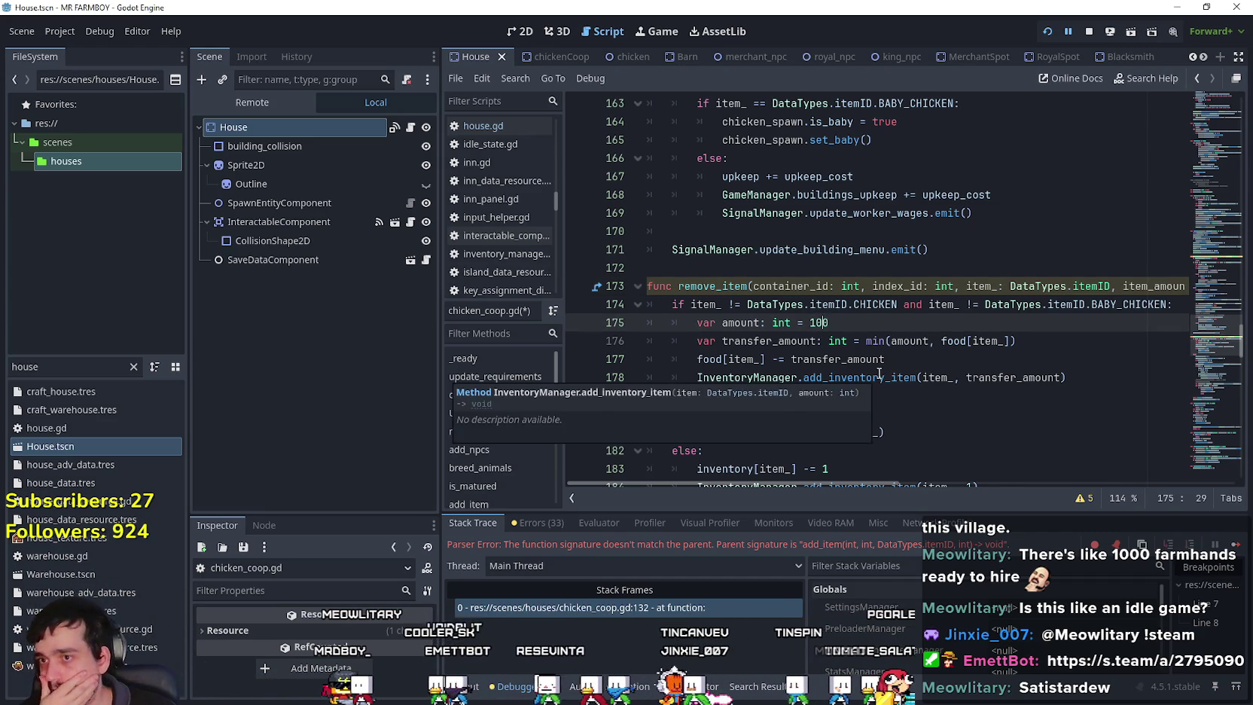
pyautogui.scroll(-2, 792, 301)
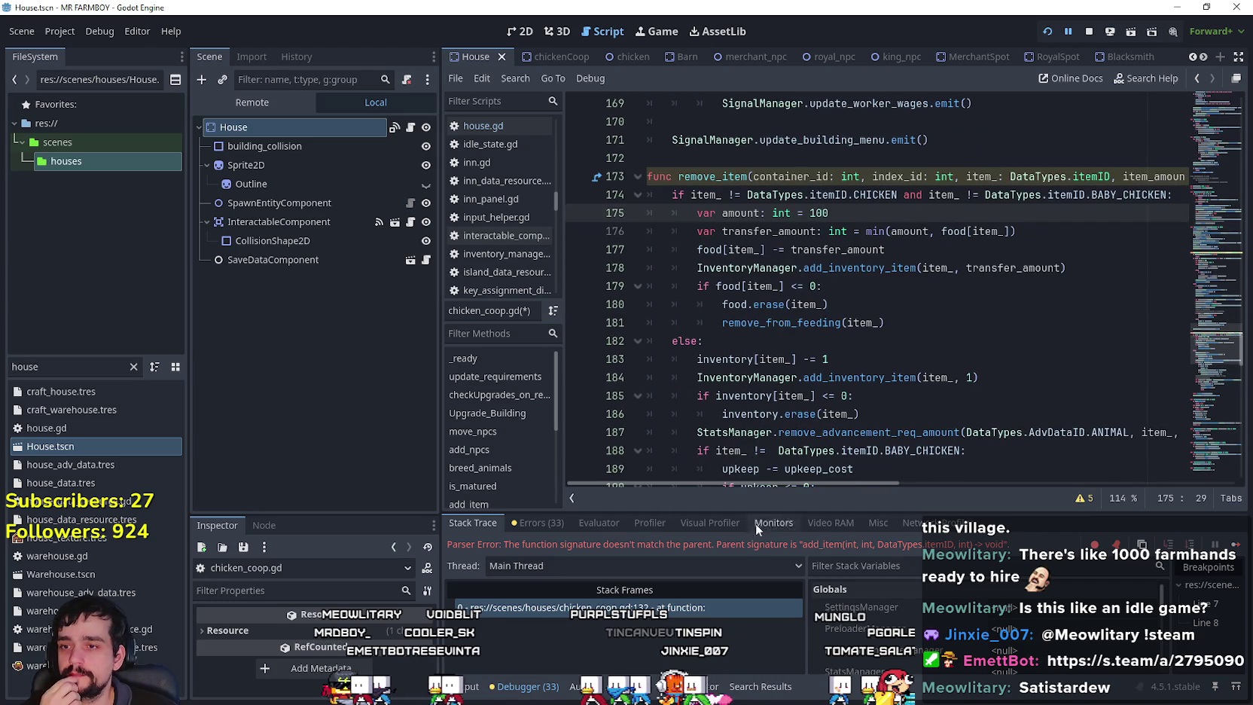
pyautogui.scroll(2, 828, 301)
pyautogui.click(859, 268)
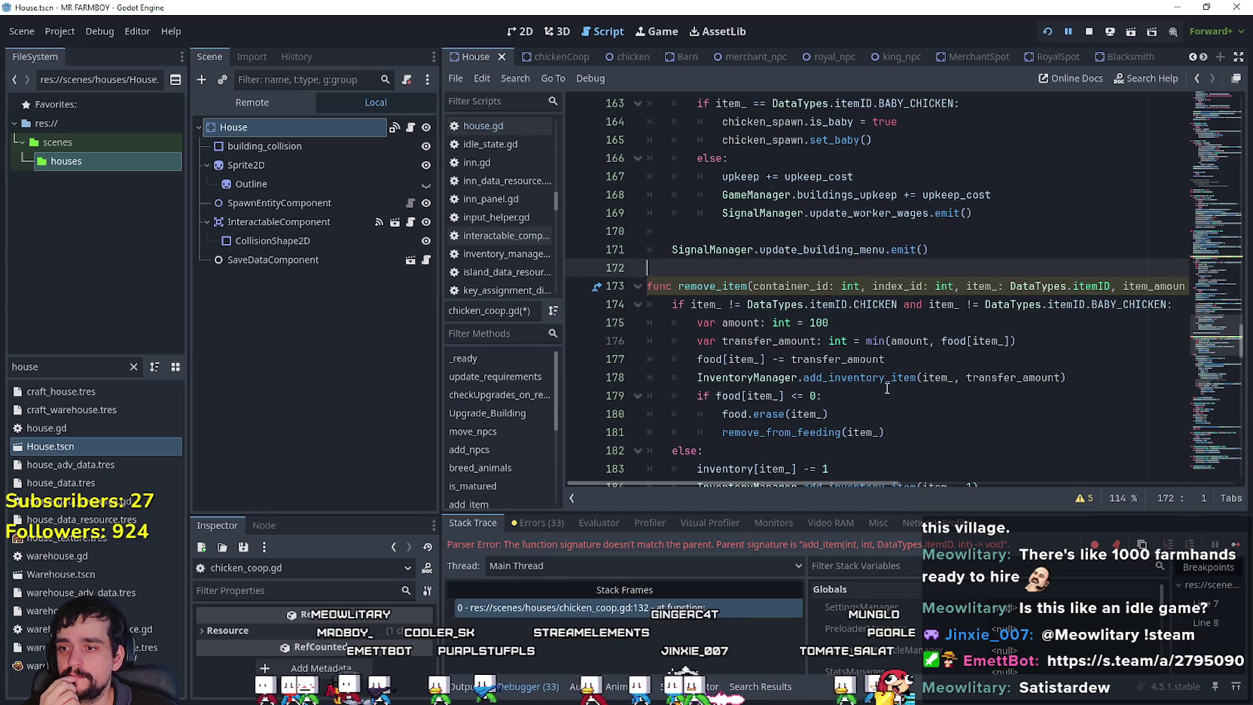
pyautogui.doubleClick(78, 366)
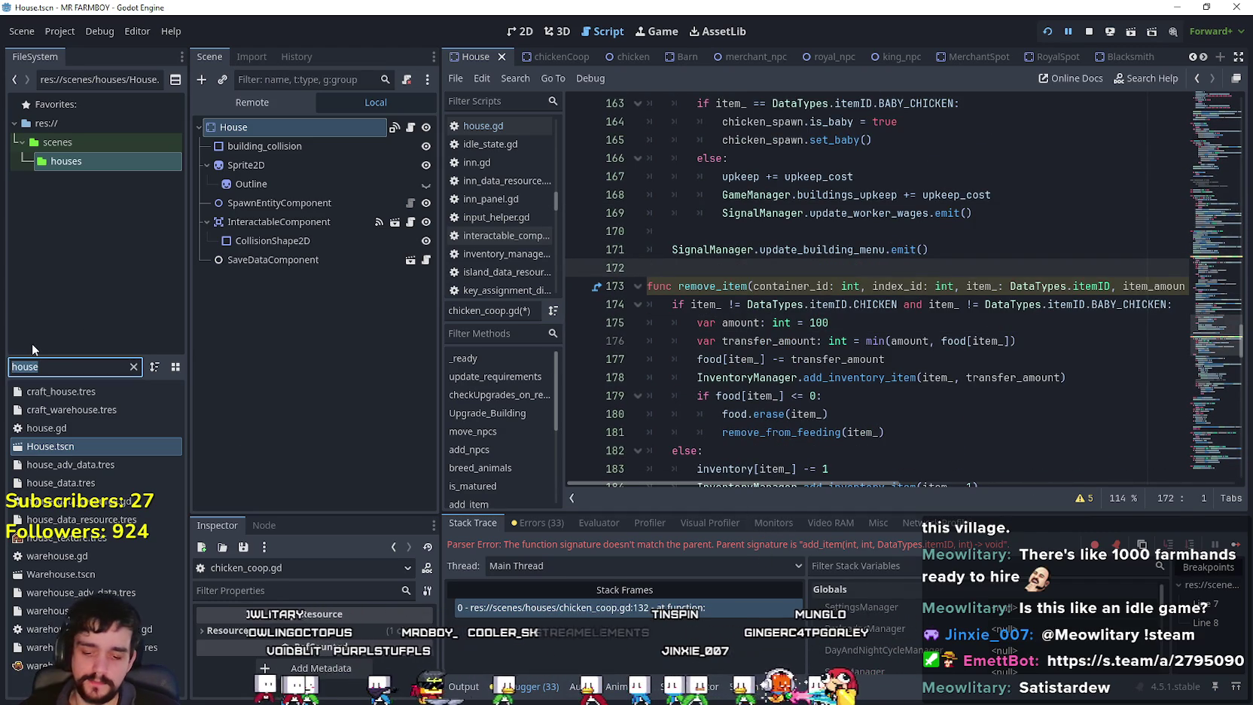
# Filter FileSystem for 'bar' and open Barn.tscn and its barn.gd script.
pyautogui.write('barn')
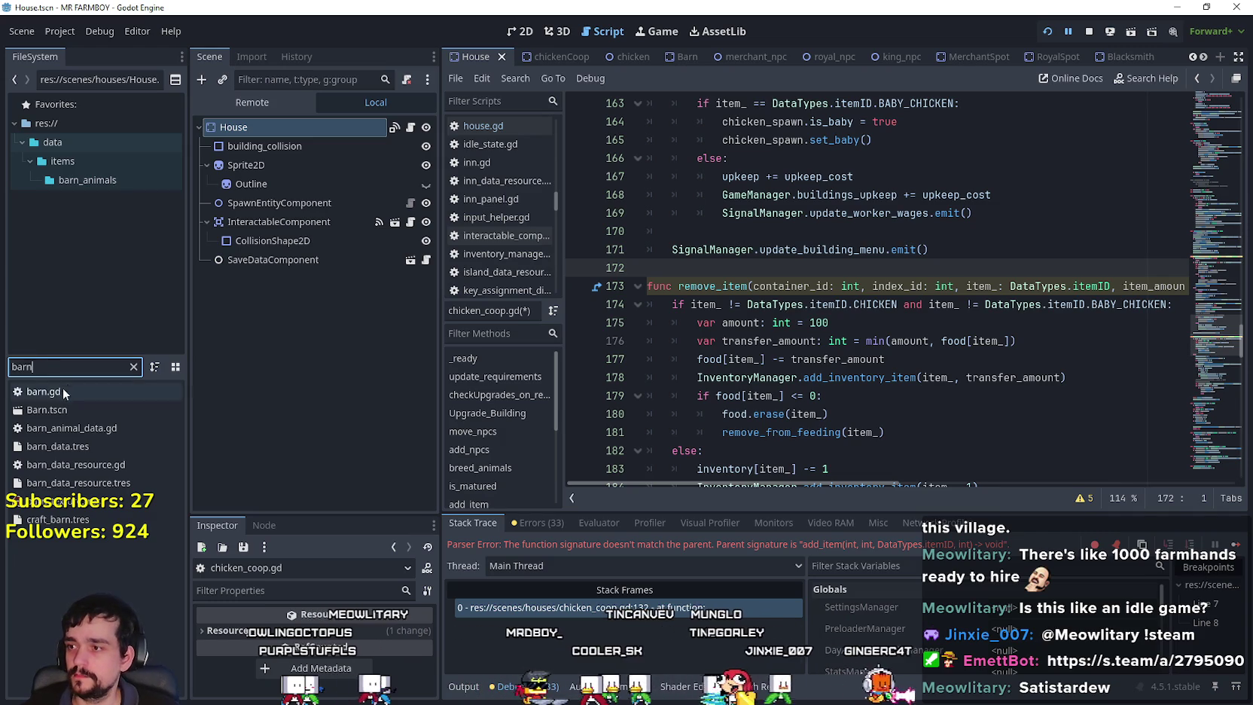
pyautogui.doubleClick(74, 407)
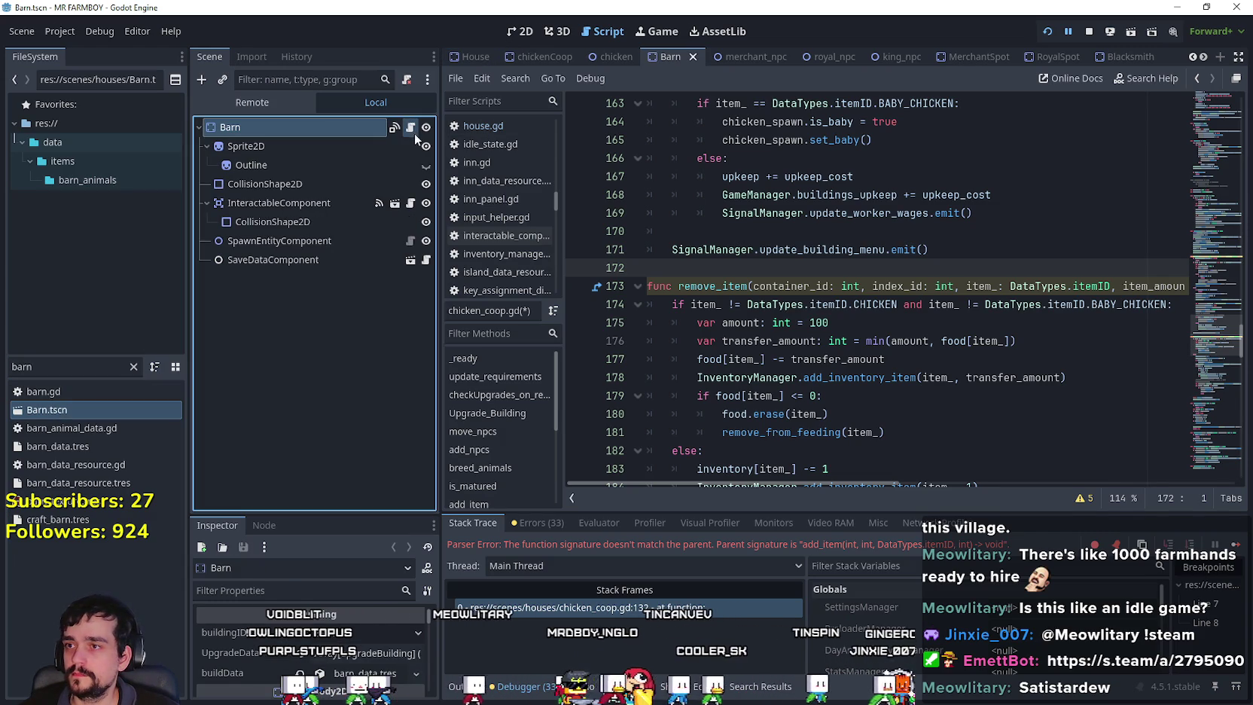
pyautogui.click(394, 128)
# Jump to barn.gd's add_item (line 149) and remove_item (line 191) errors, then stop the game.
pyautogui.click(883, 495)
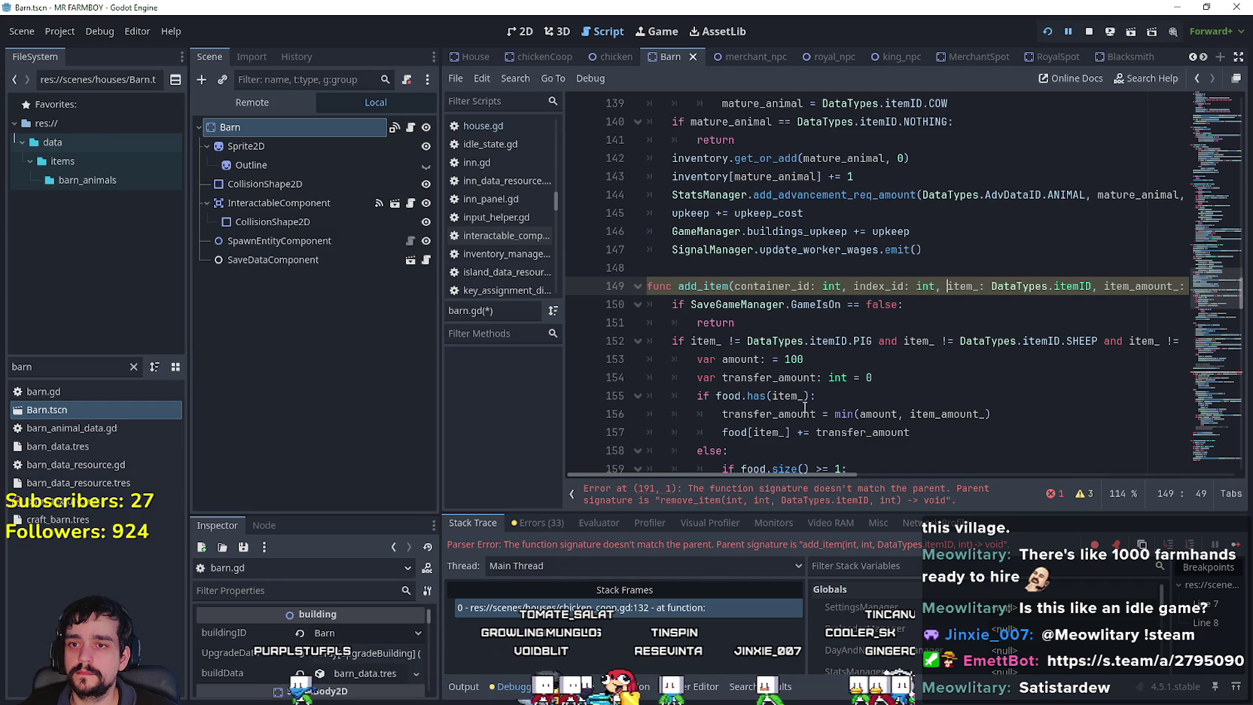
pyautogui.click(779, 498)
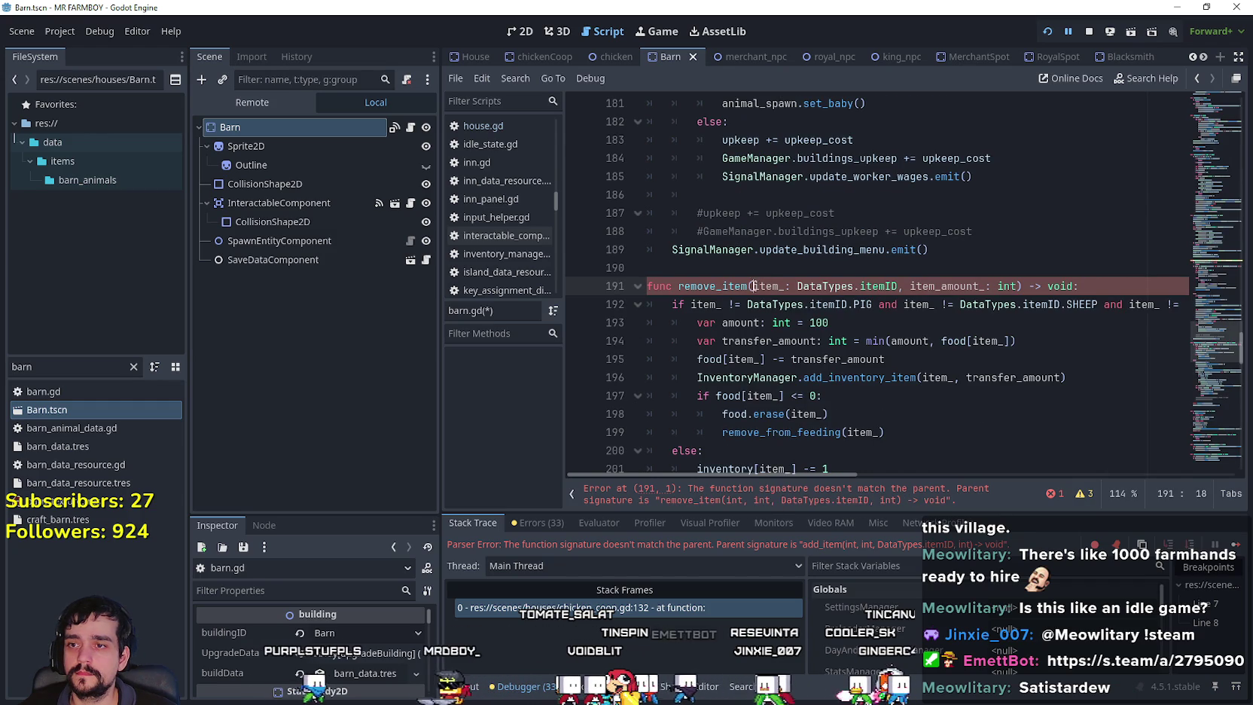
pyautogui.click(1088, 32)
# Run the game with F5 and load a save slot from the Continue list.
pyautogui.press('F5')
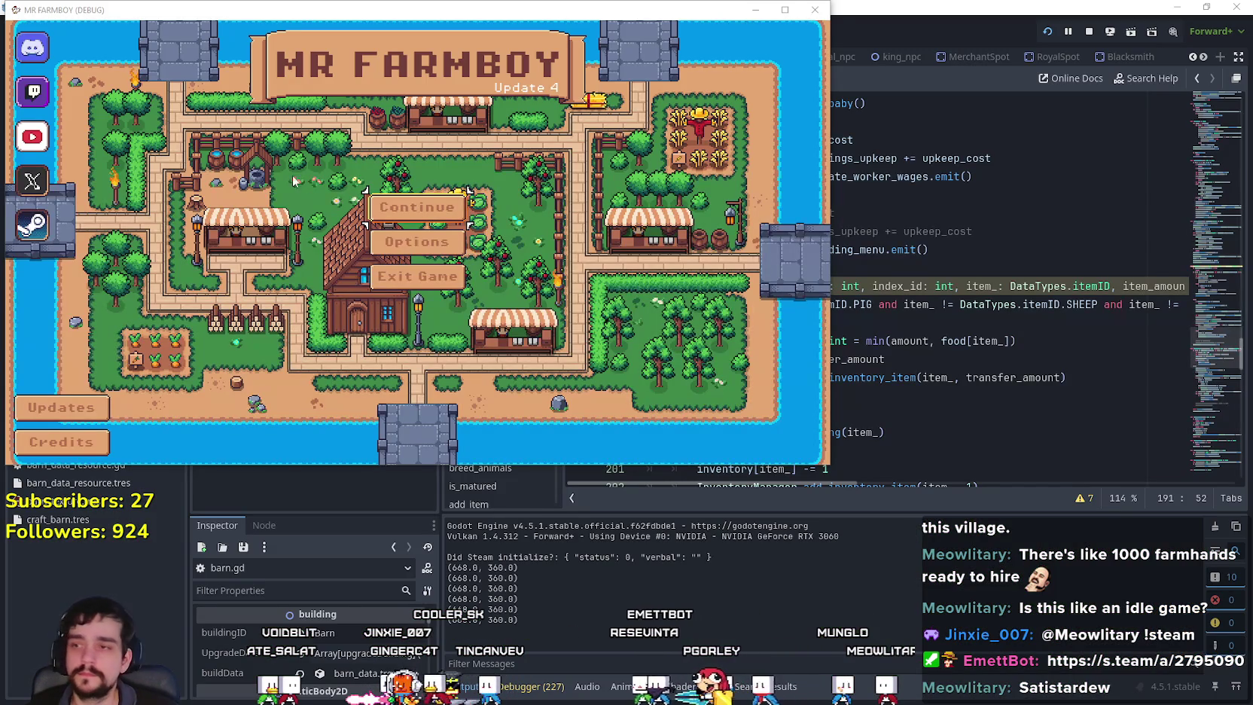
pyautogui.click(452, 211)
pyautogui.scroll(-2, 473, 234)
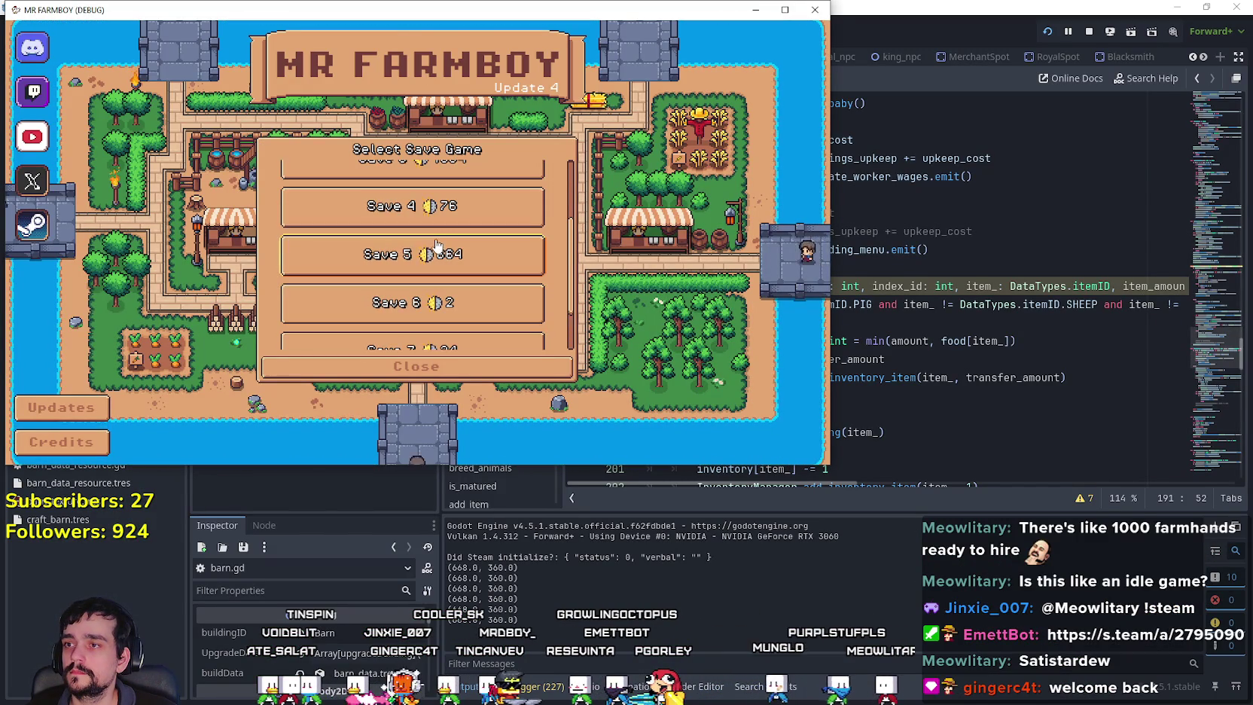
pyautogui.click(439, 254)
pyautogui.click(364, 262)
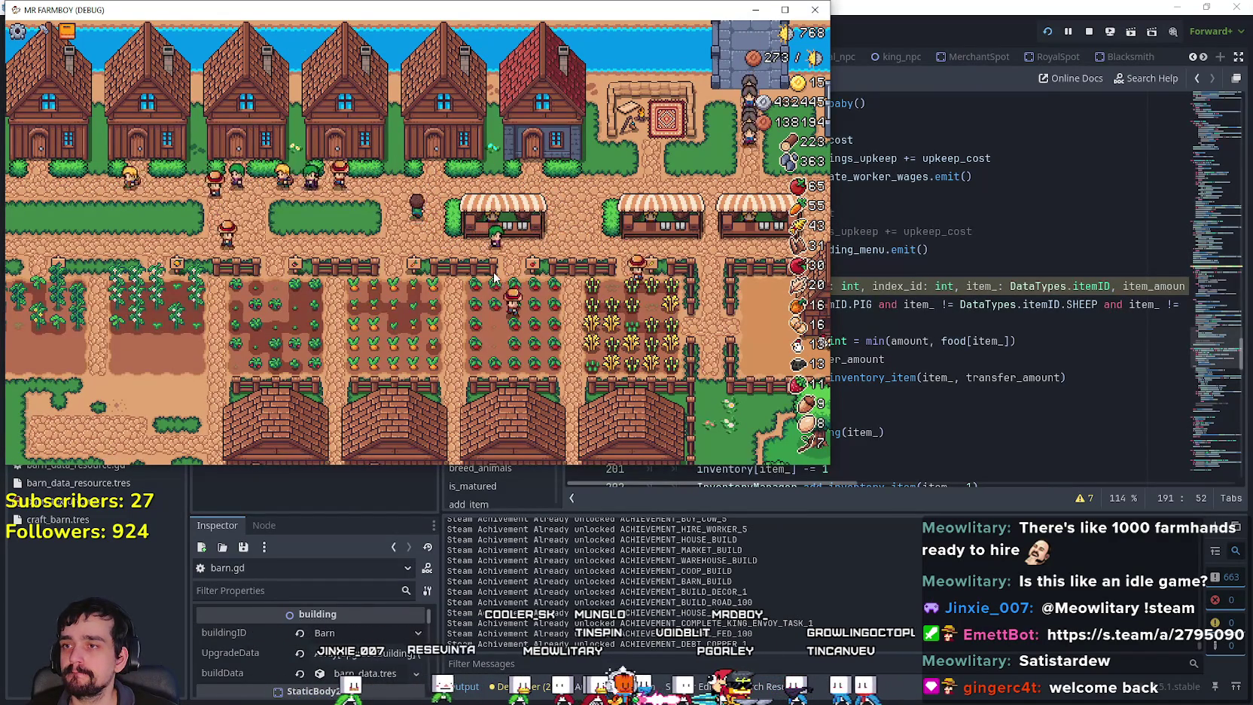
# Maximize the game, inspect the House's workers and bed upgrade, then open the user data folder with F1.
pyautogui.click(784, 9)
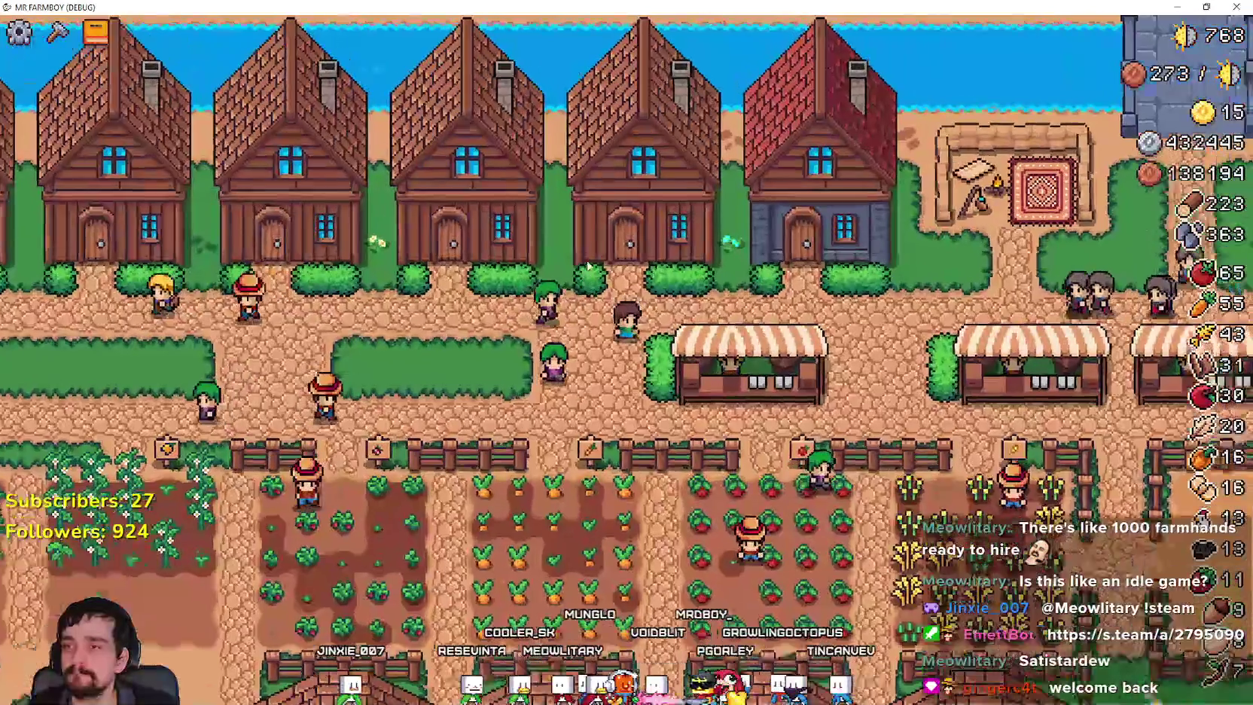
pyautogui.press('e')
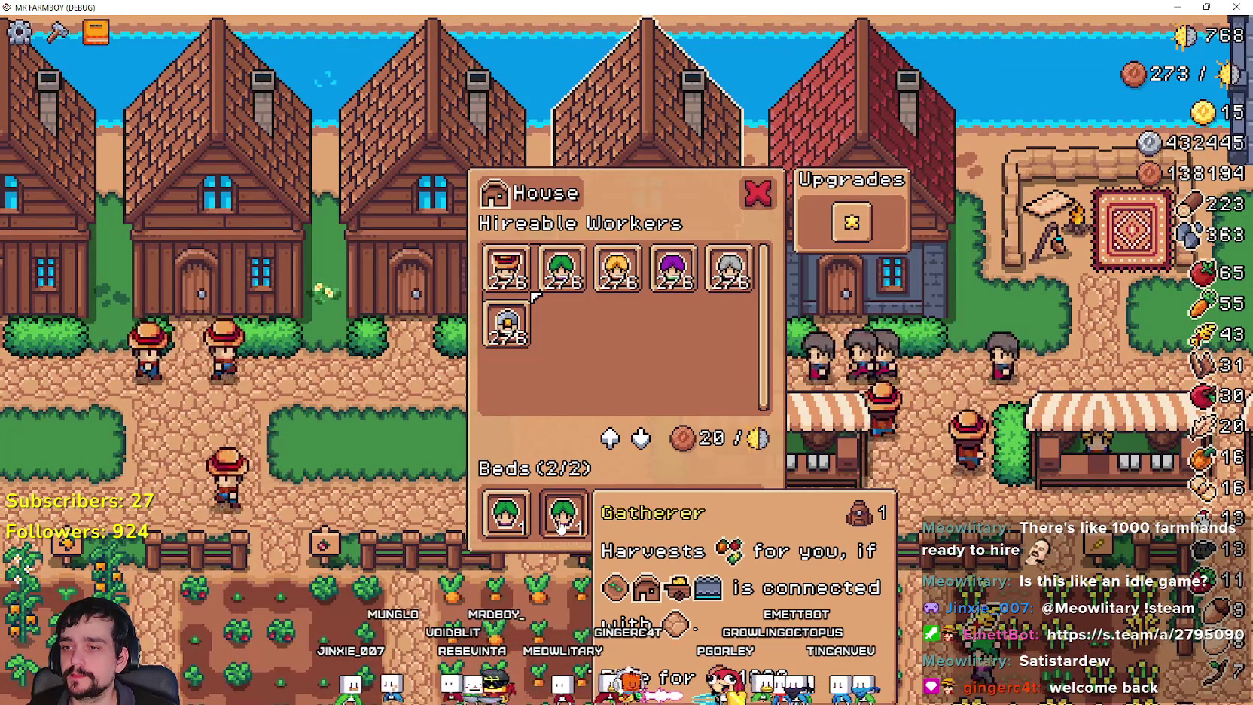
pyautogui.moveTo(849, 235)
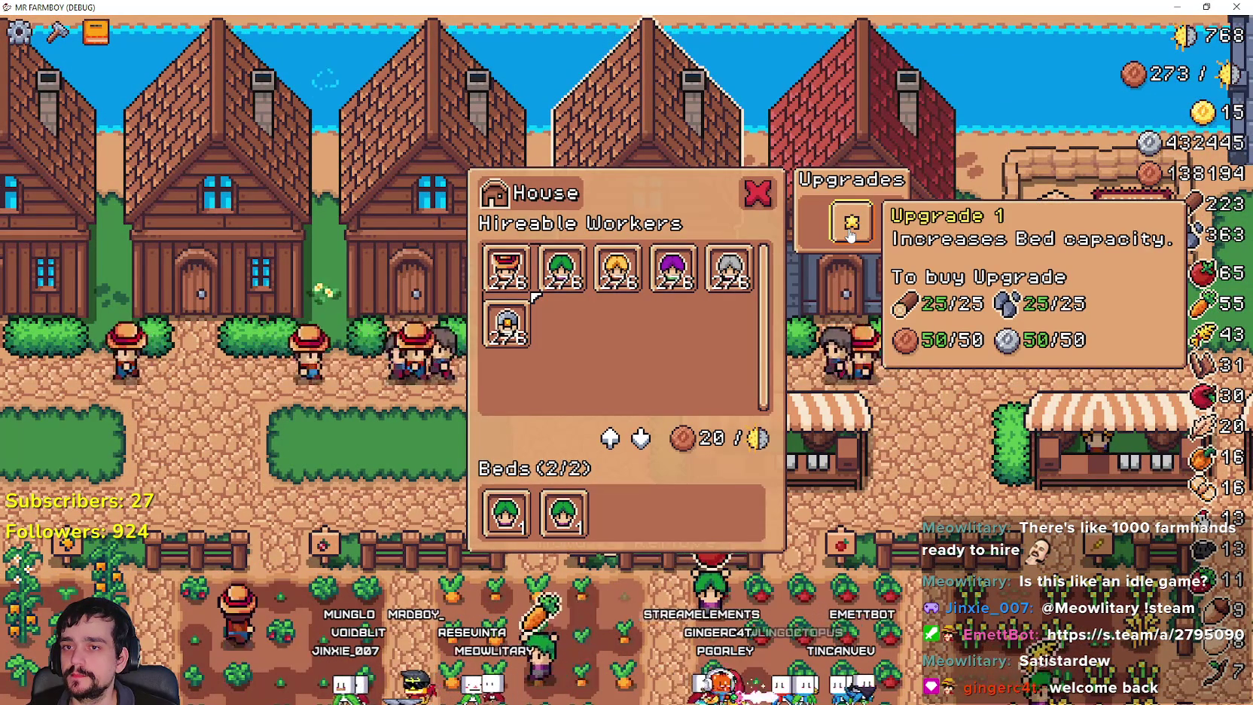
pyautogui.moveTo(517, 531)
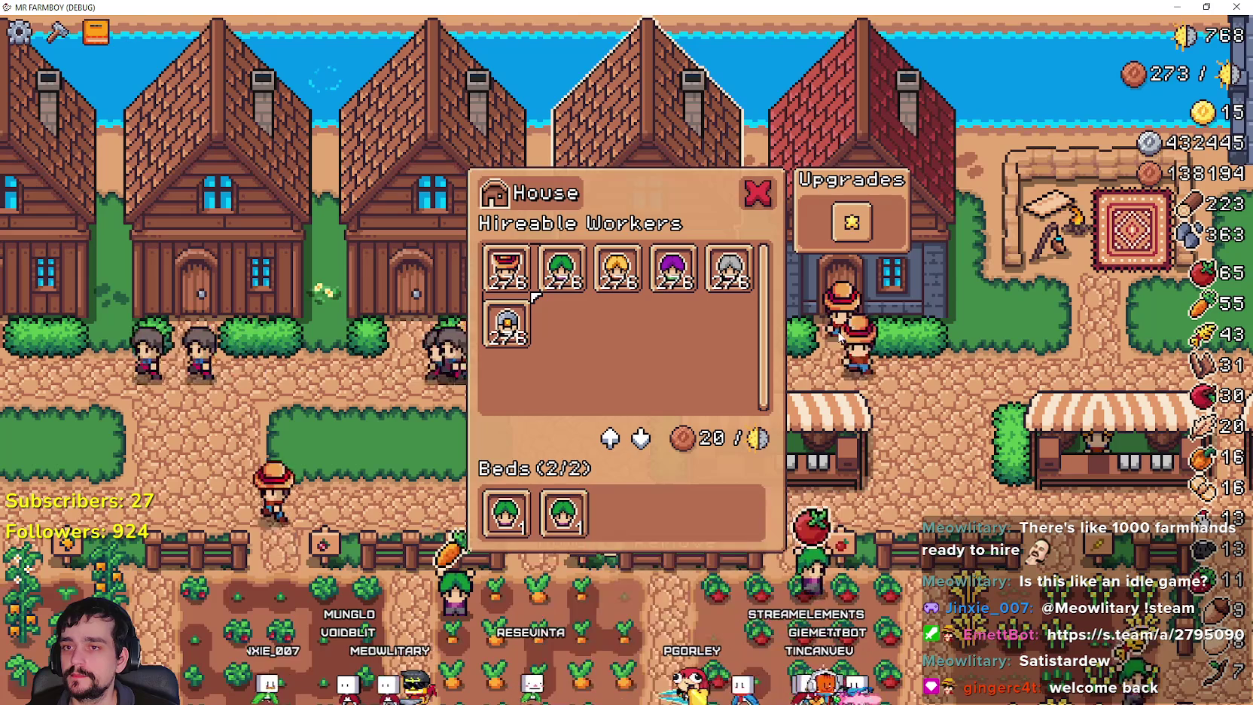
pyautogui.press('Escape')
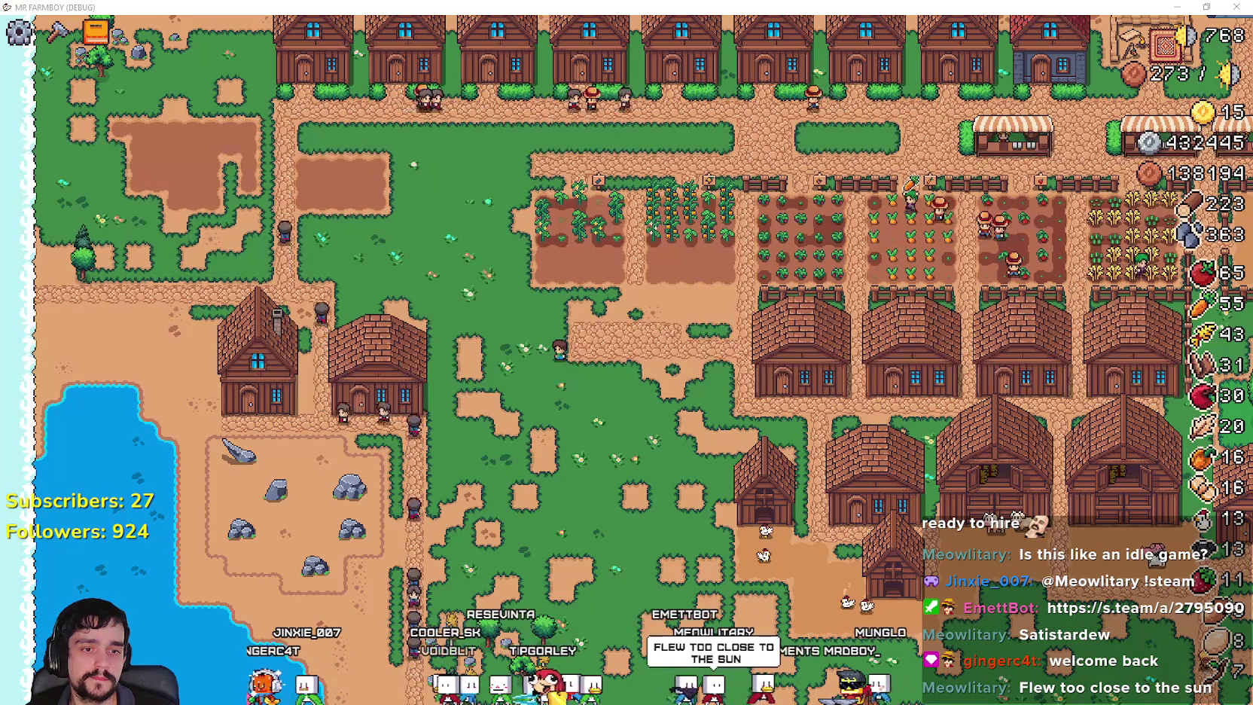
pyautogui.press('F1')
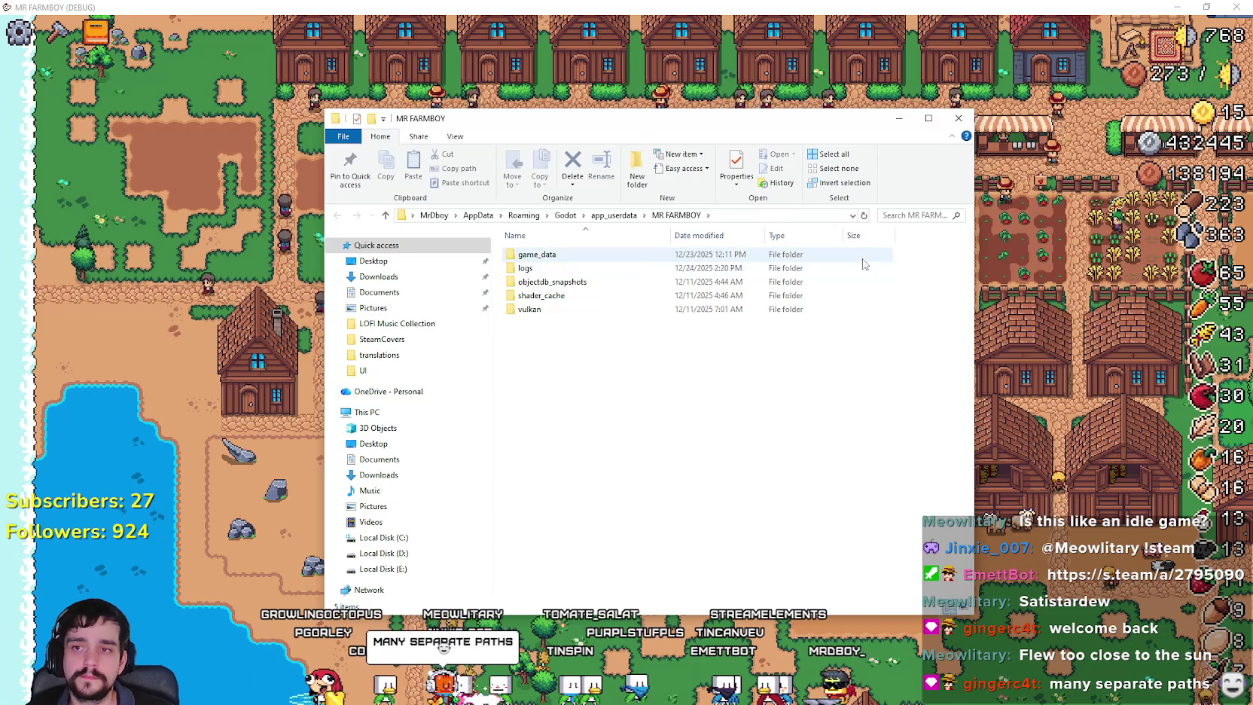
# Switch to the MR FARMBOY user-data folder and bring up the context menu for game_data and logs.
pyautogui.hotkey('alt', 'Tab')
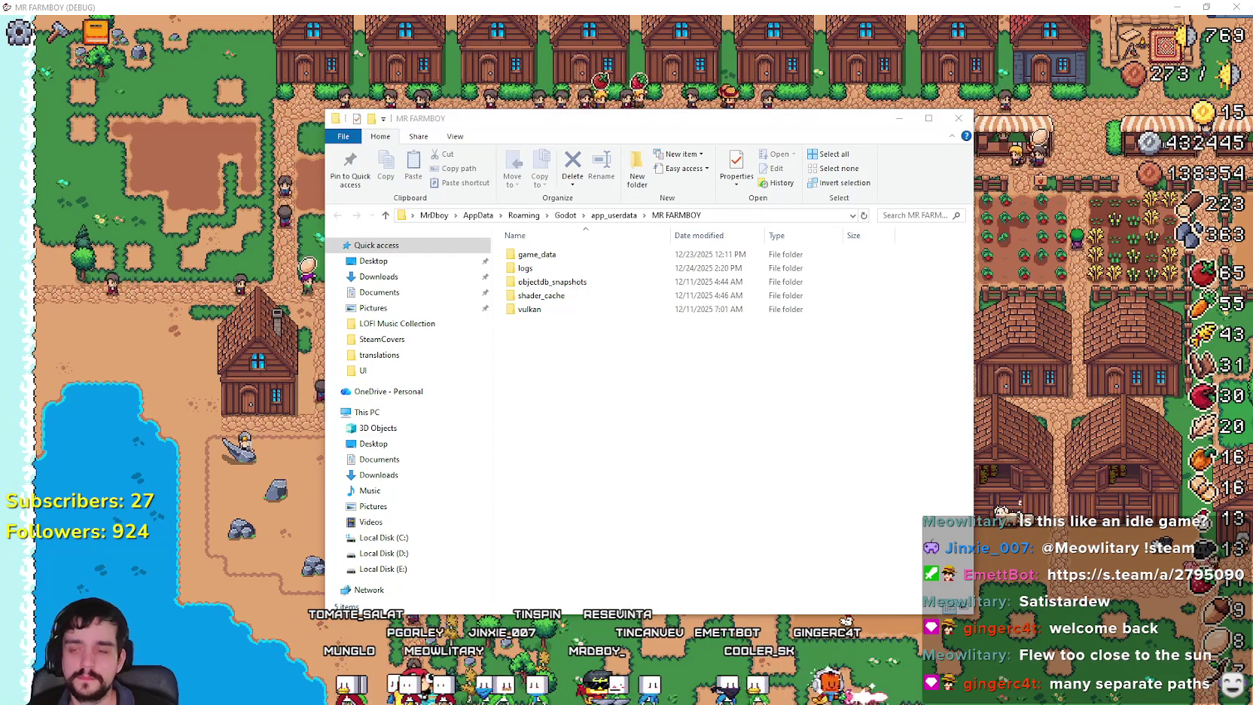
pyautogui.click(537, 256)
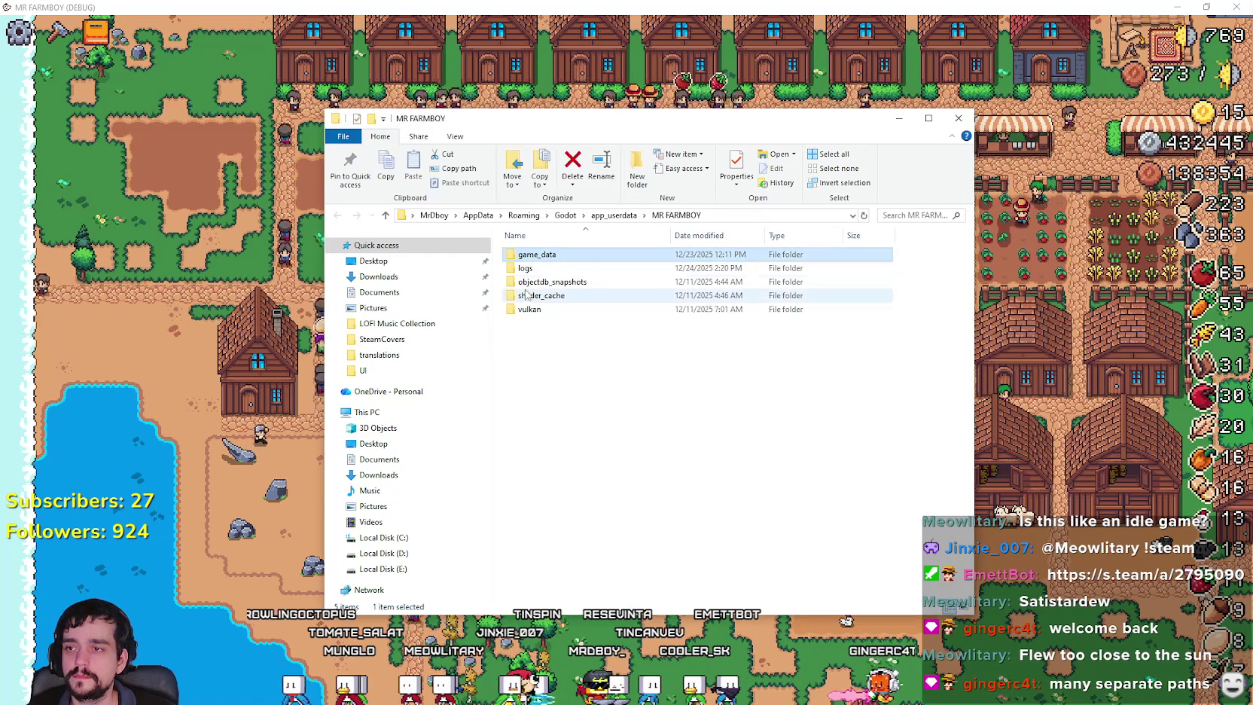
pyautogui.keyDown('shift'); pyautogui.click(541, 267); pyautogui.keyUp('shift')
pyautogui.rightClick(542, 262)
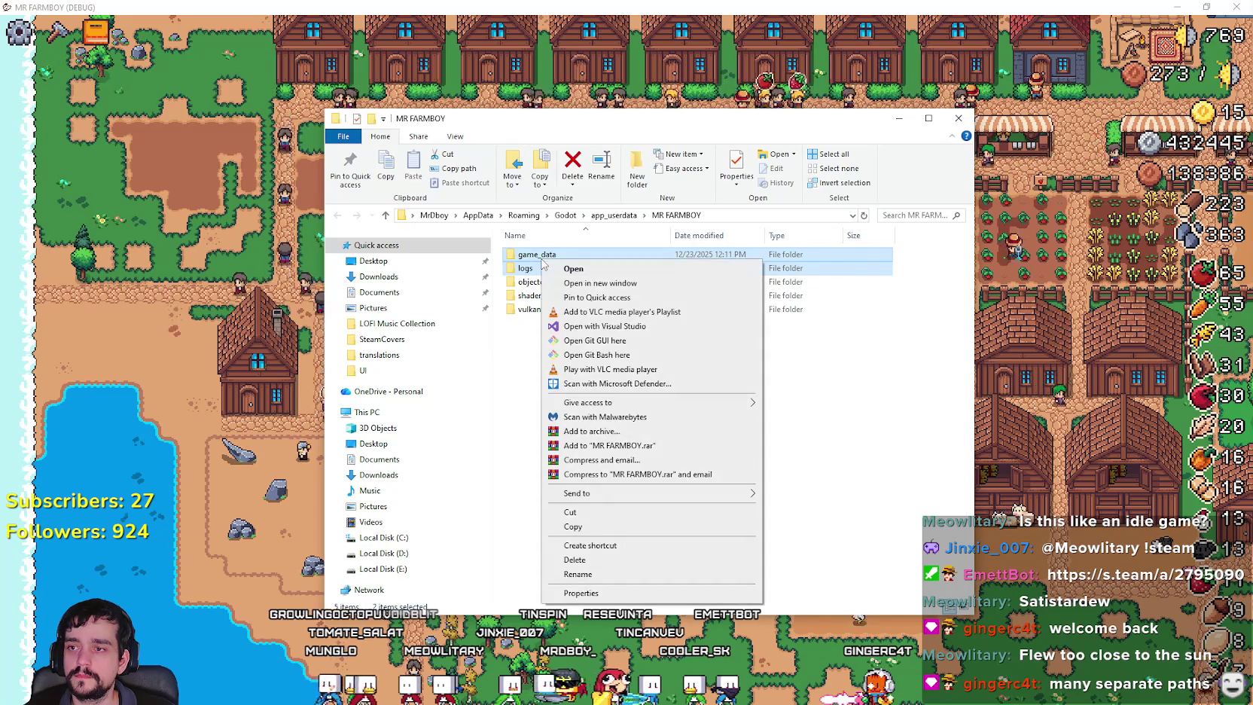
pyautogui.click(523, 481)
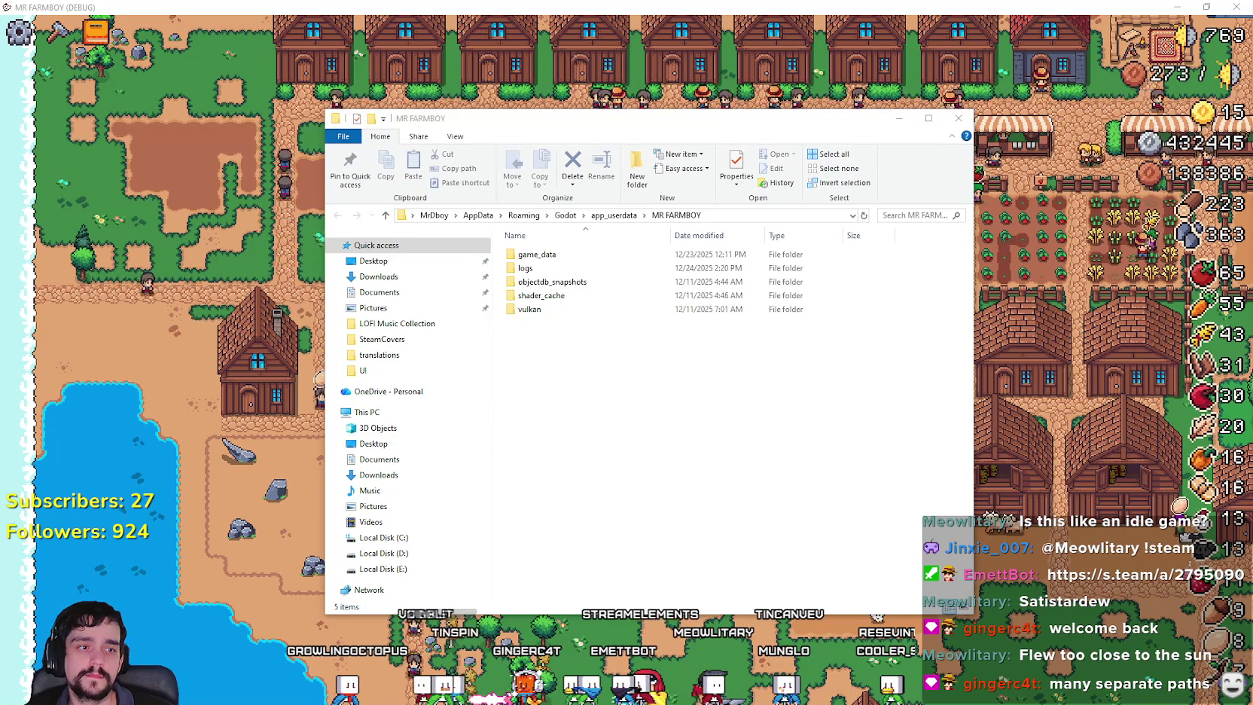
pyautogui.click(886, 387)
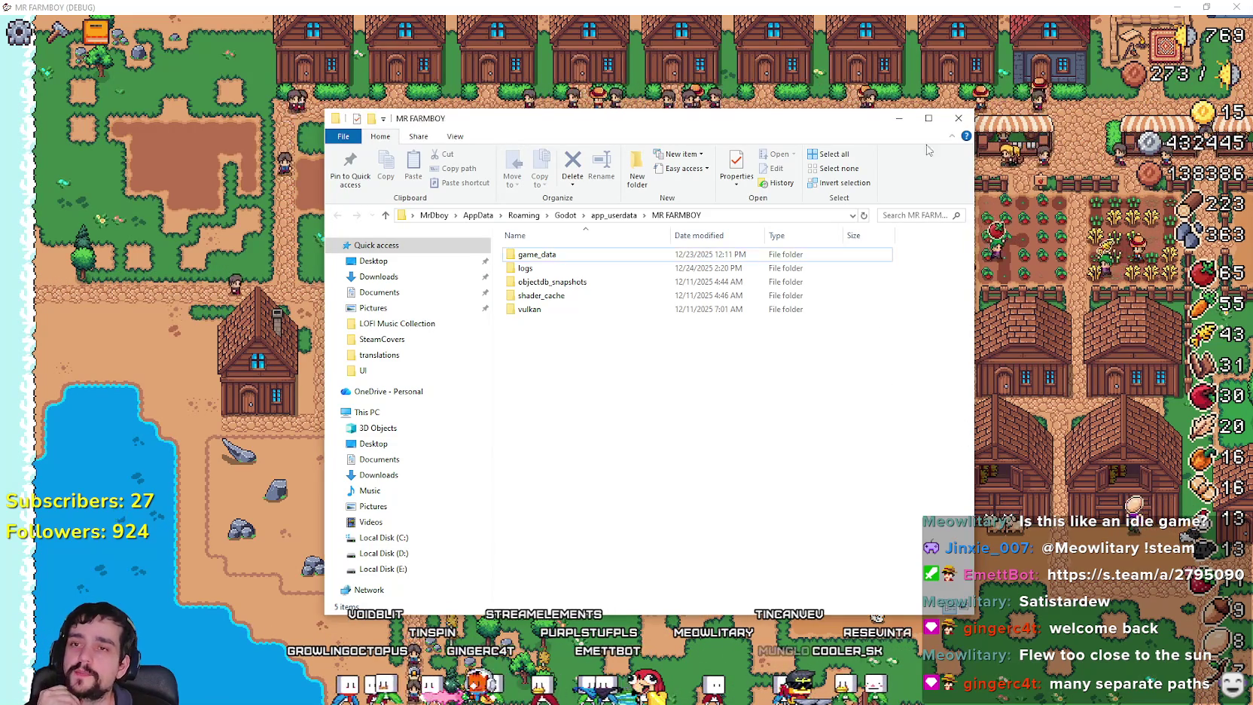
# Return to the game and walk the farmer around the corn field to the lakeside houses.
pyautogui.click(890, 121)
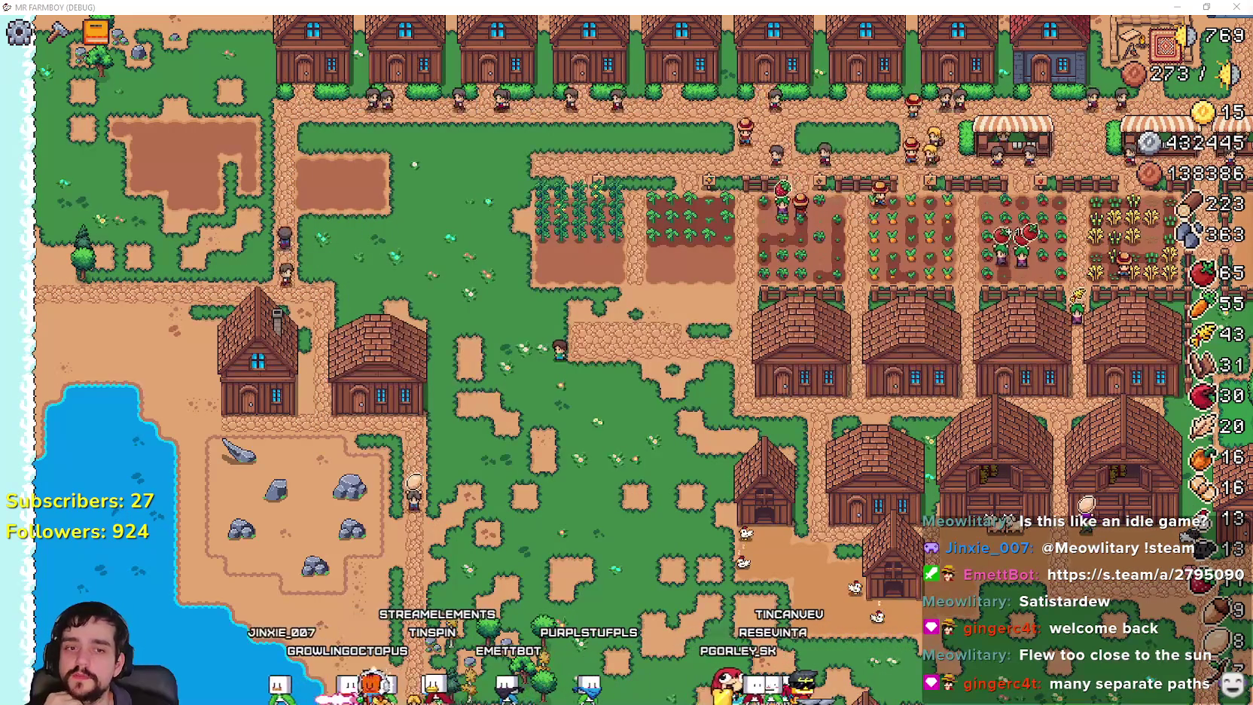
pyautogui.scroll(3, 615, 423)
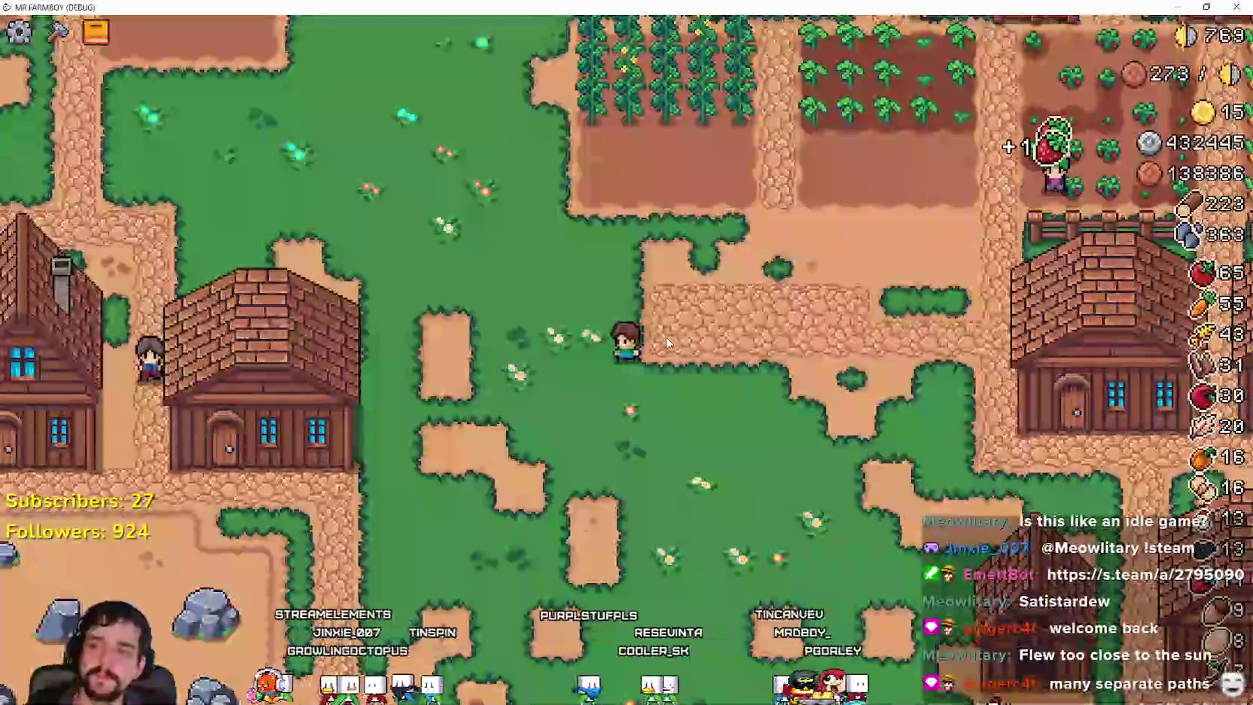
pyautogui.scroll(-2, 678, 352)
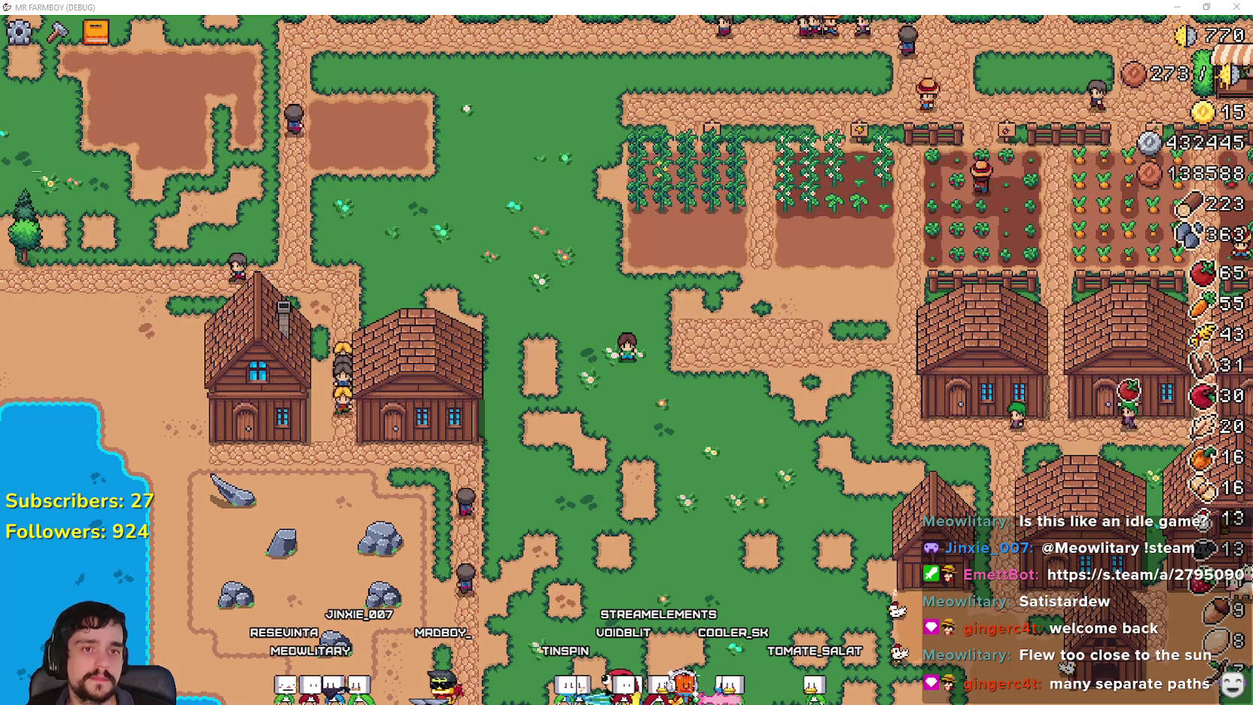
pyautogui.press('w')
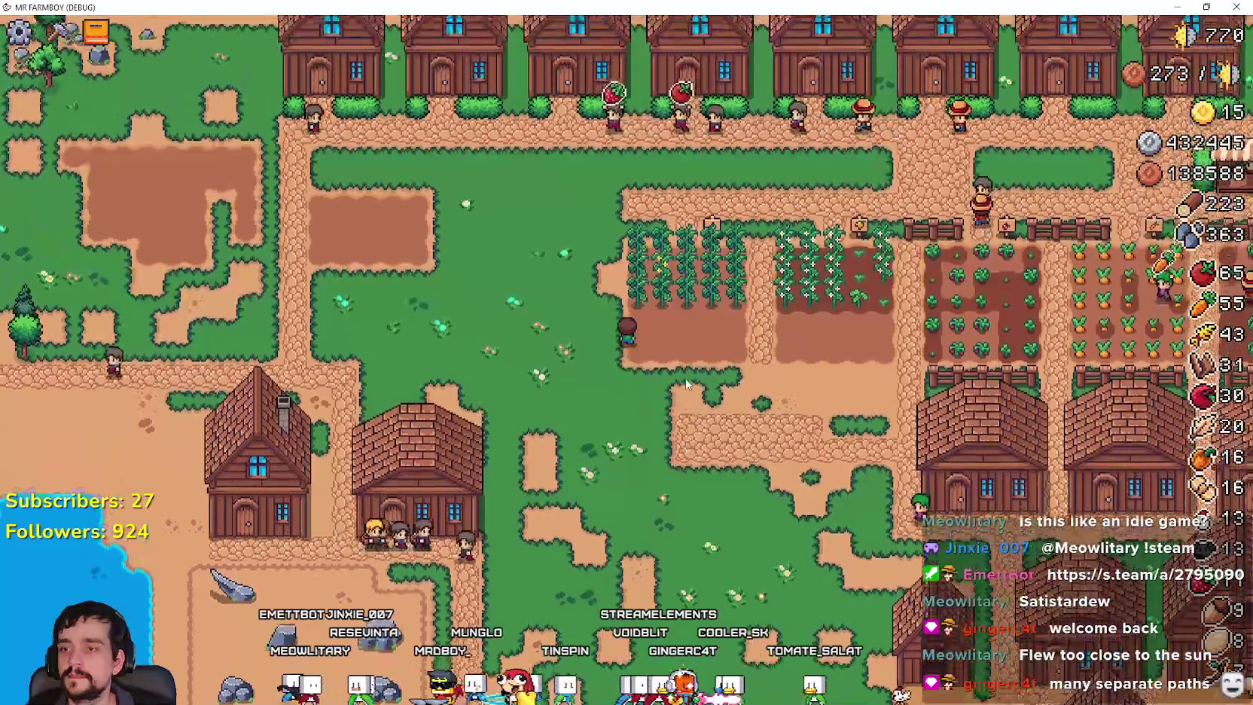
pyautogui.press('d')
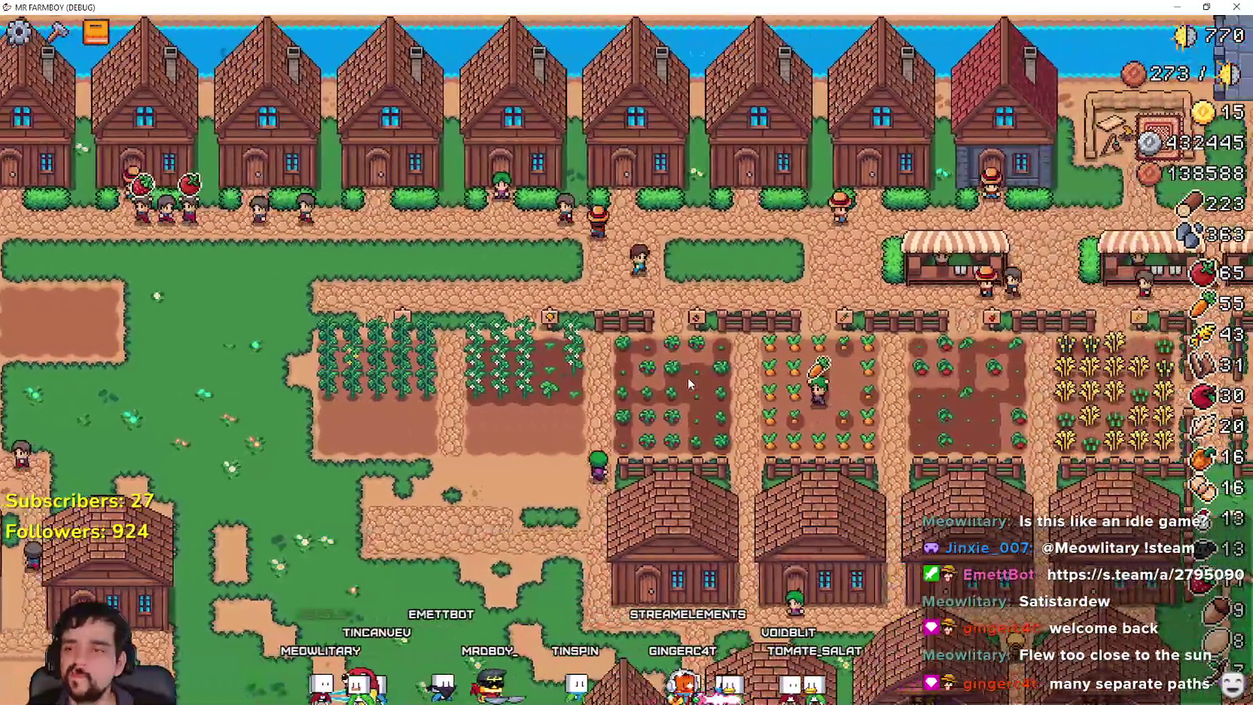
pyautogui.press('s')
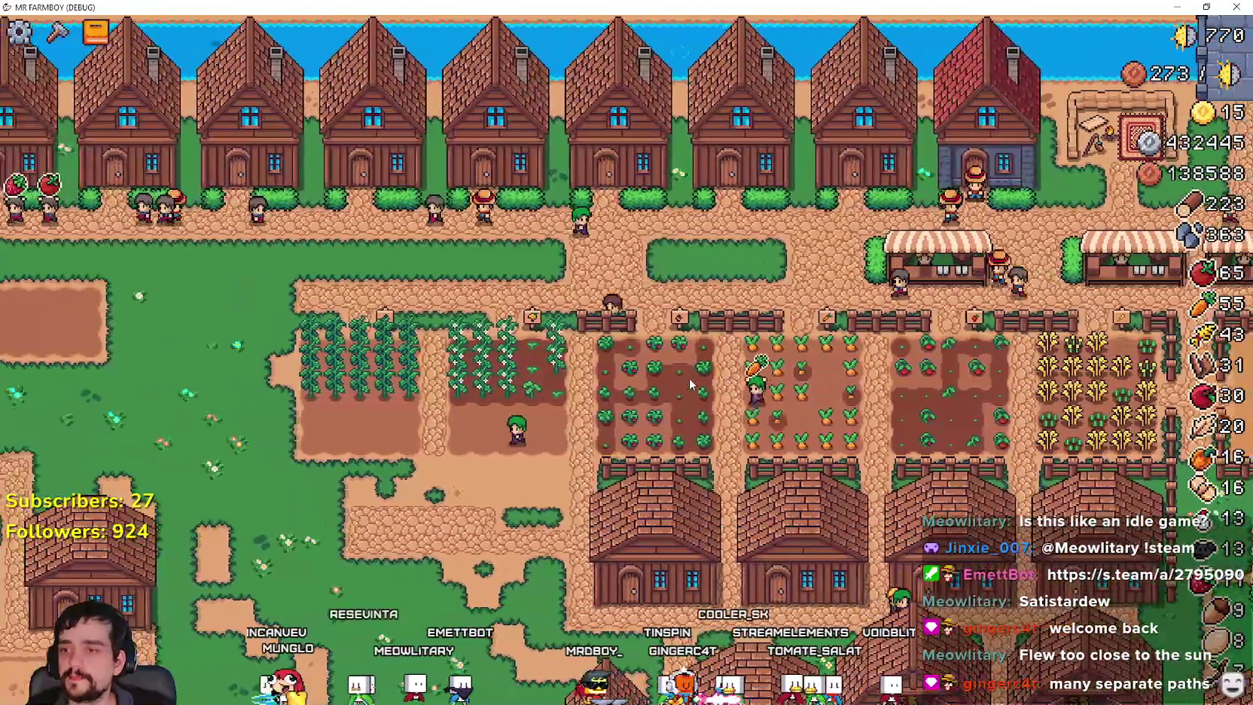
pyautogui.press('a')
pyautogui.press('s')
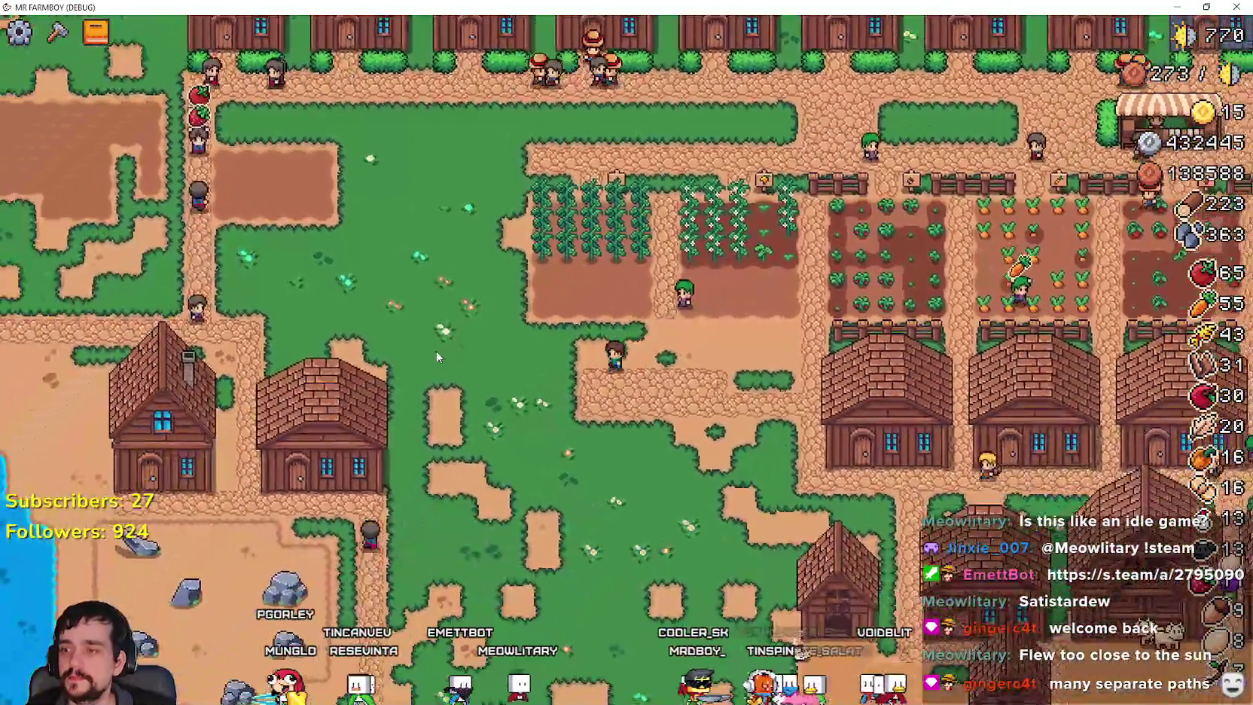
pyautogui.press('a')
pyautogui.press('w')
# Open the Crafting list of seeds and buildings.
pyautogui.press('c')
pyautogui.scroll(-3, 88, 514)
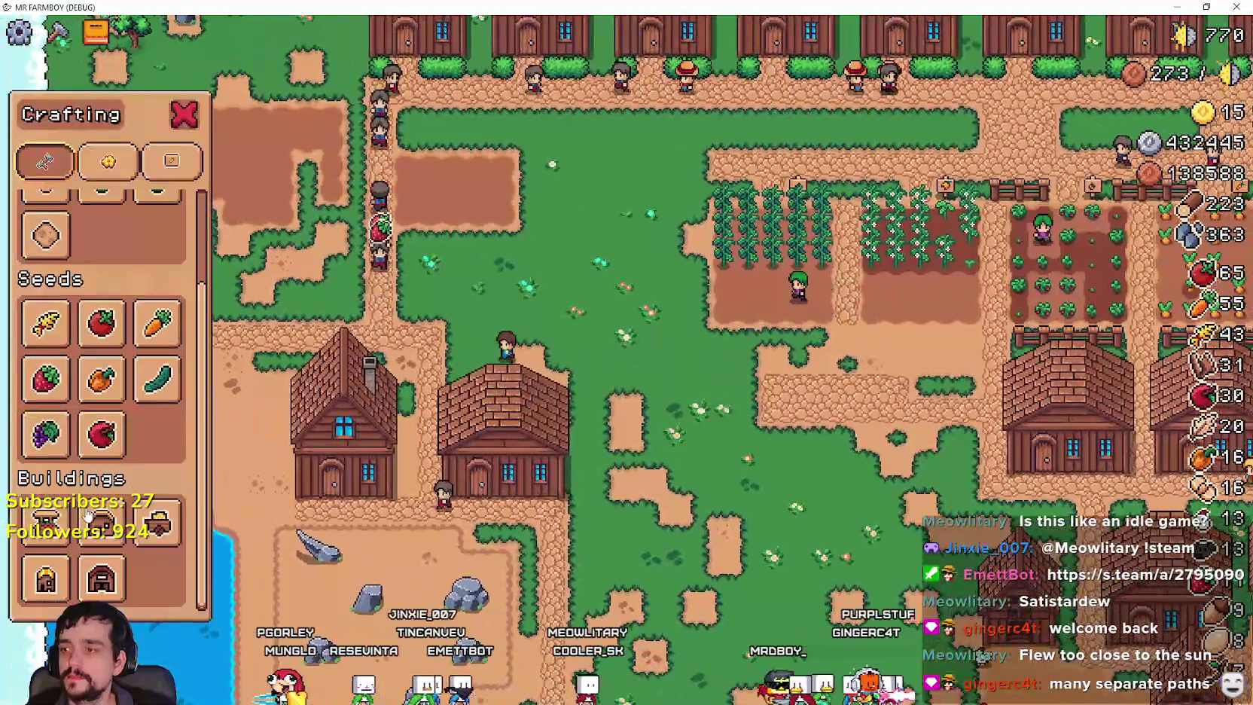
pyautogui.scroll(5, 269, 463)
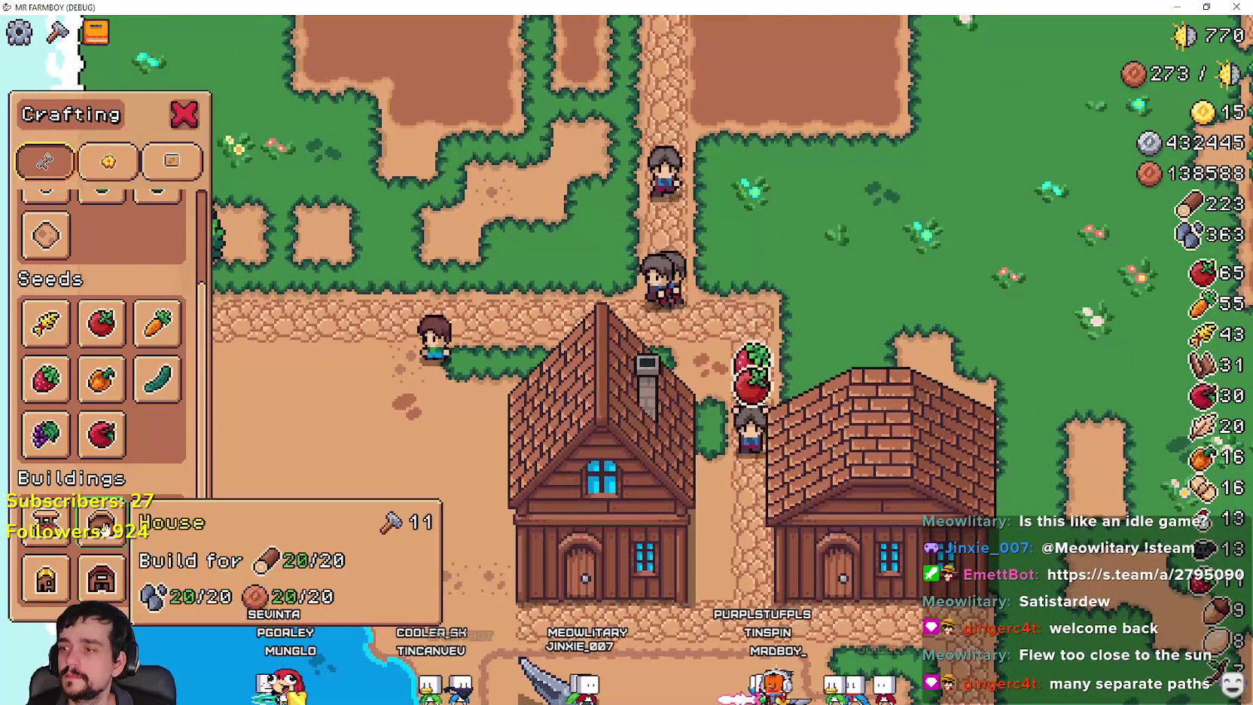
# Place a new House on valid ground beside the tree.
pyautogui.click(102, 524)
pyautogui.press('w')
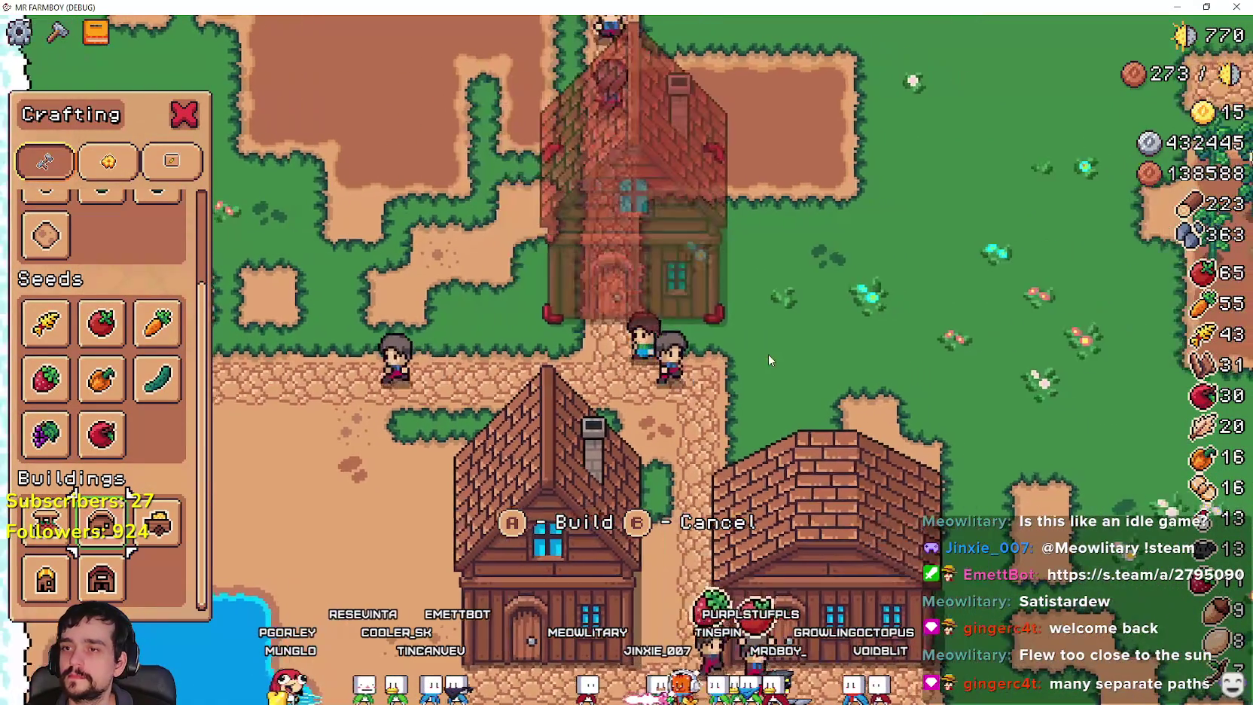
pyautogui.press('s')
pyautogui.press('a')
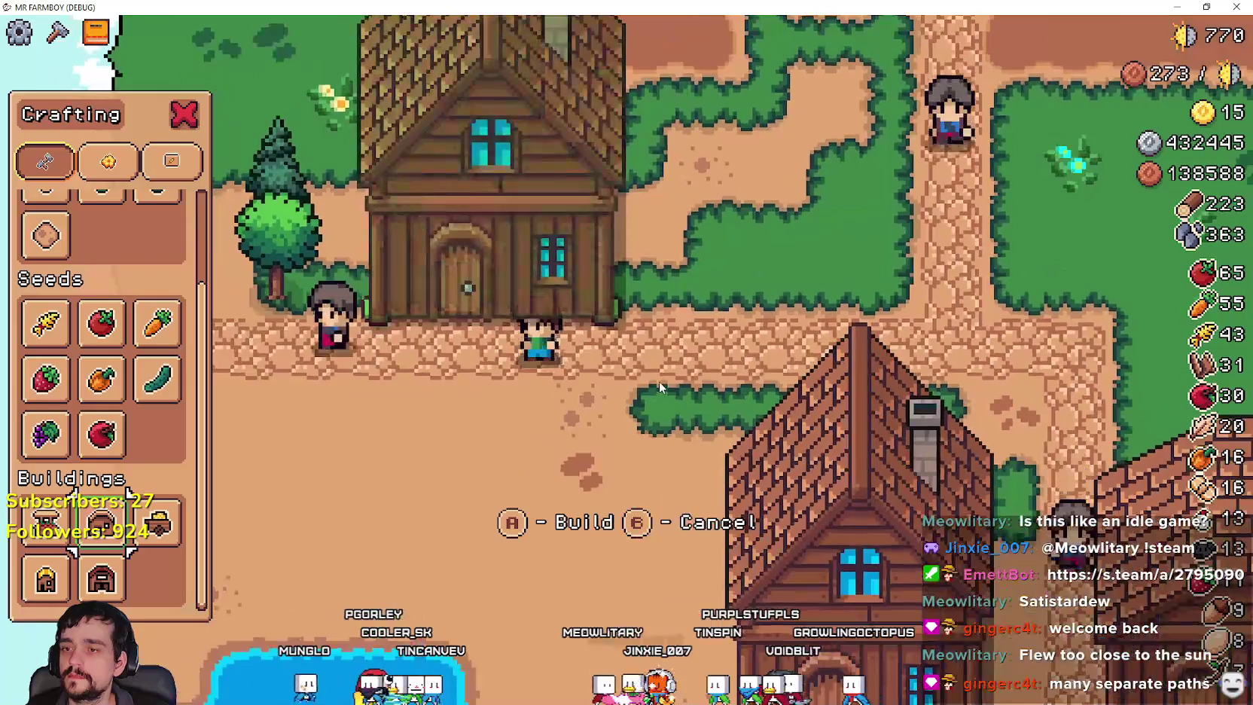
pyautogui.press('space')
# Walk to the new house and check its panel showing no workers and 0/2 beds.
pyautogui.press('w')
pyautogui.press('w')
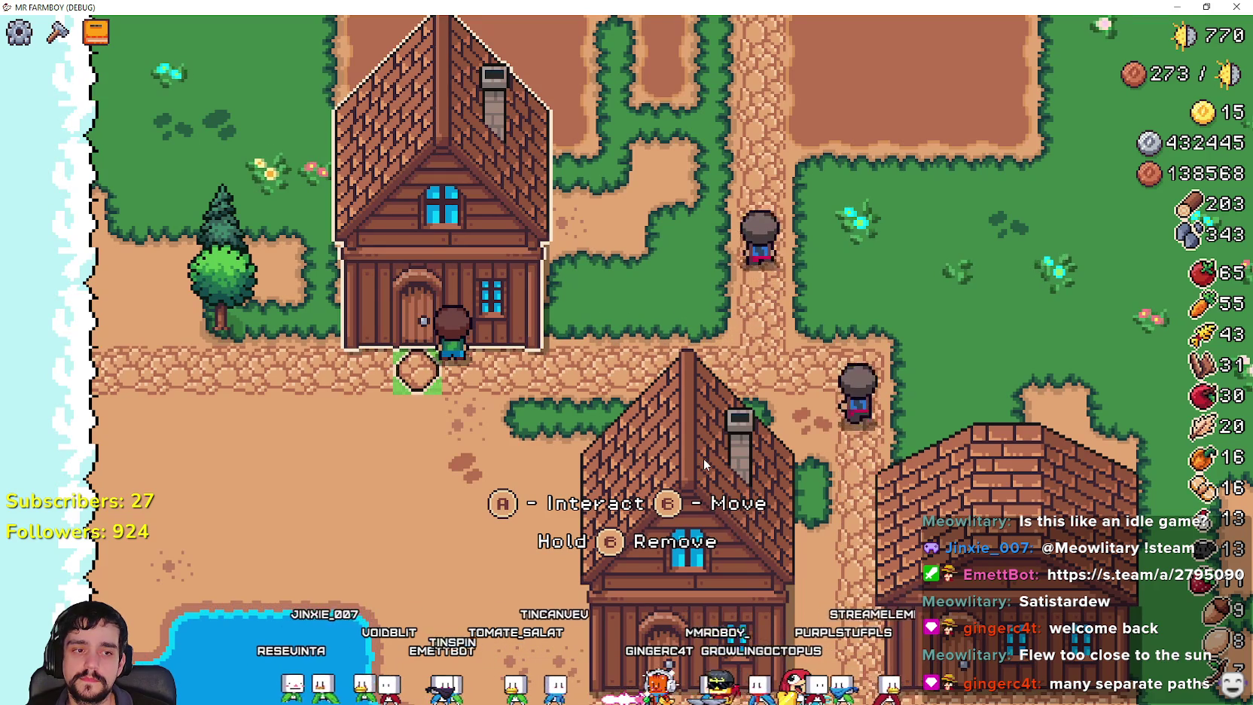
pyautogui.click(673, 418)
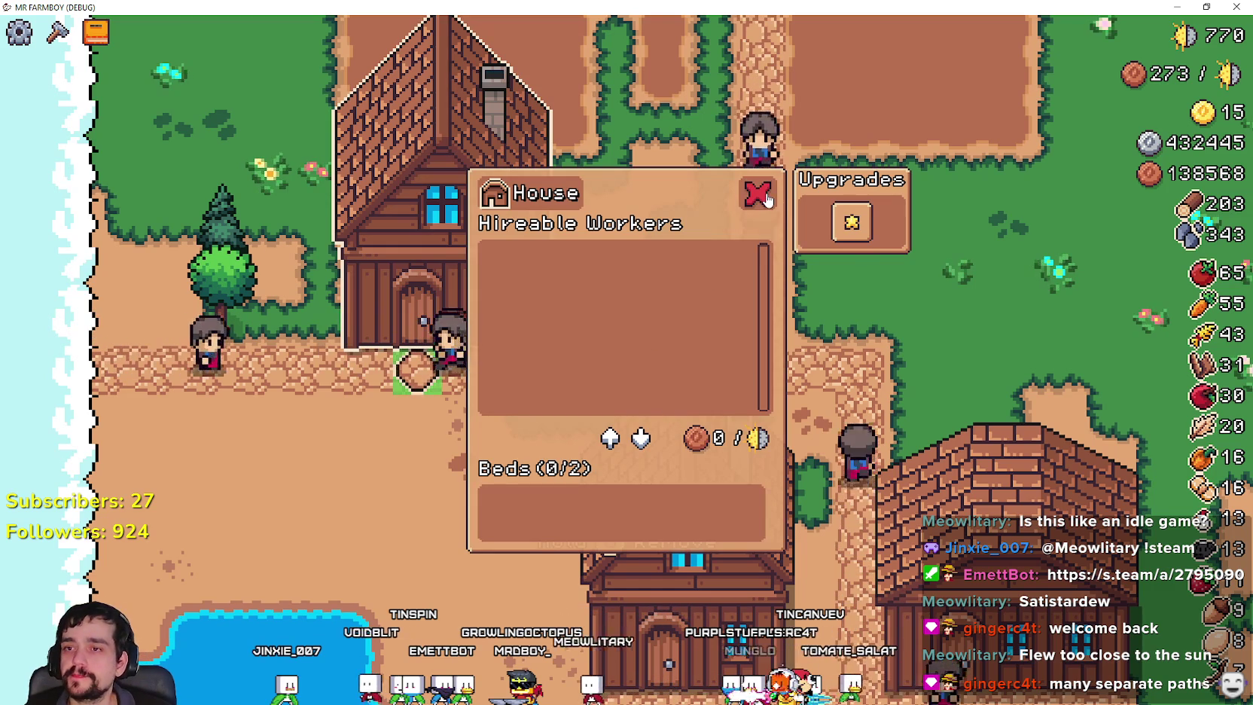
pyautogui.click(756, 193)
pyautogui.press('e')
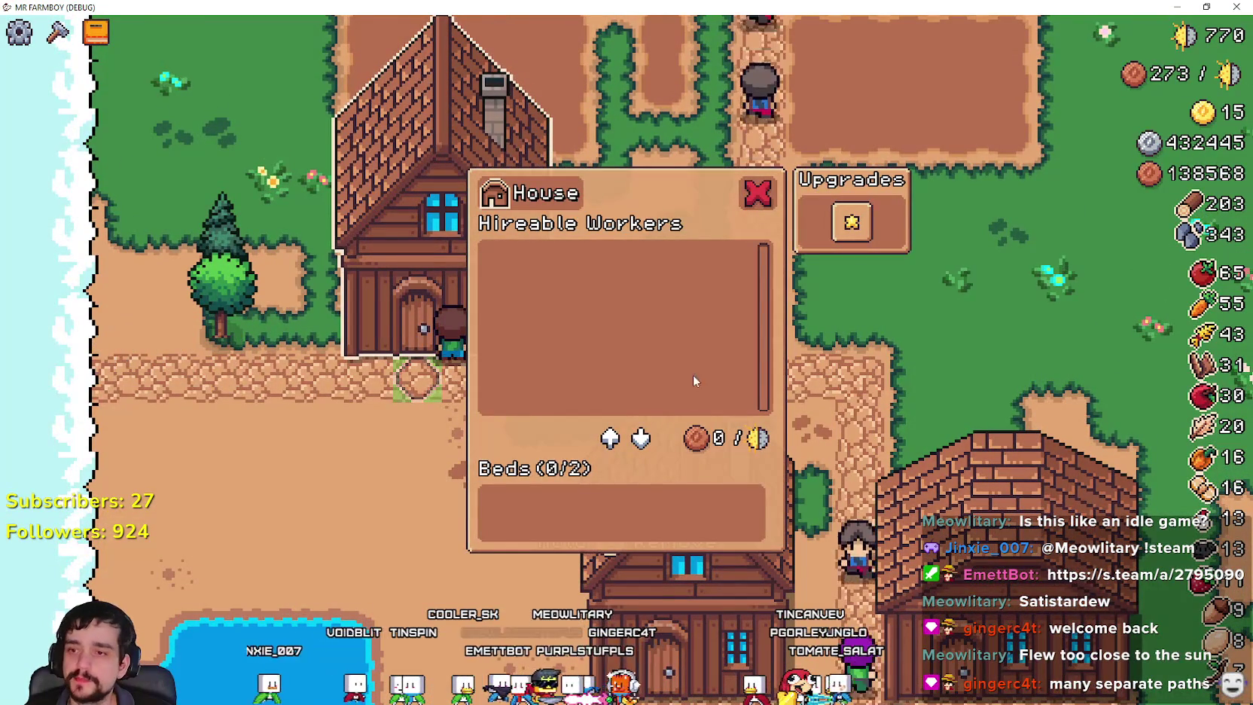
pyautogui.press('Escape')
pyautogui.scroll(-3, 927, 369)
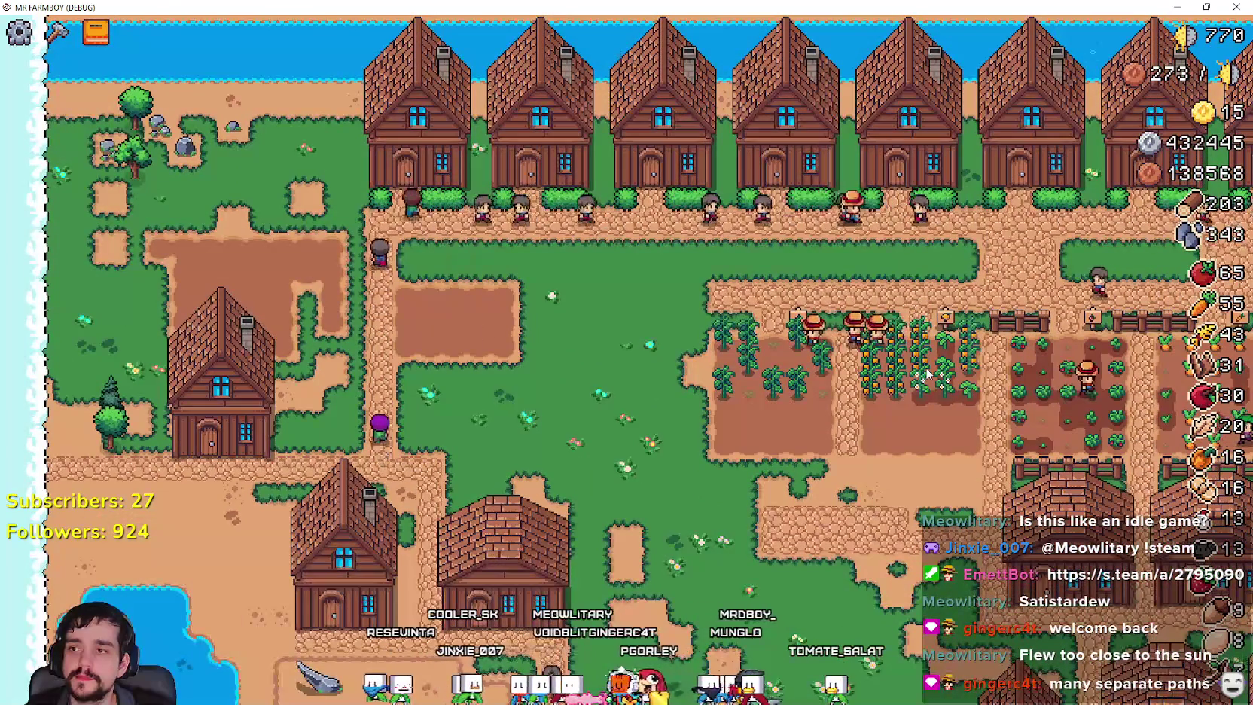
# Reopen the new House panel and close it again.
pyautogui.press('e')
pyautogui.press('Escape')
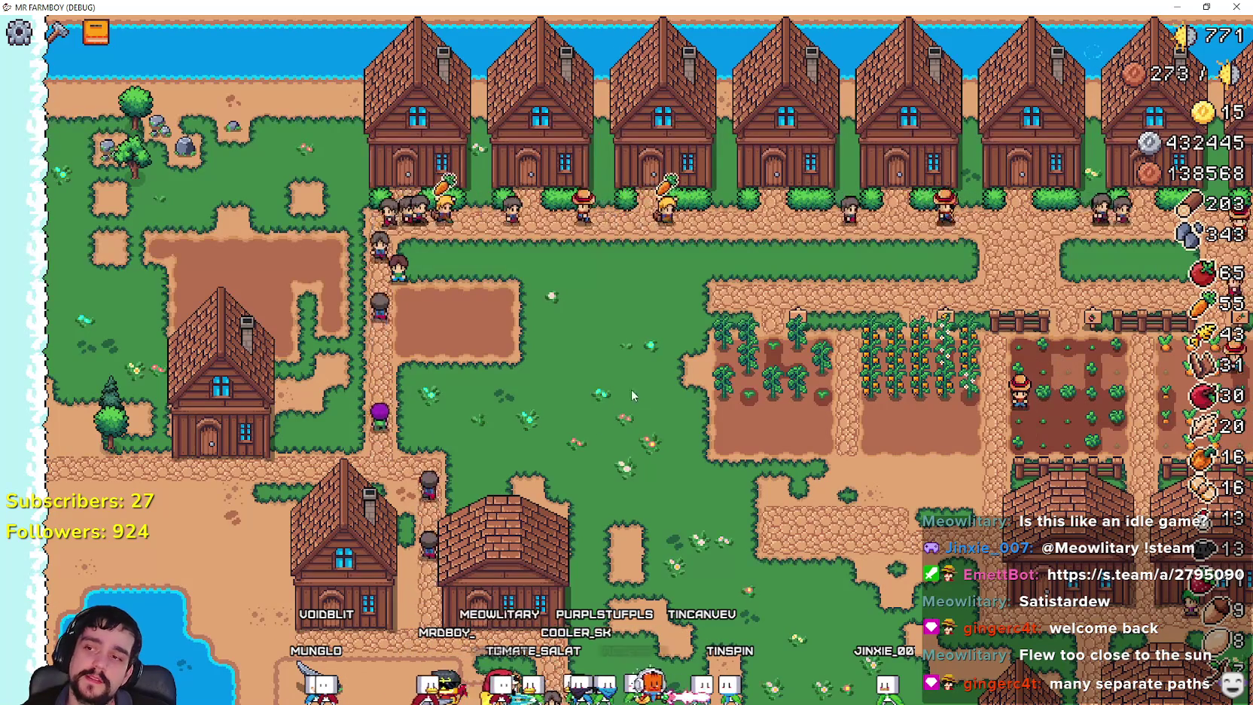
# Pause, return to the title screen, dismiss the save list, and exit the game.
pyautogui.press('Escape')
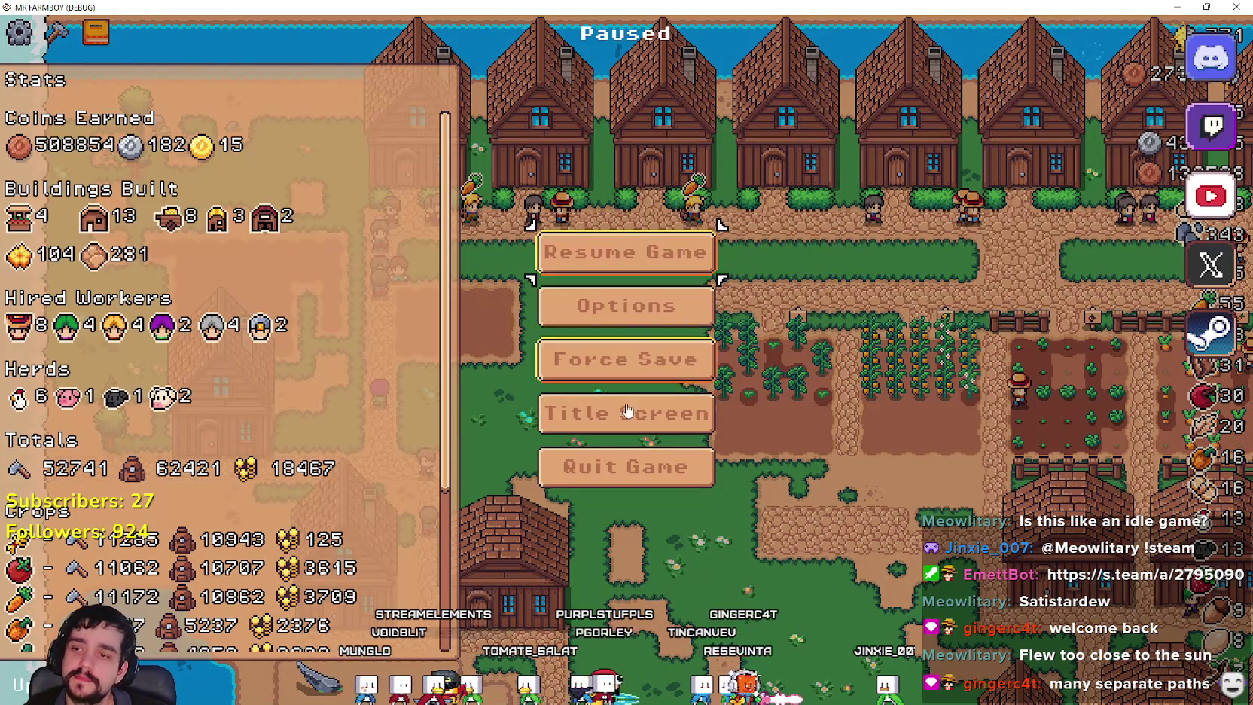
pyautogui.click(713, 422)
pyautogui.click(644, 300)
pyautogui.scroll(-5, 640, 339)
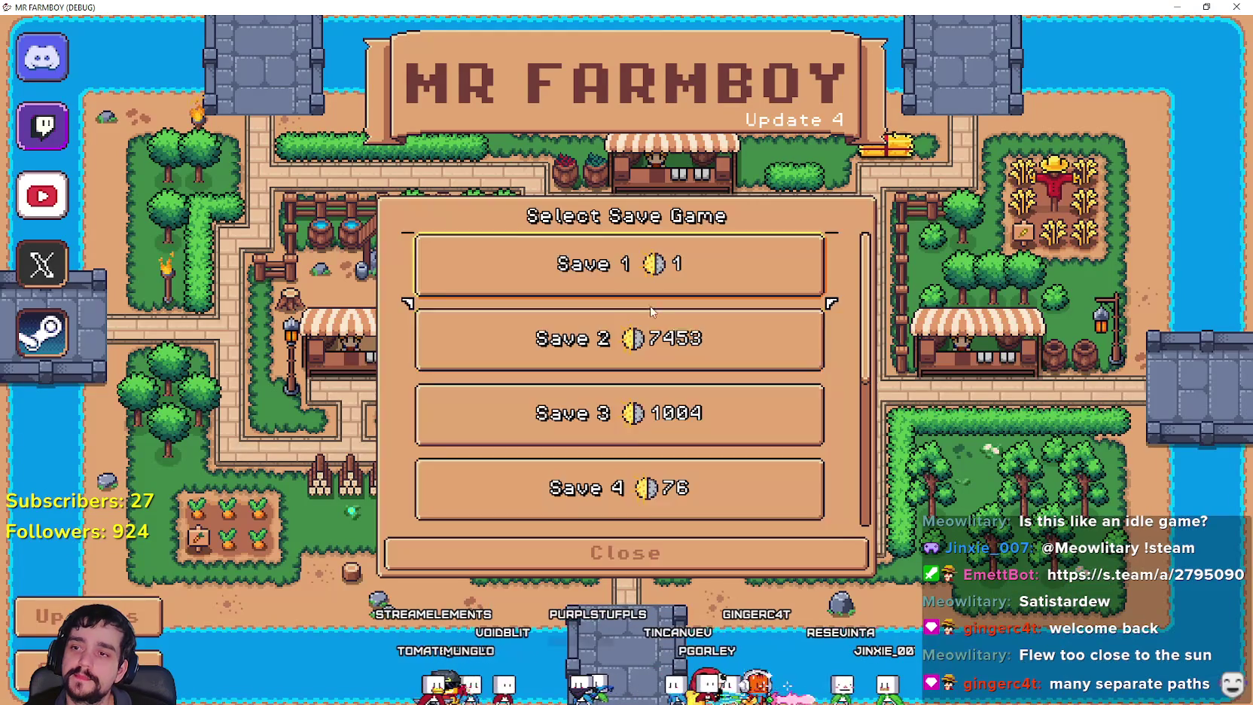
pyautogui.click(677, 558)
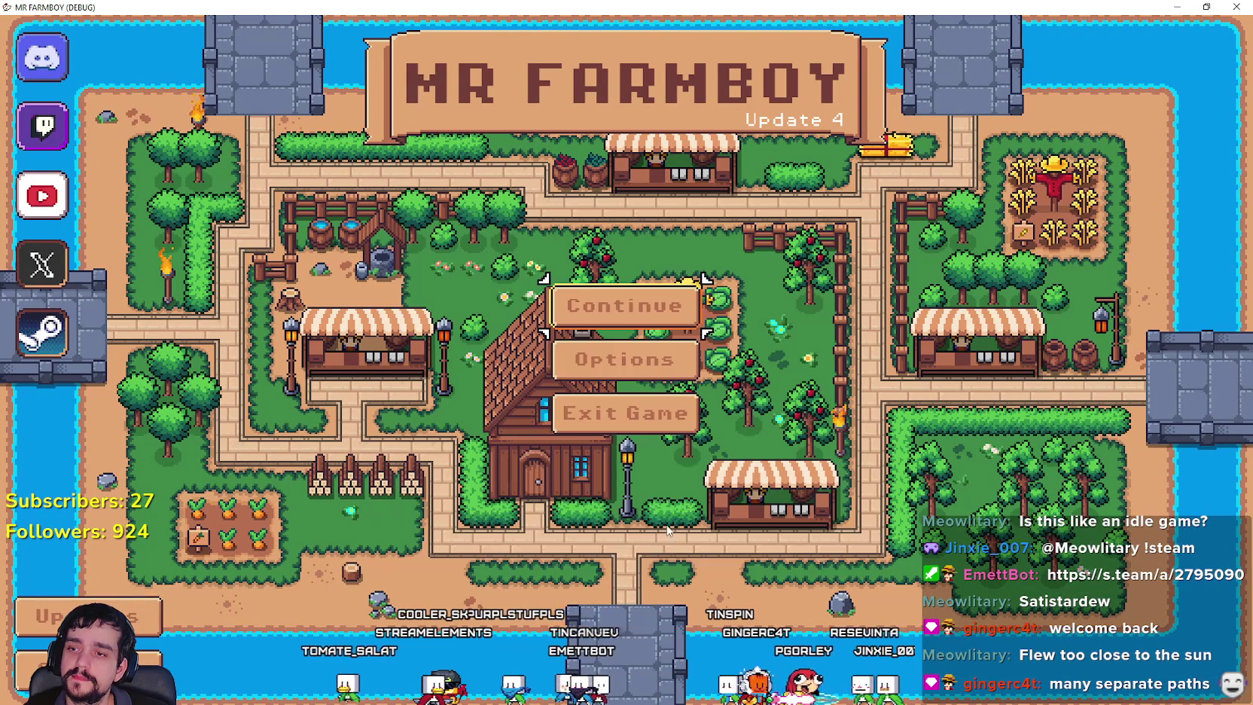
pyautogui.click(625, 412)
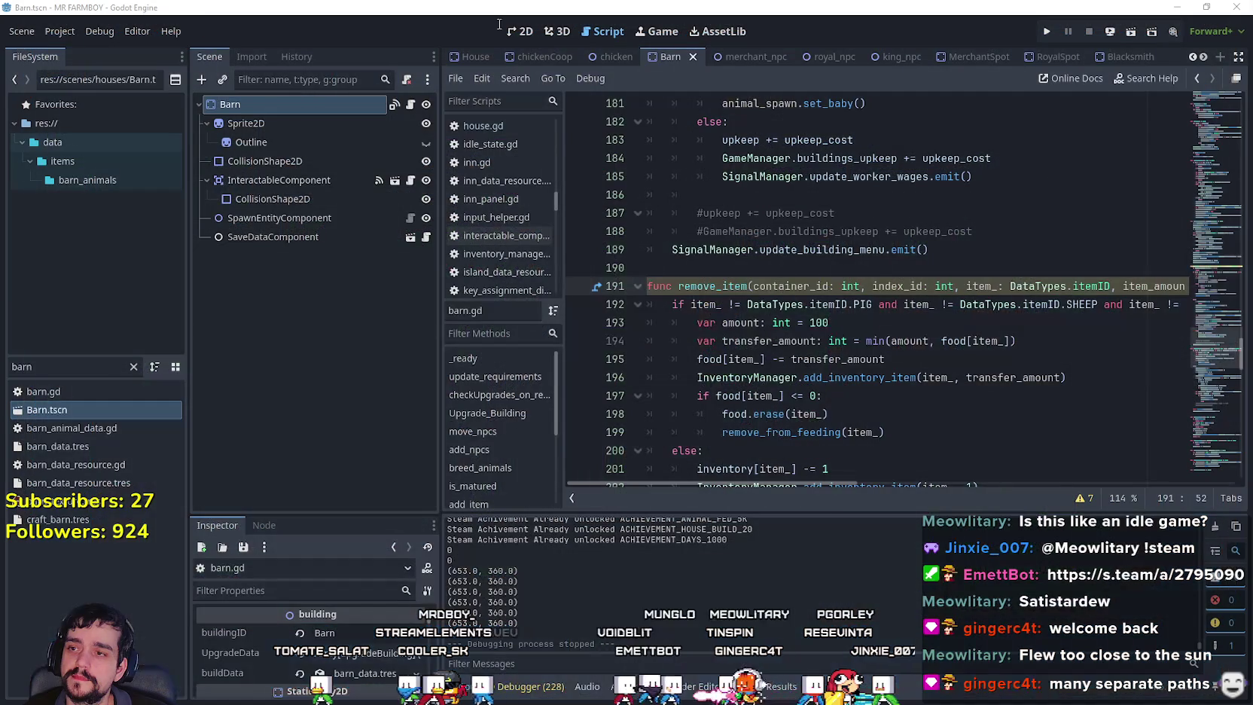
# Open the game's user data folder from the Project menu.
pyautogui.click(46, 34)
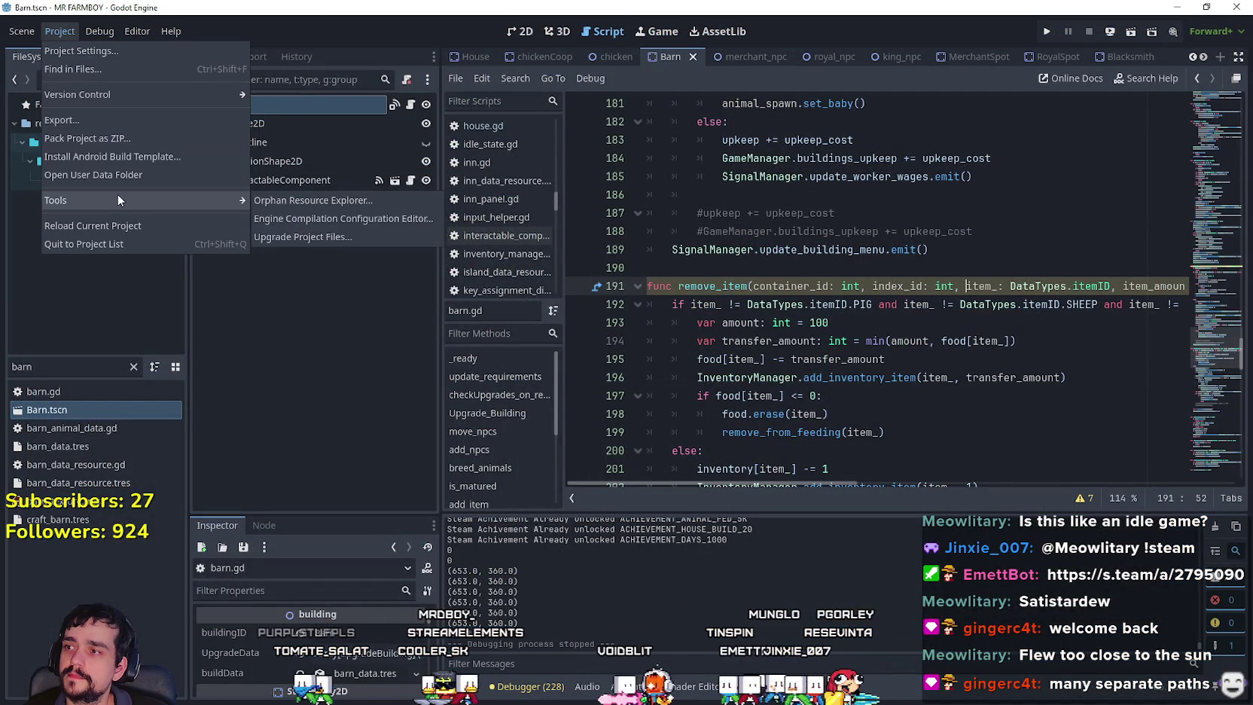
pyautogui.click(116, 171)
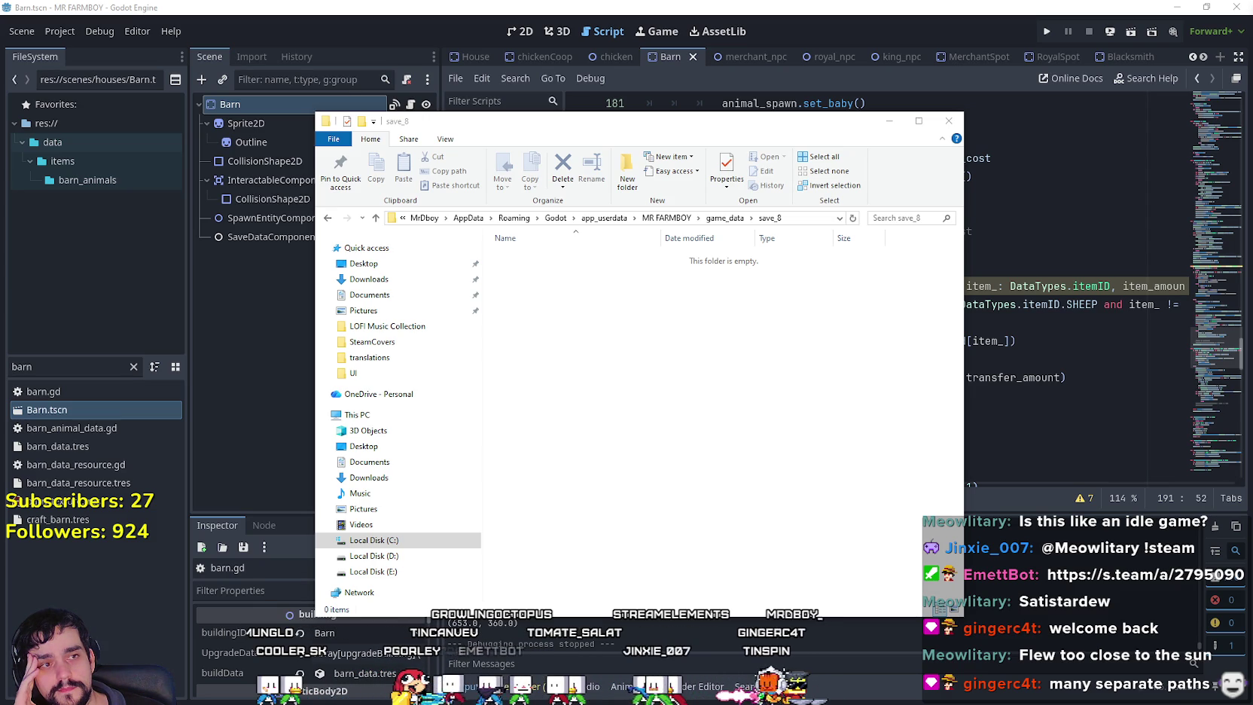
# Drag player_data.tres and island_main_data.tres from Downloads into save_8, then close both Explorer windows.
pyautogui.moveTo(885, 324); pyautogui.dragTo(540, 286)
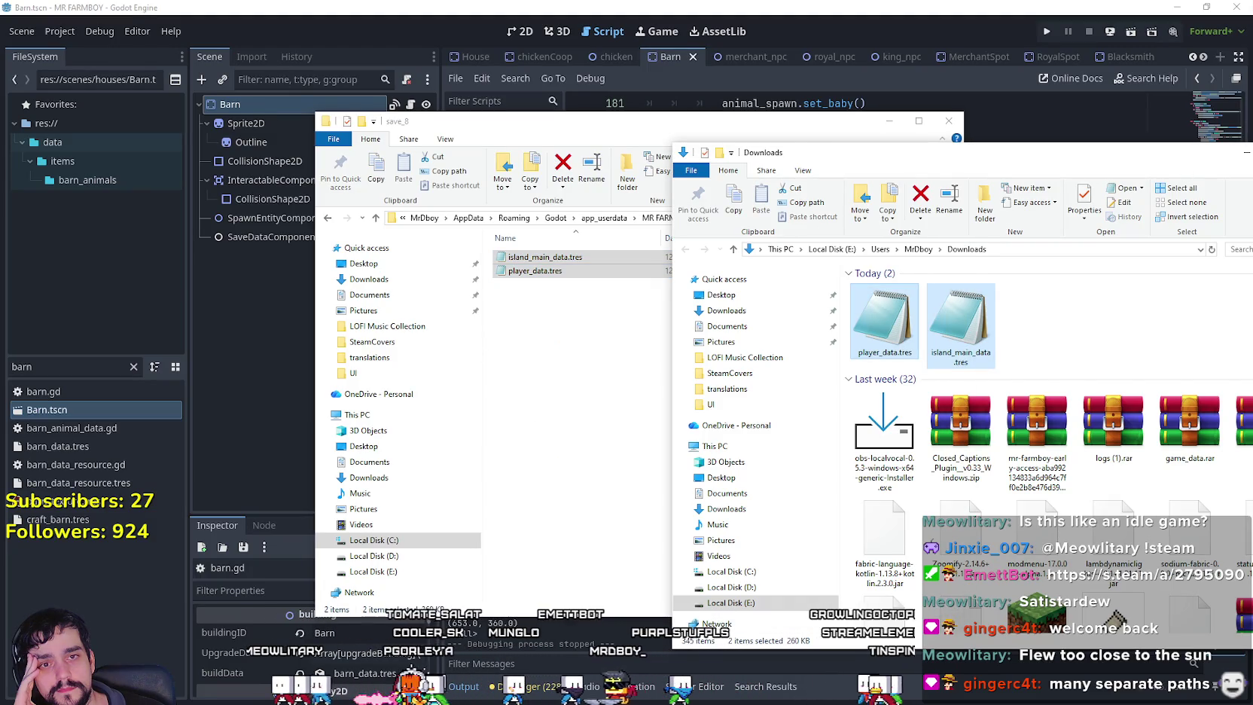
pyautogui.click(1246, 152)
pyautogui.click(1048, 30)
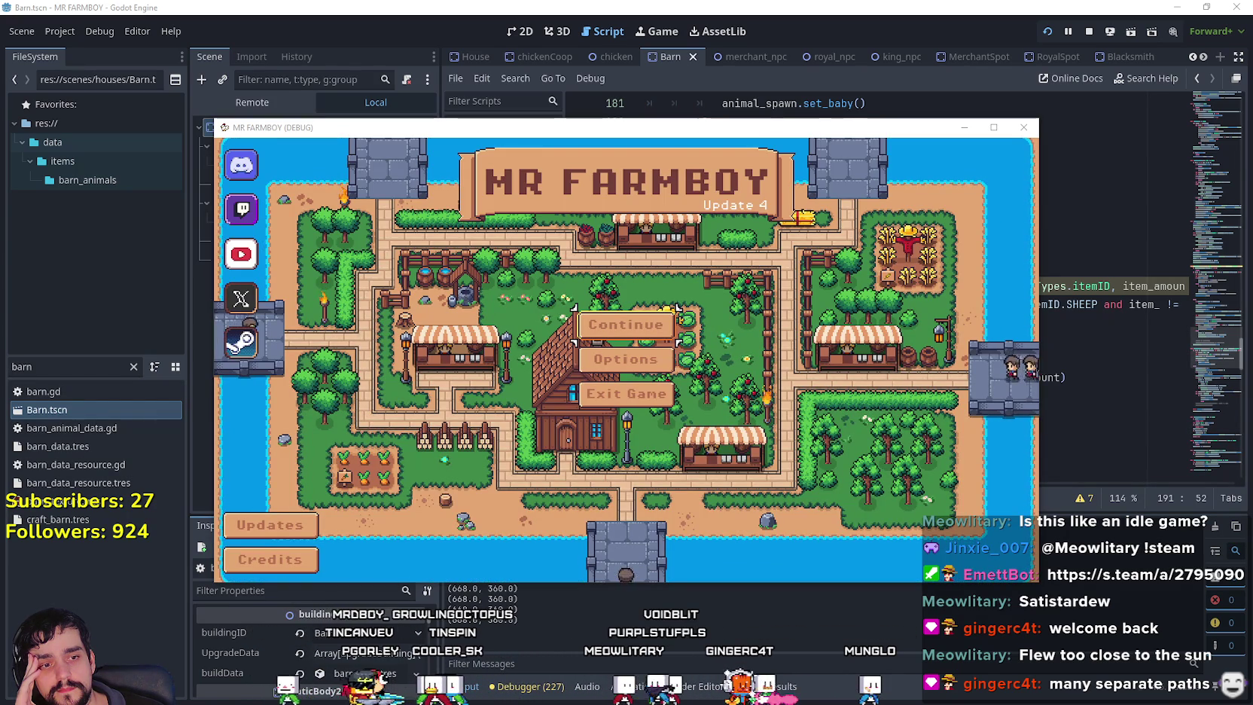
# Load the last slot in the Continue save list and maximize the game window.
pyautogui.click(640, 325)
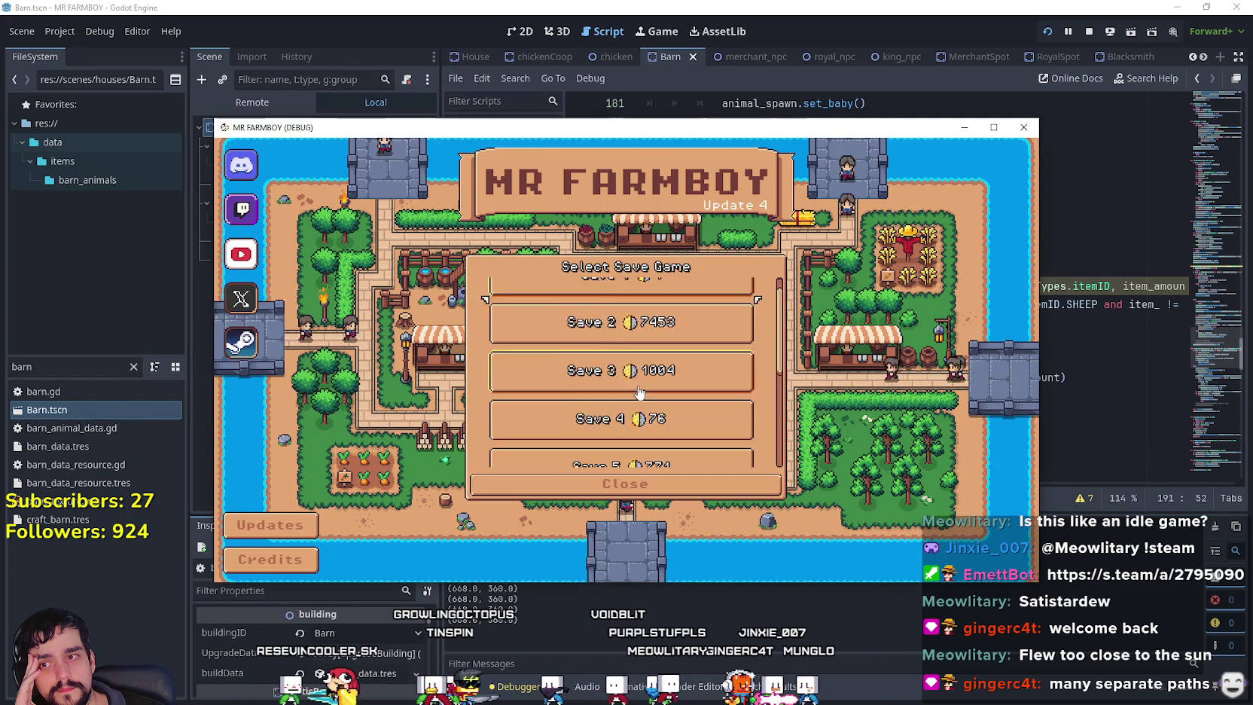
pyautogui.scroll(-1, 646, 385)
pyautogui.click(579, 397)
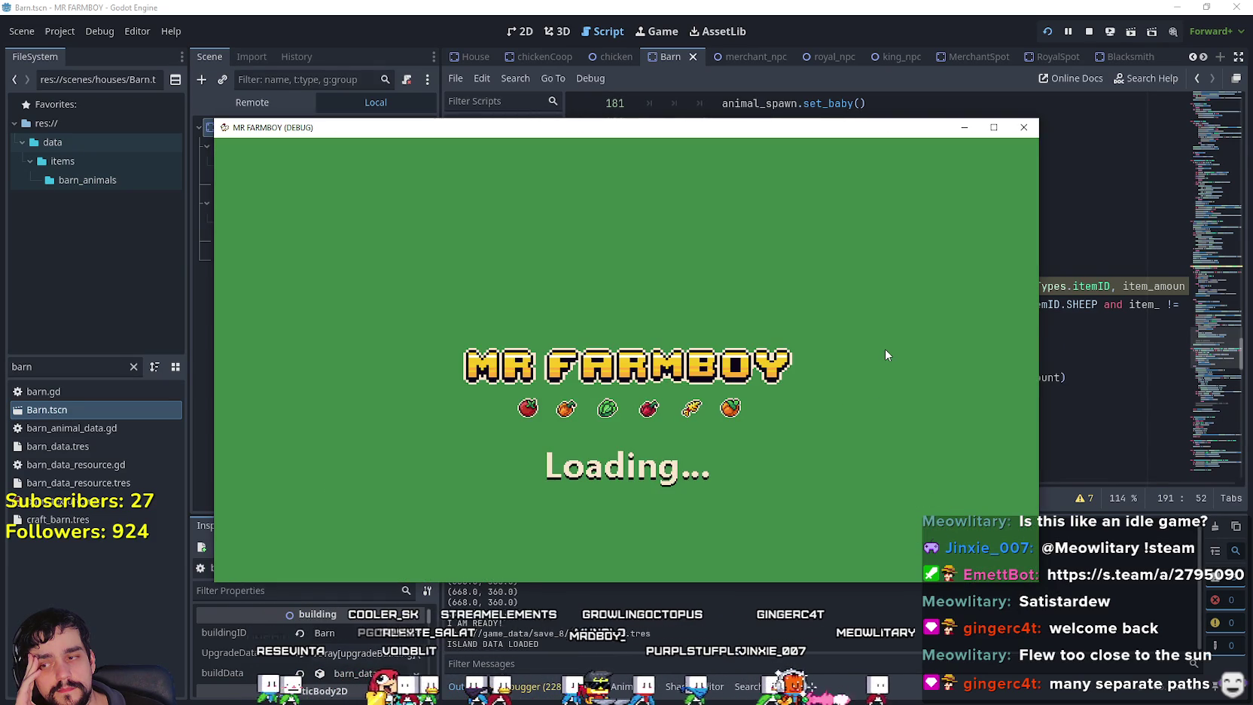
pyautogui.click(994, 128)
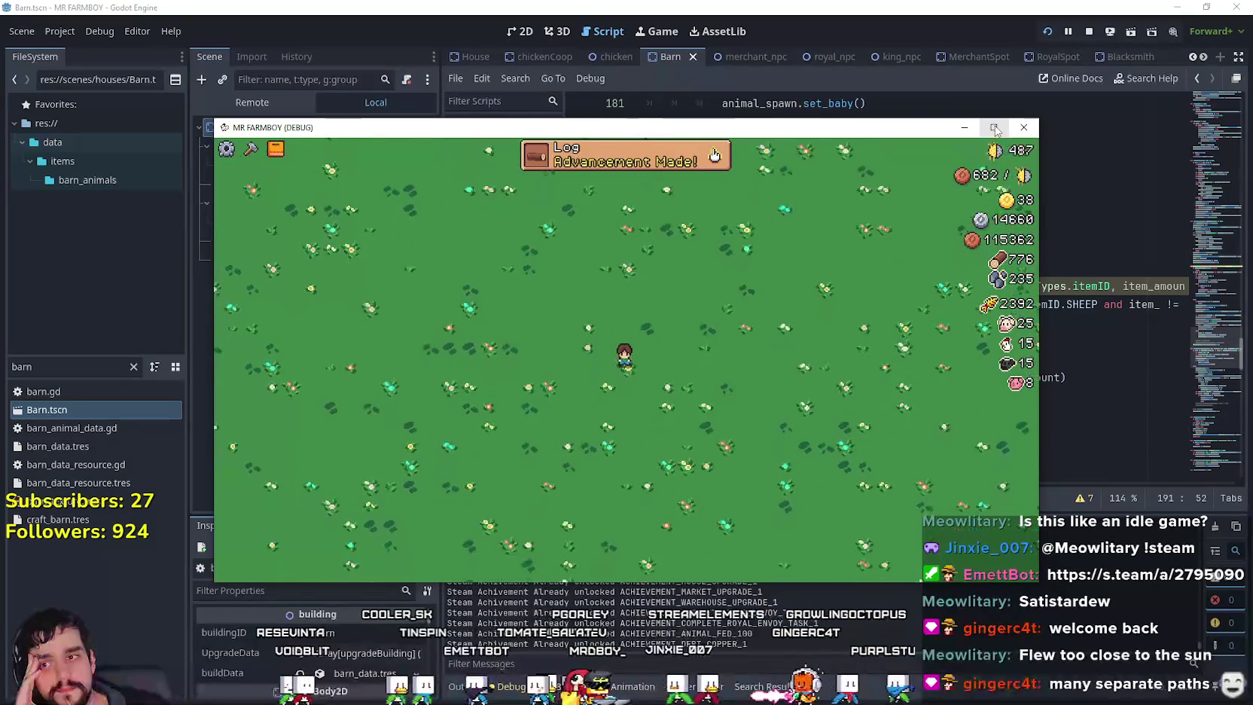
pyautogui.scroll(-3, 837, 309)
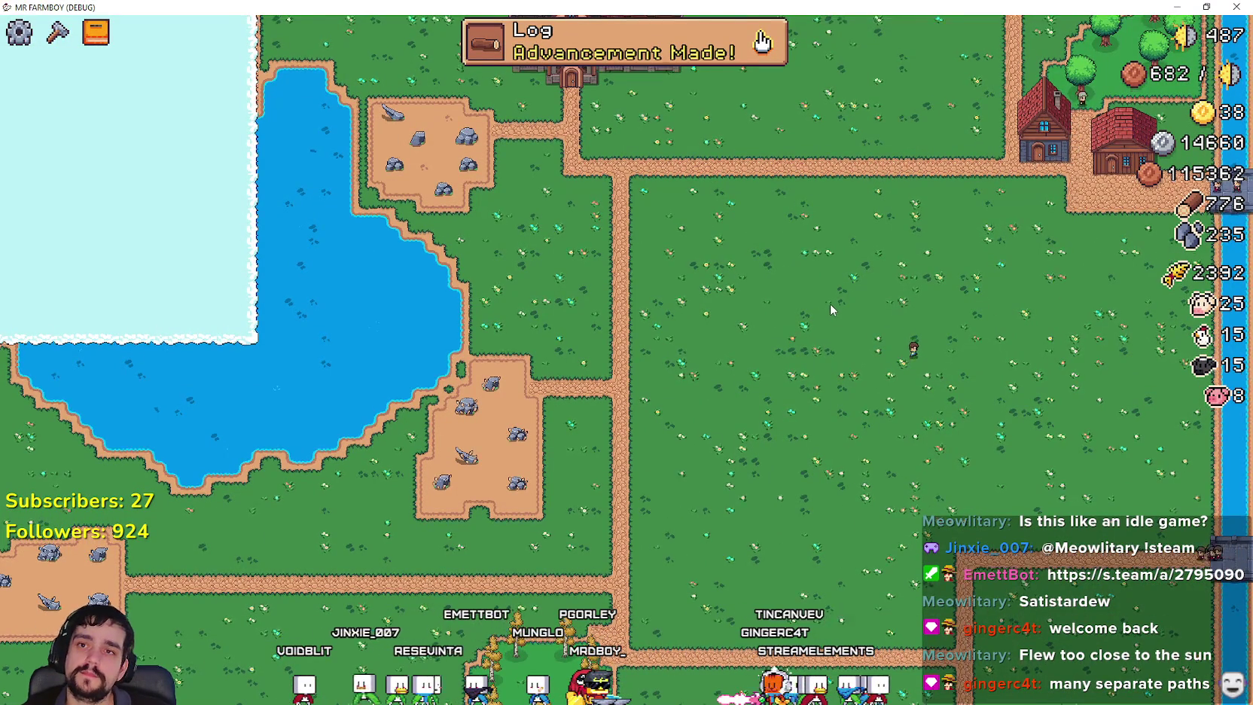
# Pan the map up toward the town and zoom in and out to survey it.
pyautogui.press('w')
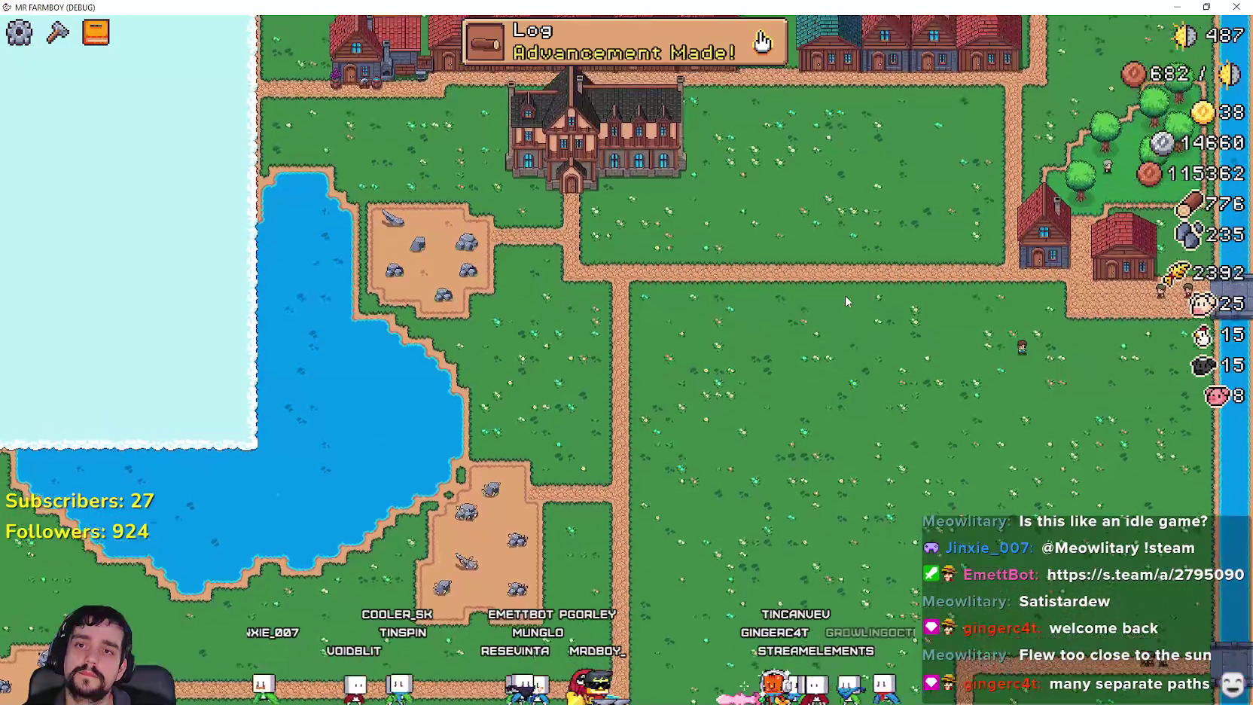
pyautogui.press('w')
pyautogui.scroll(-3, 847, 300)
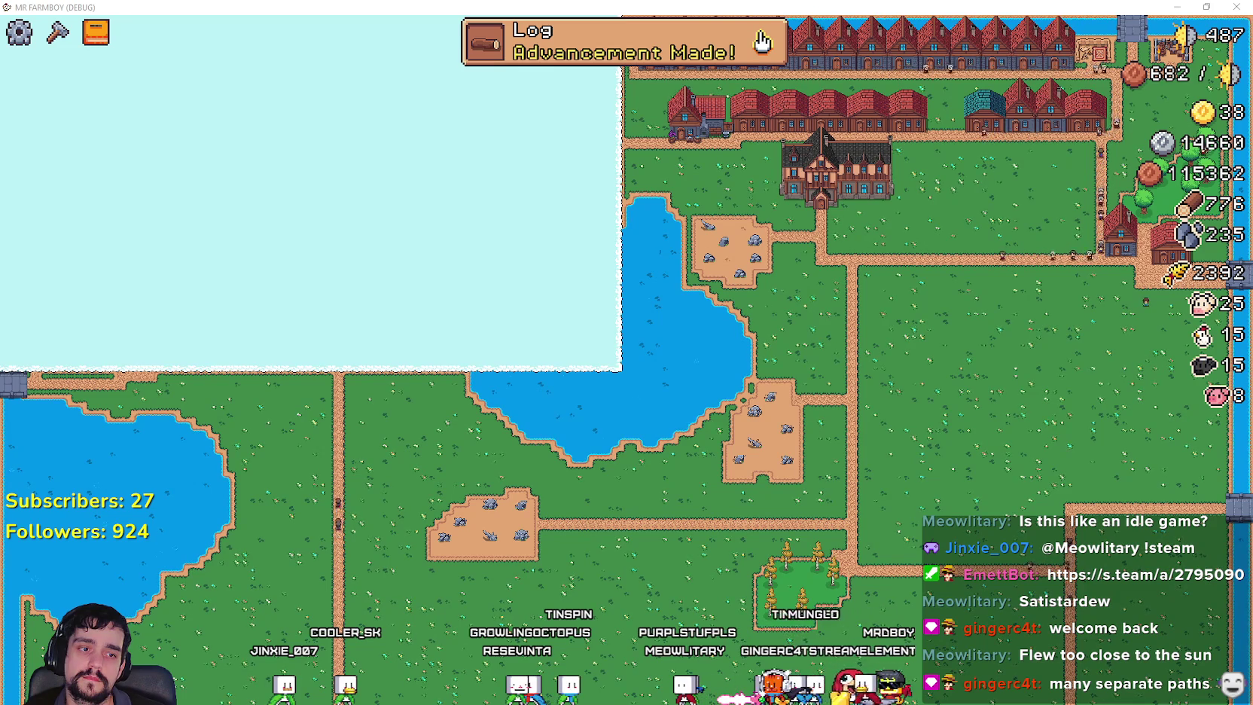
pyautogui.scroll(5, 1000, 316)
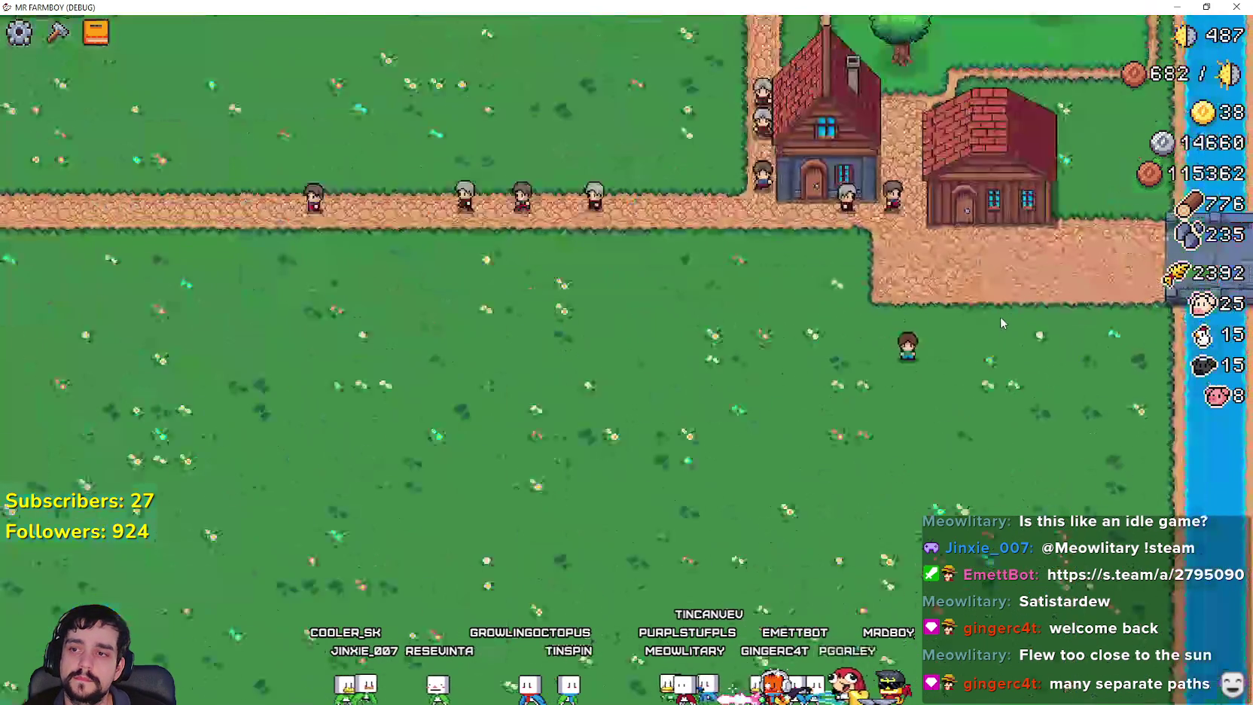
pyautogui.scroll(-5, 903, 290)
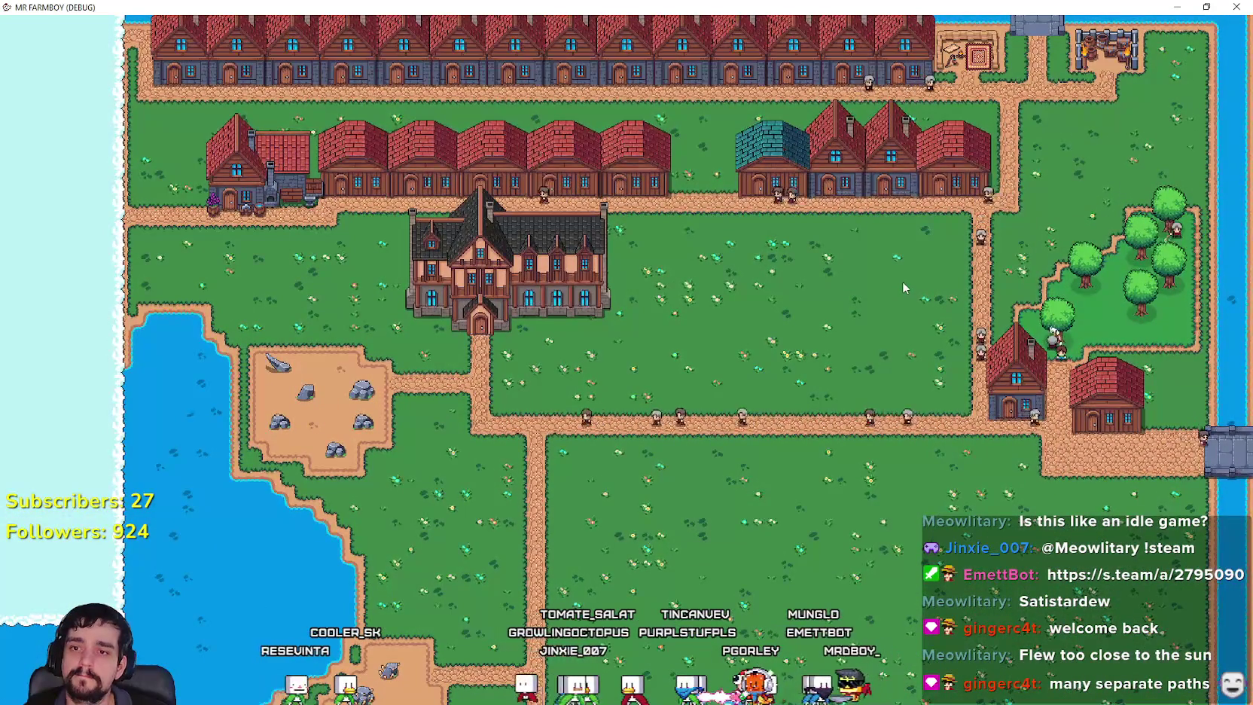
pyautogui.scroll(-3, 902, 286)
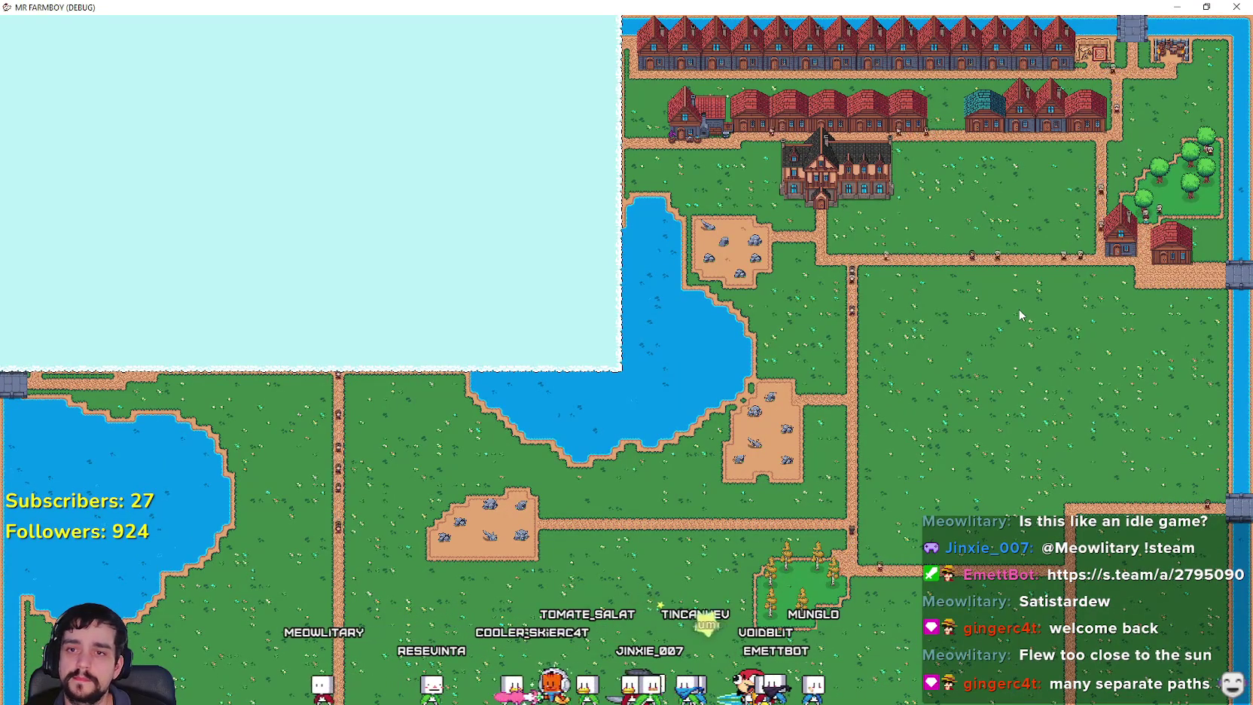
pyautogui.scroll(5, 1020, 314)
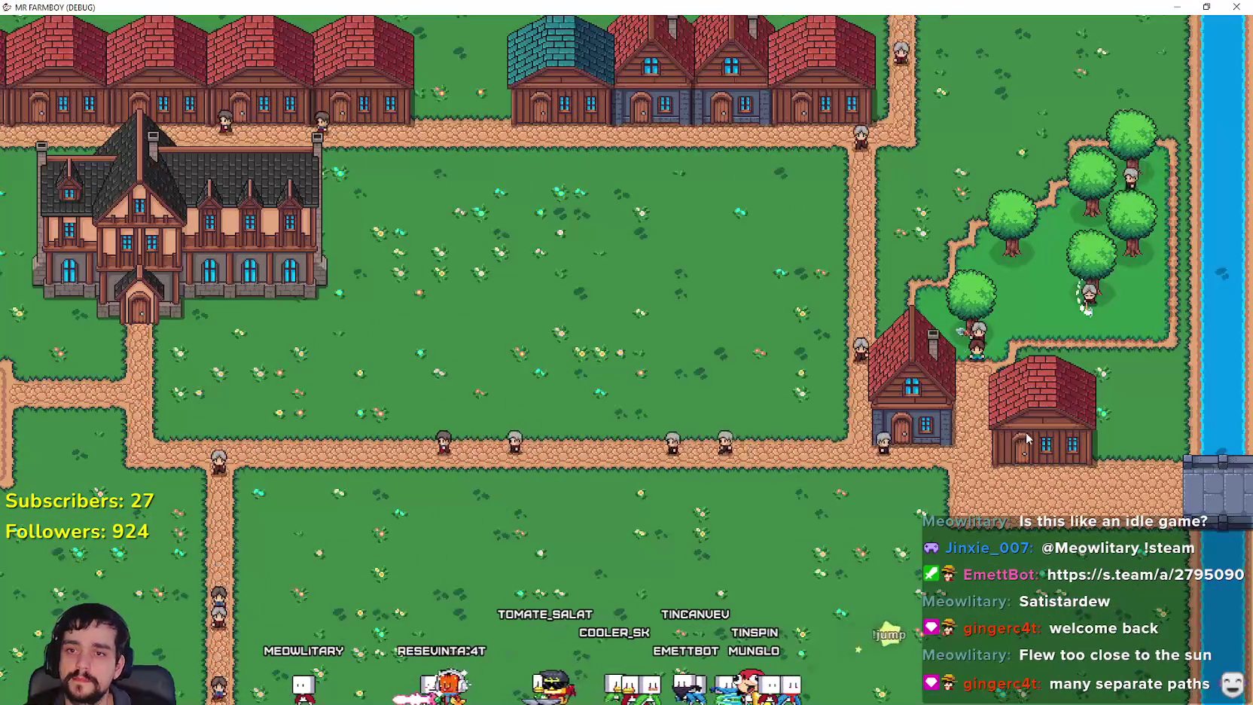
# Browse the Warehouse inventory, then restore the game to a smaller window.
pyautogui.click(1028, 424)
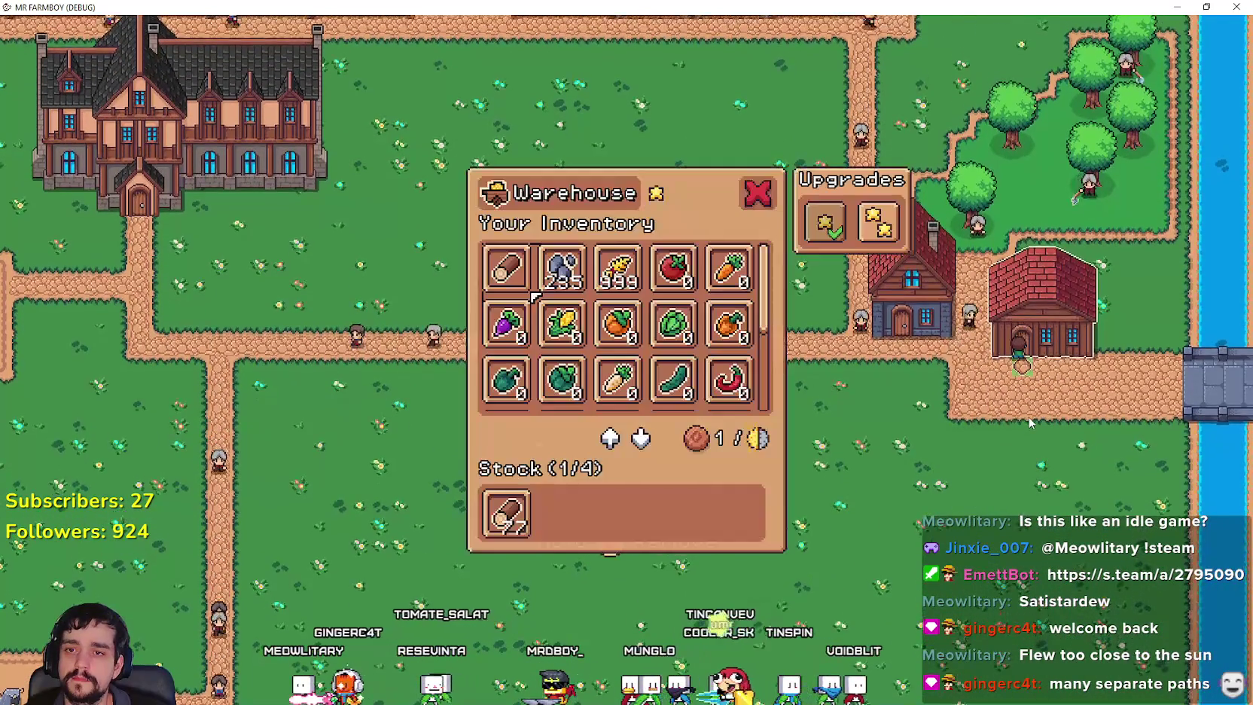
pyautogui.scroll(-5, 1059, 425)
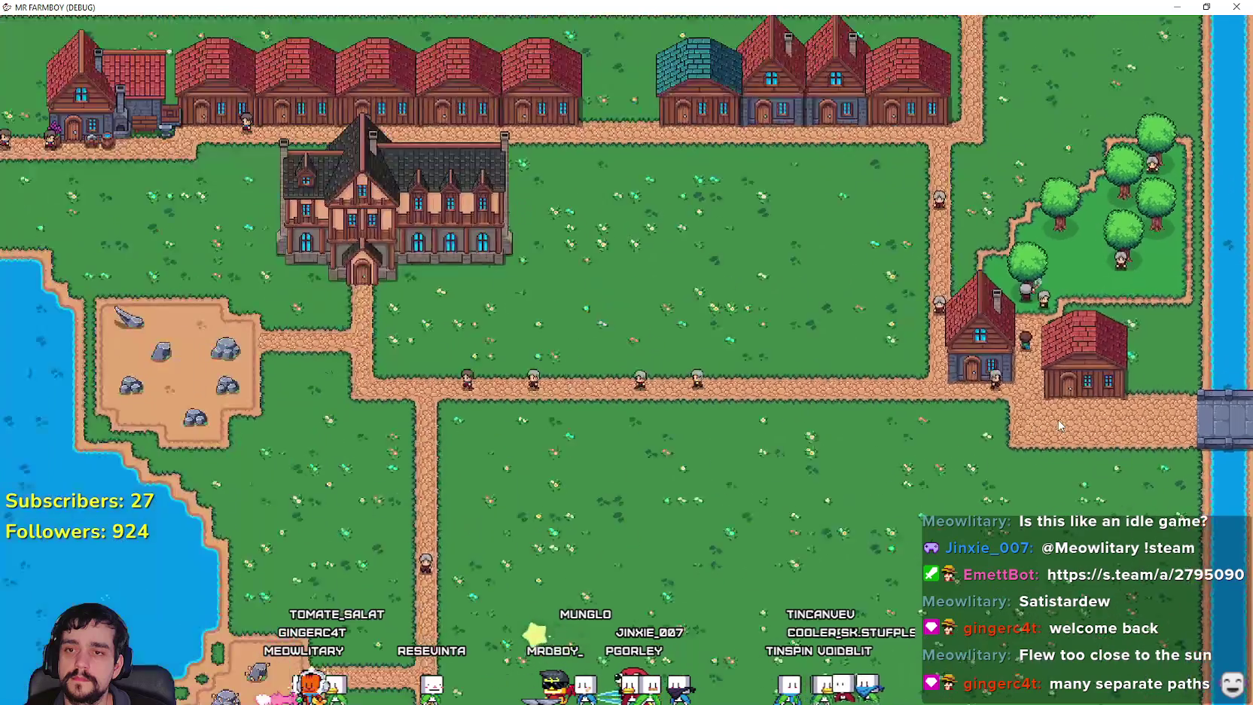
pyautogui.scroll(5, 1059, 426)
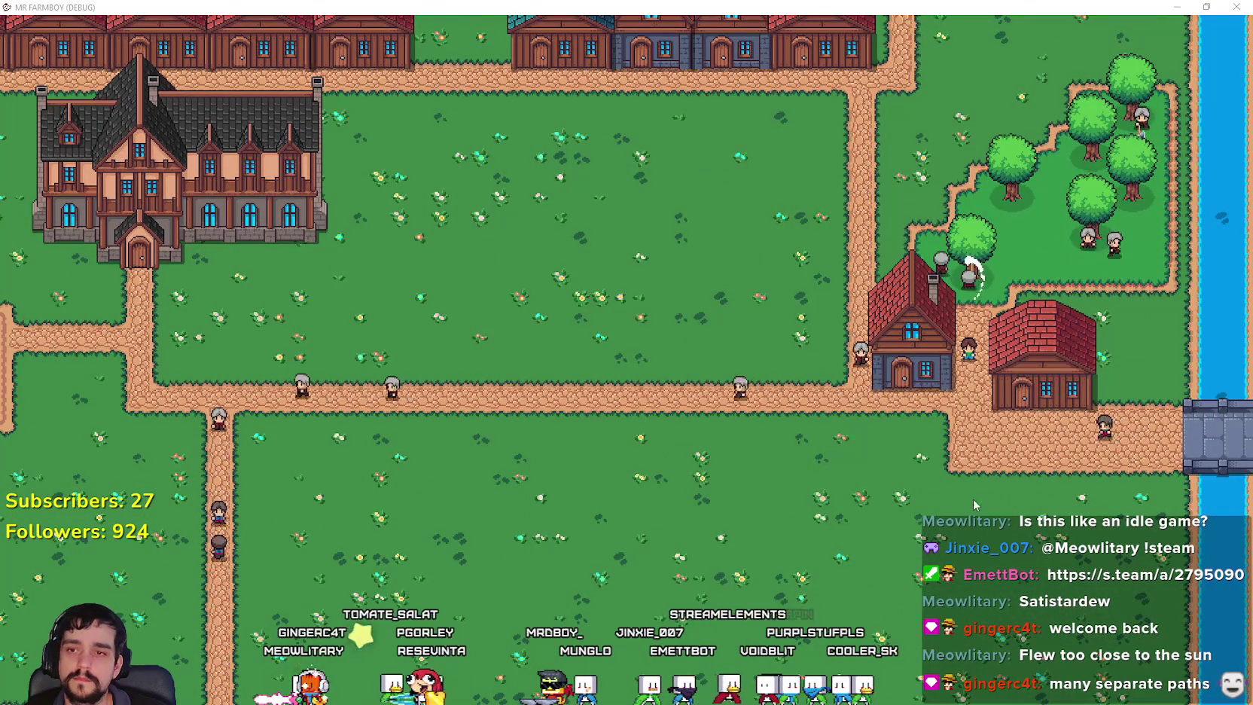
pyautogui.scroll(-3, 909, 472)
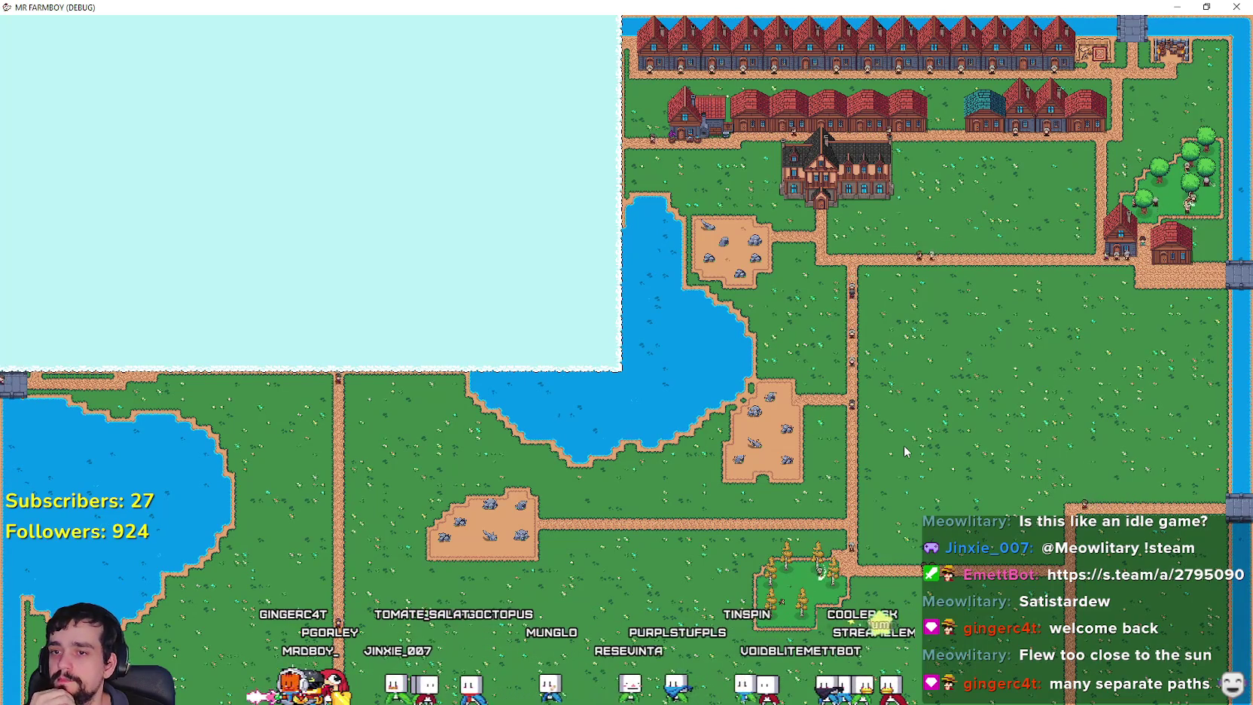
pyautogui.scroll(3, 1025, 257)
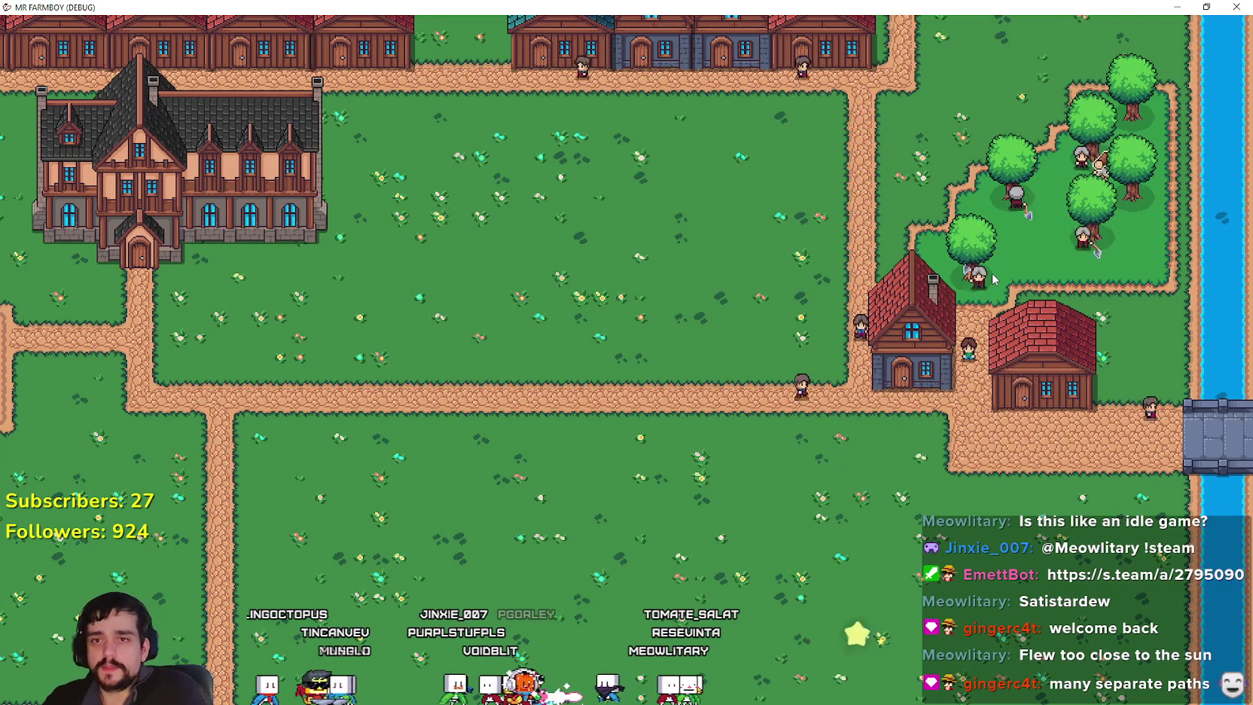
pyautogui.scroll(-3, 798, 392)
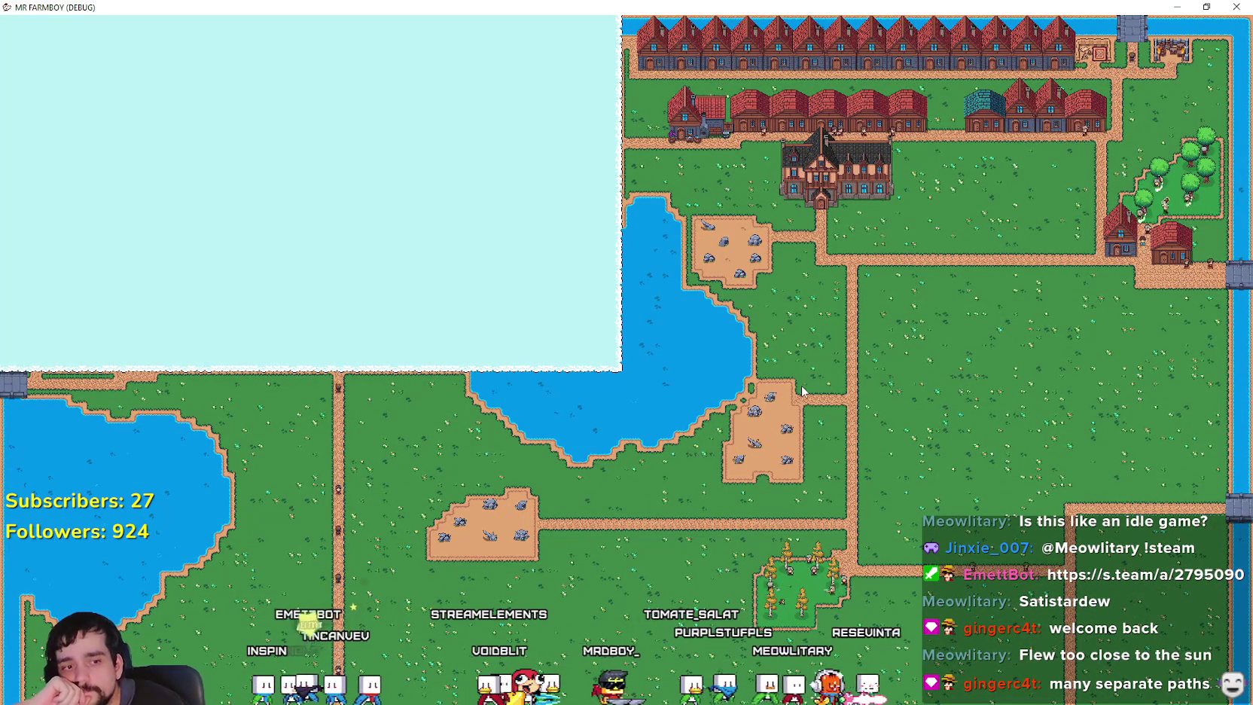
pyautogui.press('super+Down')
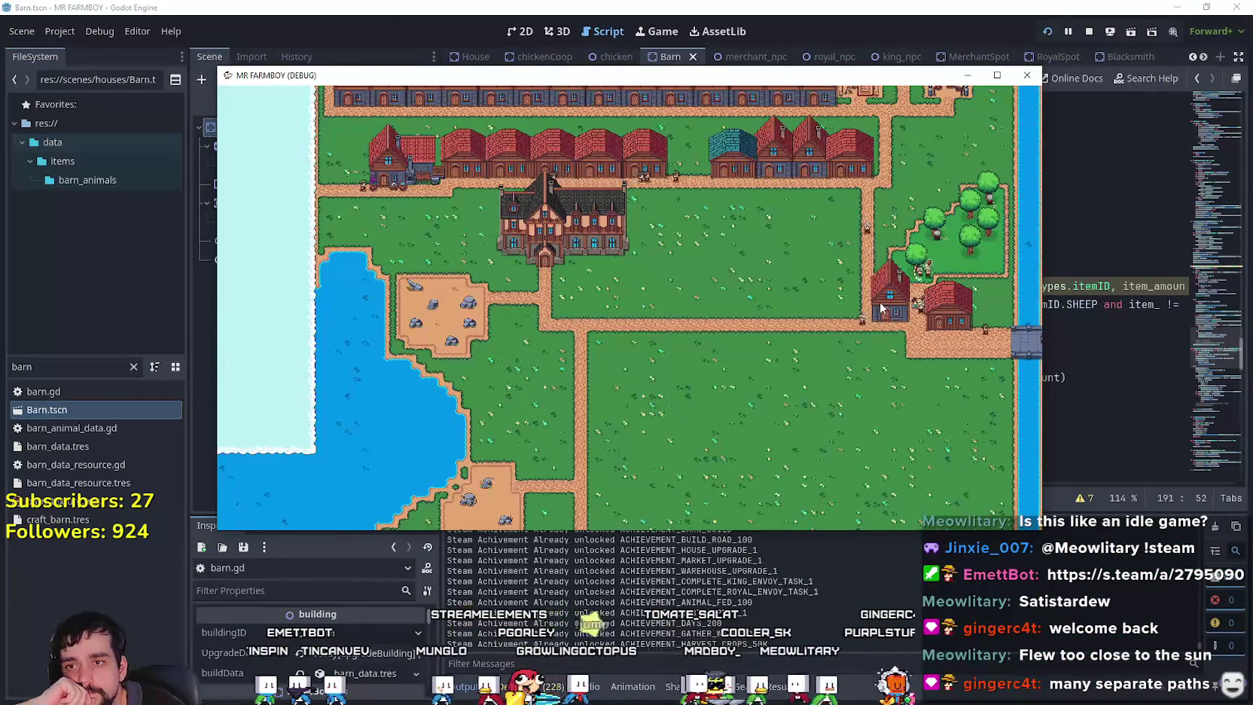
# Zoom the map out over the village and lakes, then maximize the game window again.
pyautogui.click(1070, 335)
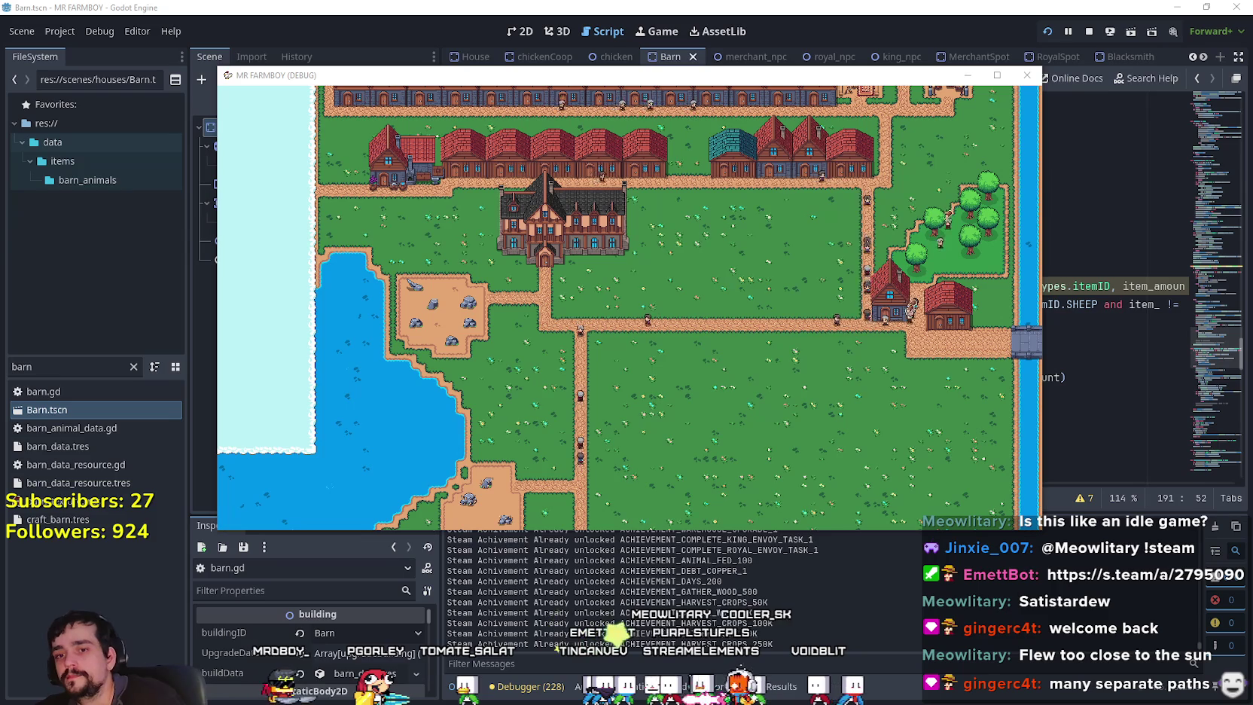
pyautogui.scroll(-3, 742, 349)
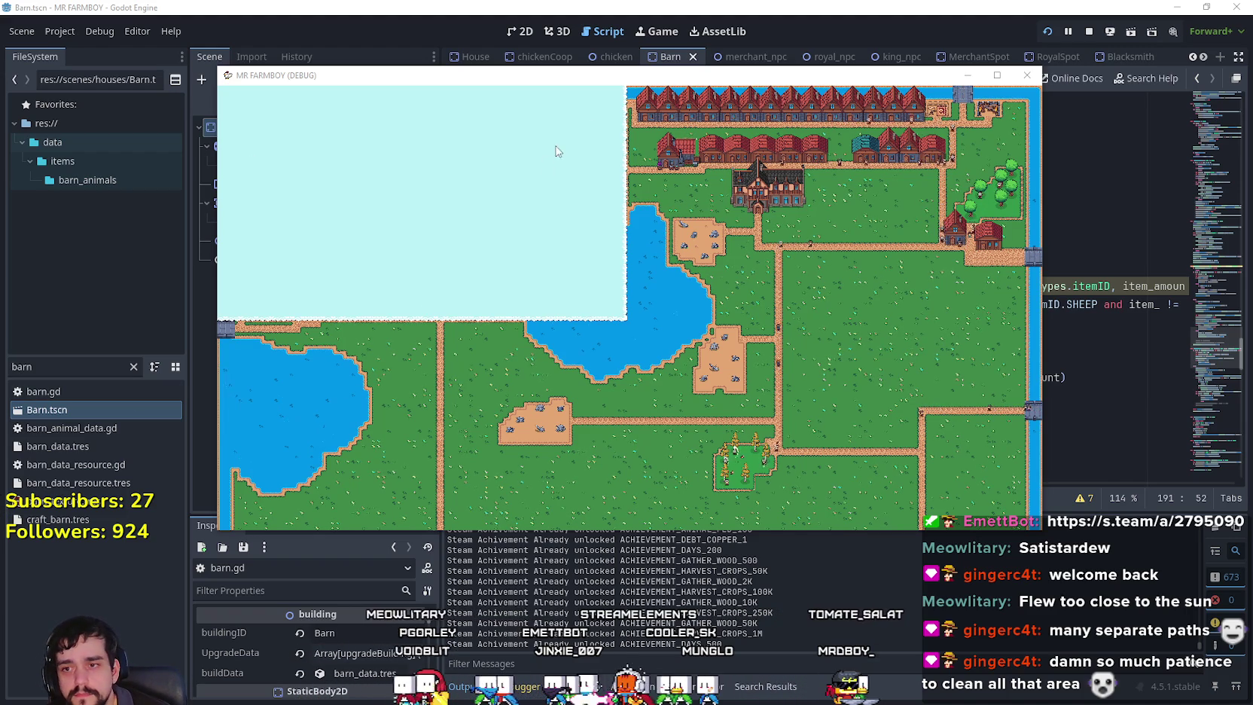
pyautogui.click(1007, 78)
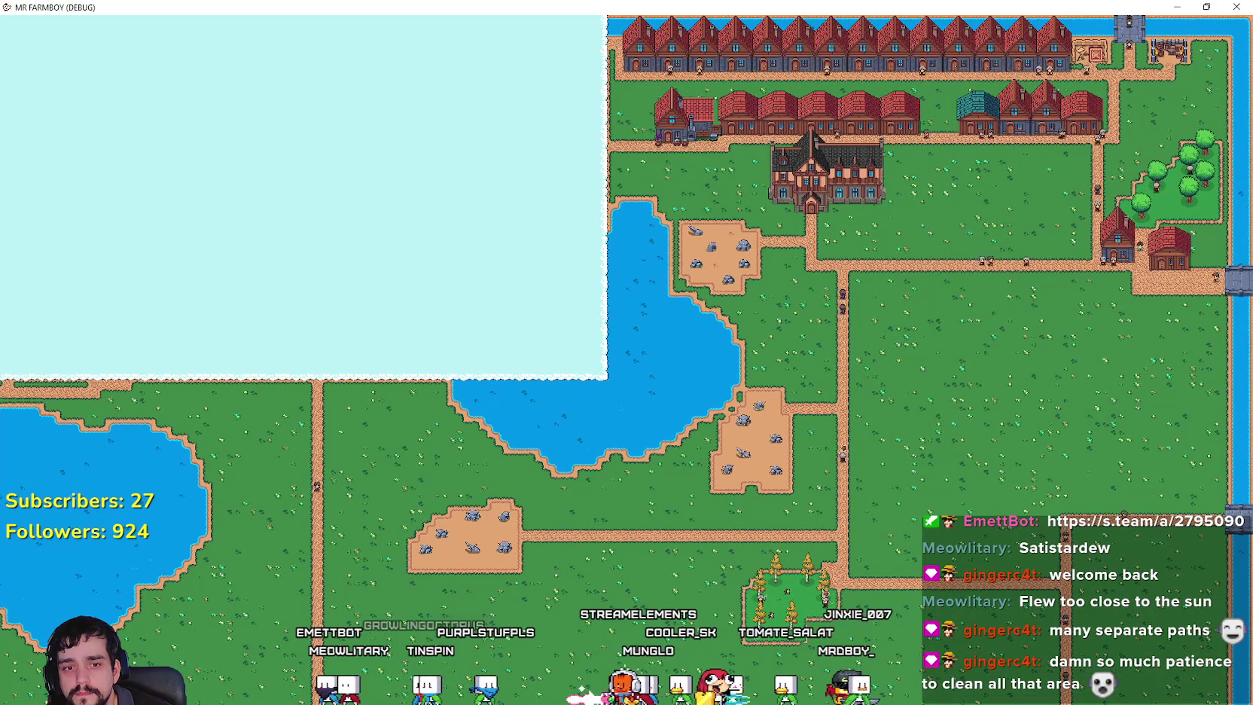
# Snip the town map area with Snipping Tool, copy the snip, and minimize the tool.
pyautogui.hotkey('alt', 'Tab')
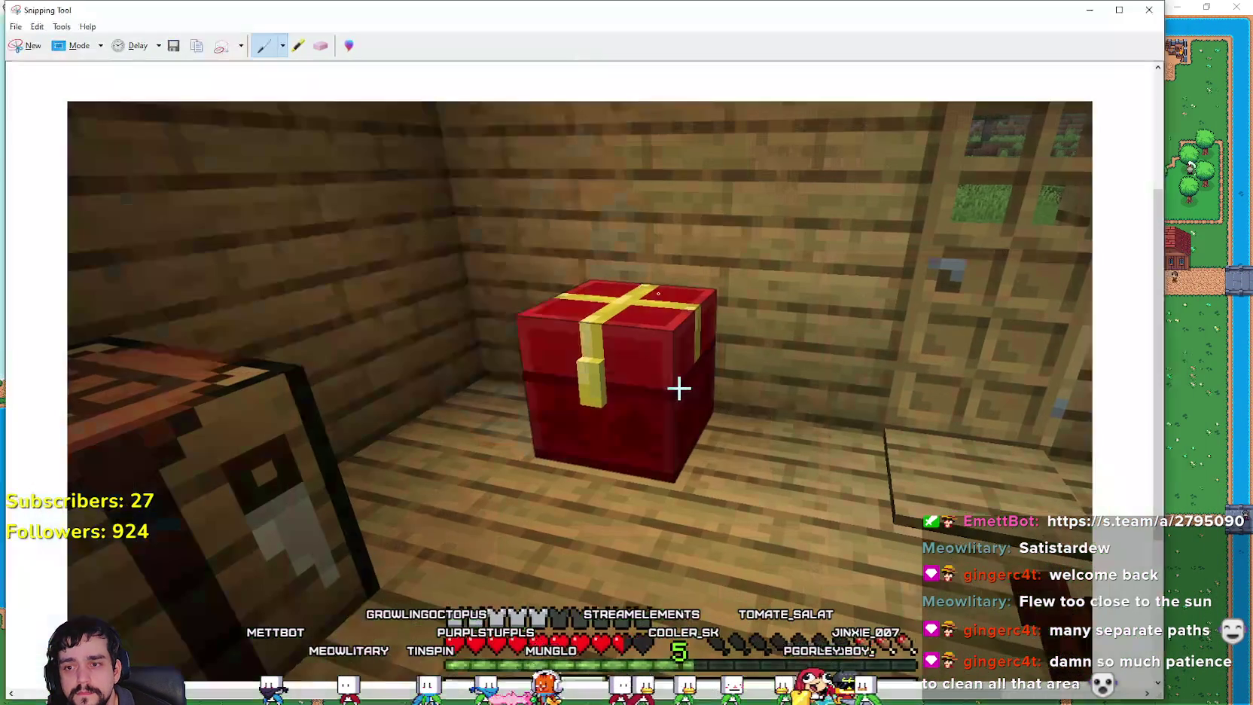
pyautogui.click(34, 55)
pyautogui.moveTo(581, 18)
pyautogui.mouseDown()
pyautogui.moveTo(663, 114)
pyautogui.moveTo(1220, 621)
pyautogui.moveTo(1243, 660)
pyautogui.mouseUp()
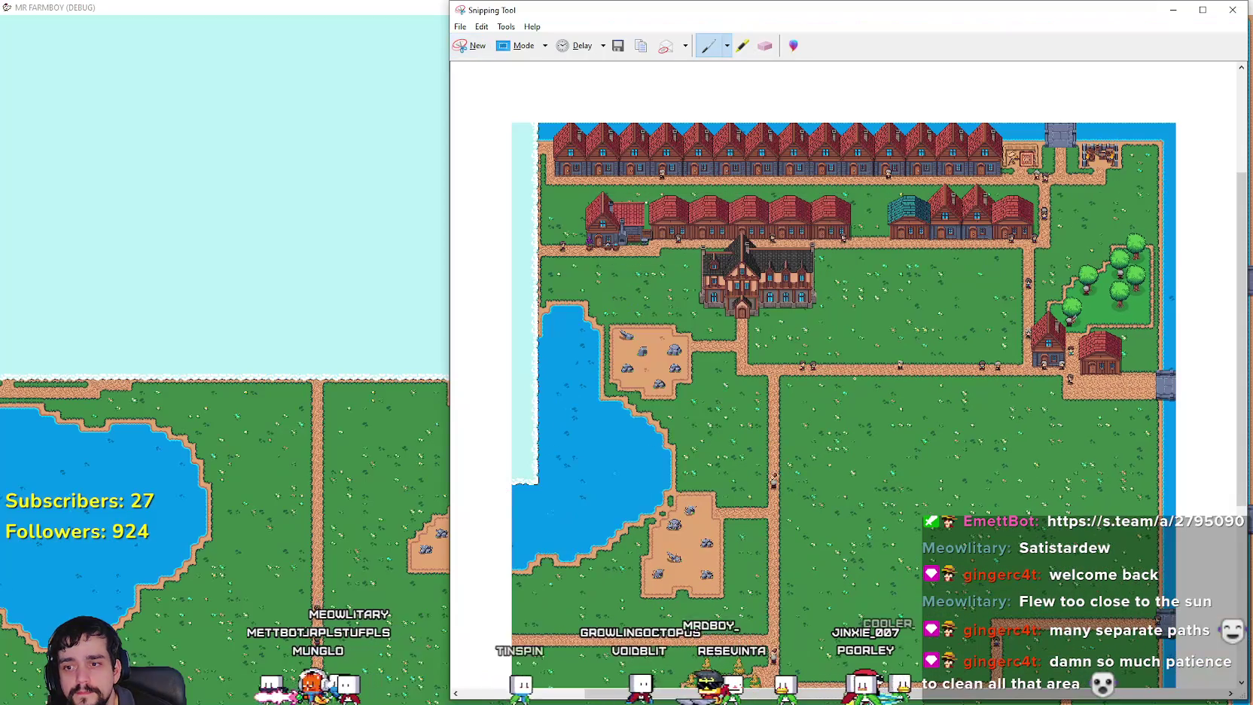
pyautogui.click(485, 27)
pyautogui.click(501, 40)
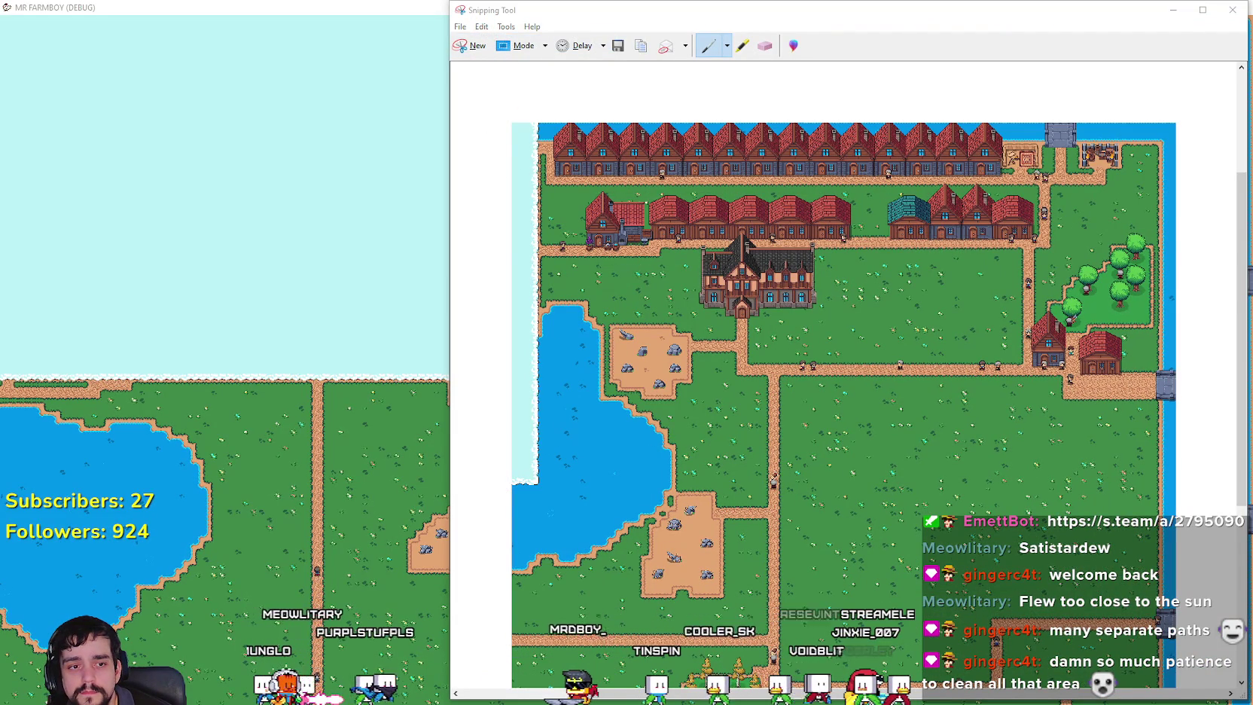
pyautogui.click(1172, 9)
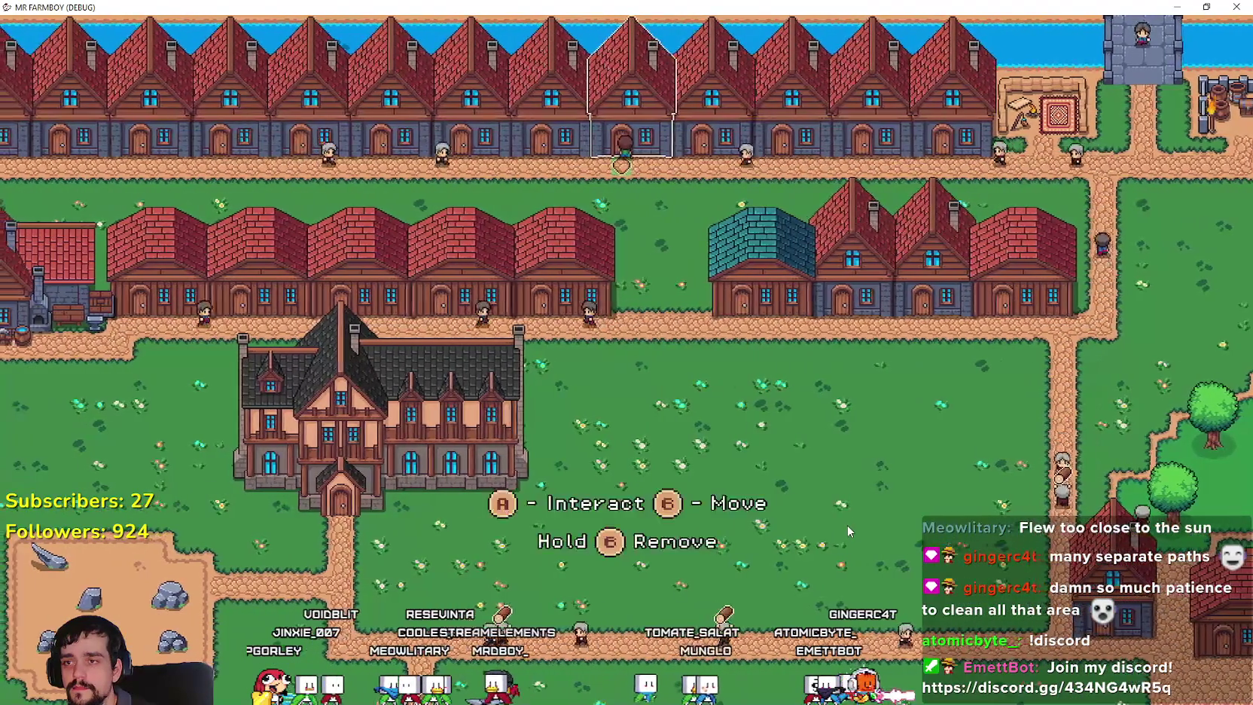
# View a top-row House's workers panel, then close it.
pyautogui.press('e')
pyautogui.moveTo(552, 530)
pyautogui.press('Escape')
pyautogui.scroll(-5, 676, 384)
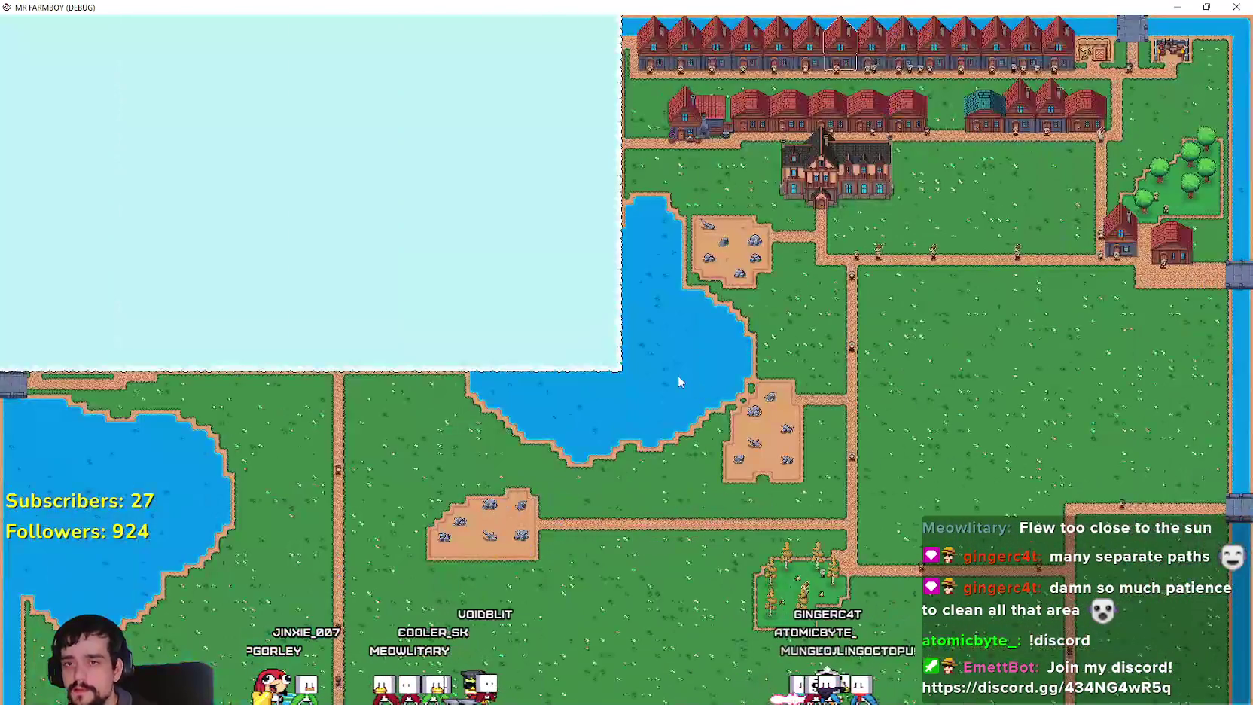
pyautogui.scroll(5, 678, 380)
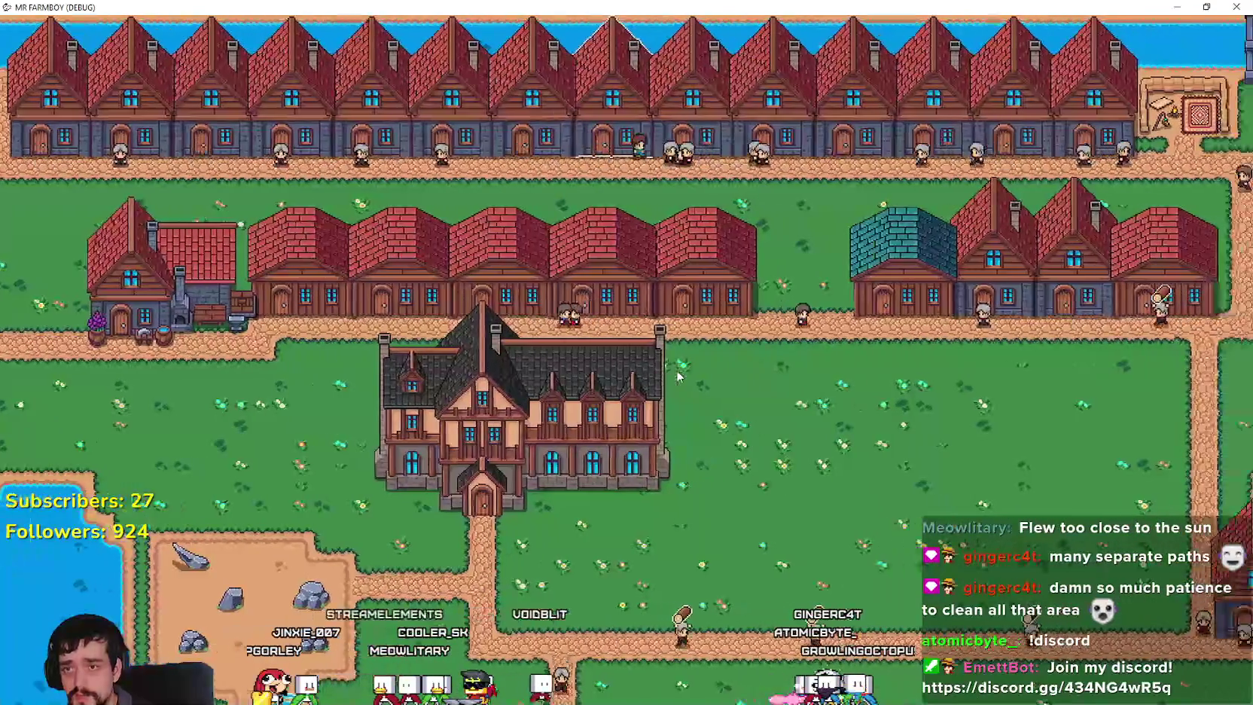
# Walk the farmer right across town and down into the field, then pause to see stats.
pyautogui.press('d')
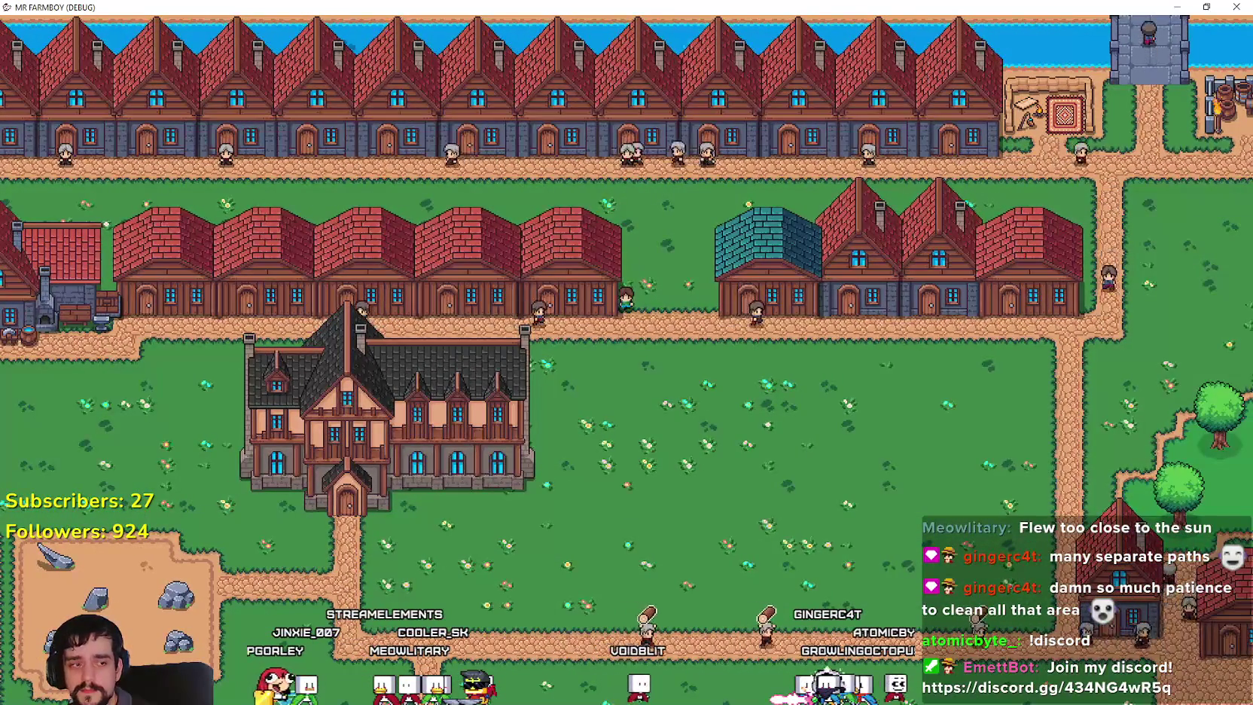
pyautogui.press('d')
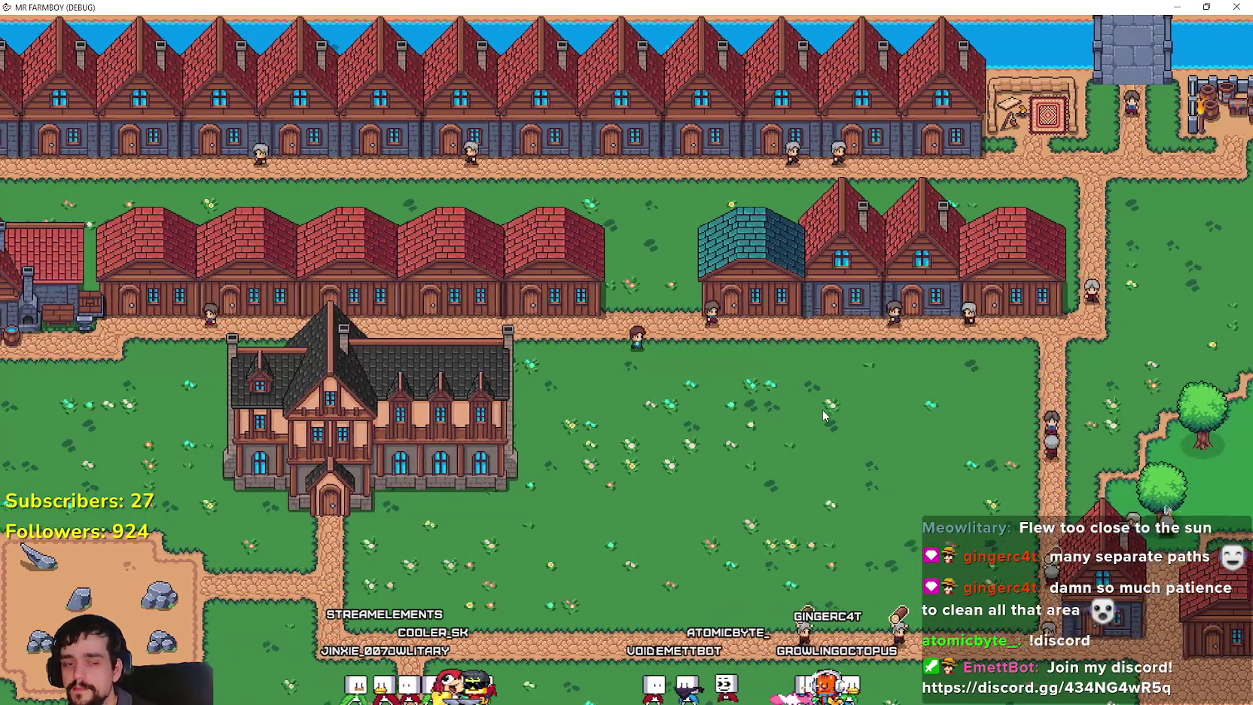
pyautogui.press('d')
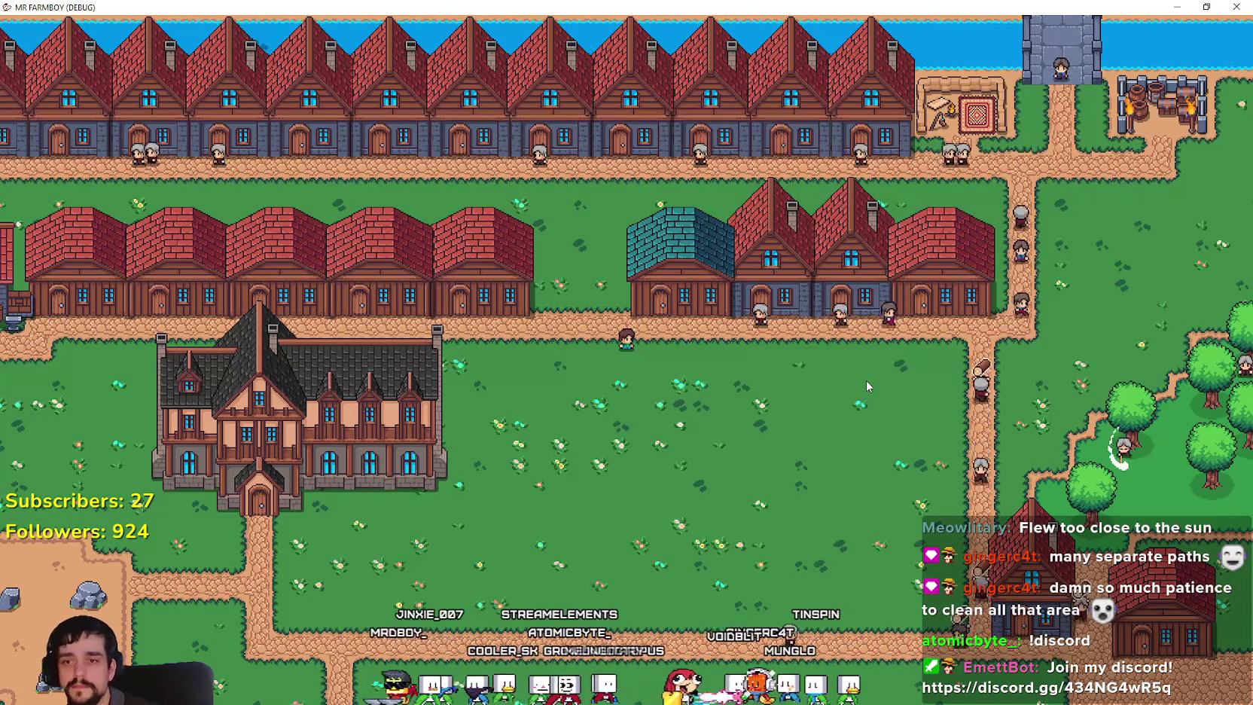
pyautogui.press('d')
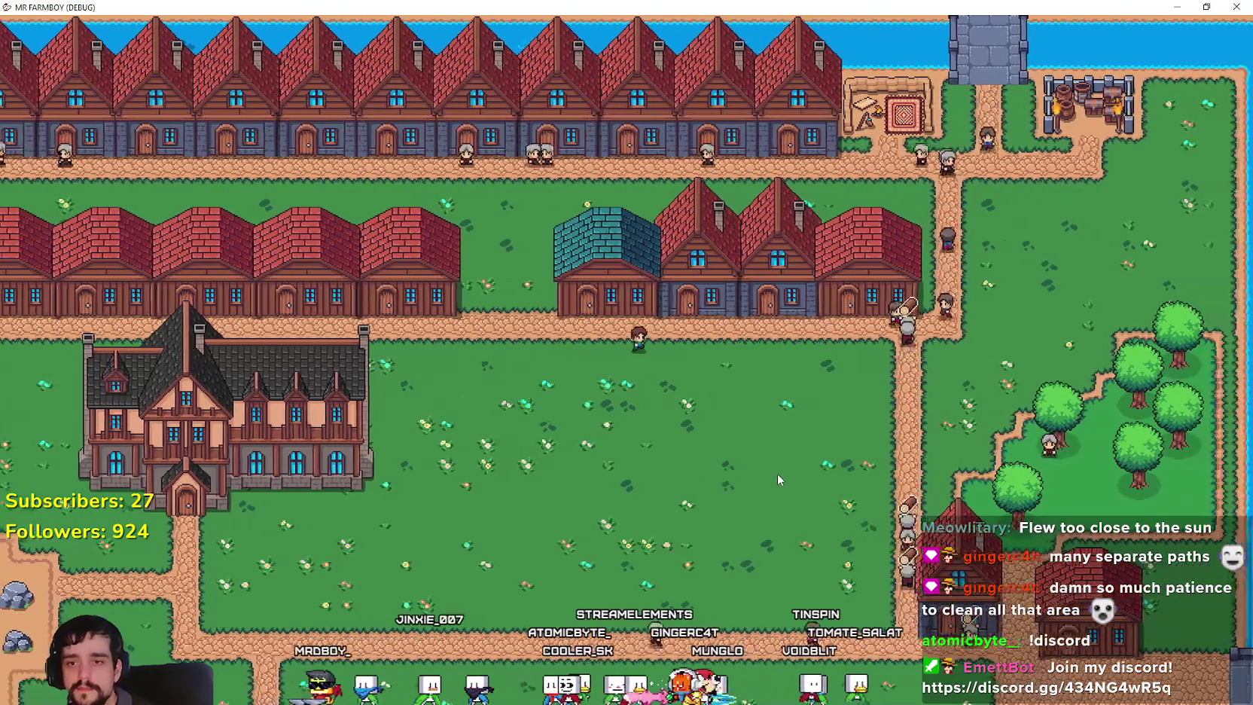
pyautogui.press('s')
pyautogui.press('d')
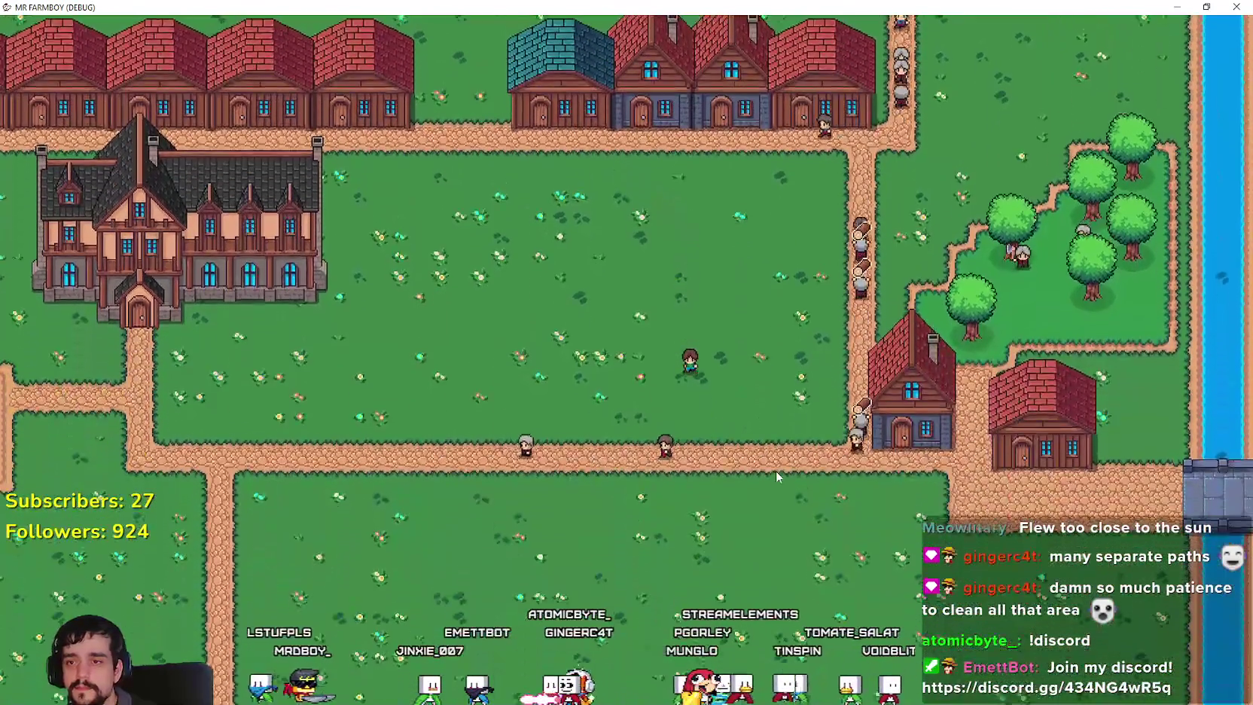
pyautogui.press('s')
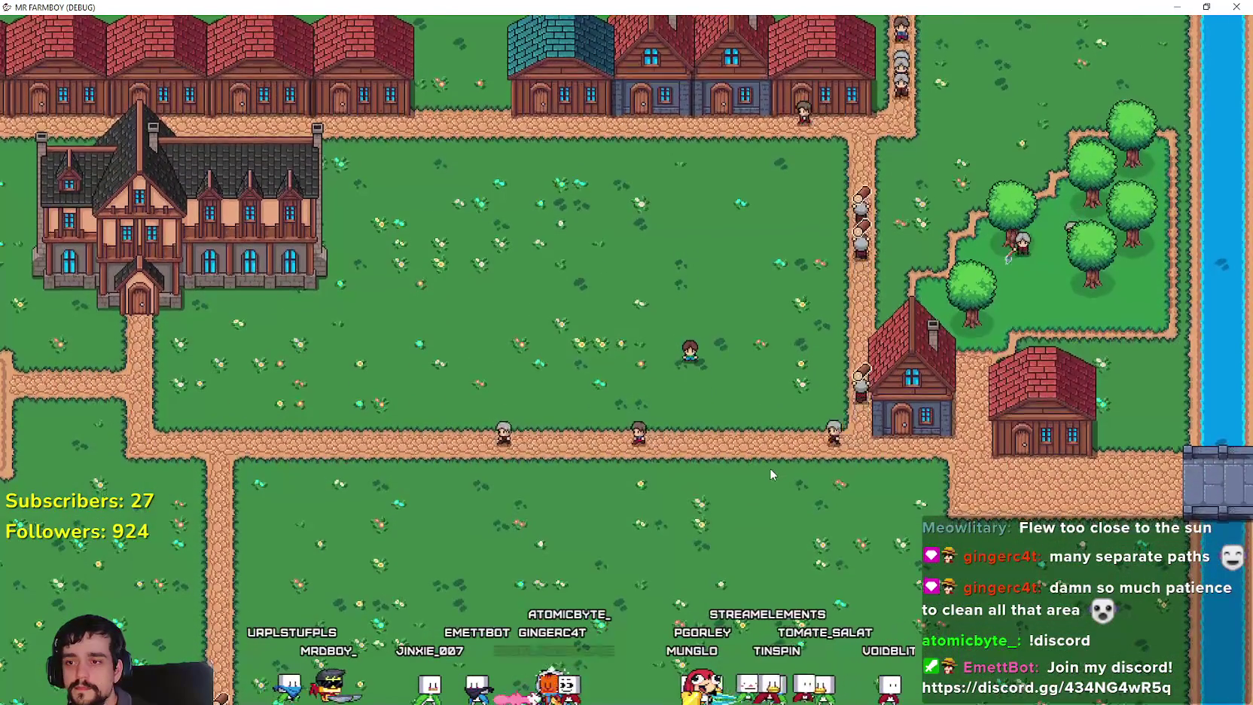
pyautogui.scroll(-5, 766, 462)
pyautogui.scroll(5, 766, 462)
pyautogui.scroll(-5, 668, 432)
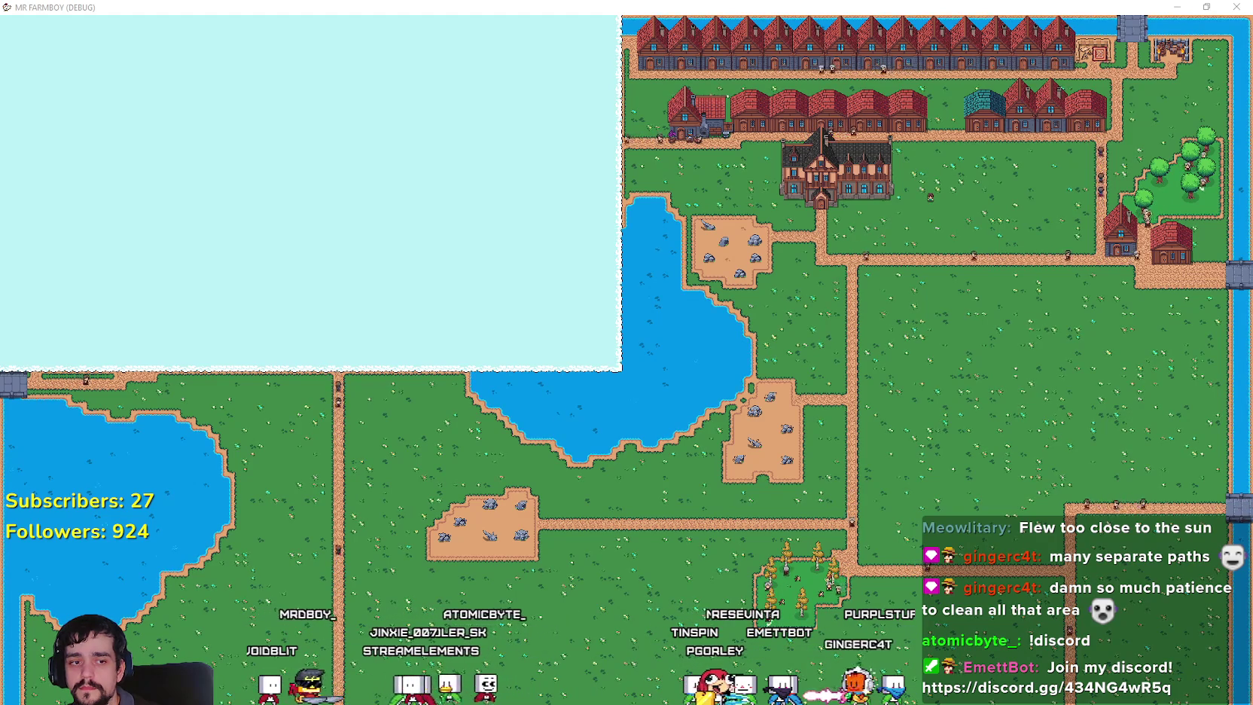
pyautogui.press('Escape')
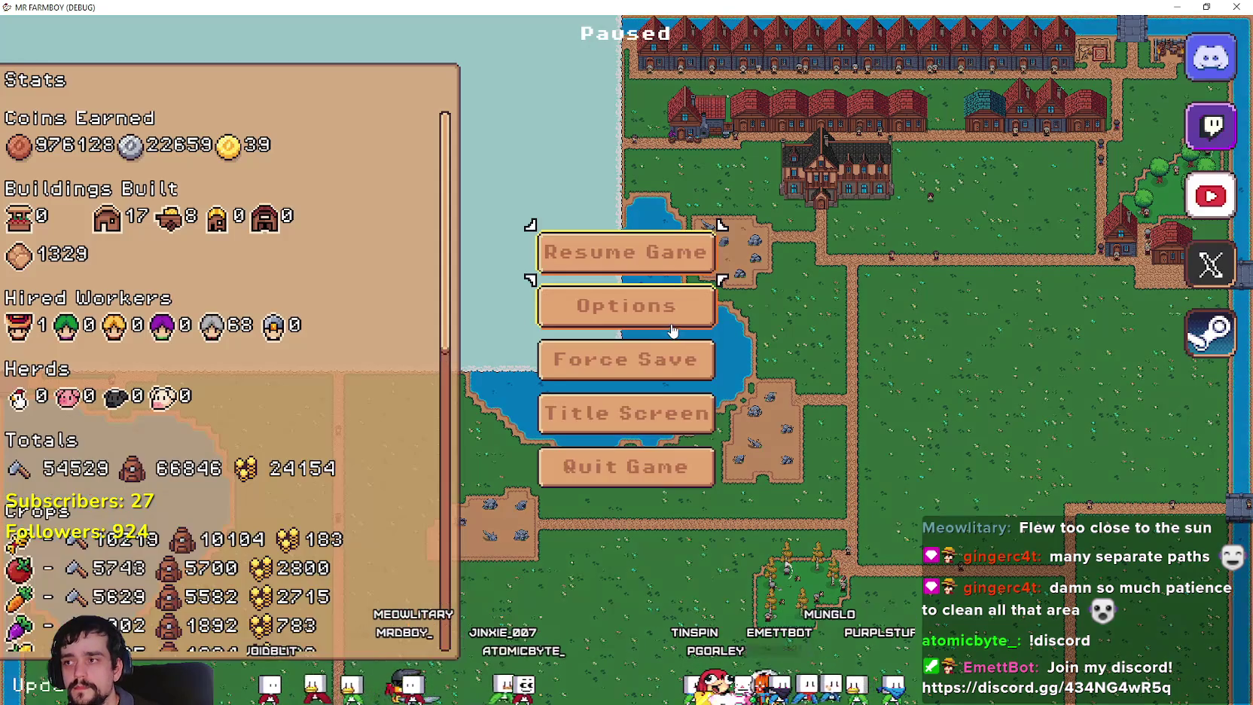
pyautogui.press('Escape')
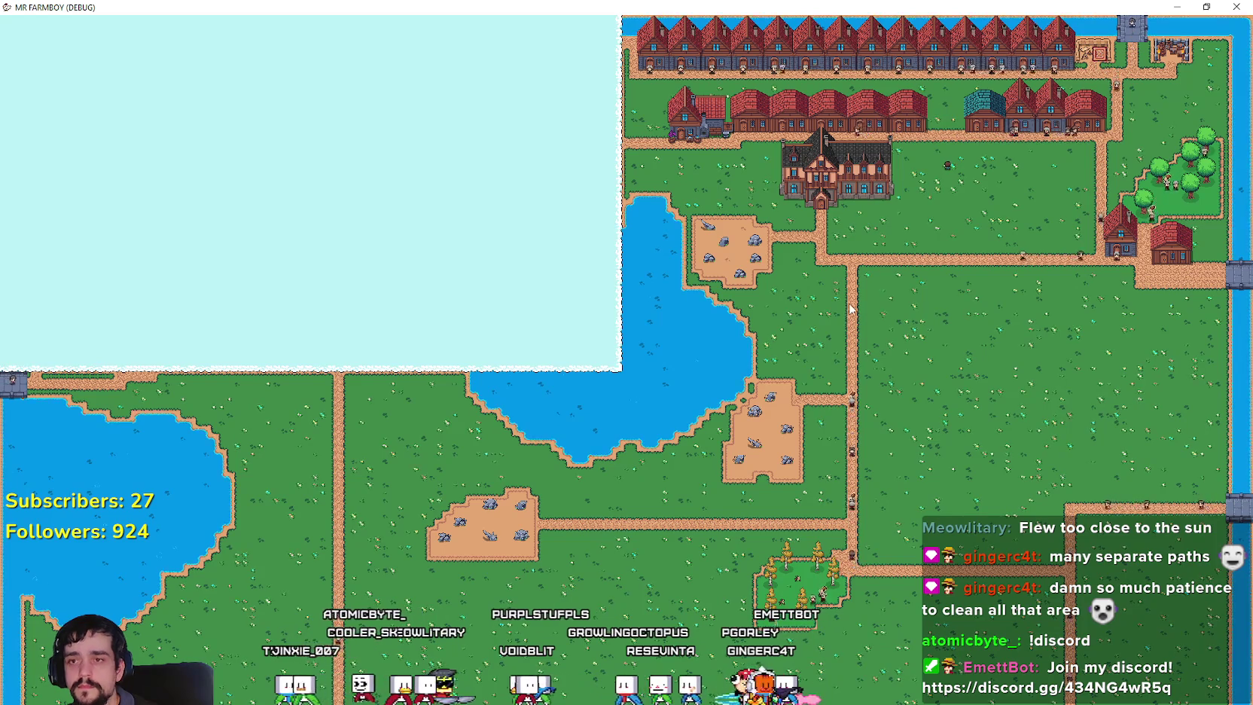
# Walk the player down and left through town toward the lake.
pyautogui.scroll(3, 847, 312)
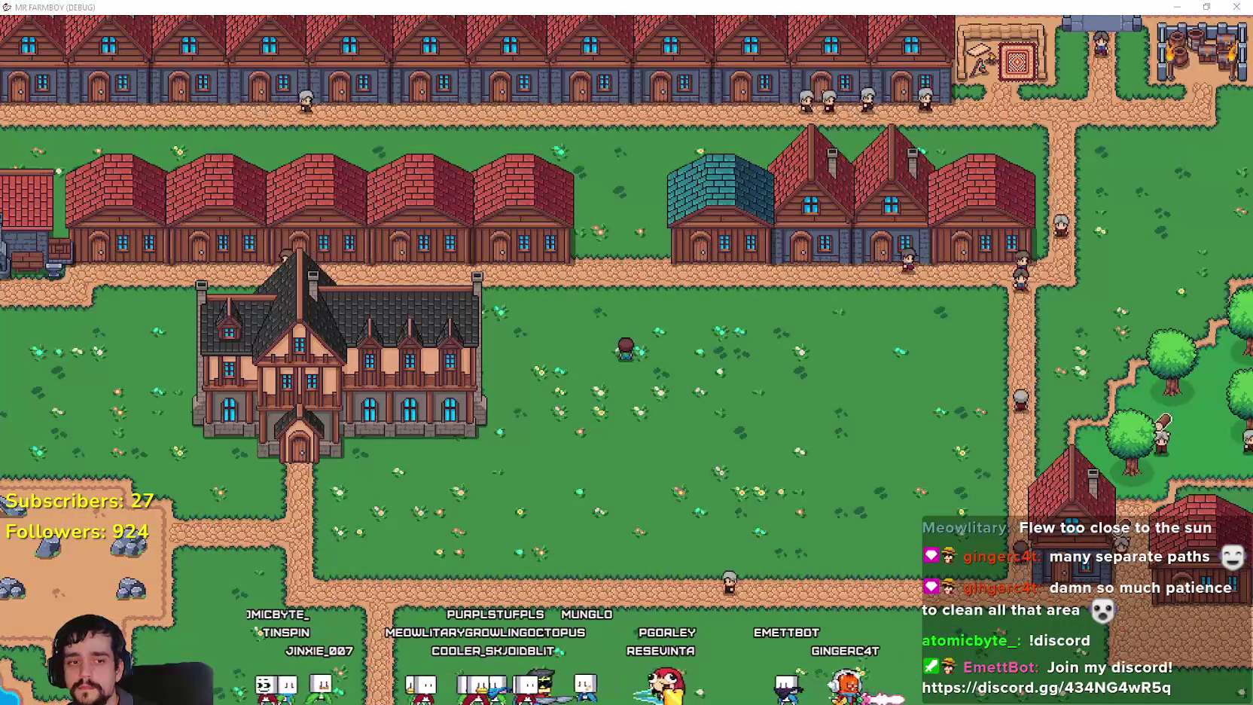
pyautogui.scroll(2, 781, 435)
pyautogui.scroll(-5, 779, 427)
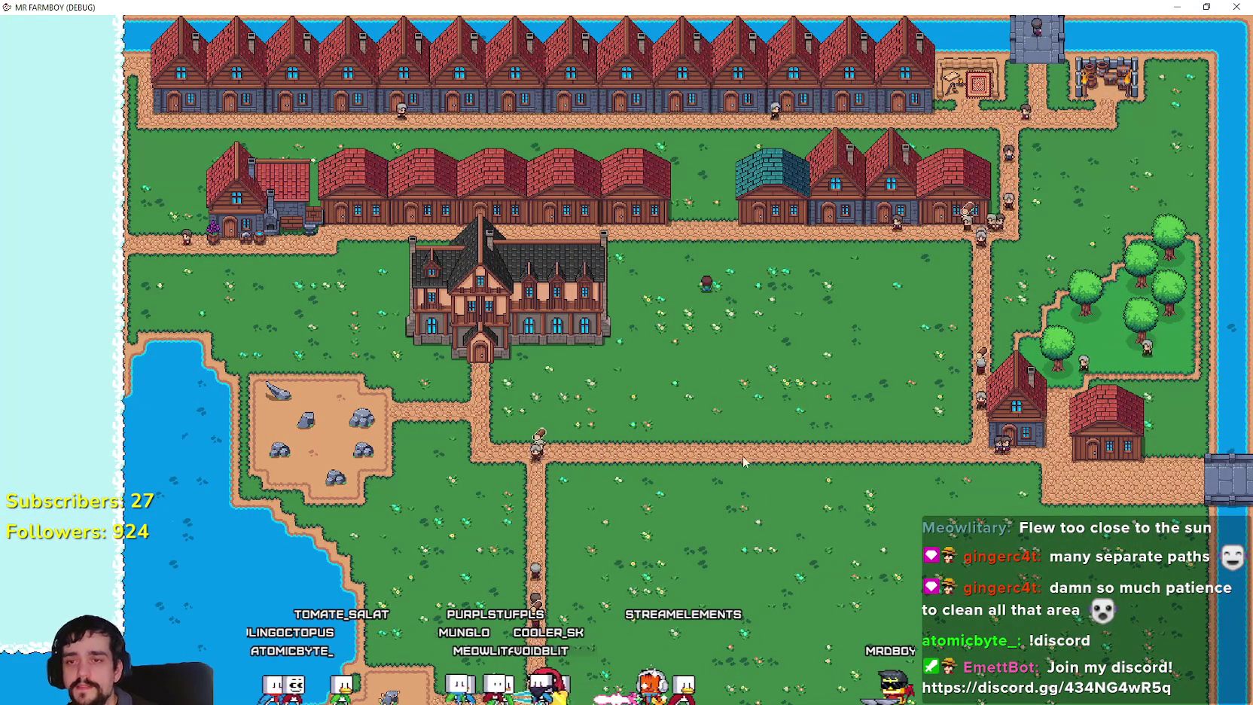
pyautogui.press('s')
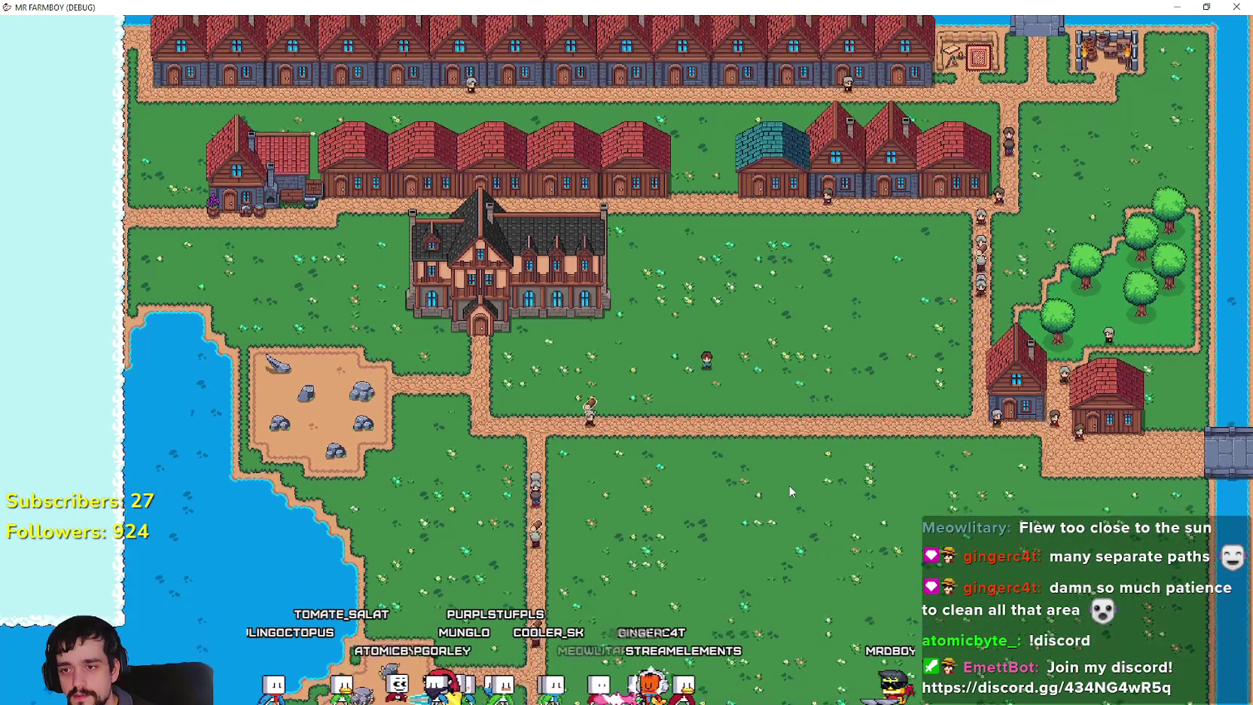
pyautogui.press('a')
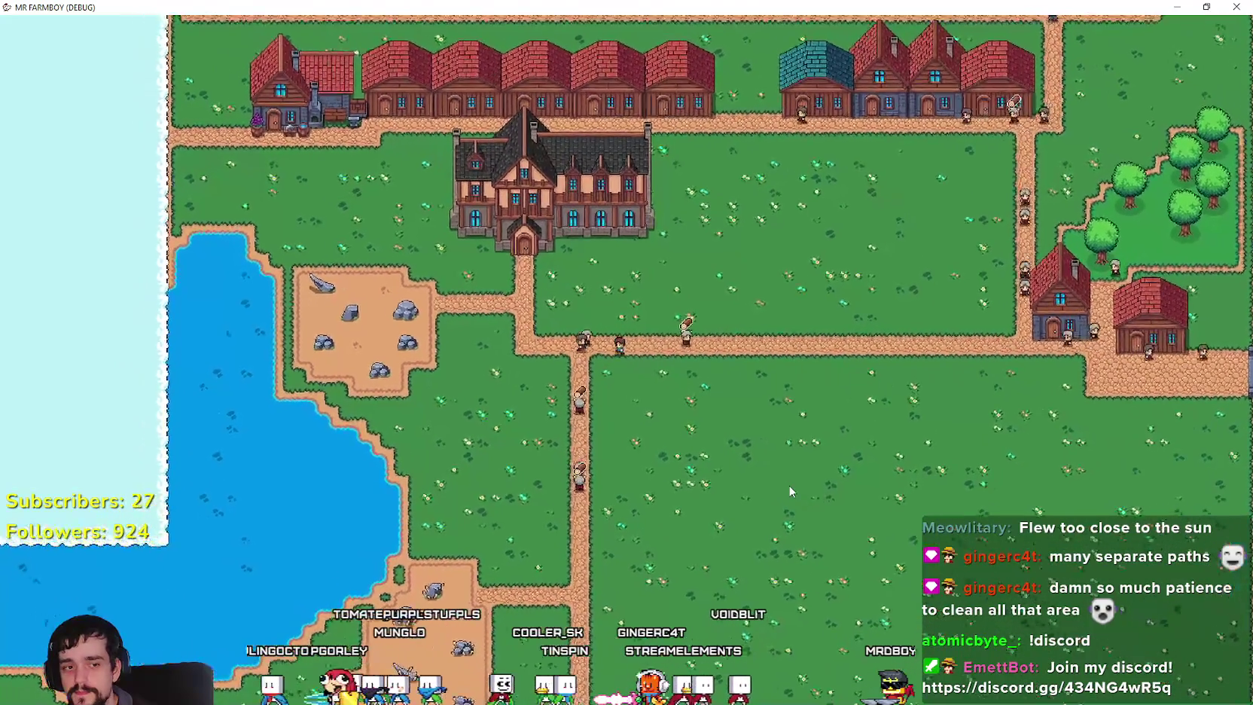
pyautogui.press('s')
pyautogui.press('s')
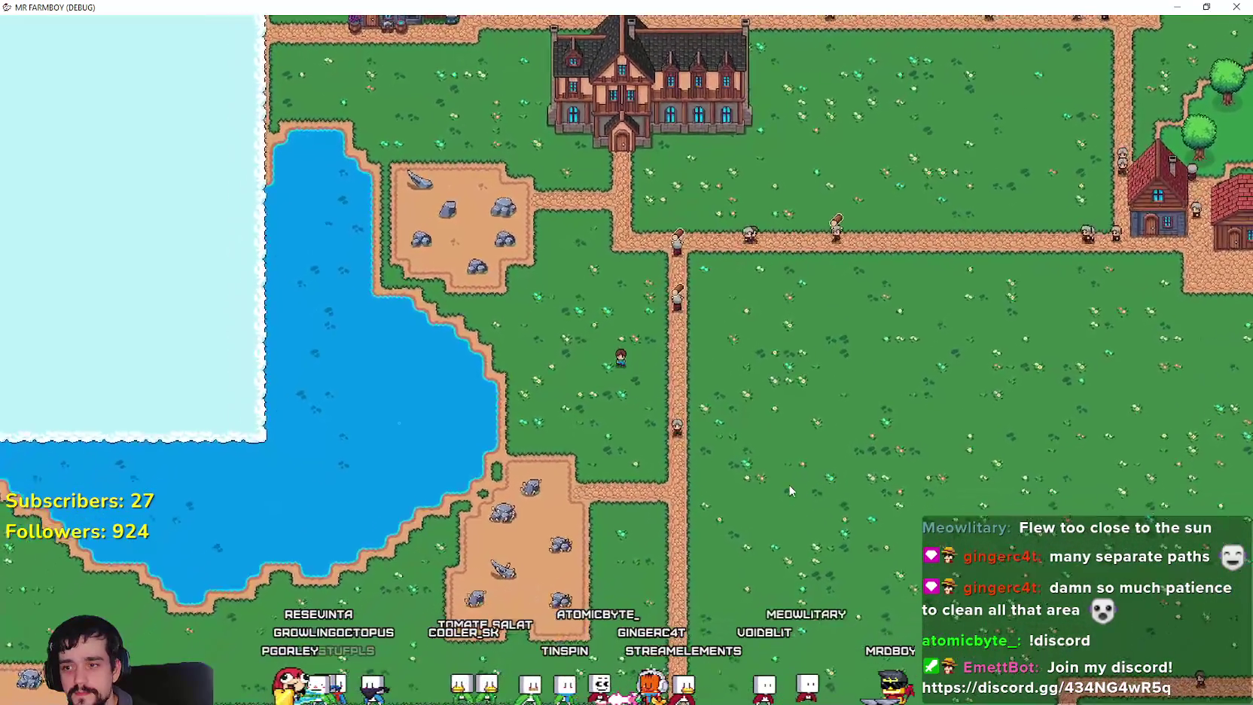
pyautogui.scroll(-3, 790, 491)
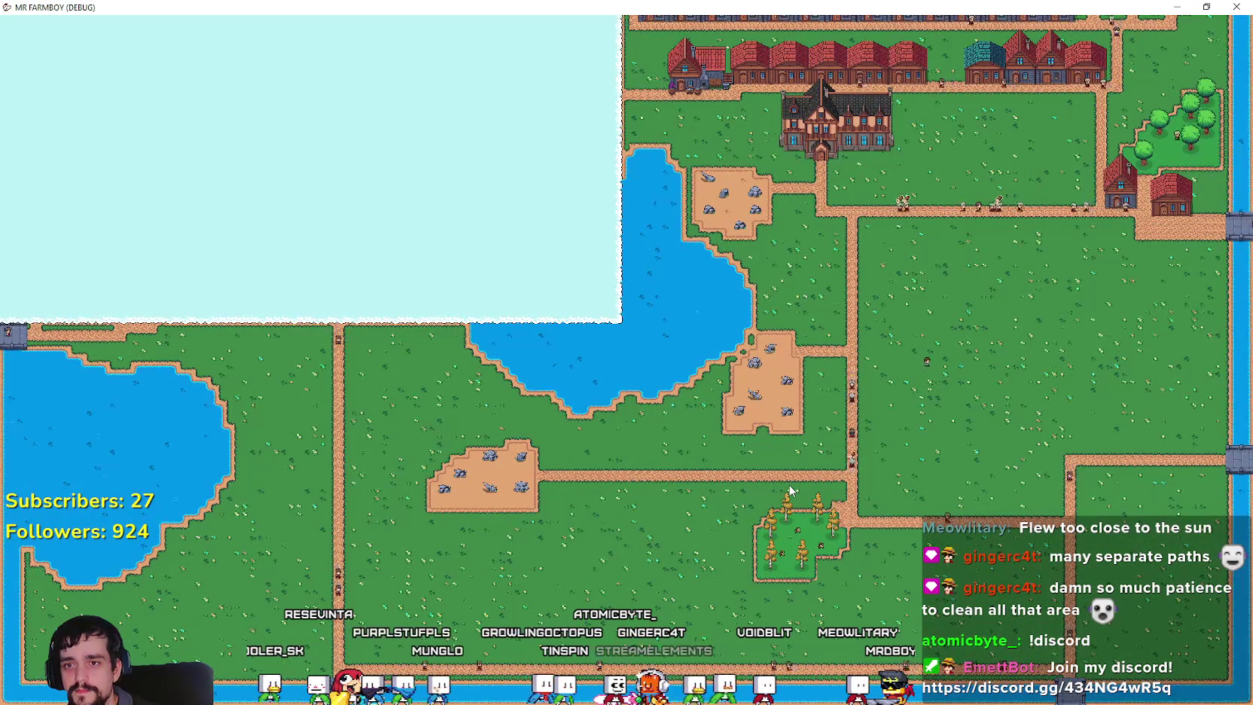
pyautogui.scroll(5, 790, 490)
pyautogui.scroll(-5, 790, 490)
pyautogui.scroll(5, 789, 490)
pyautogui.scroll(-3, 790, 490)
# Walk the player back up into the field beside the houses, then down below the path.
pyautogui.press('w')
pyautogui.press('w')
pyautogui.press('d')
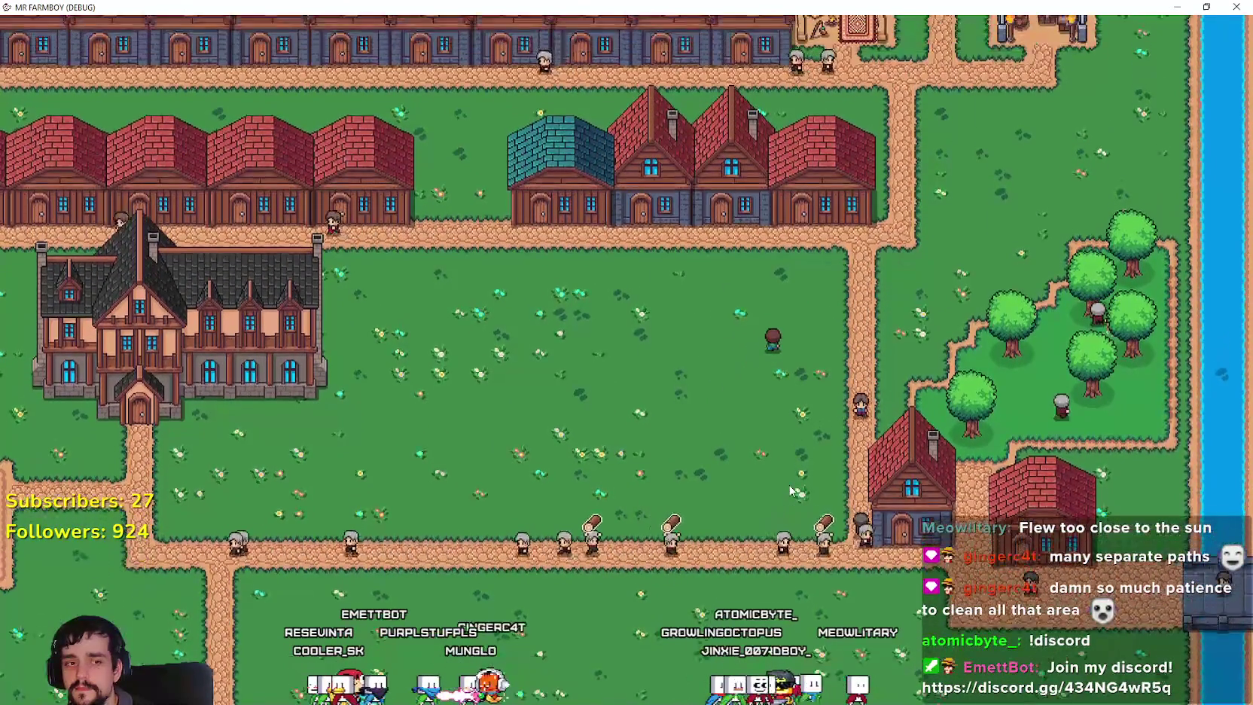
pyautogui.press('w')
pyautogui.press('d')
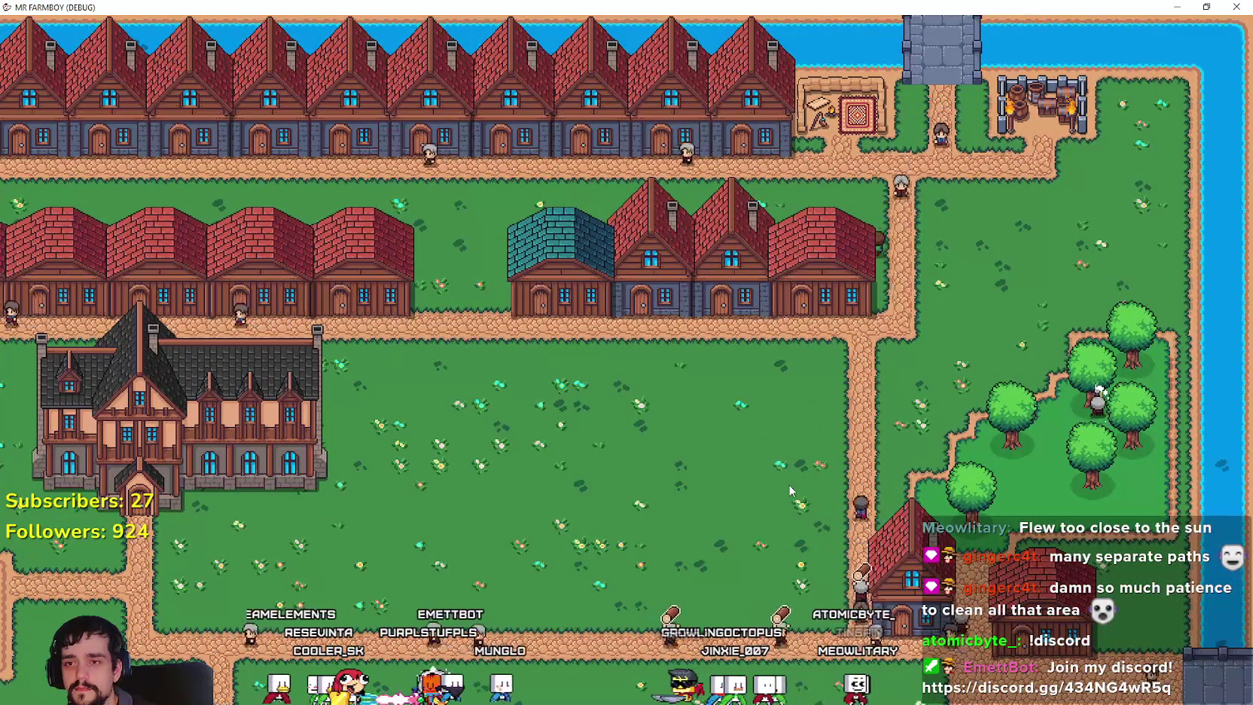
pyautogui.scroll(-3, 853, 234)
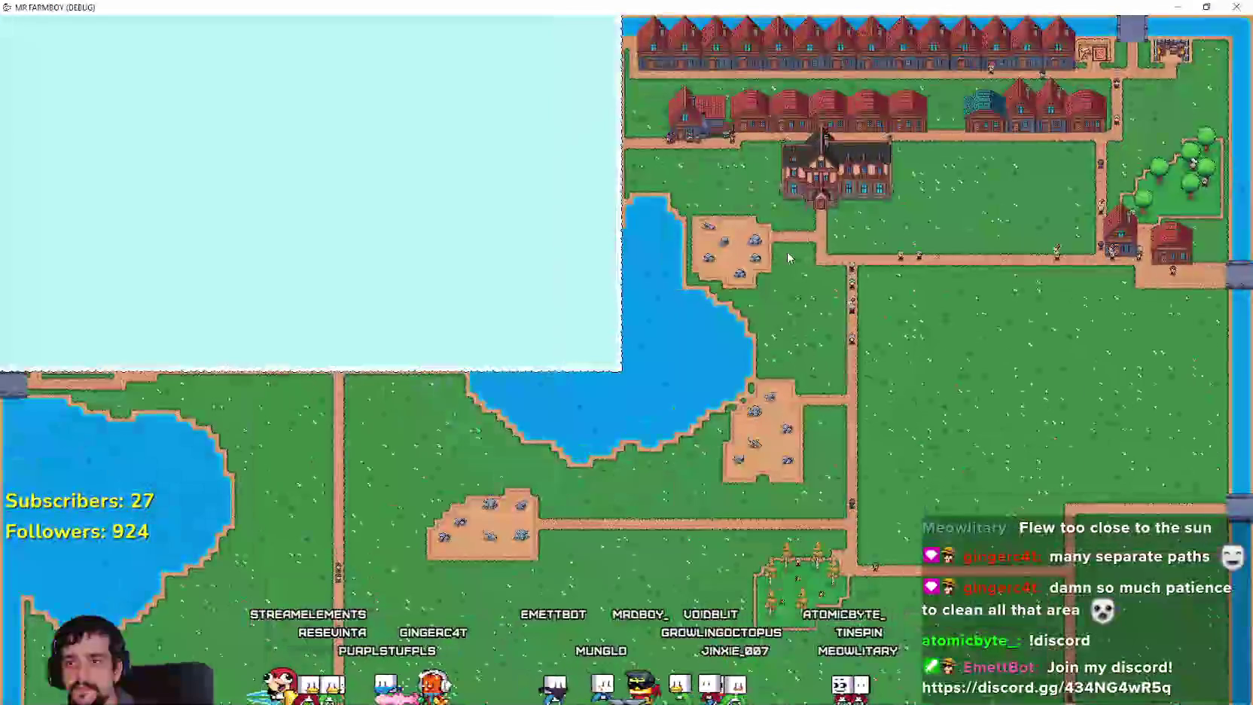
pyautogui.scroll(2, 762, 300)
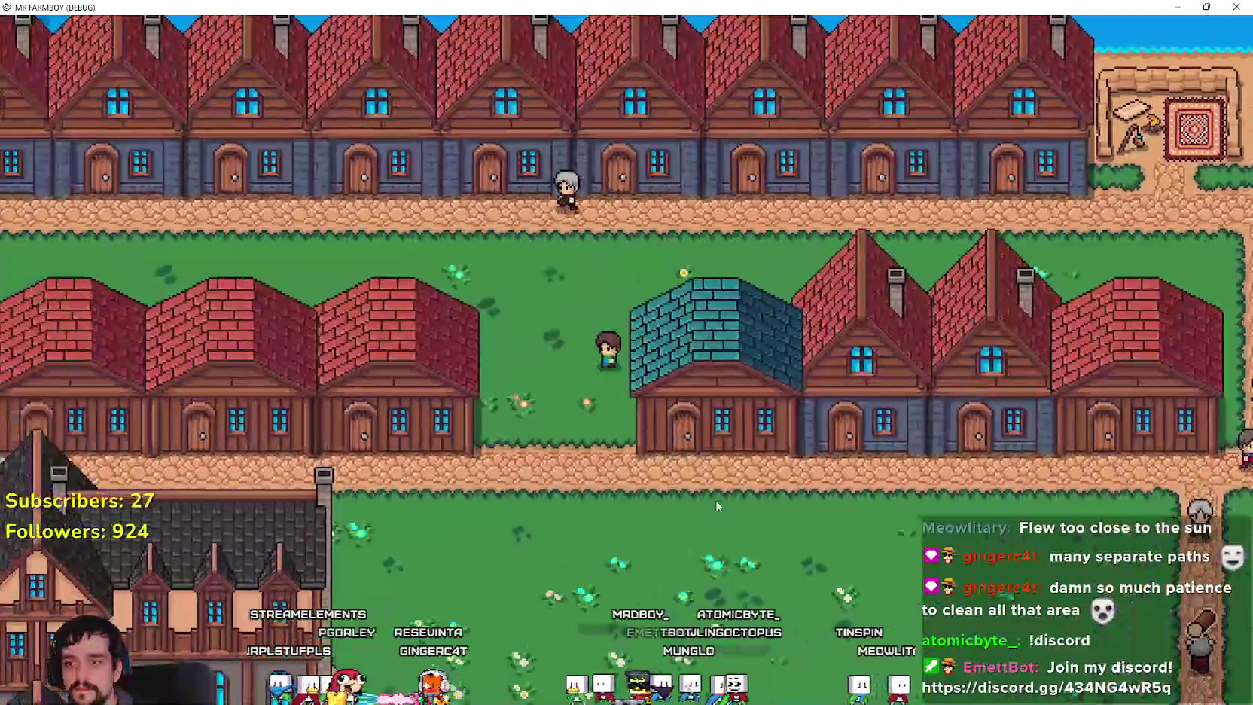
pyautogui.press('s')
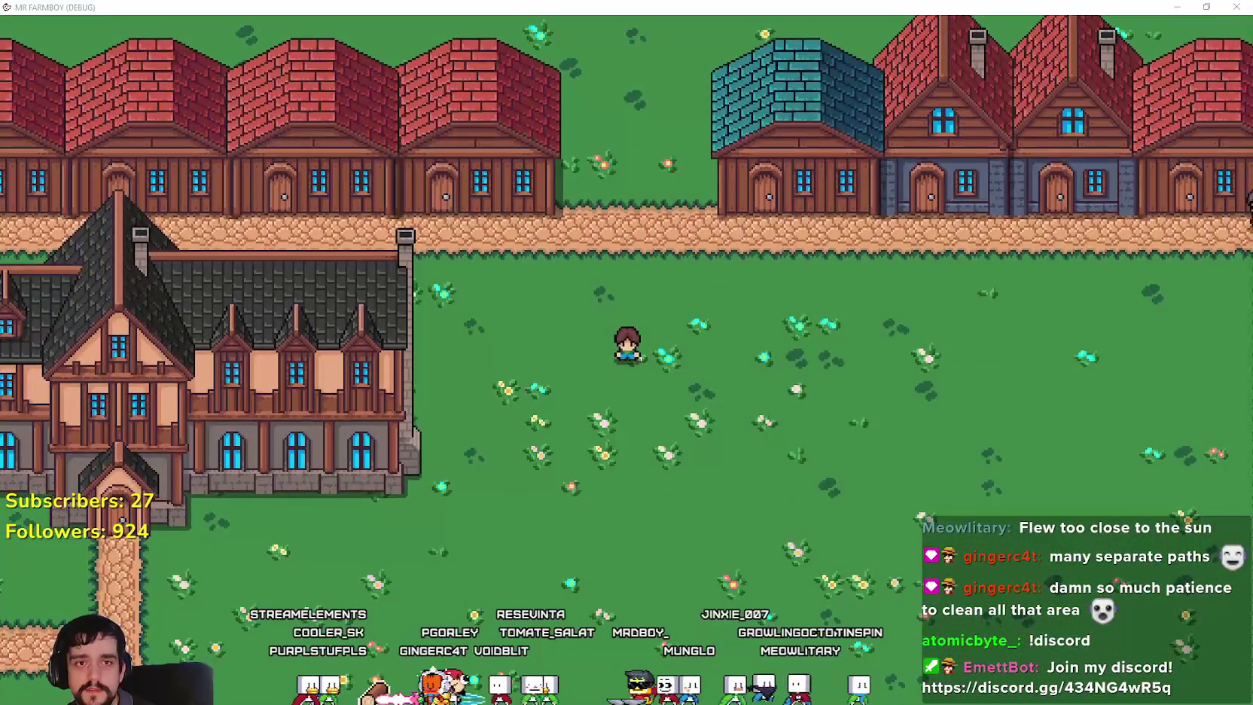
# Pause the game, quit it with F8, and go to line 197 of barn.gd's remove_item.
pyautogui.press('Escape')
pyautogui.press('Escape')
pyautogui.press('F8')
pyautogui.click(831, 395)
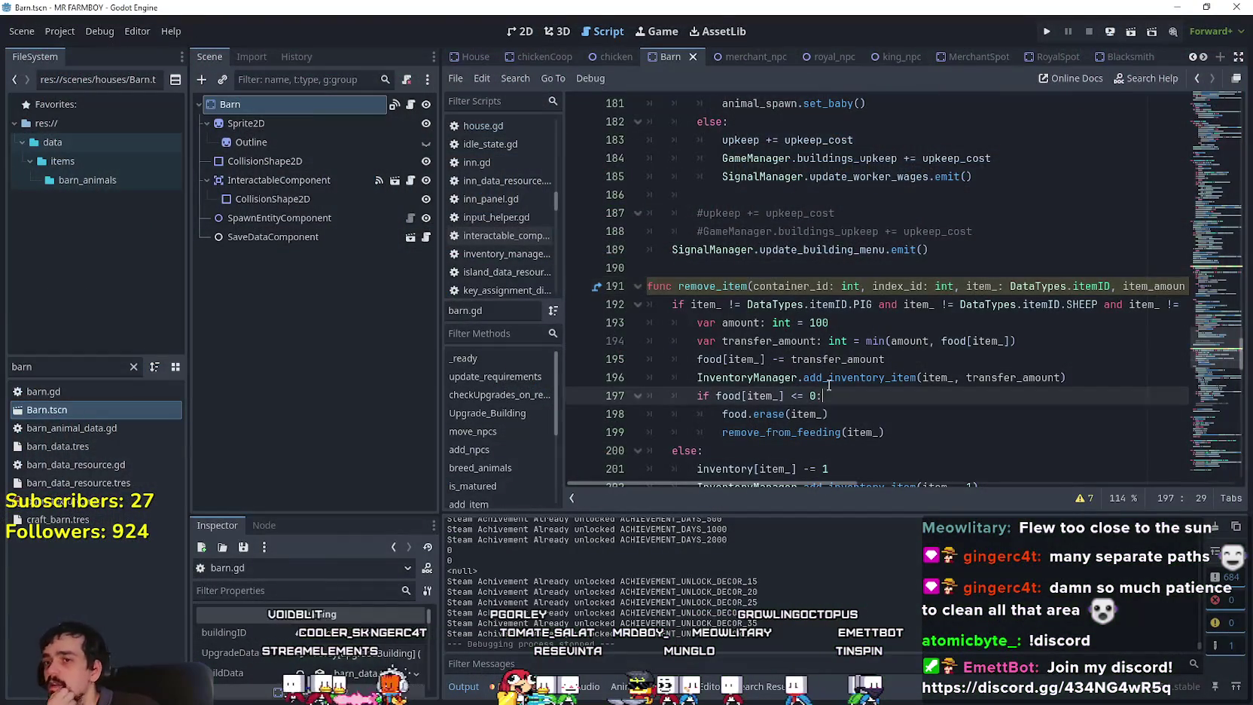
# Inspect barn.gd lines 193, 203 and 198 in remove_item.
pyautogui.click(823, 322)
pyautogui.click(936, 389)
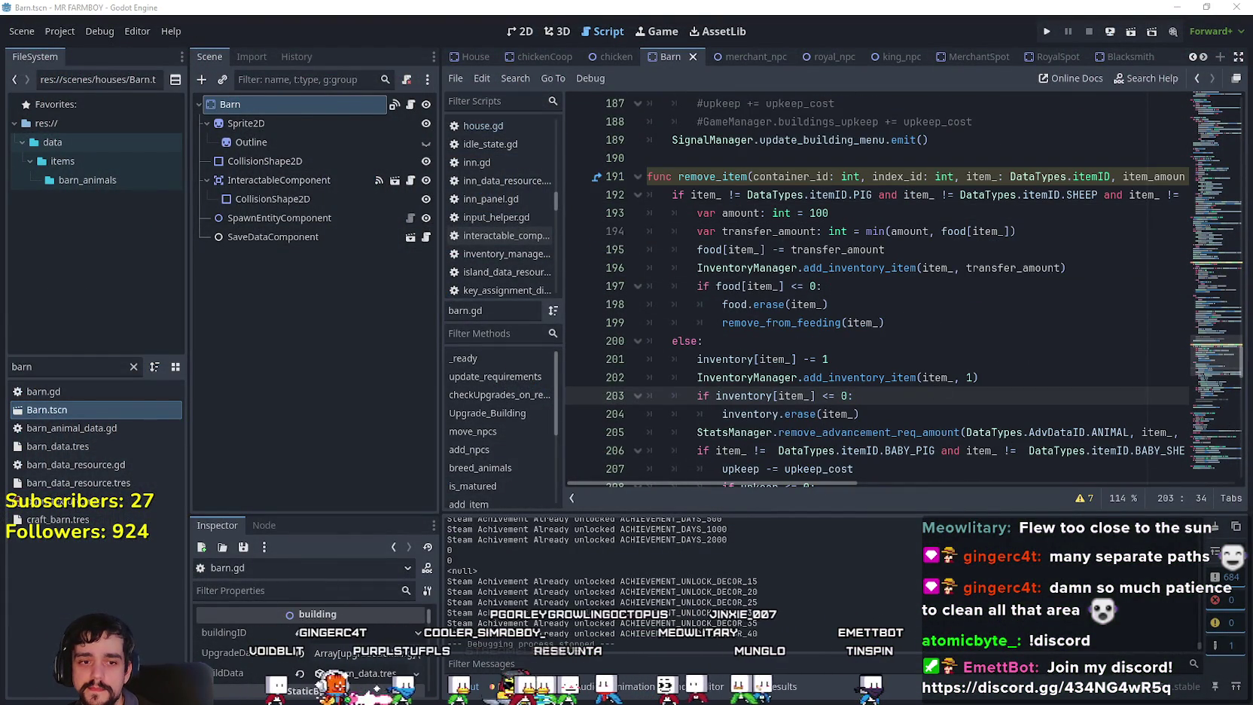
pyautogui.click(893, 305)
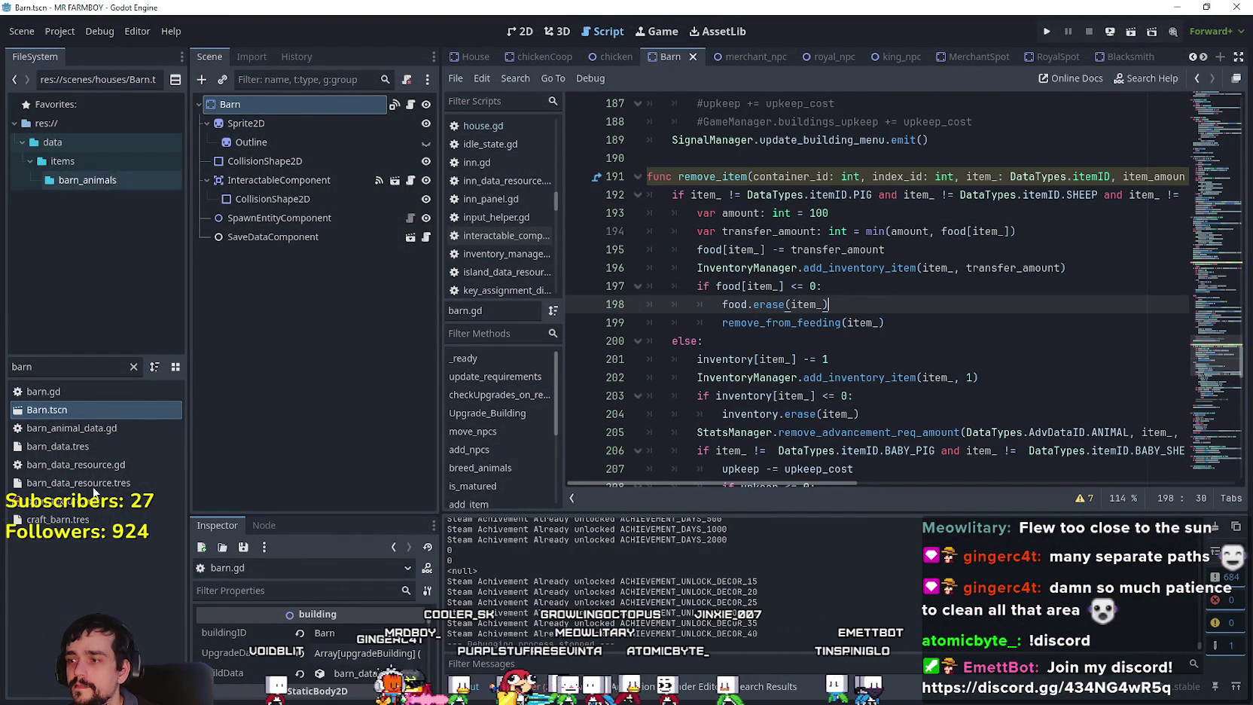
# Filter the FileSystem for 'game_s' and open game_screen.tscn.
pyautogui.moveTo(54, 362); pyautogui.dragTo(3, 366)
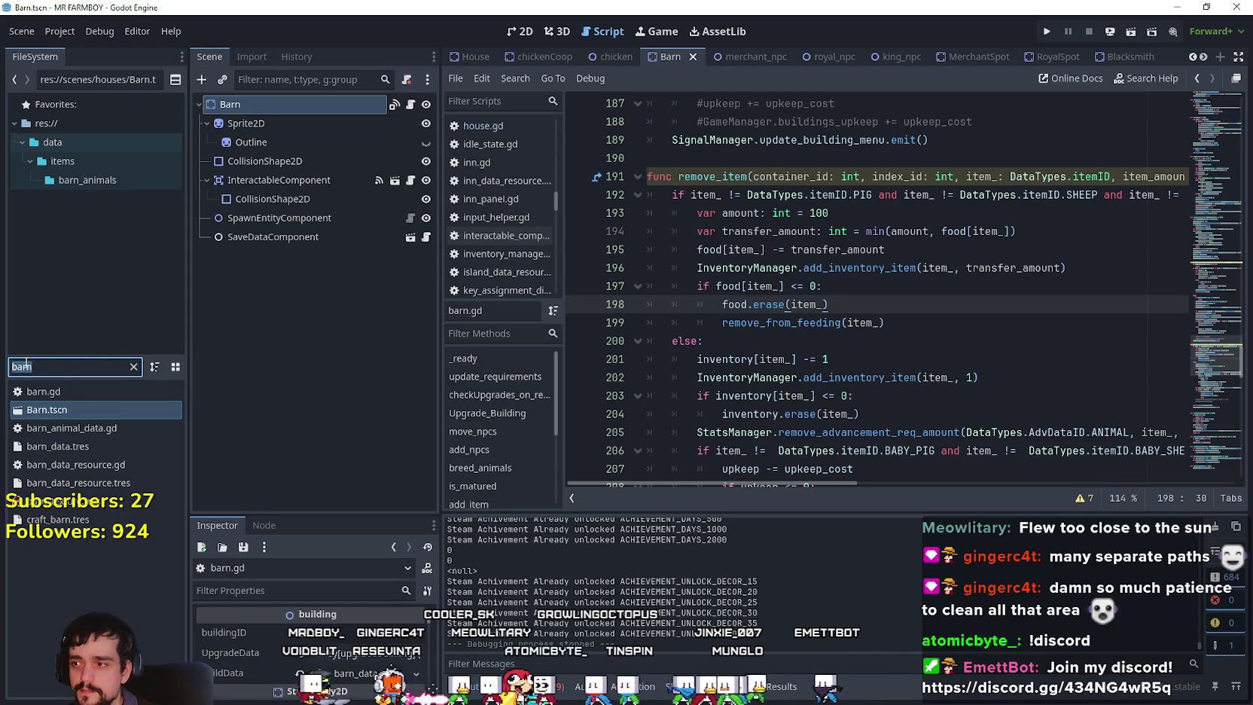
pyautogui.write('game_s')
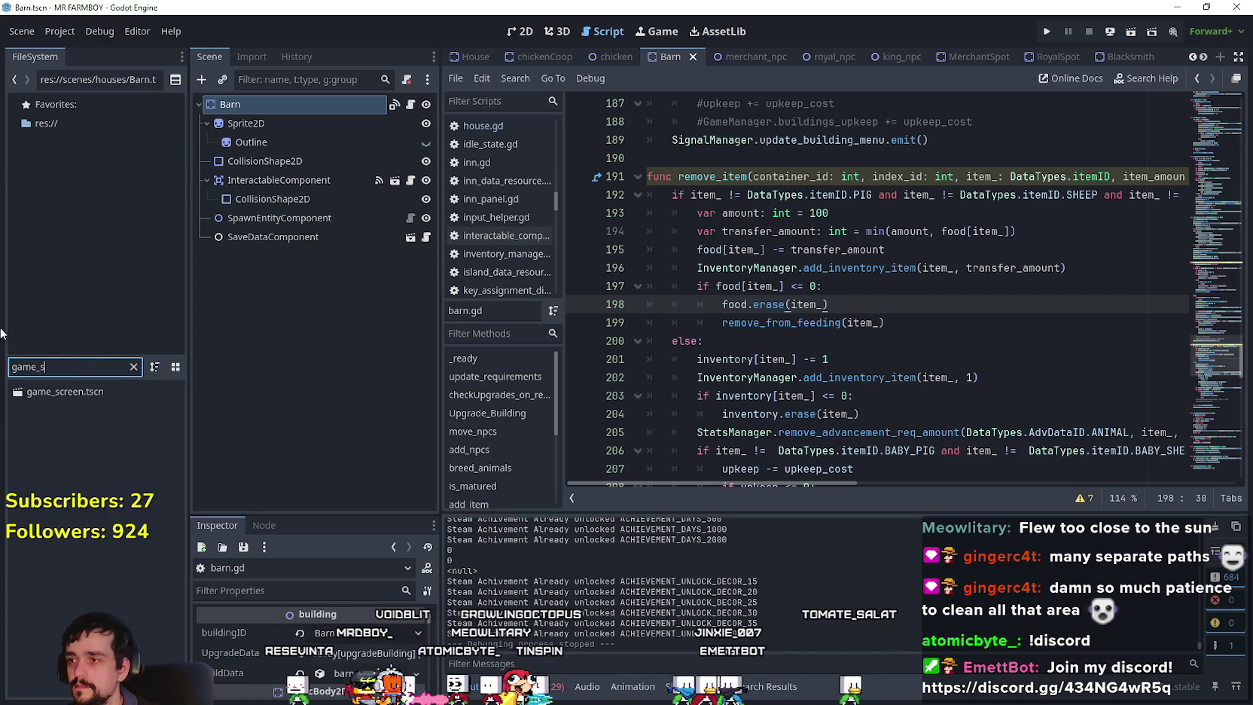
pyautogui.click(92, 393)
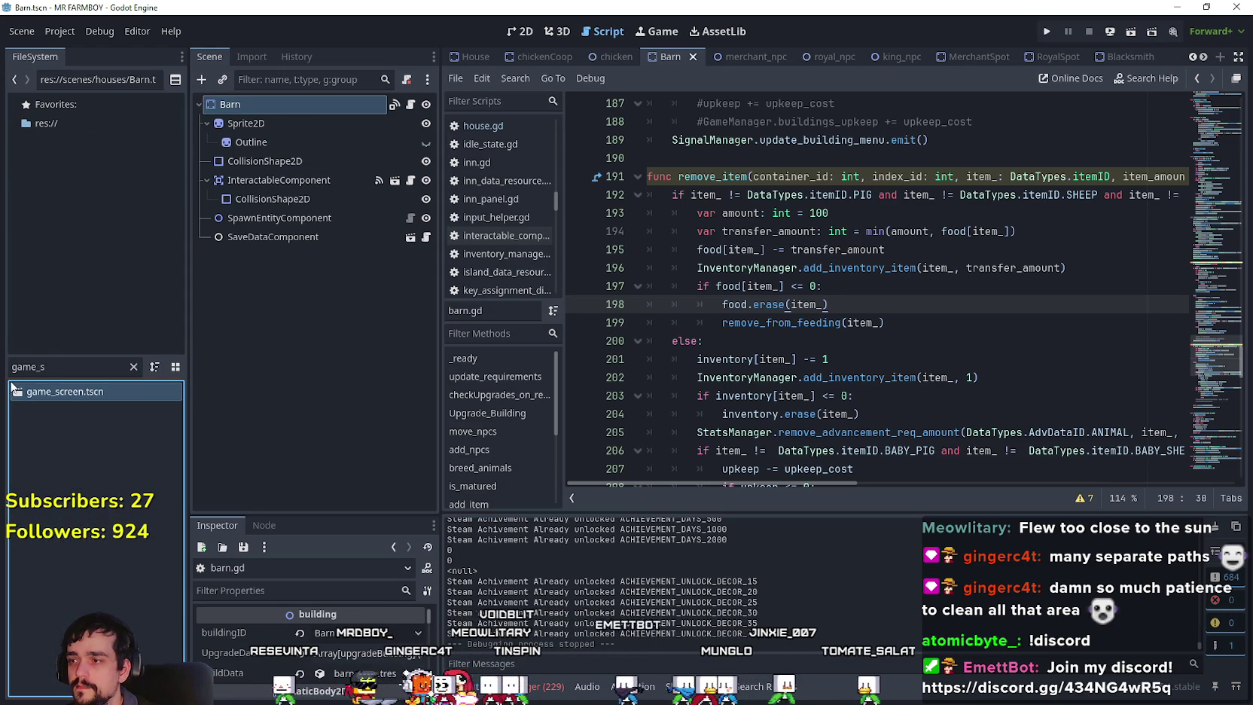
pyautogui.doubleClick(75, 389)
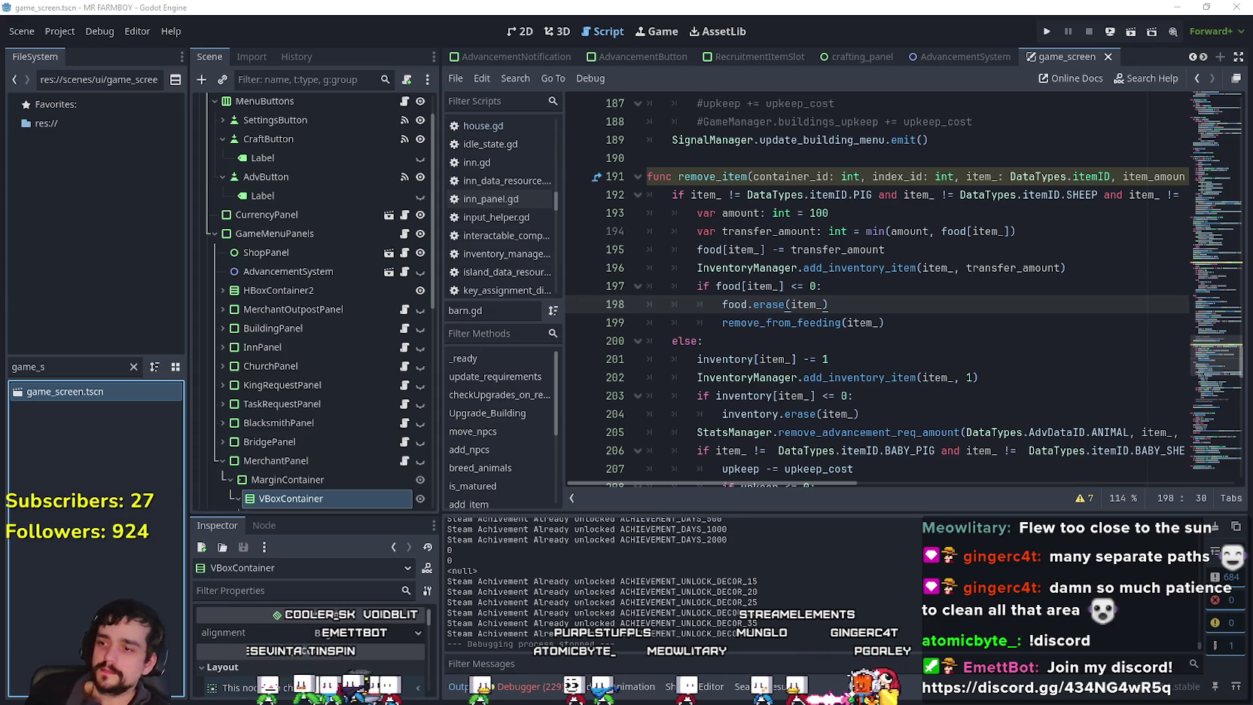
# Scroll barn.gd and inspect the remove_from_feeding call on line 199.
pyautogui.scroll(-3, 256, 497)
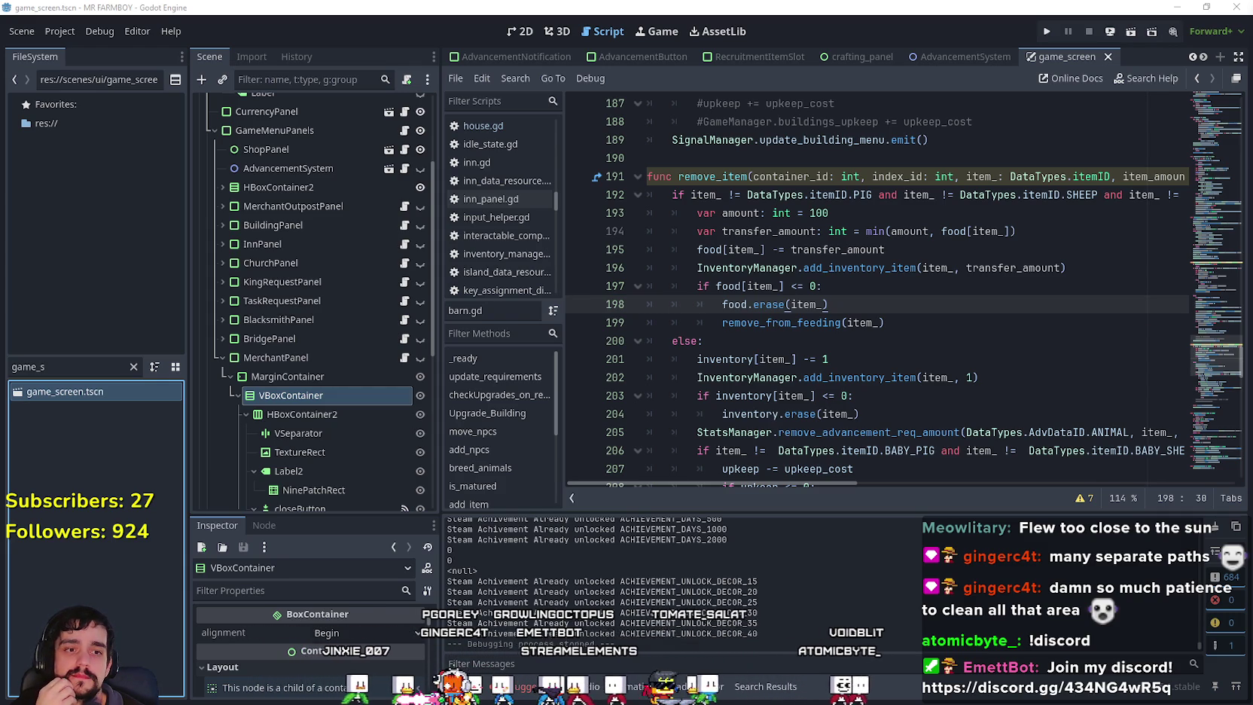
pyautogui.click(775, 322)
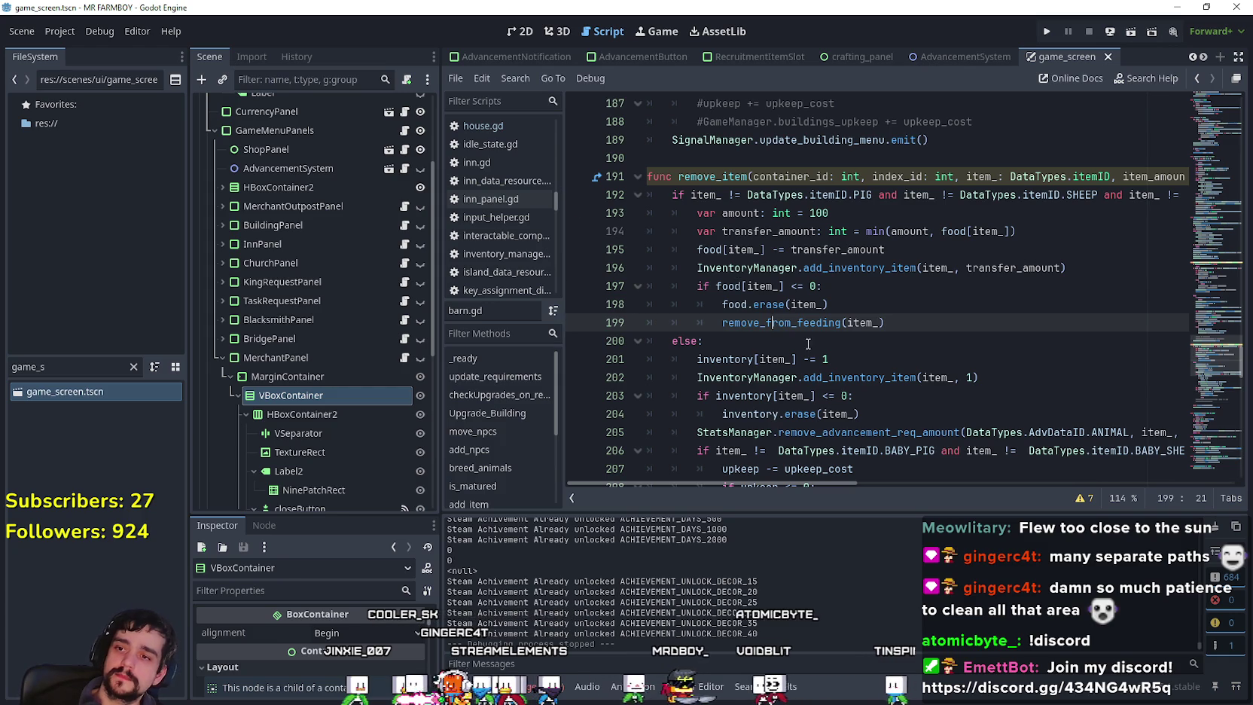
# Review barn.gd's else branch on line 200 and the upkeep code through line 221.
pyautogui.click(805, 344)
pyautogui.scroll(-2, 787, 324)
pyautogui.click(776, 362)
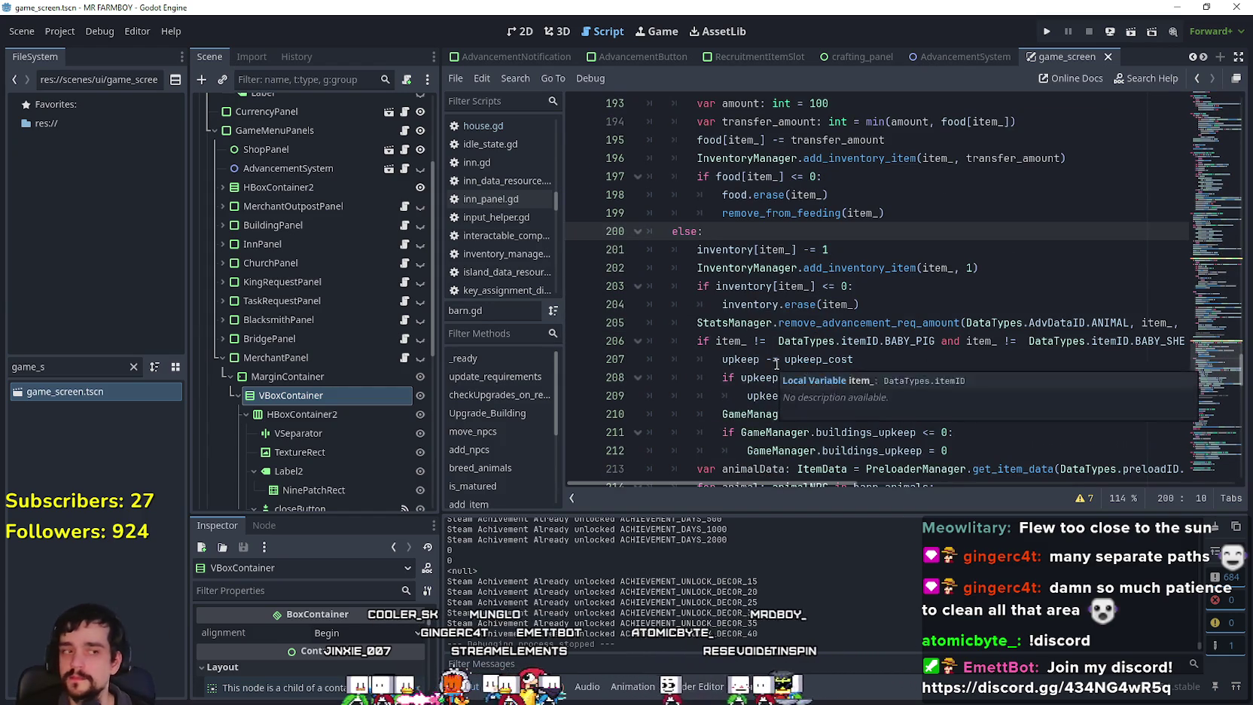
pyautogui.scroll(-3, 777, 369)
pyautogui.scroll(-2, 776, 373)
pyautogui.click(776, 374)
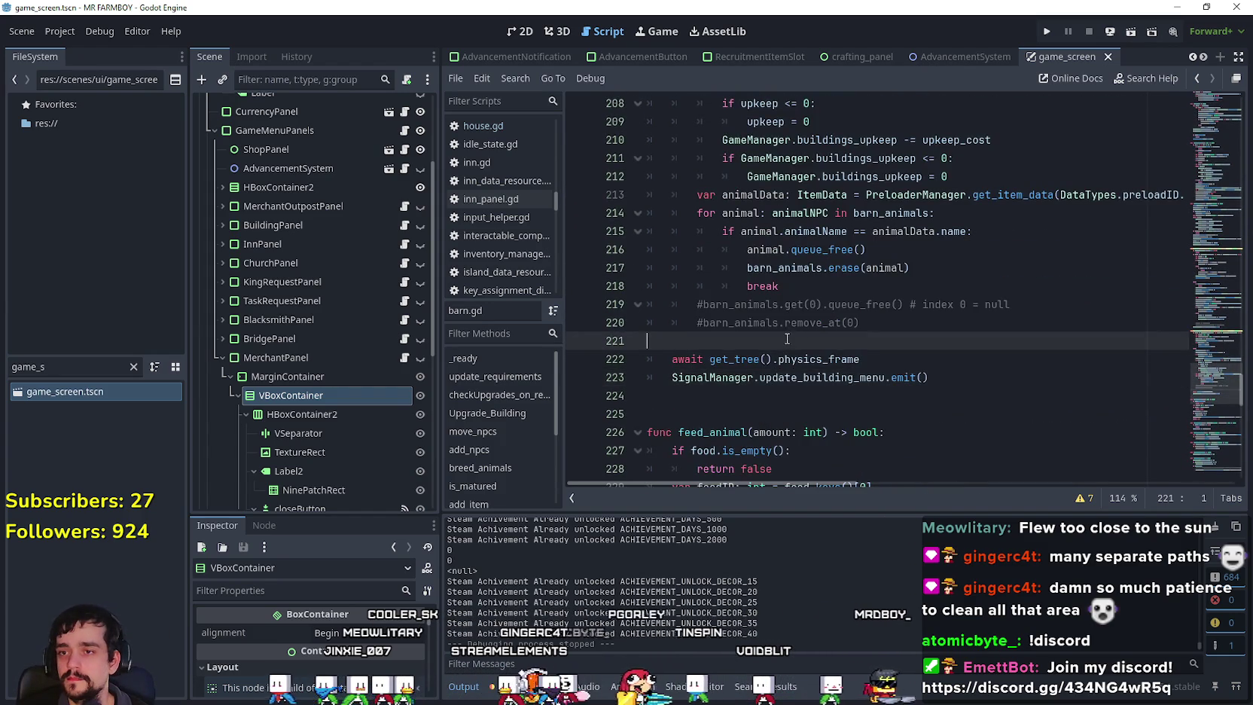
pyautogui.scroll(3, 789, 369)
pyautogui.scroll(2, 789, 367)
pyautogui.click(798, 287)
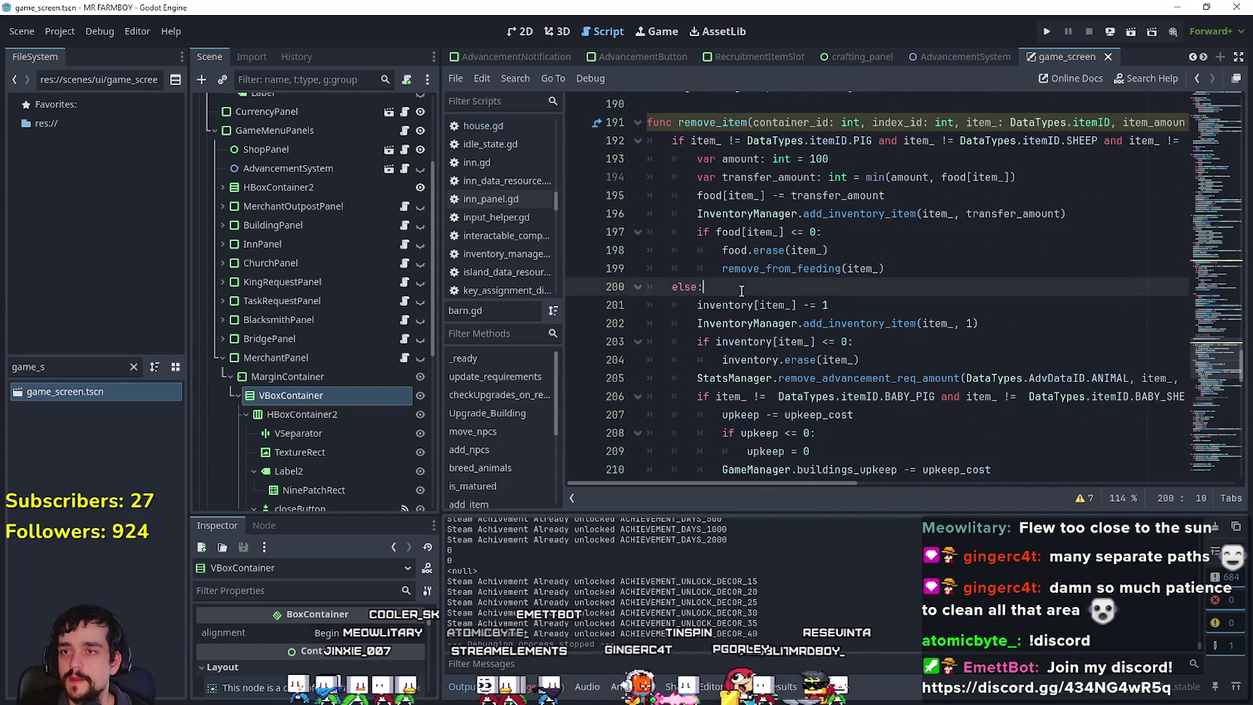
pyautogui.scroll(2, 798, 286)
pyautogui.scroll(-2, 798, 286)
pyautogui.scroll(-5, 798, 286)
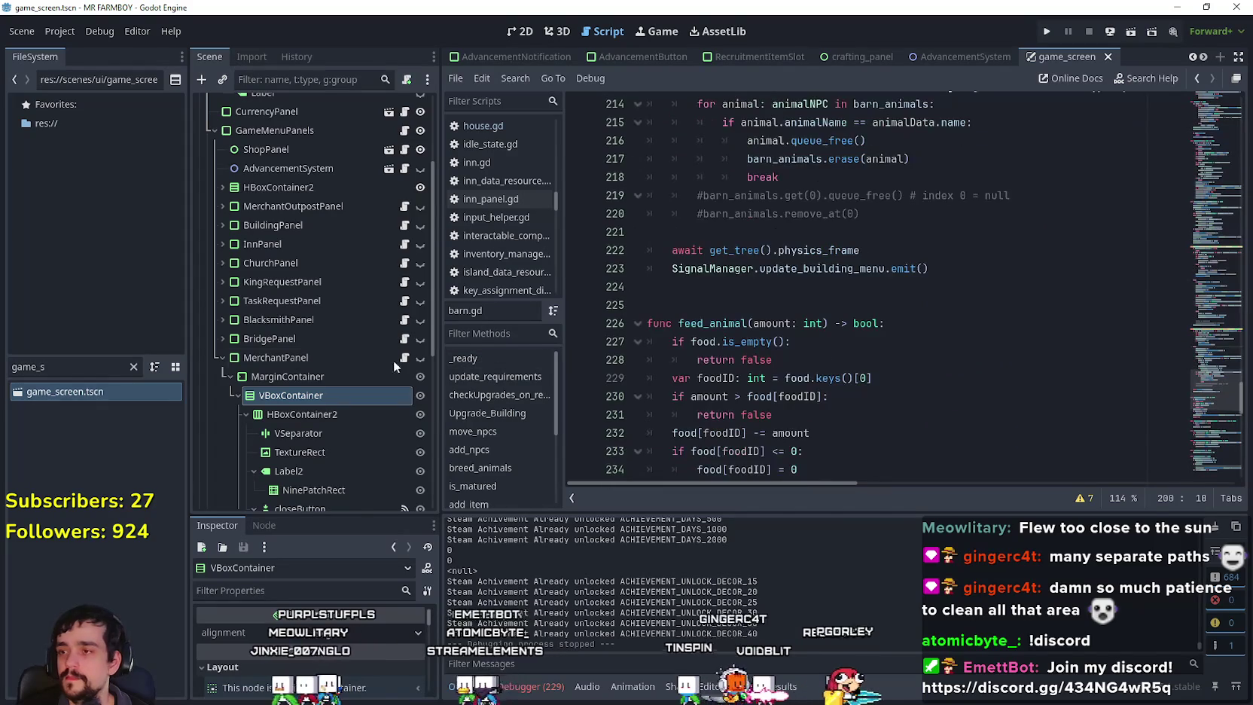
pyautogui.scroll(-3, 314, 362)
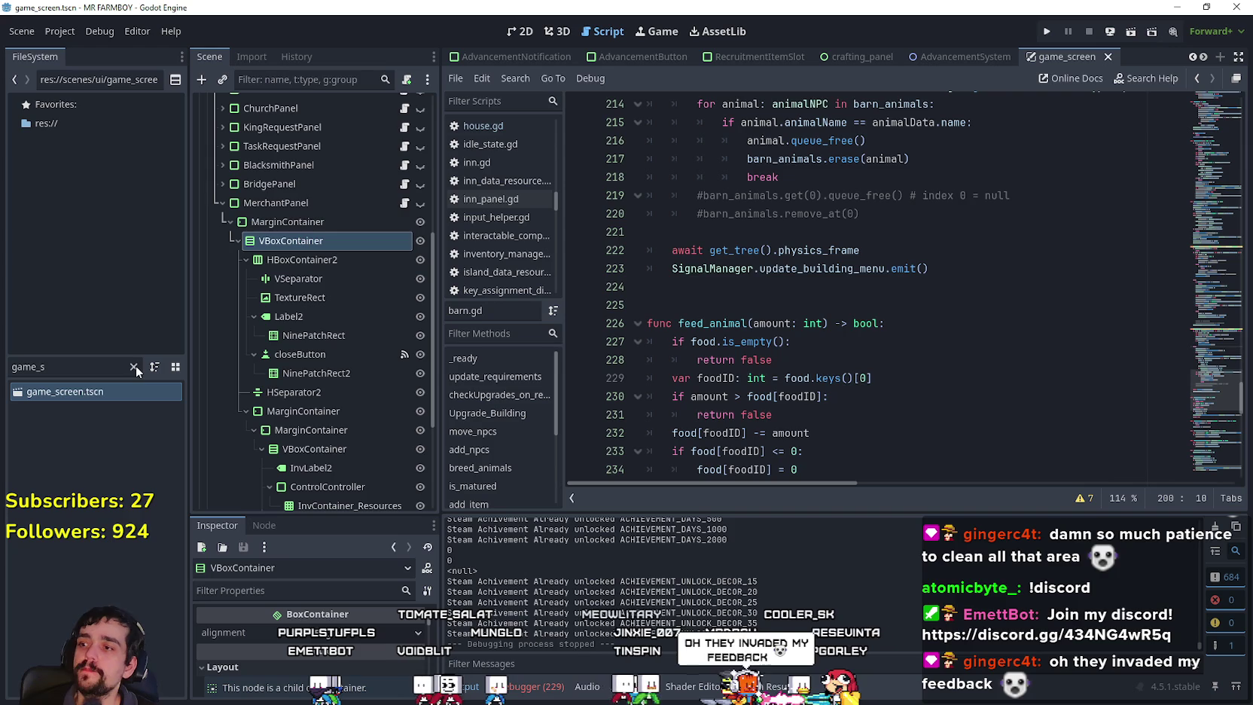
# Collapse MerchantPanel's MarginContainer, select BuildingPanel, and open building_panel.gd.
pyautogui.click(90, 384)
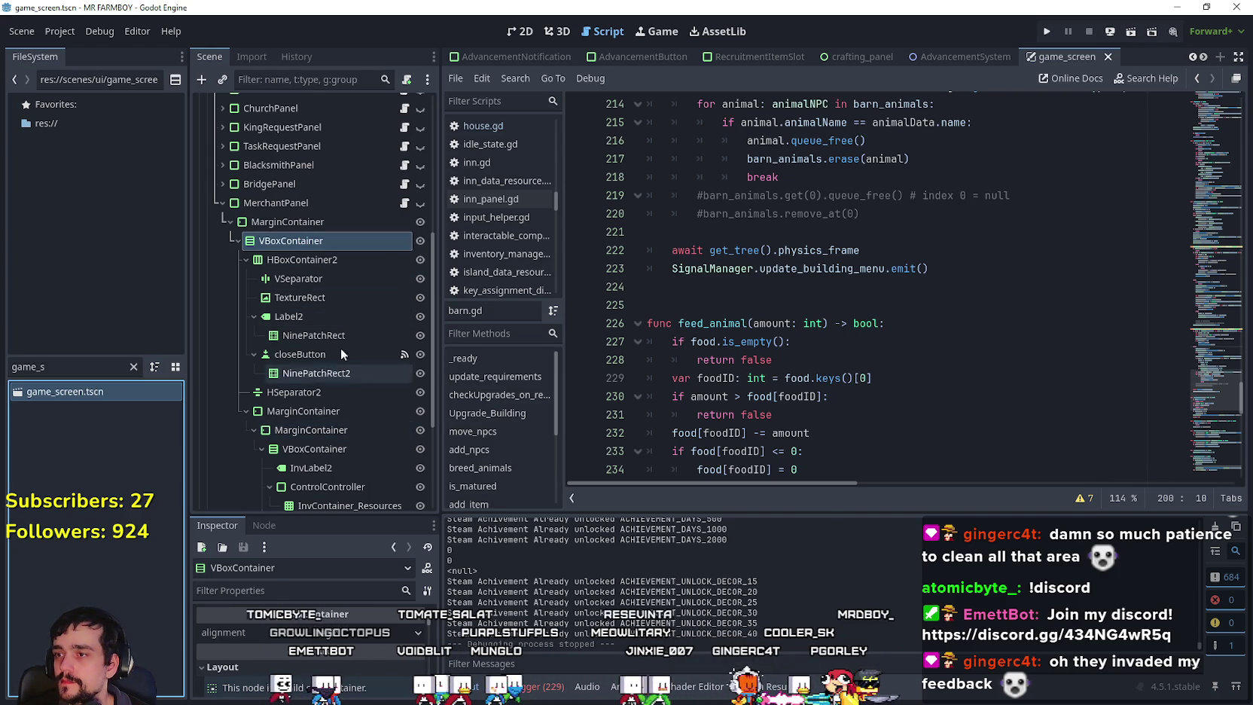
pyautogui.click(227, 221)
pyautogui.click(363, 290)
pyautogui.click(404, 292)
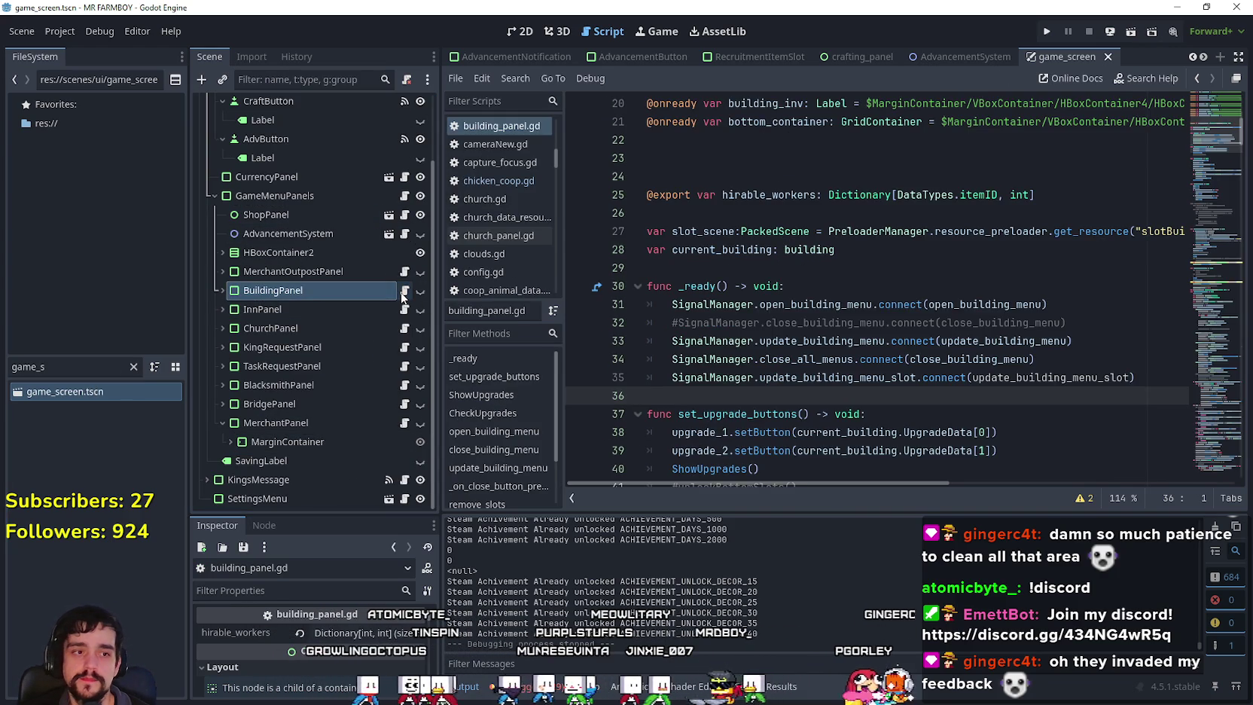
# Review the current_building and other declarations around lines 24–29 of building_panel.gd, then show the Debugger panel.
pyautogui.click(855, 275)
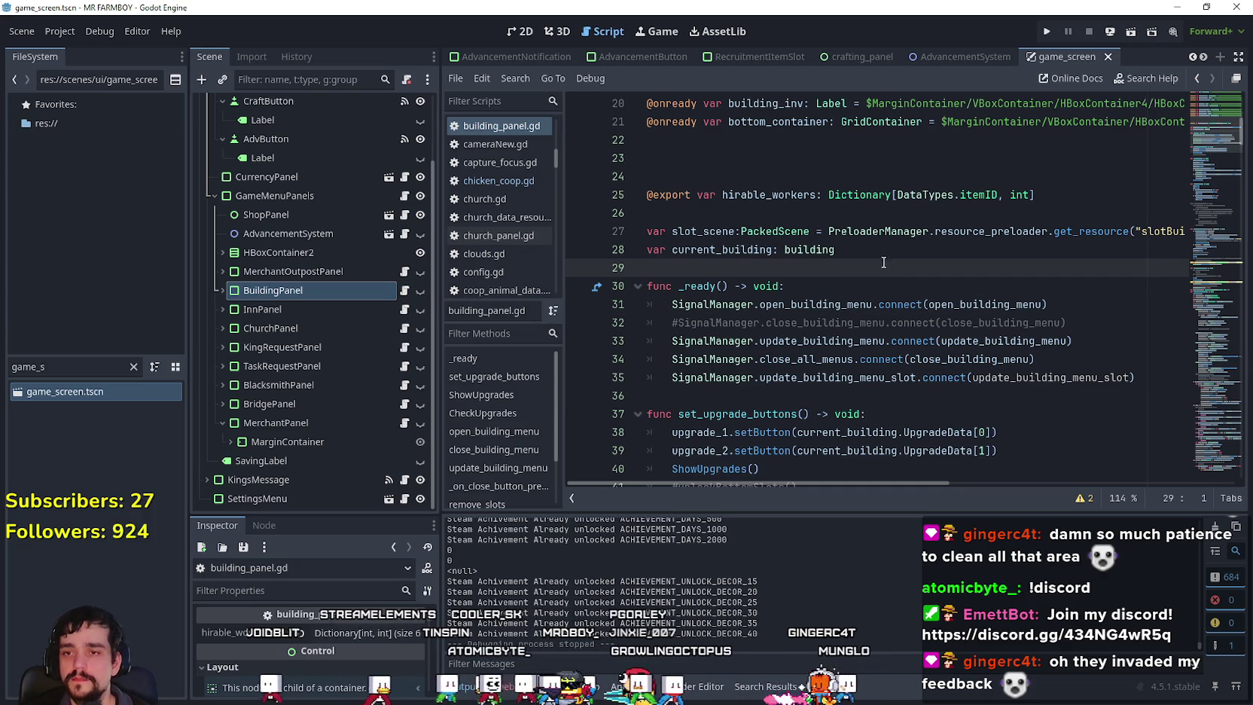
pyautogui.click(874, 252)
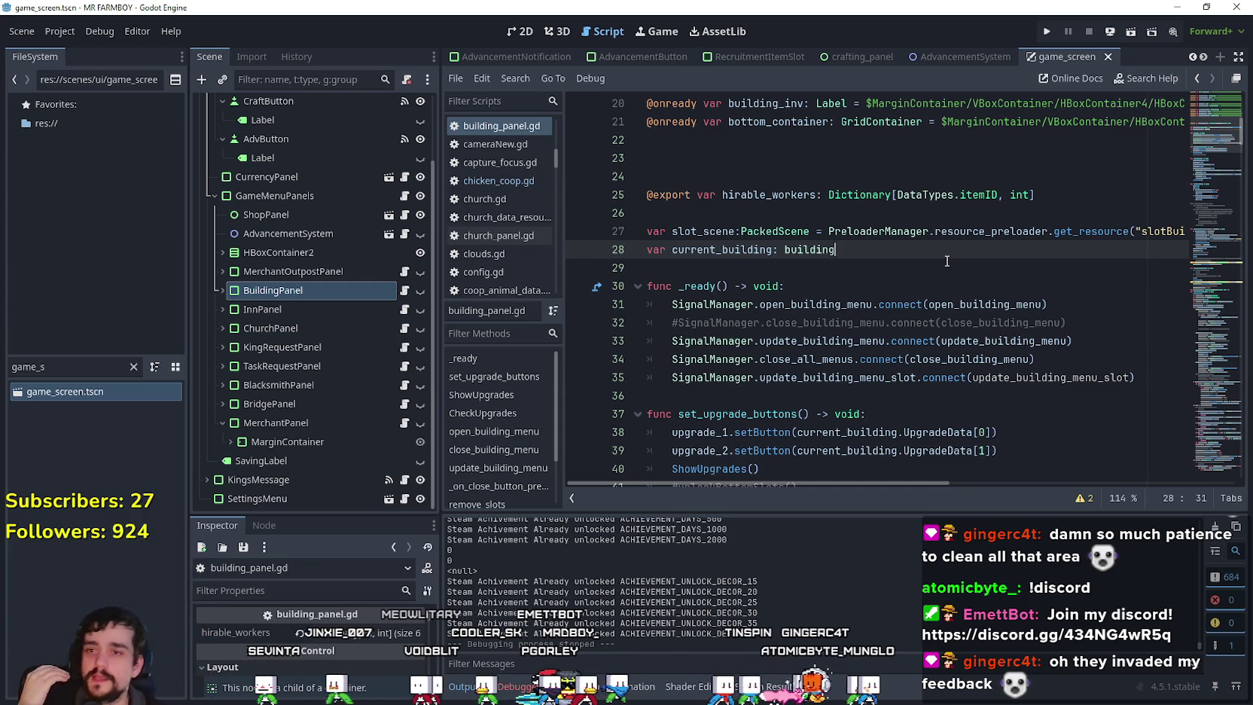
pyautogui.click(948, 285)
pyautogui.click(926, 269)
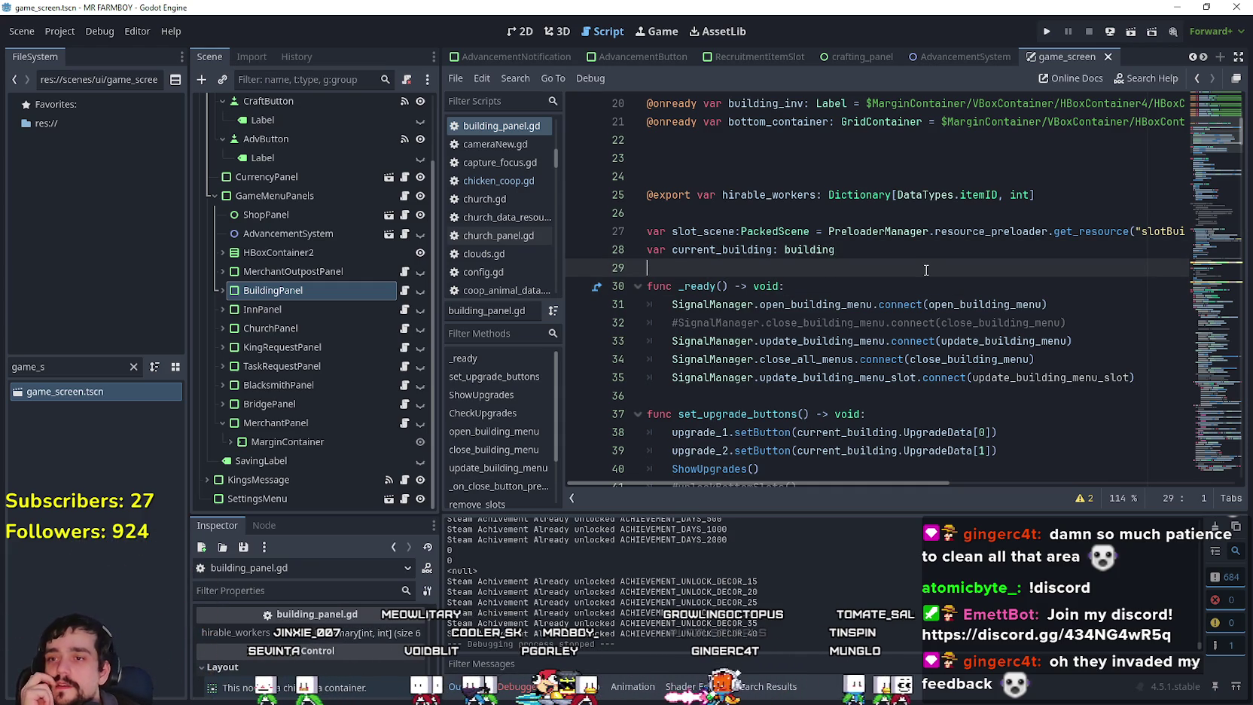
pyautogui.press('Up')
pyautogui.press('Up')
pyautogui.press('Up')
pyautogui.scroll(3, 925, 269)
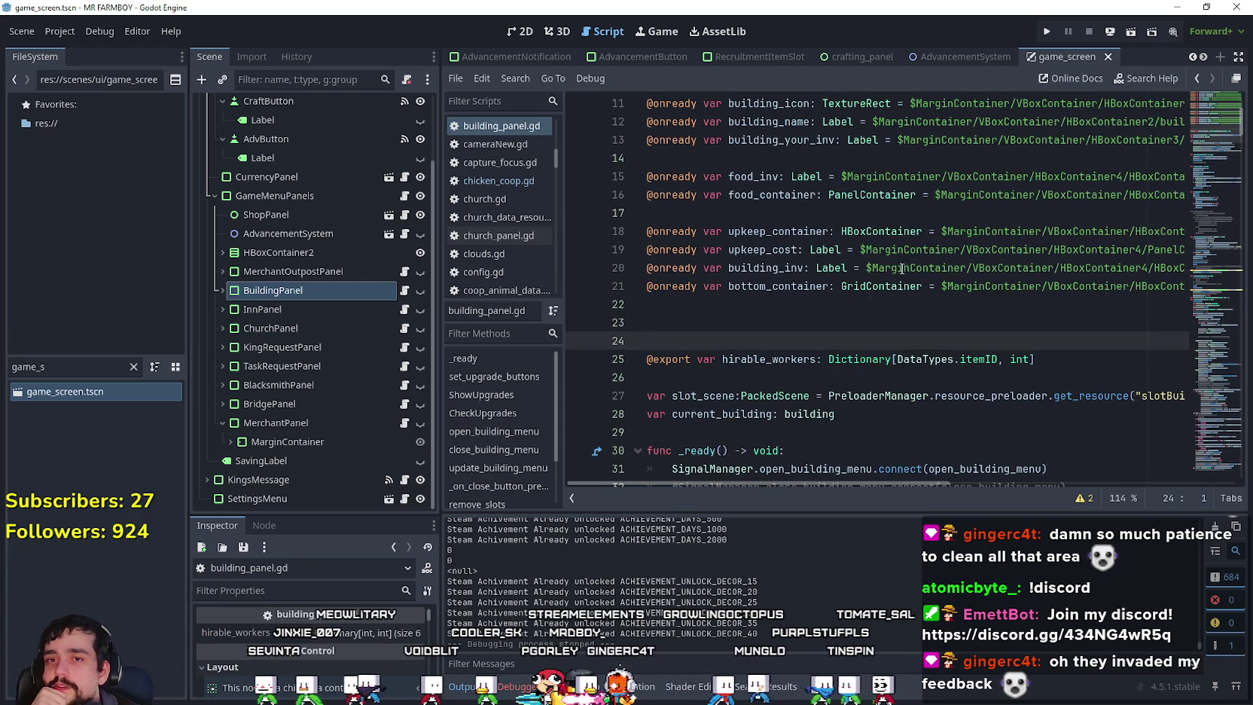
pyautogui.scroll(-9, 815, 478)
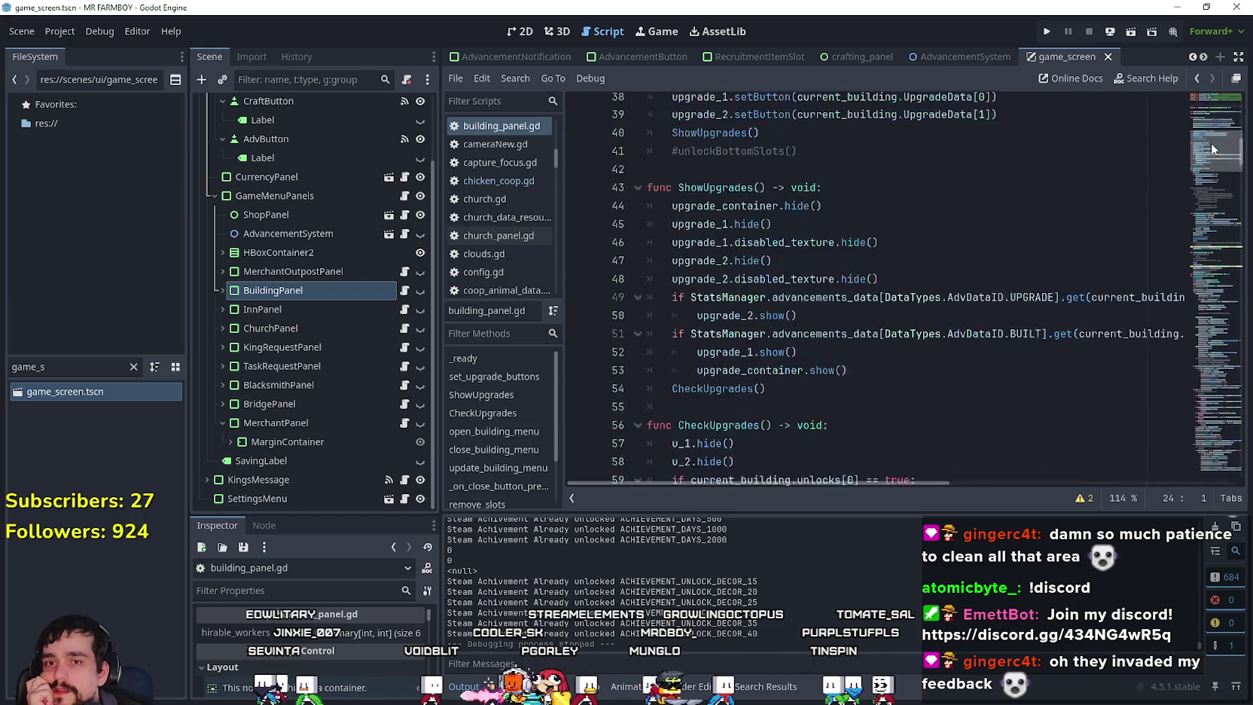
pyautogui.scroll(4, 814, 478)
pyautogui.click(519, 685)
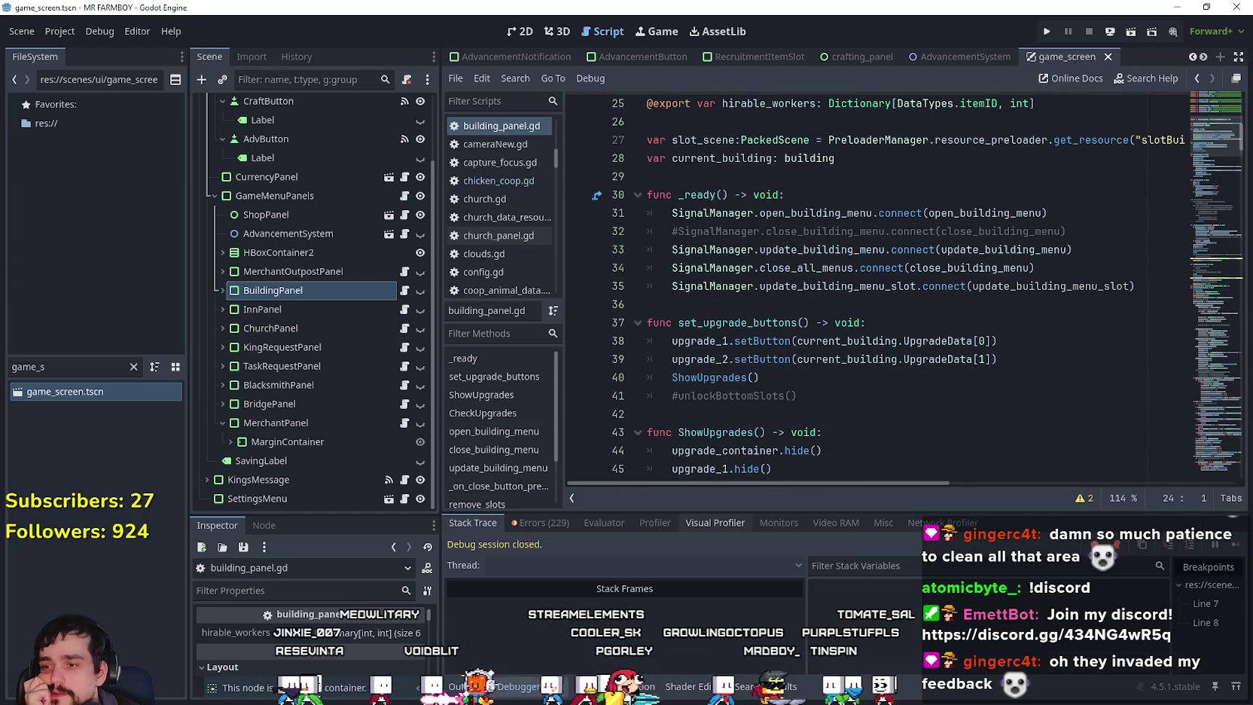
# Show the Debugger's Errors (229) list and move through building_panel.gd toward its later functions.
pyautogui.click(539, 521)
pyautogui.scroll(-5, 1194, 632)
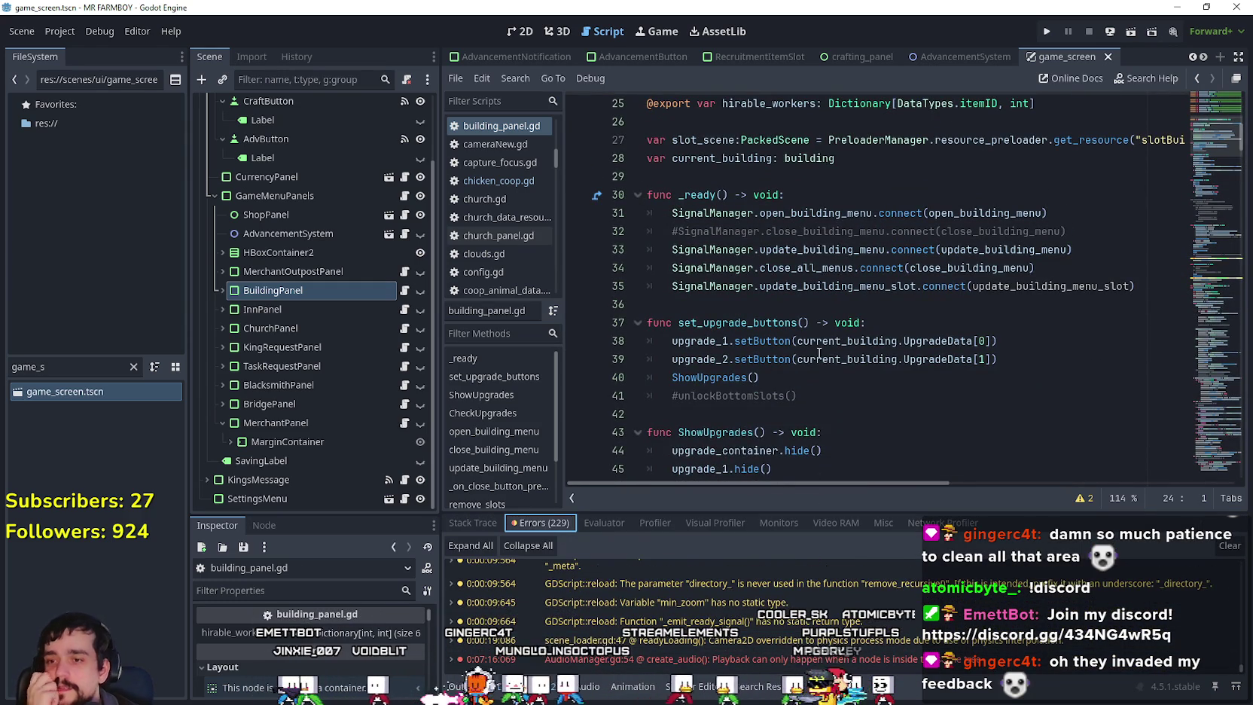
pyautogui.click(829, 303)
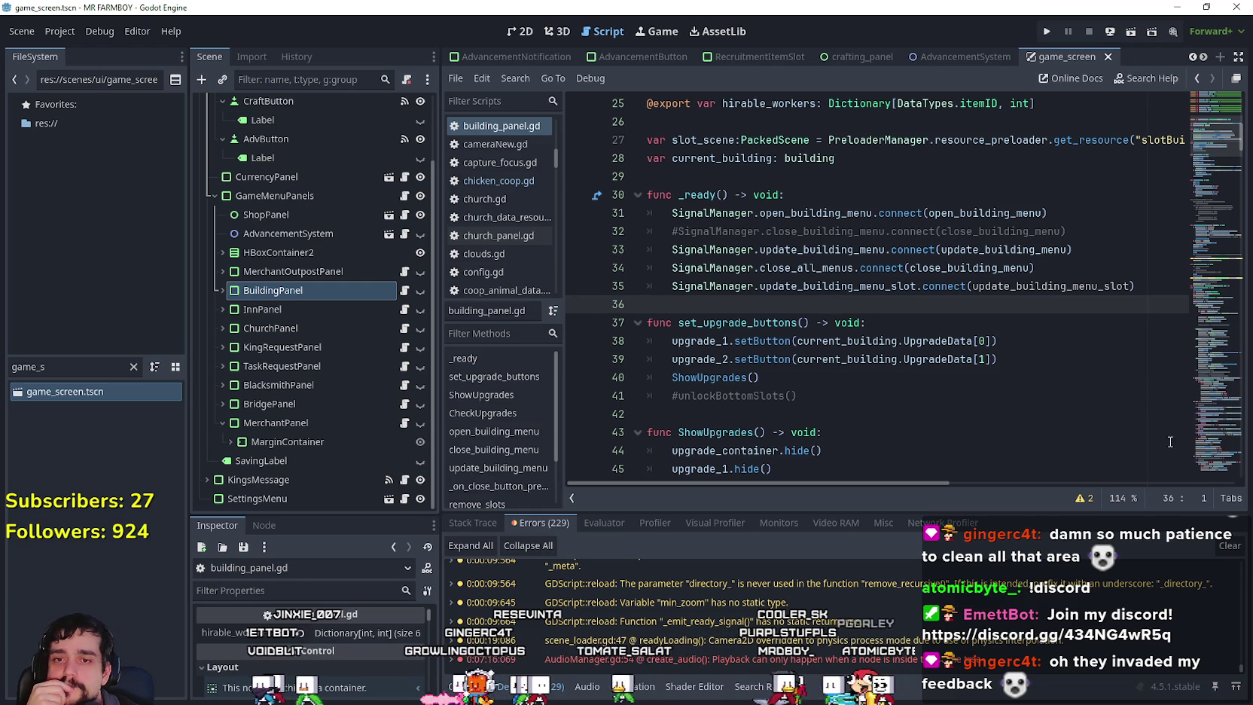
pyautogui.scroll(3, 1202, 111)
pyautogui.scroll(5, 1202, 130)
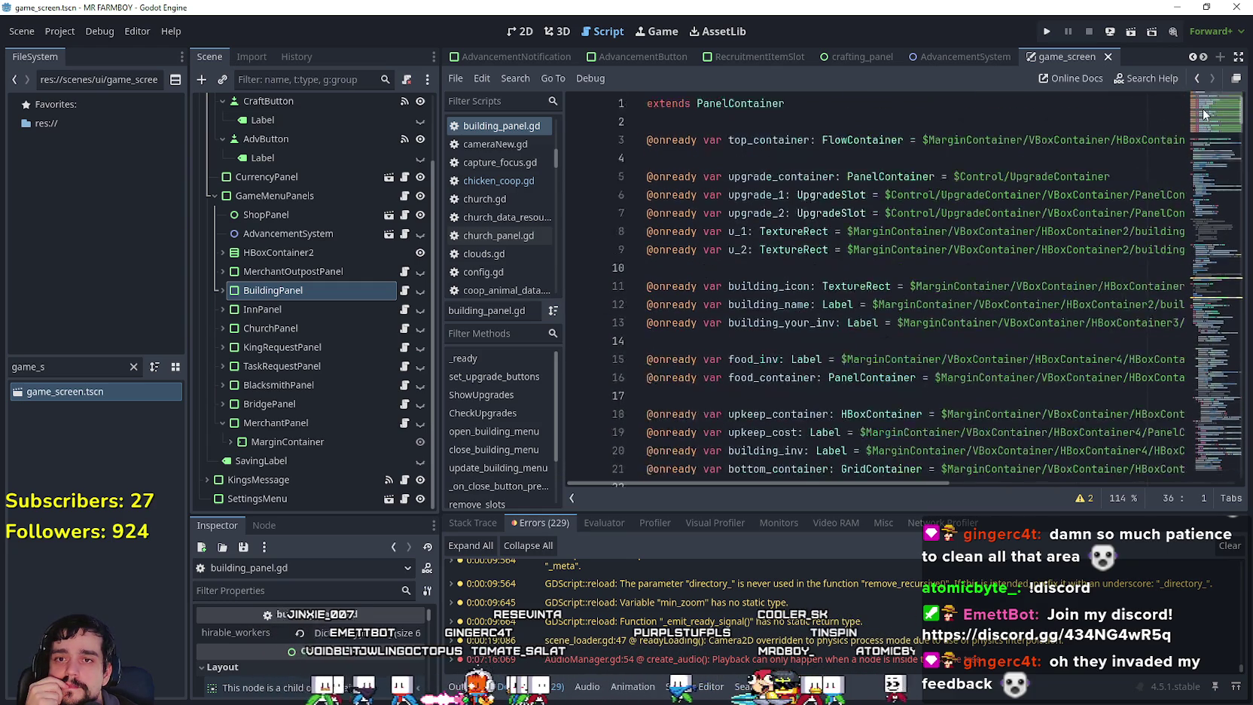
pyautogui.scroll(-2, 1201, 108)
pyautogui.click(917, 174)
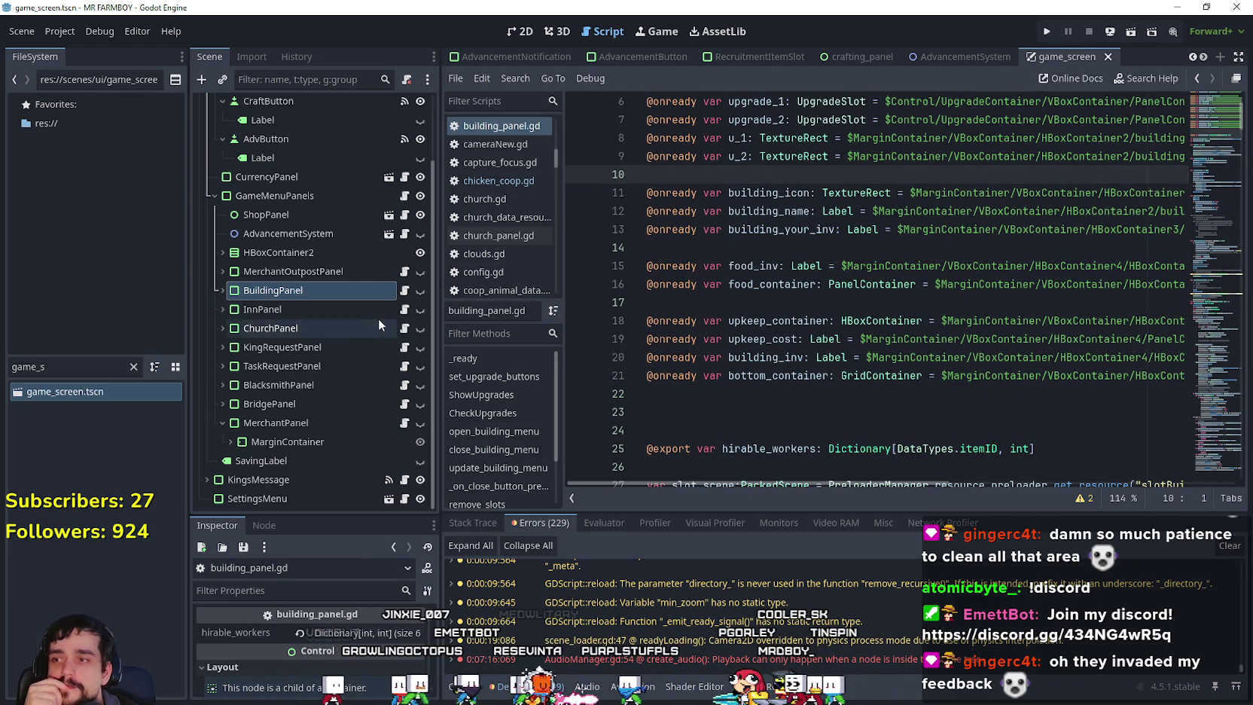
pyautogui.click(406, 295)
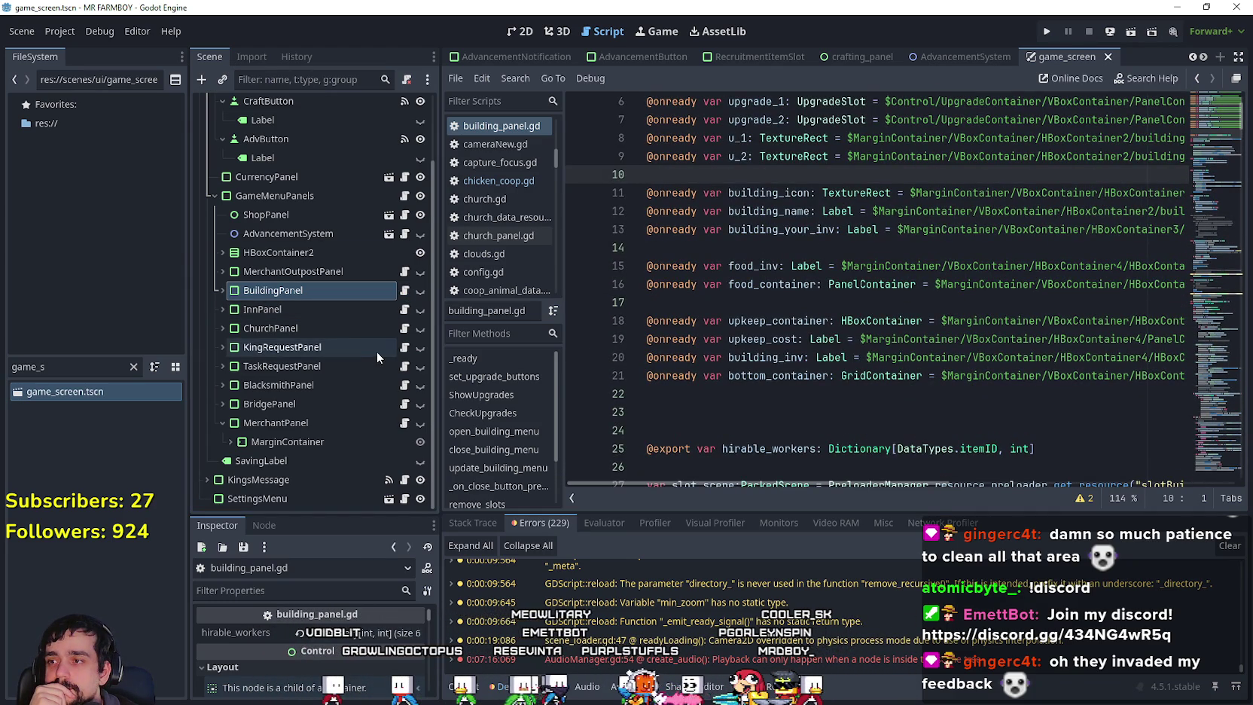
pyautogui.moveTo(1209, 101); pyautogui.dragTo(1204, 230)
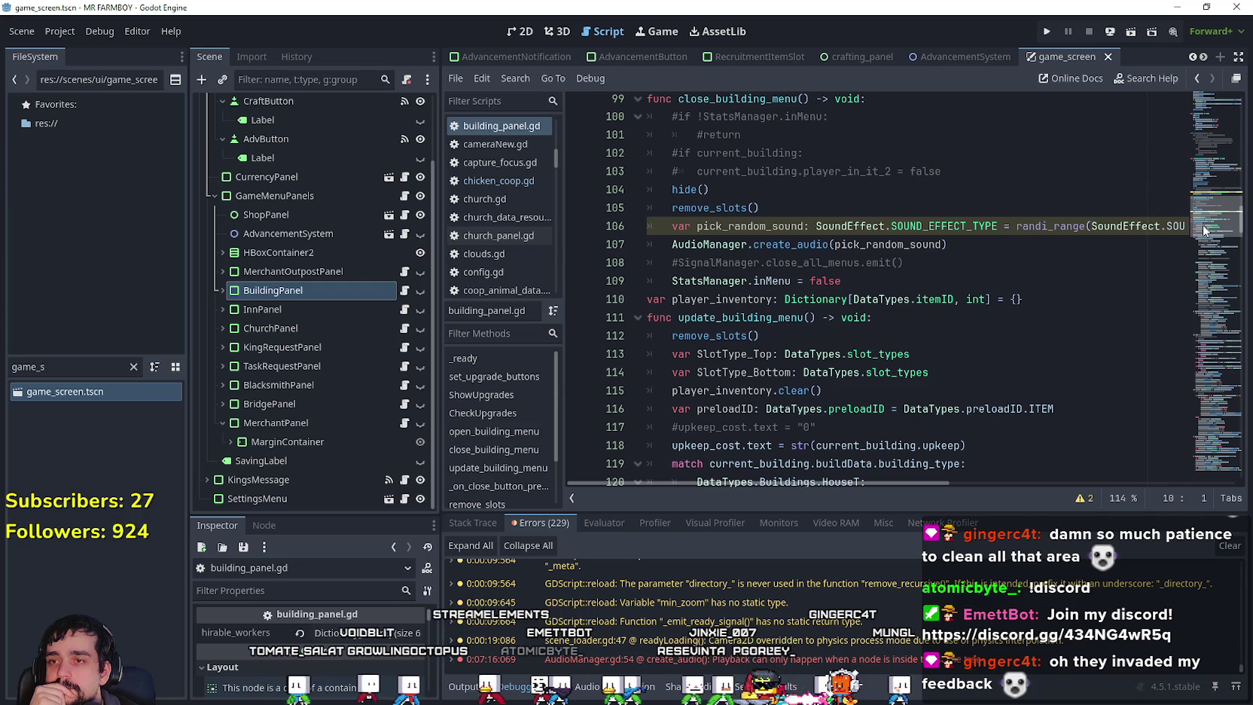
# Browse the lower part of building_panel.gd, around lines 130–156.
pyautogui.click(896, 280)
pyautogui.scroll(-7, 896, 280)
pyautogui.click(896, 280)
pyautogui.click(959, 295)
pyautogui.scroll(-8, 959, 294)
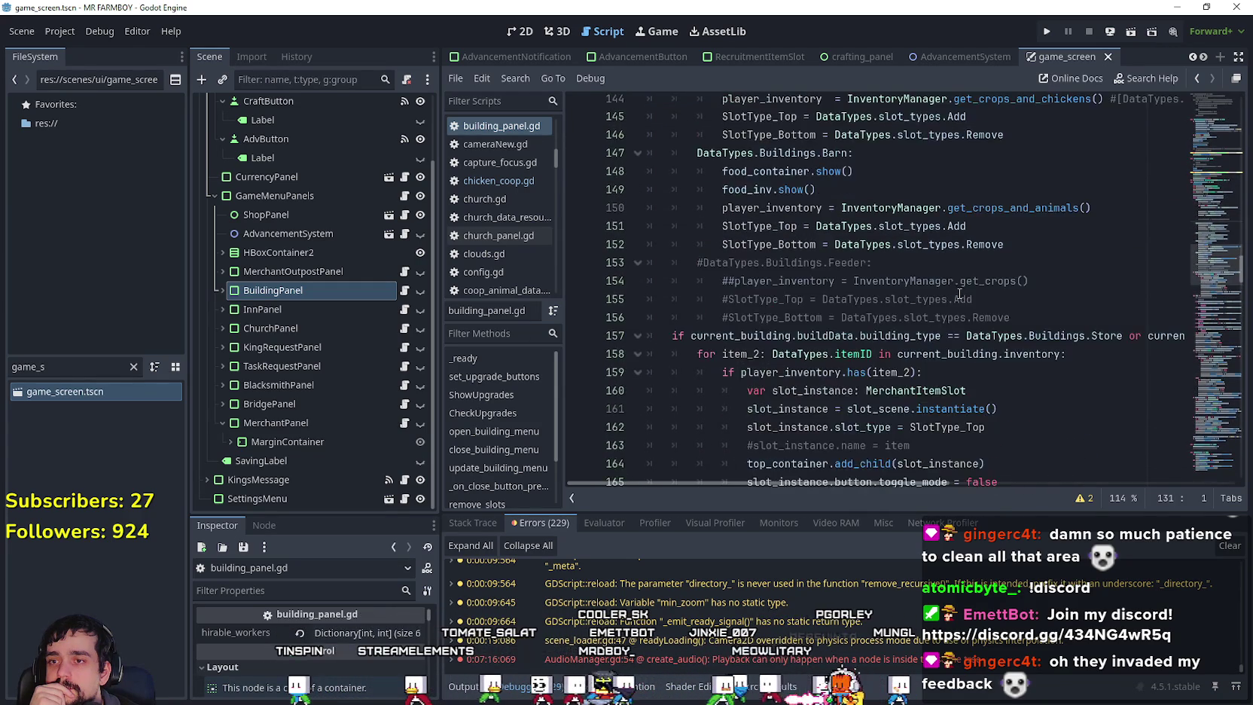
pyautogui.scroll(-3, 948, 277)
pyautogui.click(940, 201)
pyautogui.click(1017, 160)
pyautogui.scroll(1, 1004, 247)
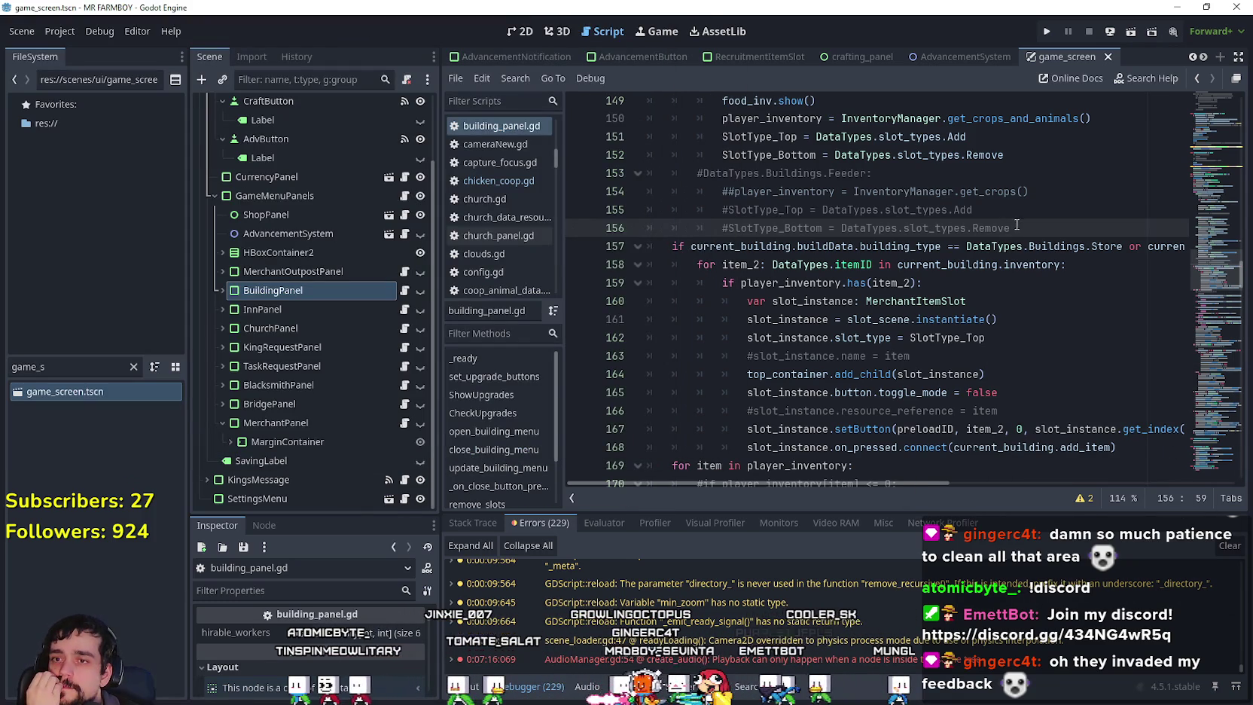
pyautogui.scroll(3, 1023, 336)
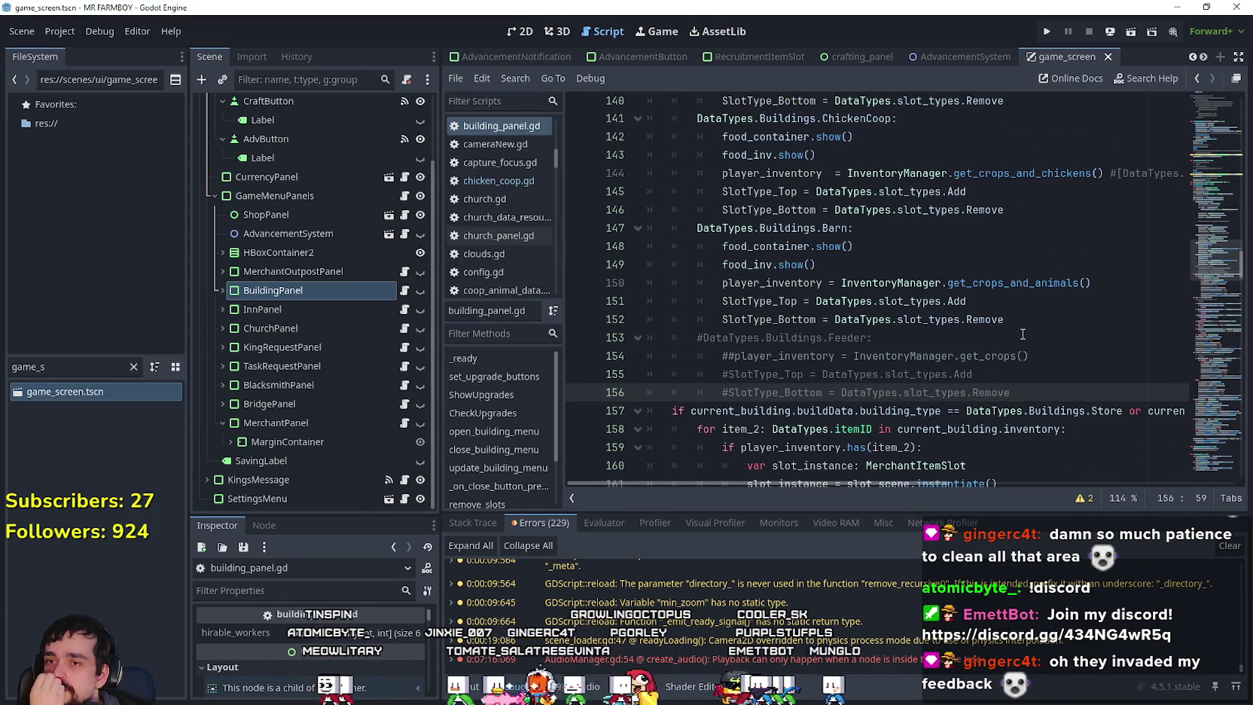
pyautogui.scroll(2, 923, 254)
pyautogui.click(923, 248)
pyautogui.press('Down')
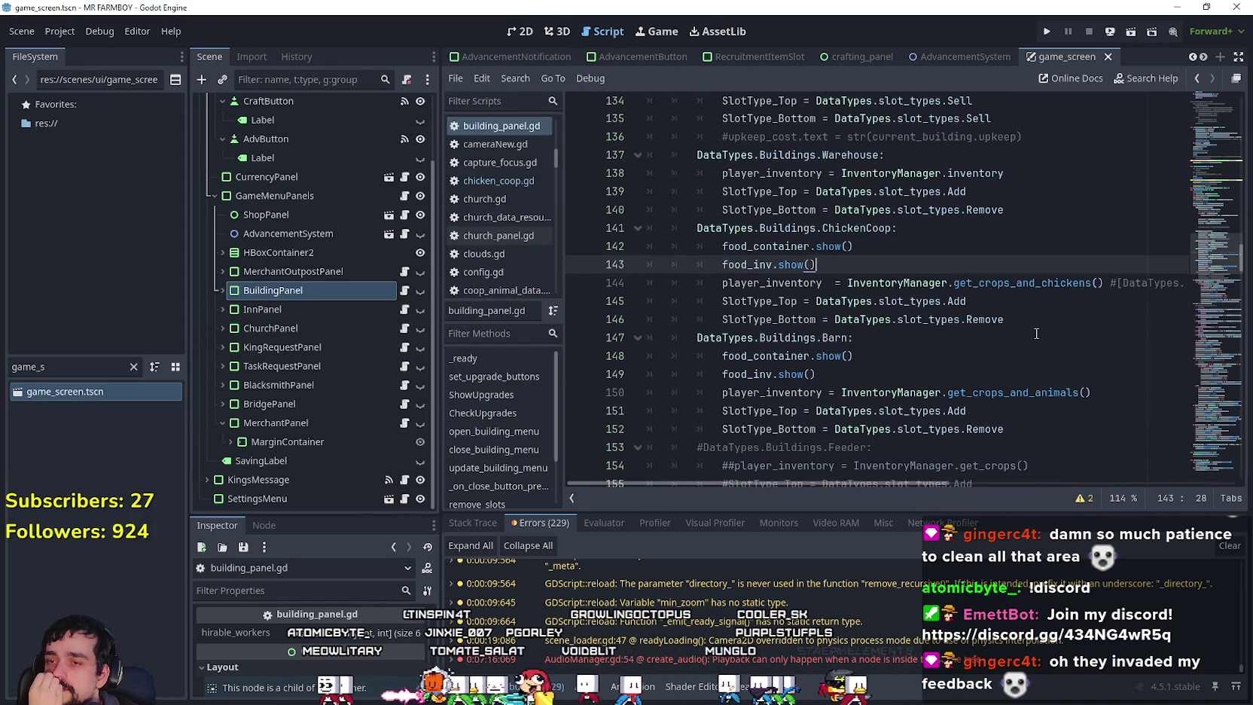
pyautogui.scroll(2, 979, 293)
pyautogui.scroll(2, 1035, 333)
pyautogui.scroll(-3, 1036, 333)
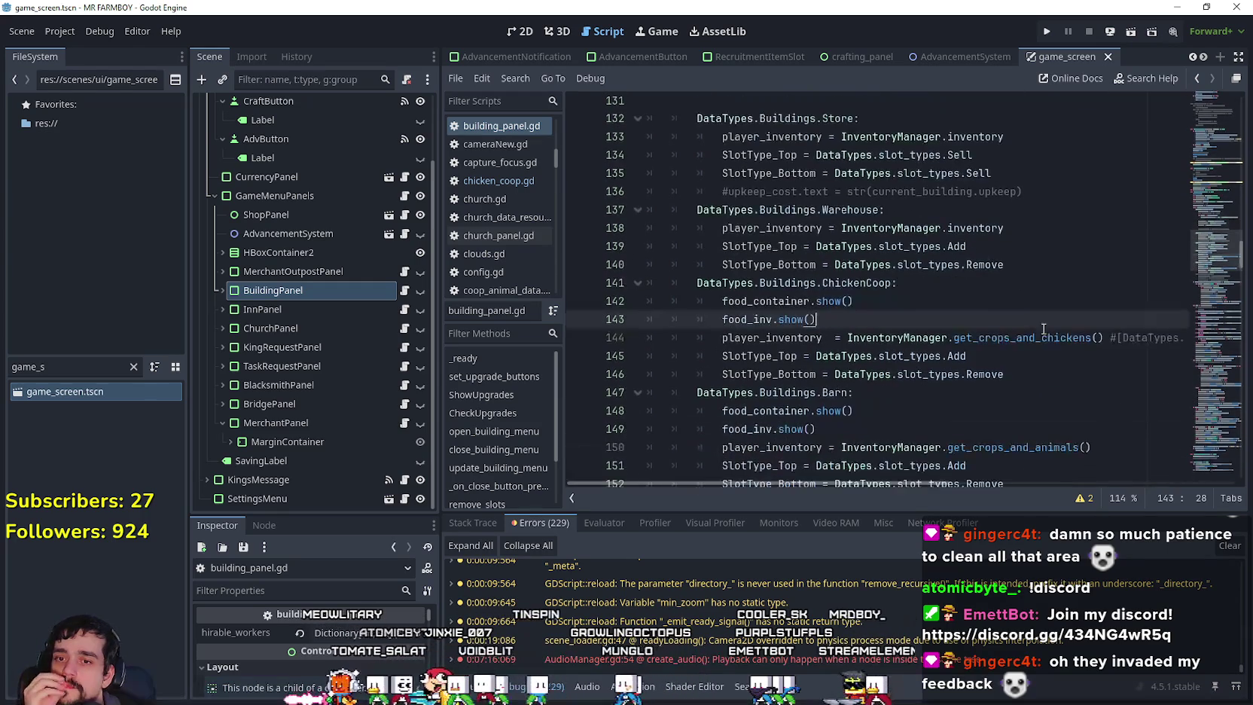
pyautogui.moveTo(1106, 338); pyautogui.dragTo(1165, 340)
pyautogui.click(1049, 319)
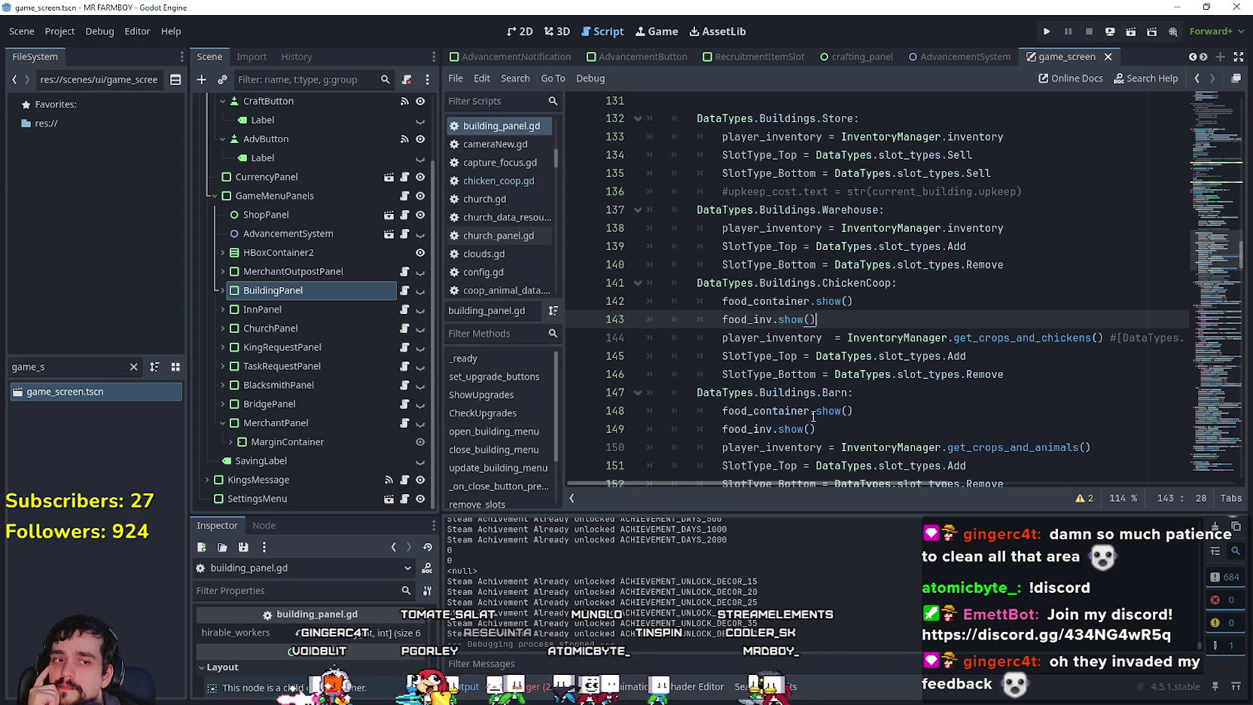
# Scroll back up from the Warehouse case to update_building_menu near line 115.
pyautogui.click(803, 246)
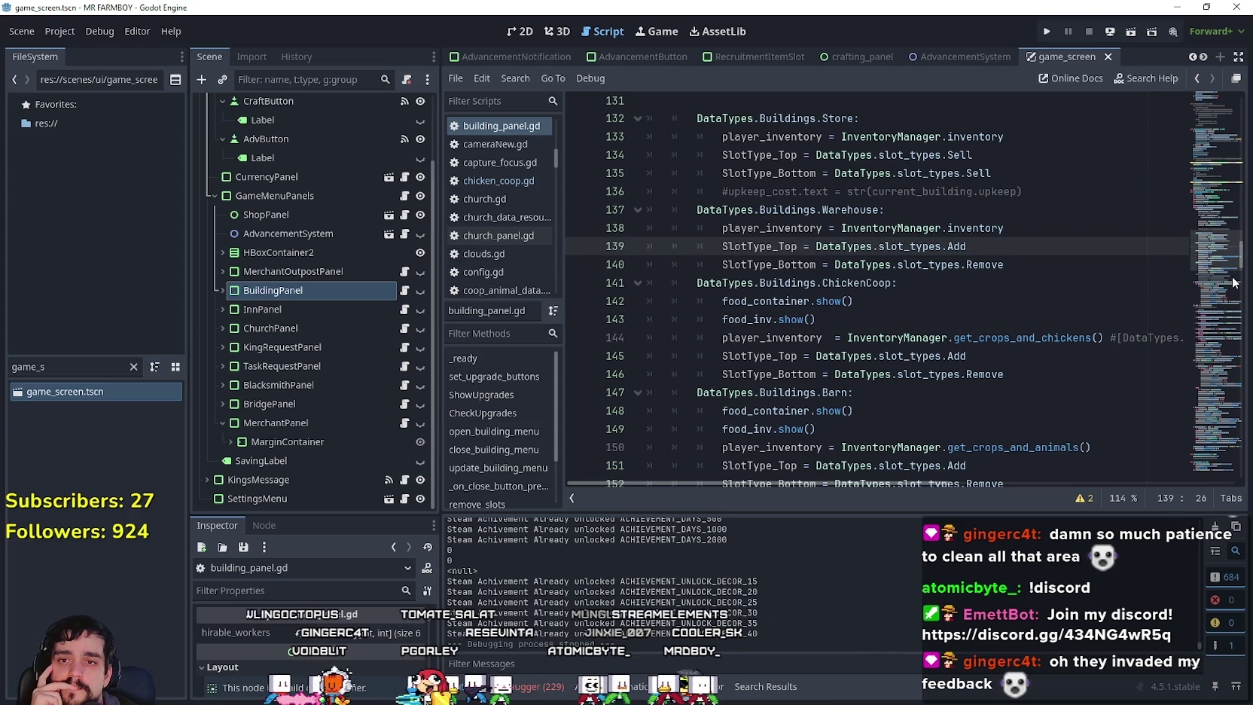
pyautogui.scroll(-5, 1212, 283)
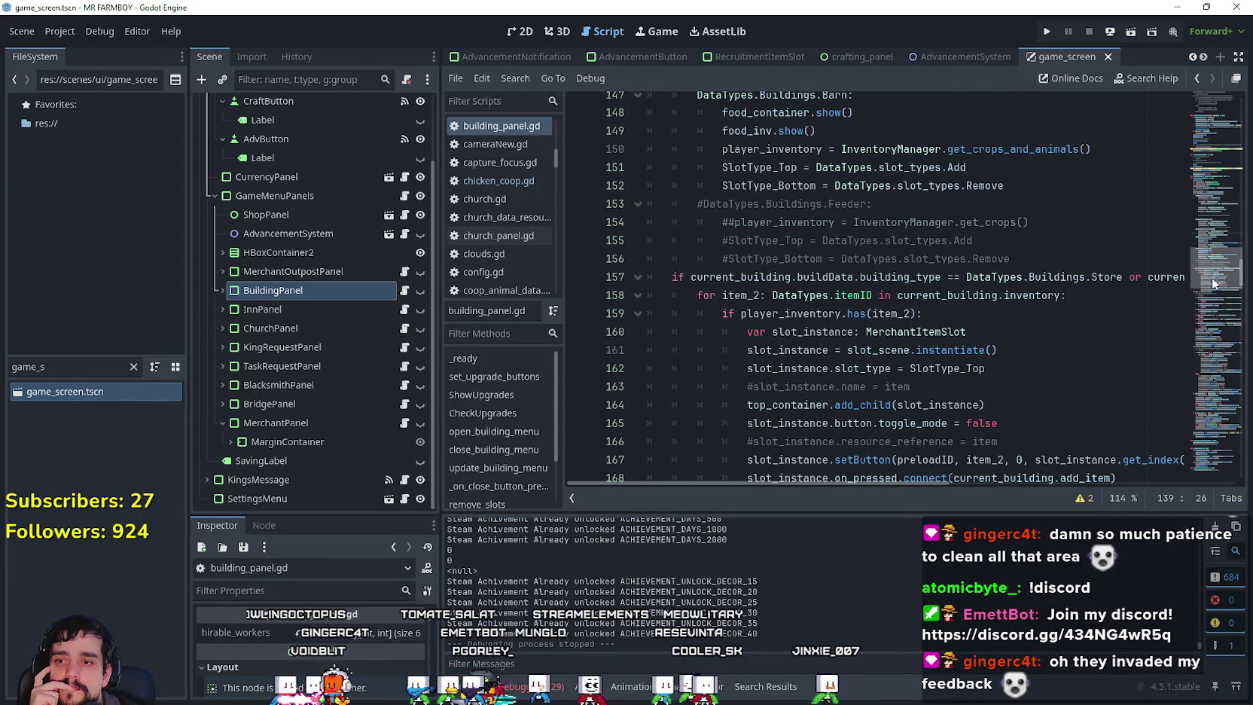
pyautogui.scroll(8, 1215, 271)
pyautogui.scroll(12, 1225, 254)
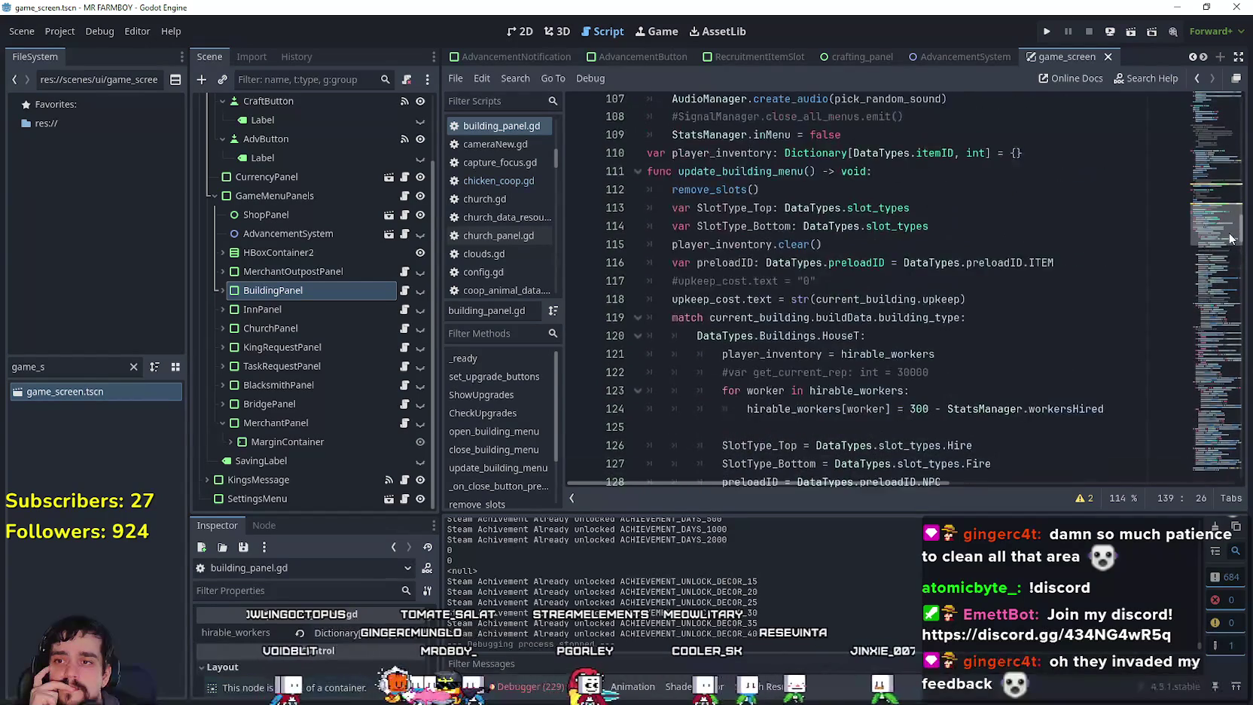
pyautogui.scroll(12, 1242, 195)
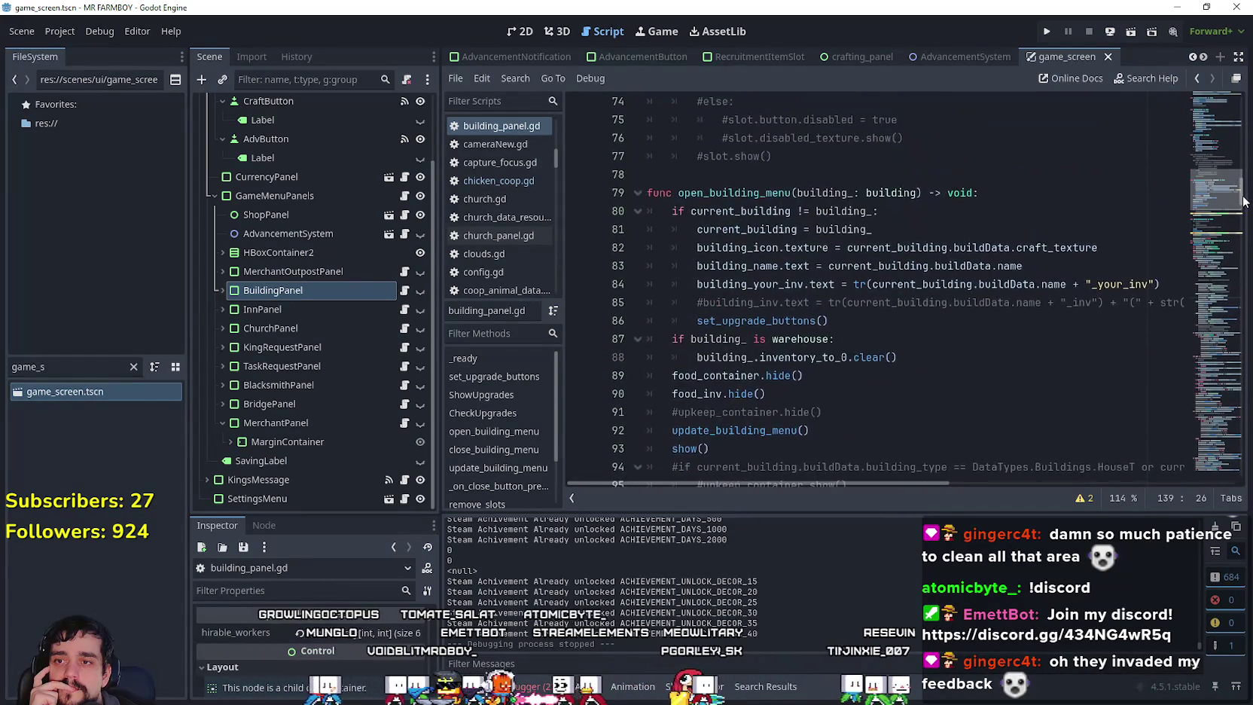
pyautogui.scroll(3, 1244, 167)
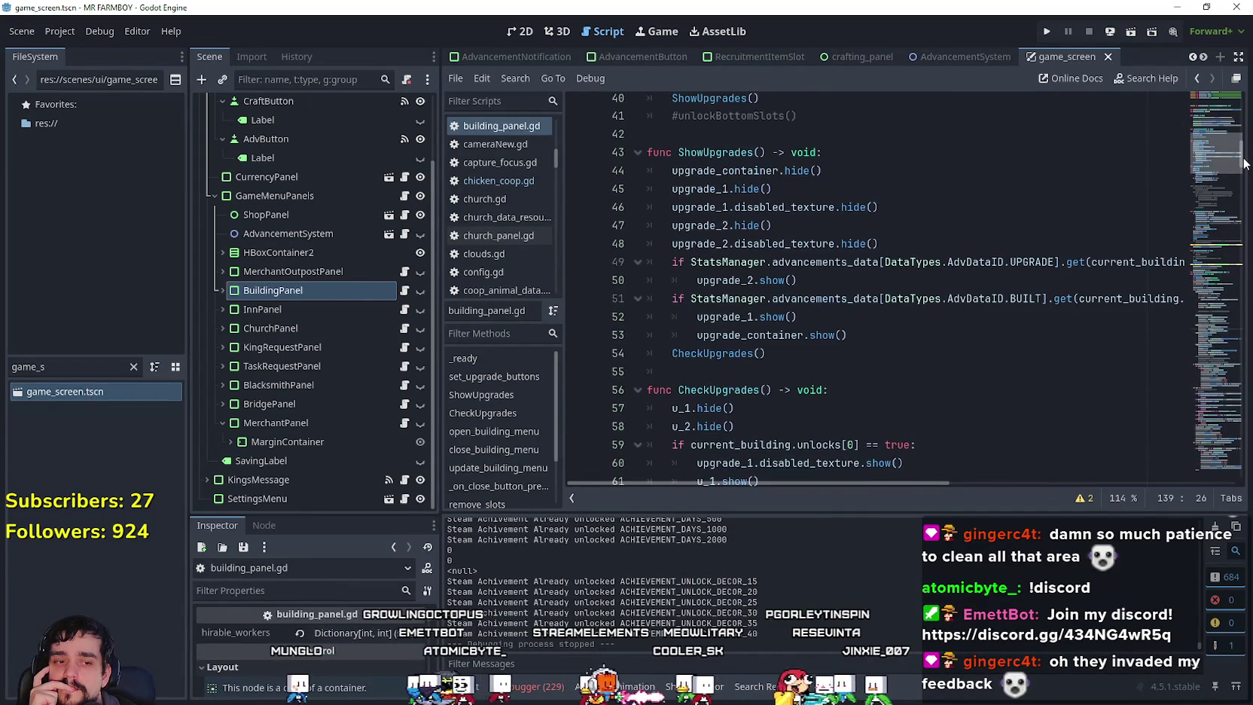
pyautogui.scroll(6, 1243, 162)
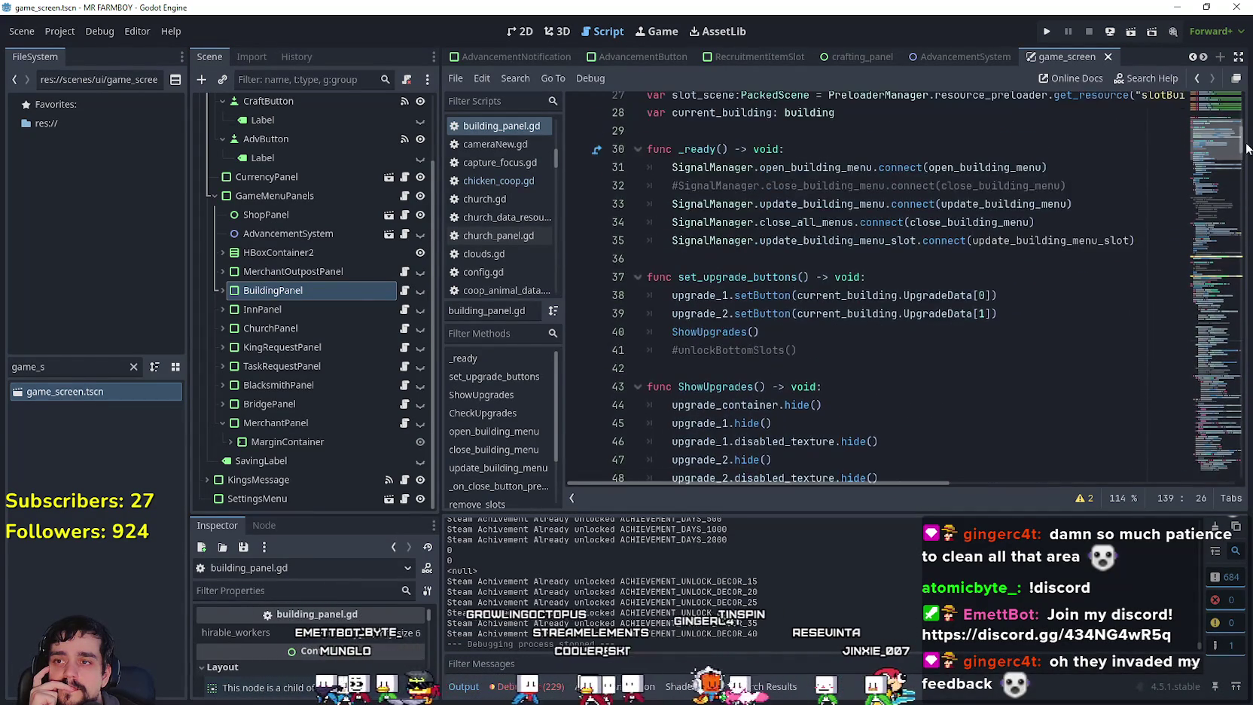
pyautogui.scroll(1, 1248, 140)
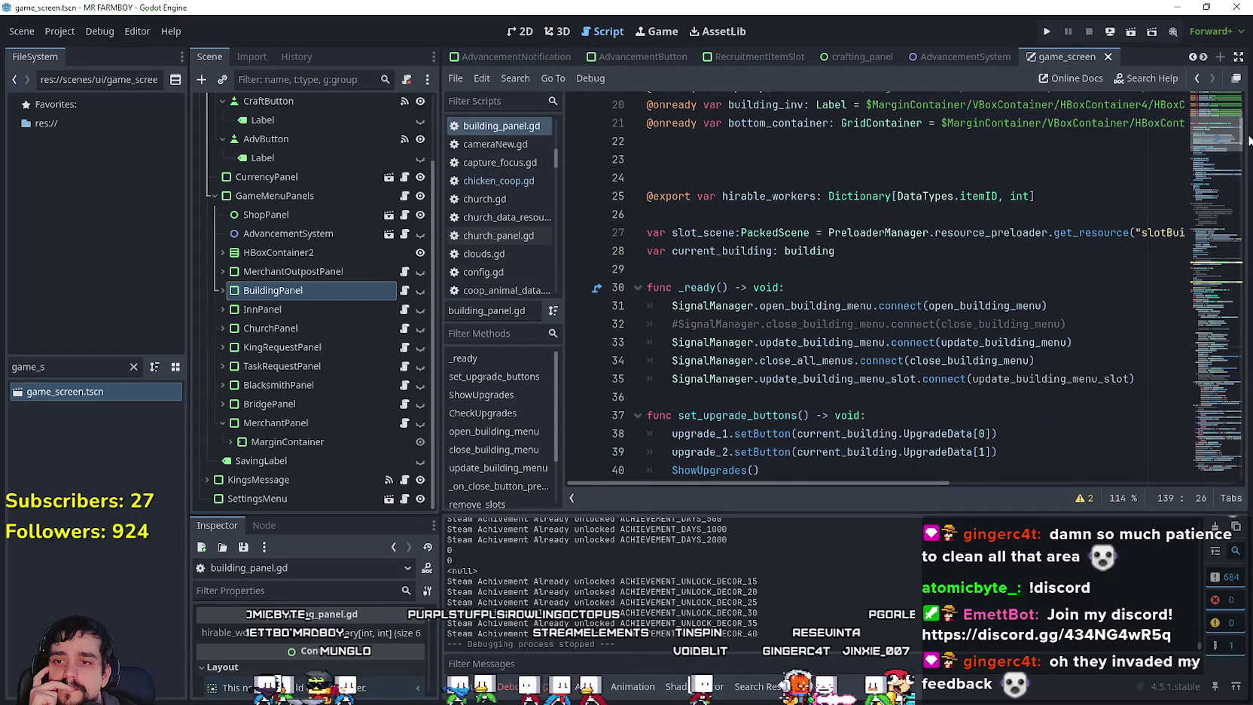
pyautogui.scroll(-4, 1244, 155)
pyautogui.moveTo(1244, 156)
pyautogui.mouseDown()
pyautogui.moveTo(1220, 256)
pyautogui.moveTo(1235, 198)
pyautogui.mouseUp()
pyautogui.moveTo(1240, 192)
pyautogui.mouseDown()
pyautogui.moveTo(1220, 245)
pyautogui.moveTo(1220, 234)
pyautogui.mouseUp()
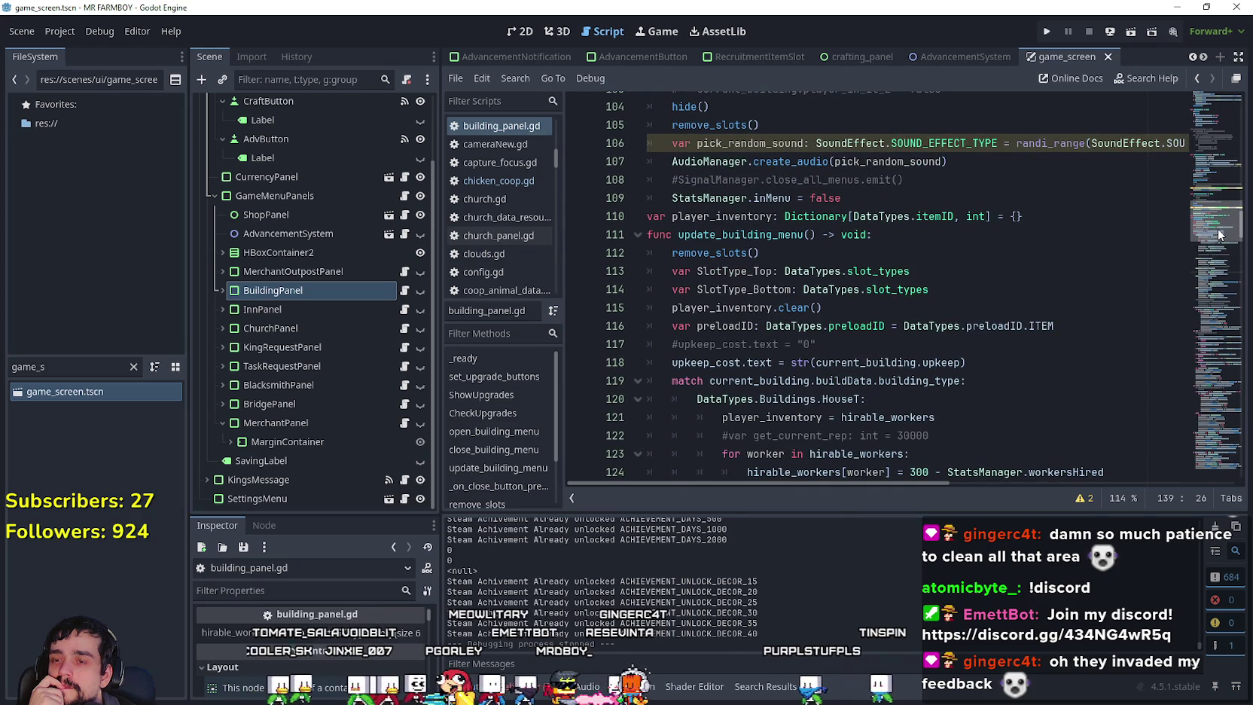
# Check the commented-out player_inventory.clear() call on line 115.
pyautogui.doubleClick(739, 307)
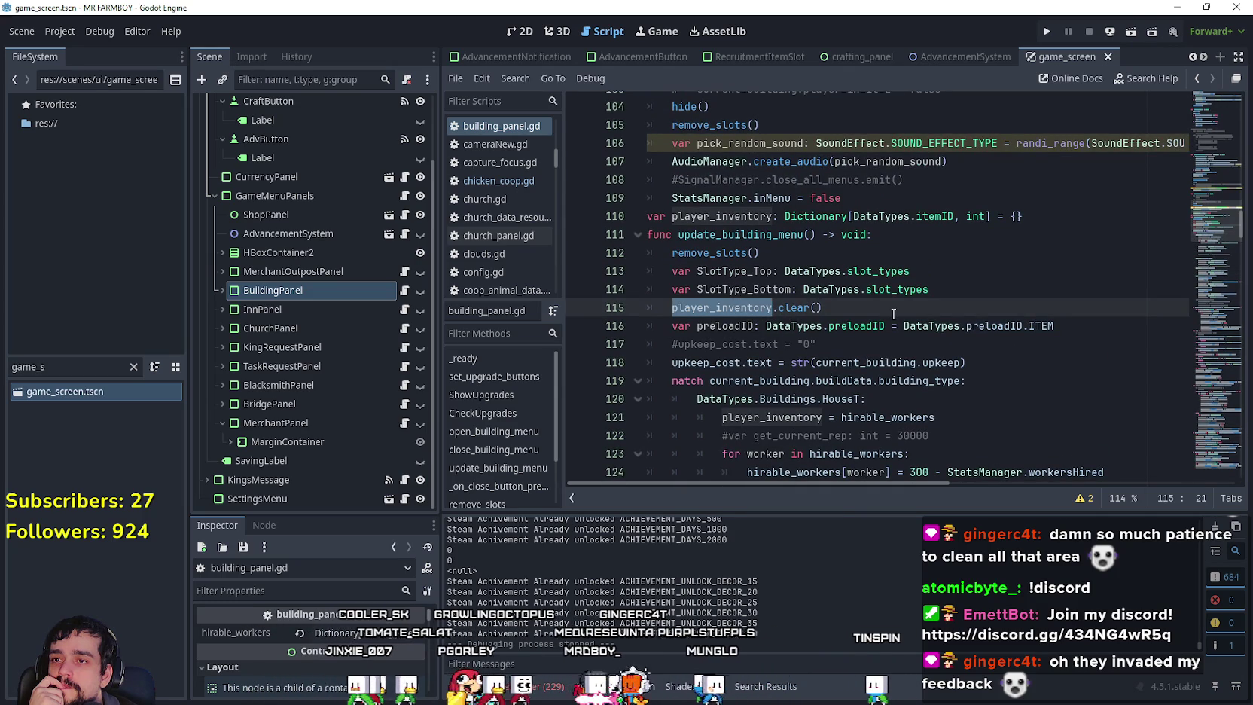
pyautogui.moveTo(896, 281)
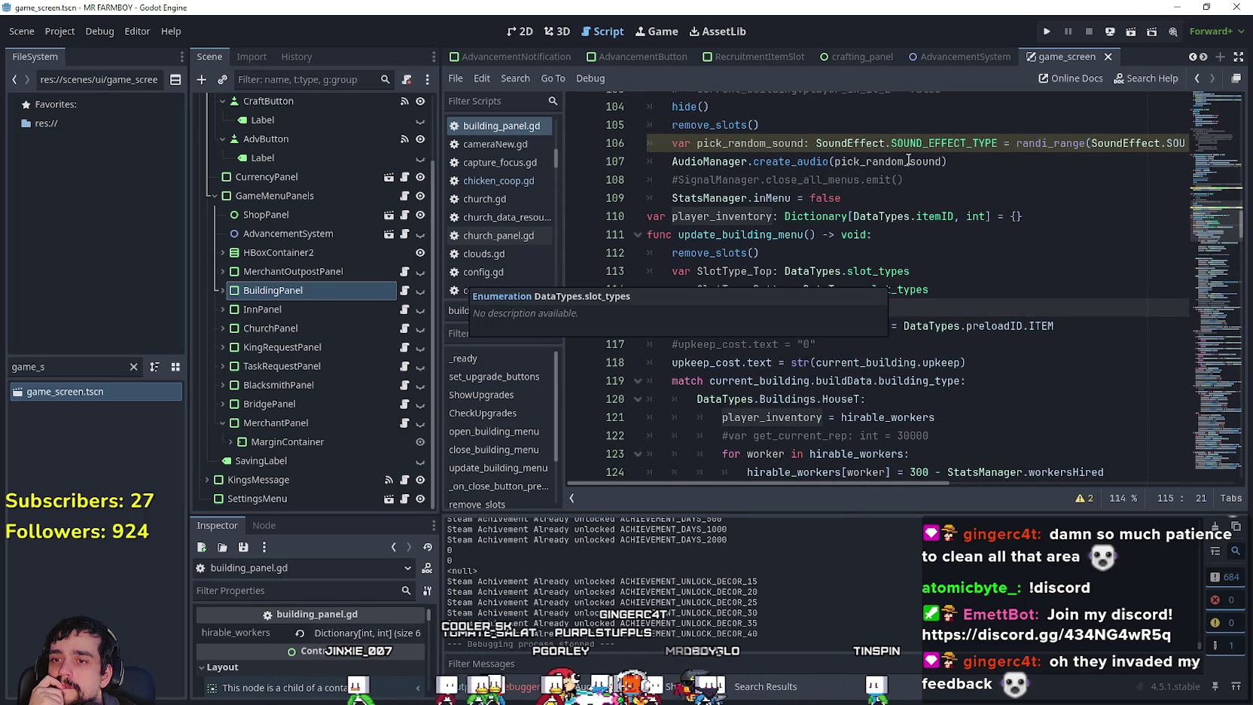
pyautogui.scroll(-2, 896, 181)
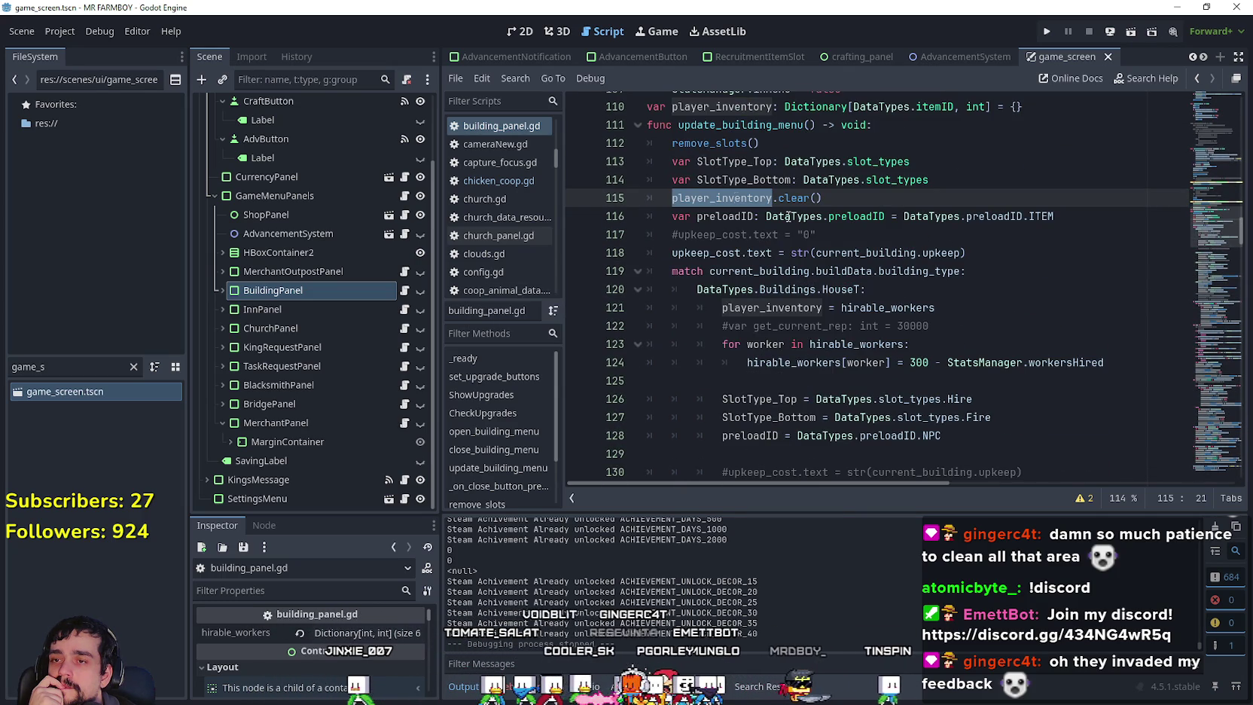
pyautogui.moveTo(712, 201)
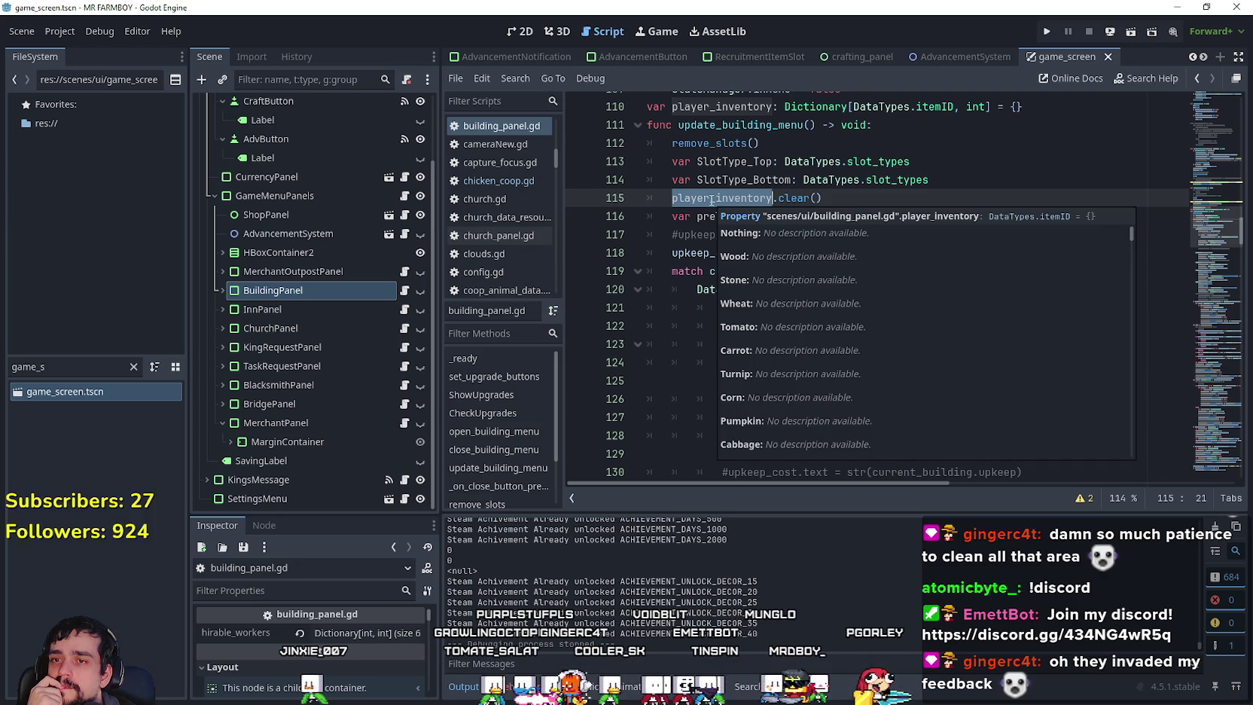
pyautogui.click(843, 204)
pyautogui.click(667, 202)
pyautogui.write('#')
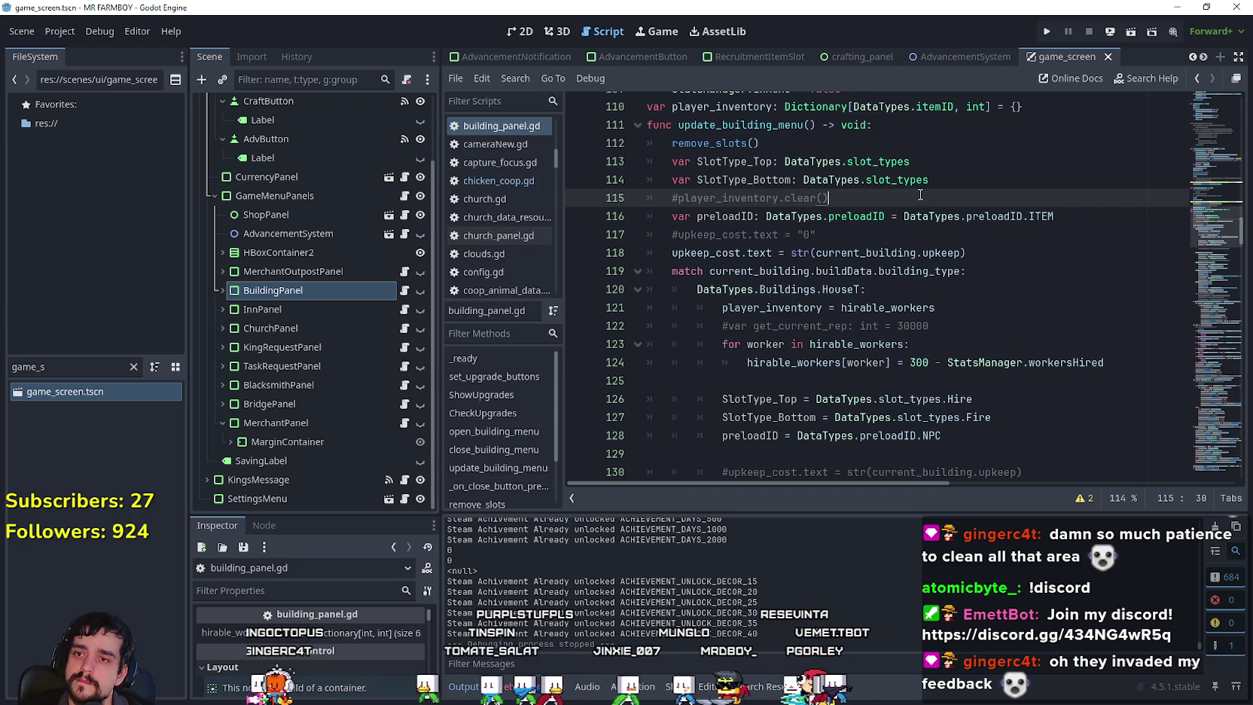
# Inspect hirable_workers and the inventory property in the HouseT code, then save and run the game.
pyautogui.doubleClick(887, 309)
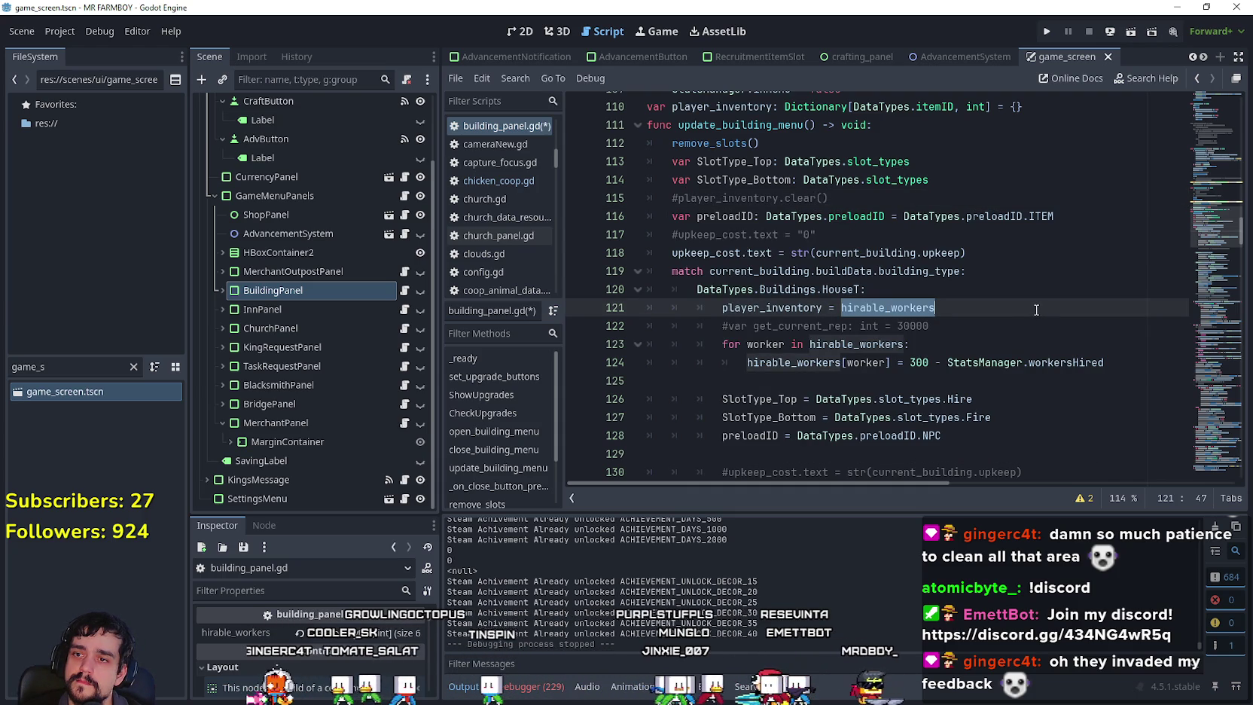
pyautogui.scroll(-4, 1034, 309)
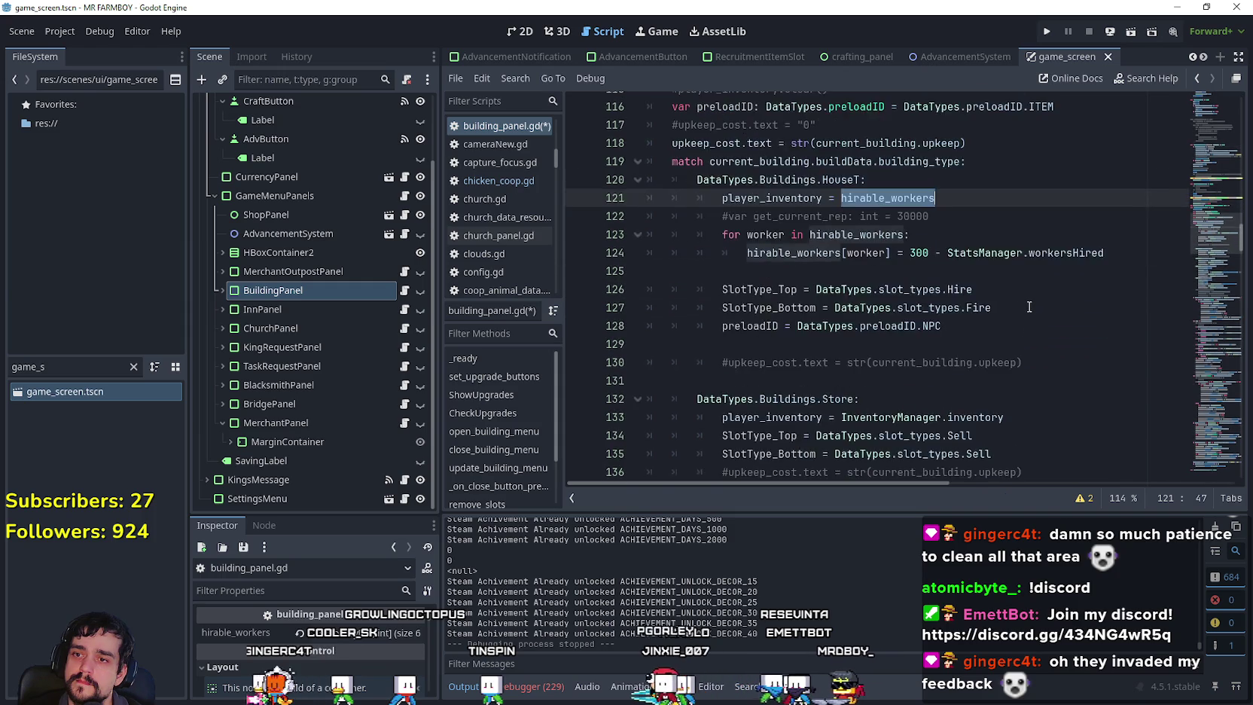
pyautogui.doubleClick(954, 309)
pyautogui.scroll(2, 964, 309)
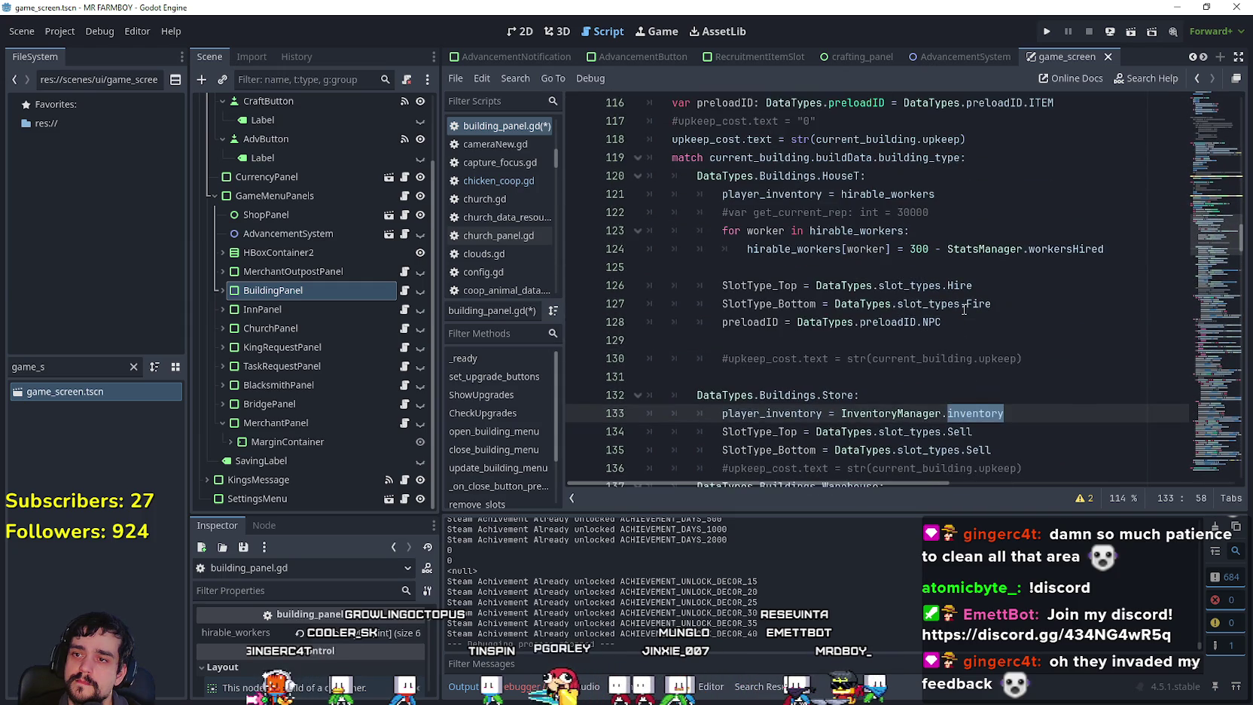
pyautogui.click(894, 211)
pyautogui.hotkey('ctrl', 's')
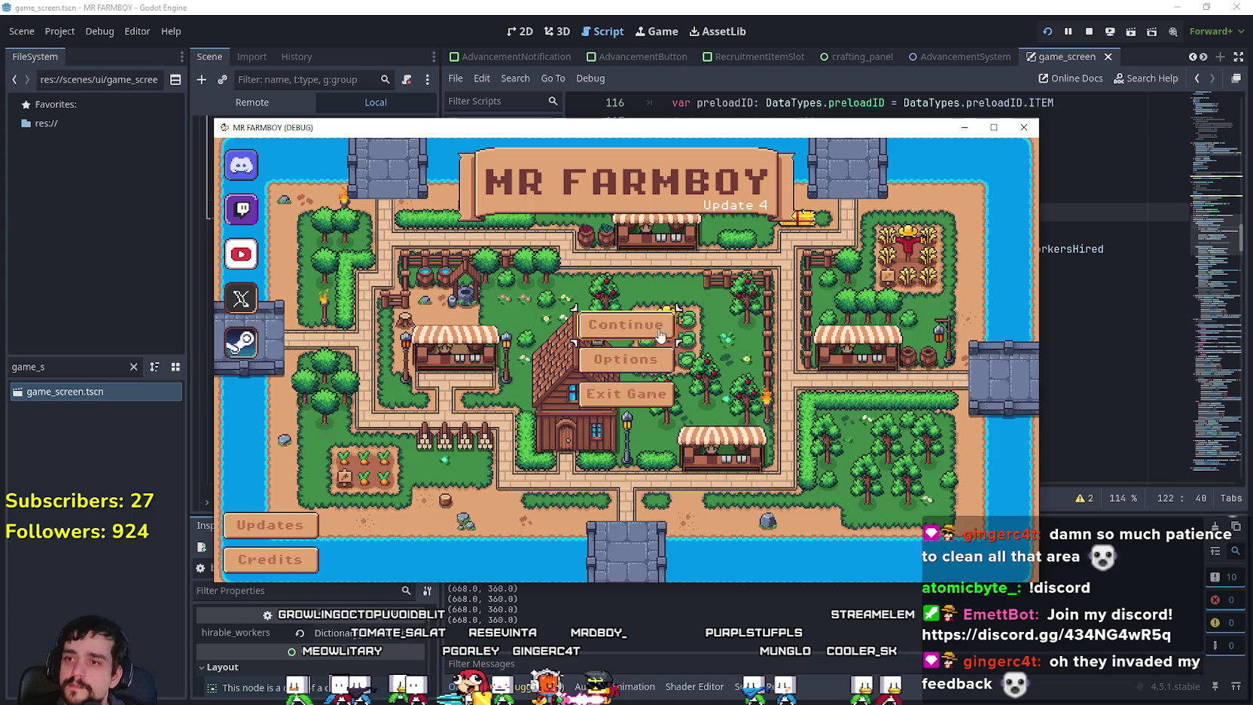
# Load the Save 5 game from the save list and enlarge the game window to full screen.
pyautogui.click(656, 331)
pyautogui.scroll(-4, 670, 356)
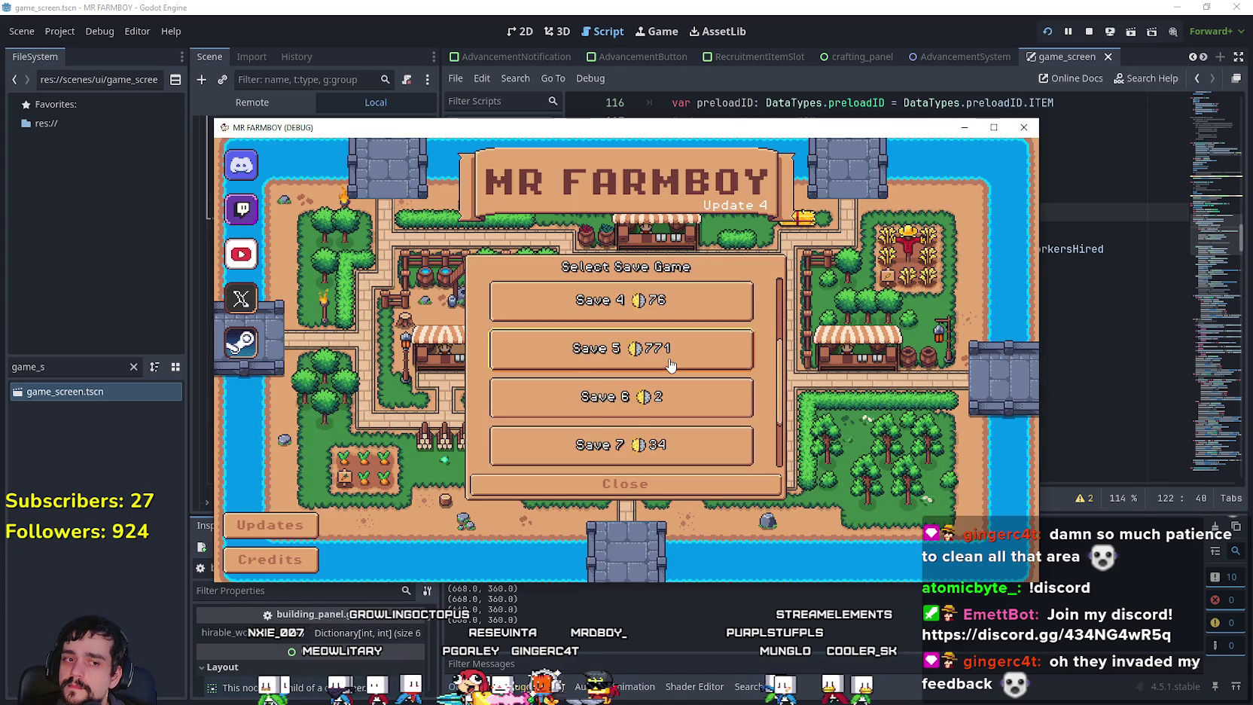
pyautogui.scroll(-2, 659, 323)
pyautogui.scroll(3, 658, 328)
pyautogui.click(657, 327)
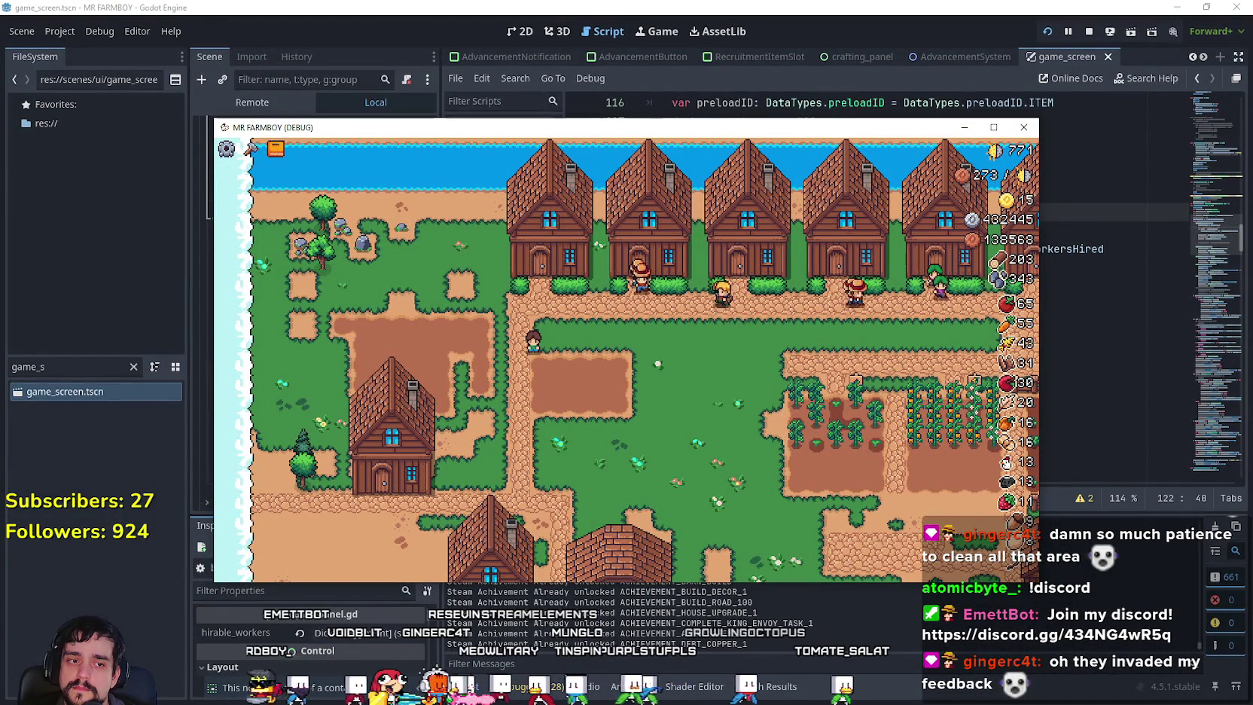
pyautogui.scroll(2, 730, 311)
pyautogui.scroll(-2, 731, 311)
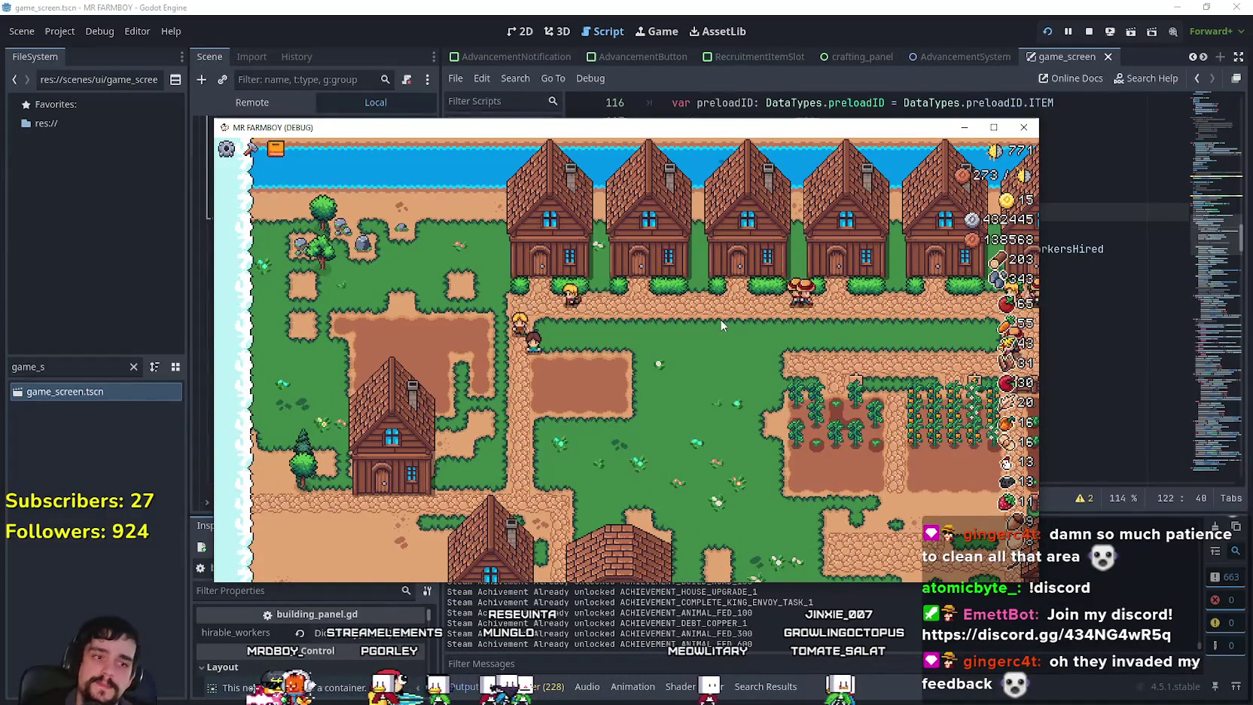
pyautogui.click(993, 127)
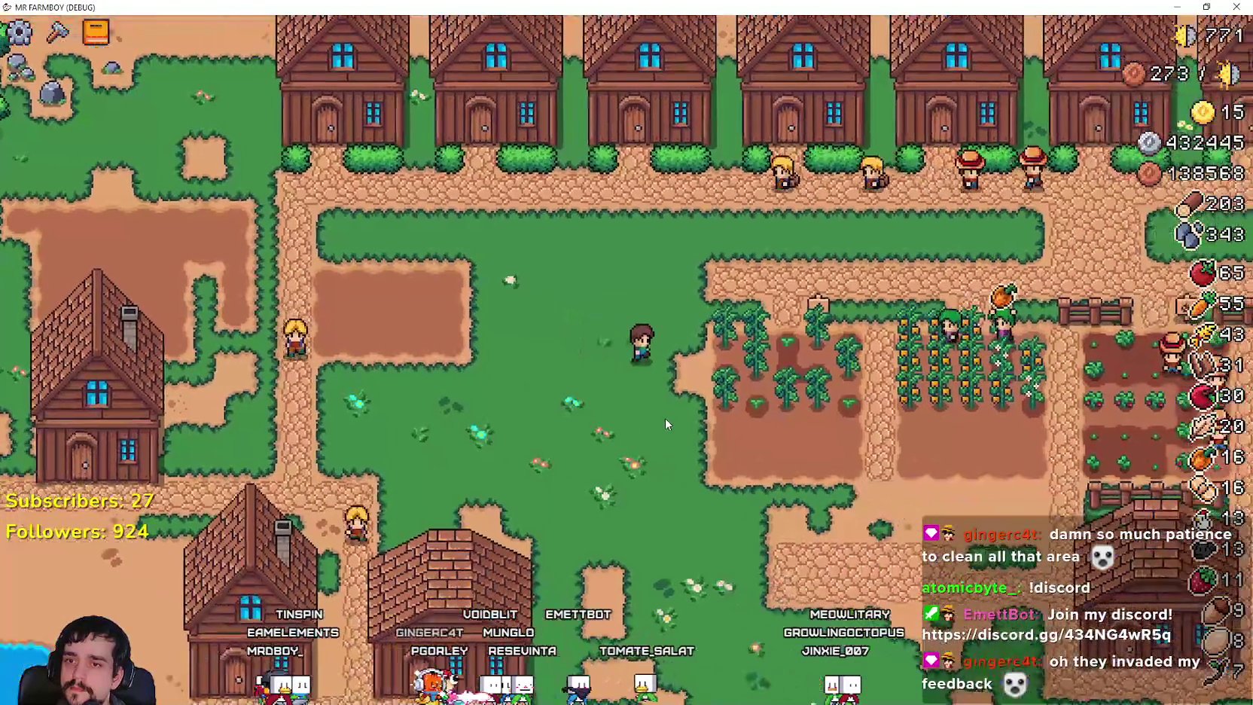
# Walk the farmer right into the crop field and harvest the ripe cucumbers.
pyautogui.scroll(2, 665, 417)
pyautogui.press('Right')
pyautogui.press('space')
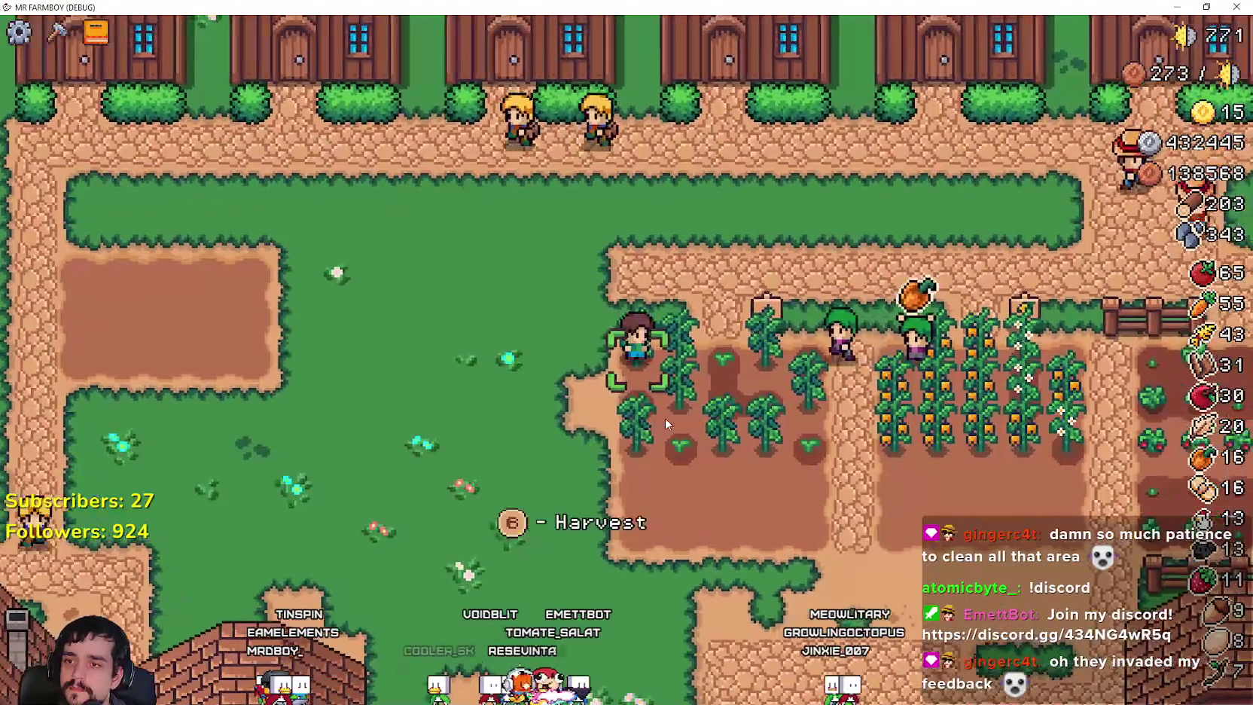
pyautogui.press('space')
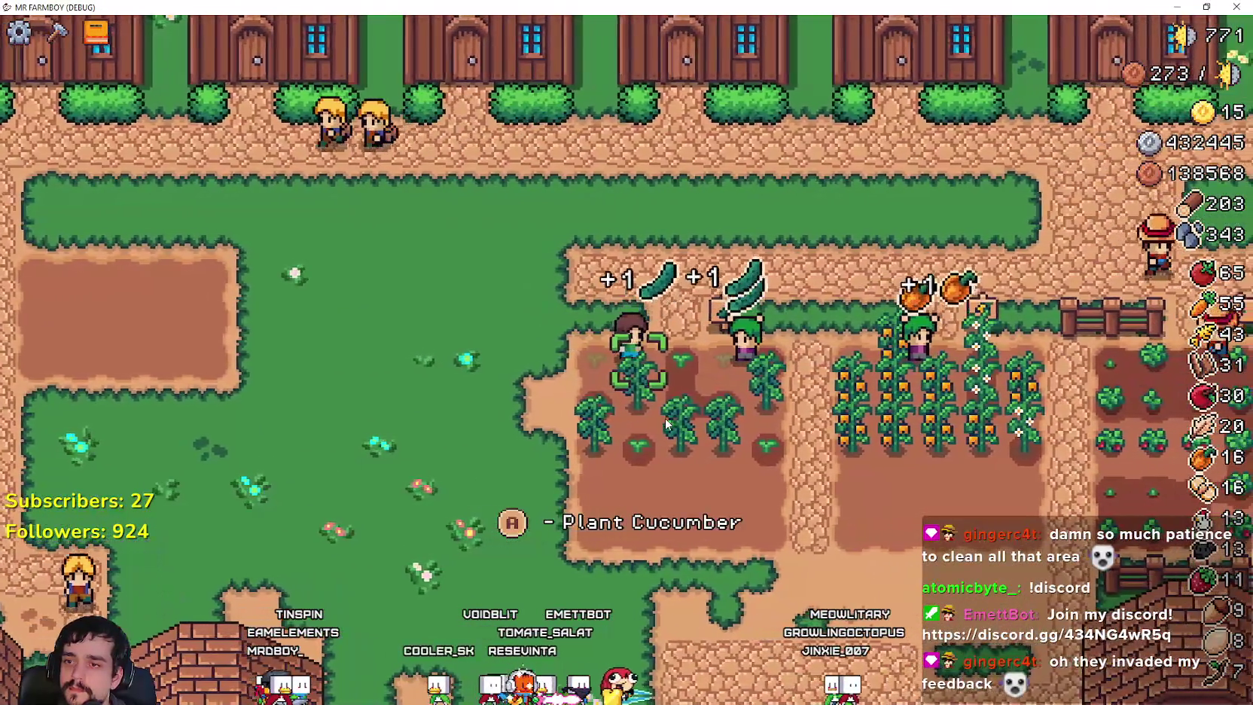
pyautogui.press('Down')
pyautogui.press('Right')
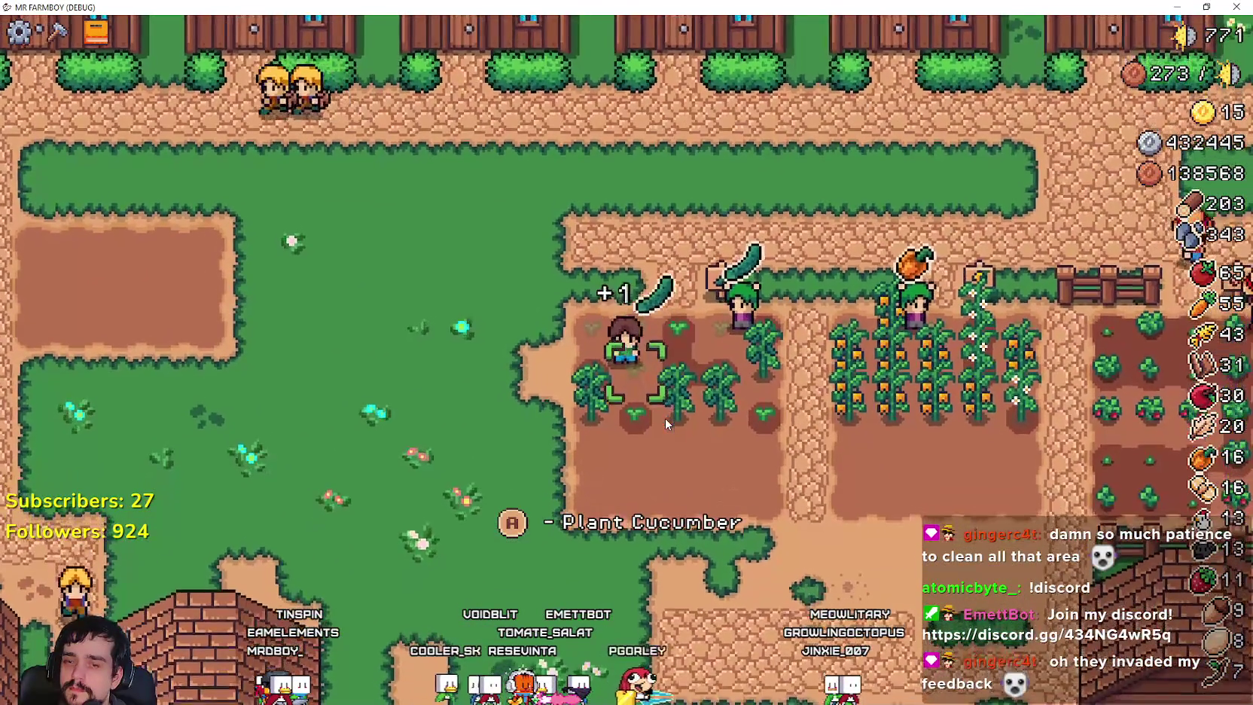
pyautogui.press('space')
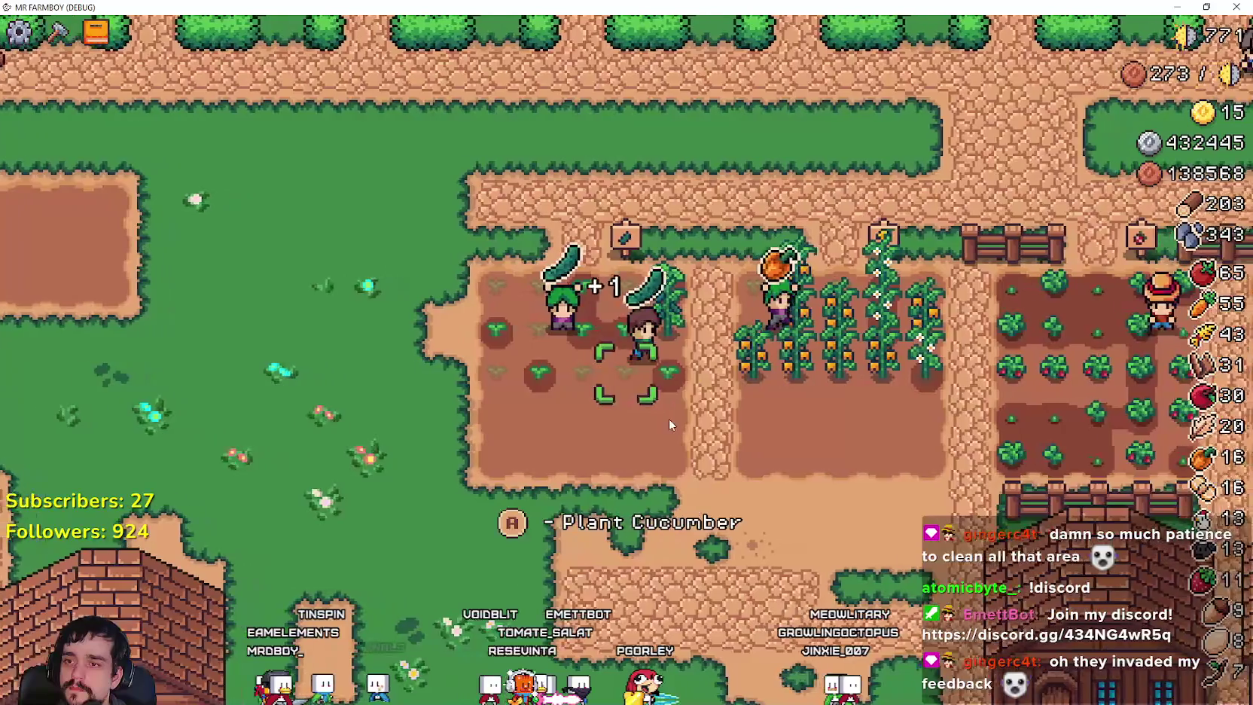
pyautogui.press('Right')
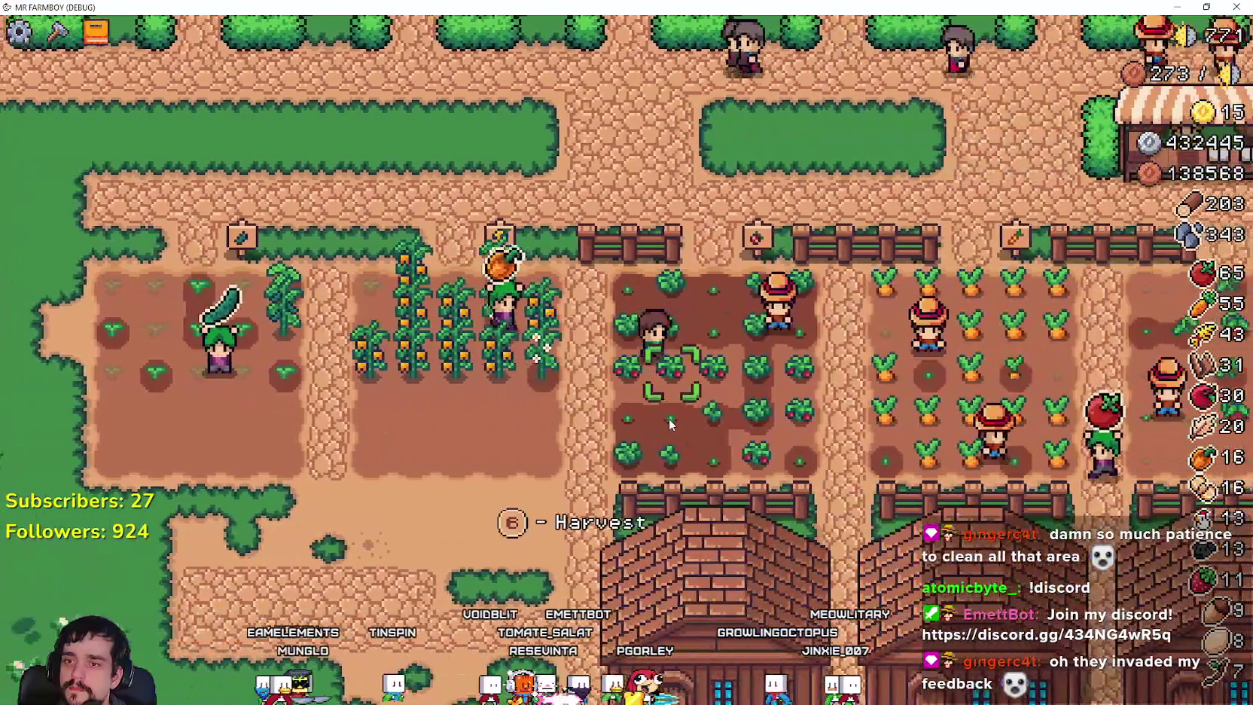
pyautogui.press('Right')
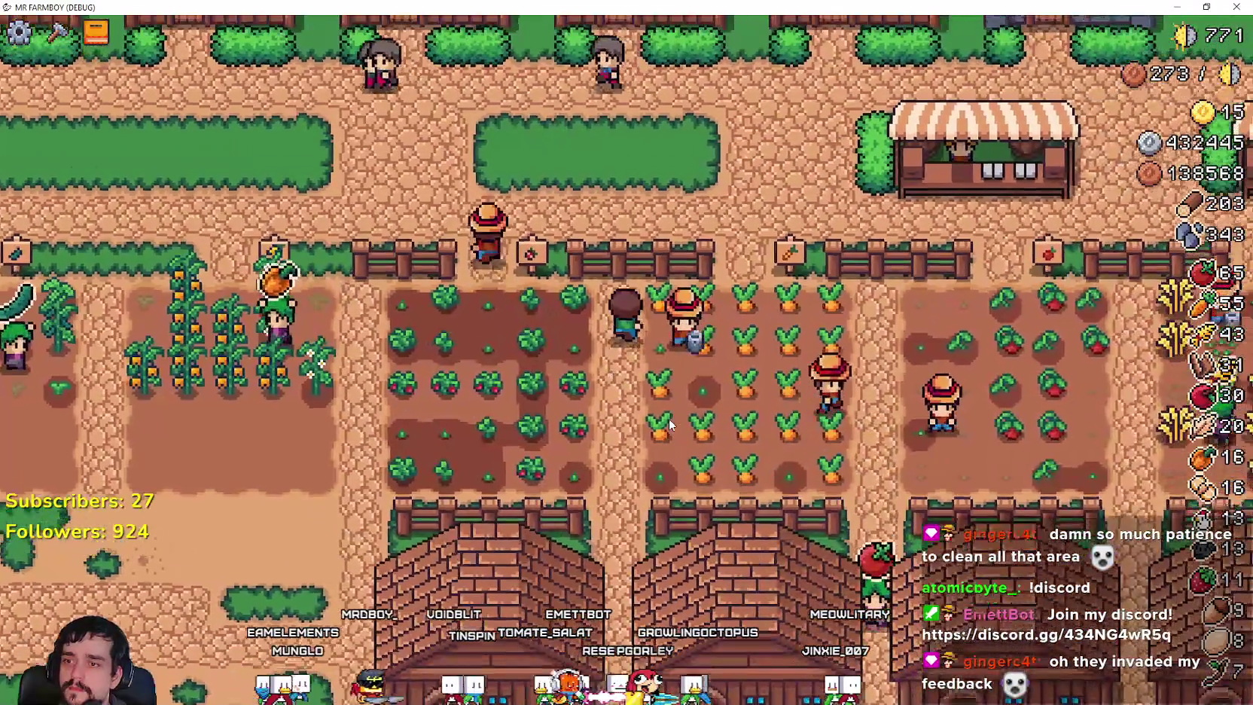
# Follow the path past the fields and harvest wheat, raising the tally from 43 to 48.
pyautogui.press('Up')
pyautogui.press('Up')
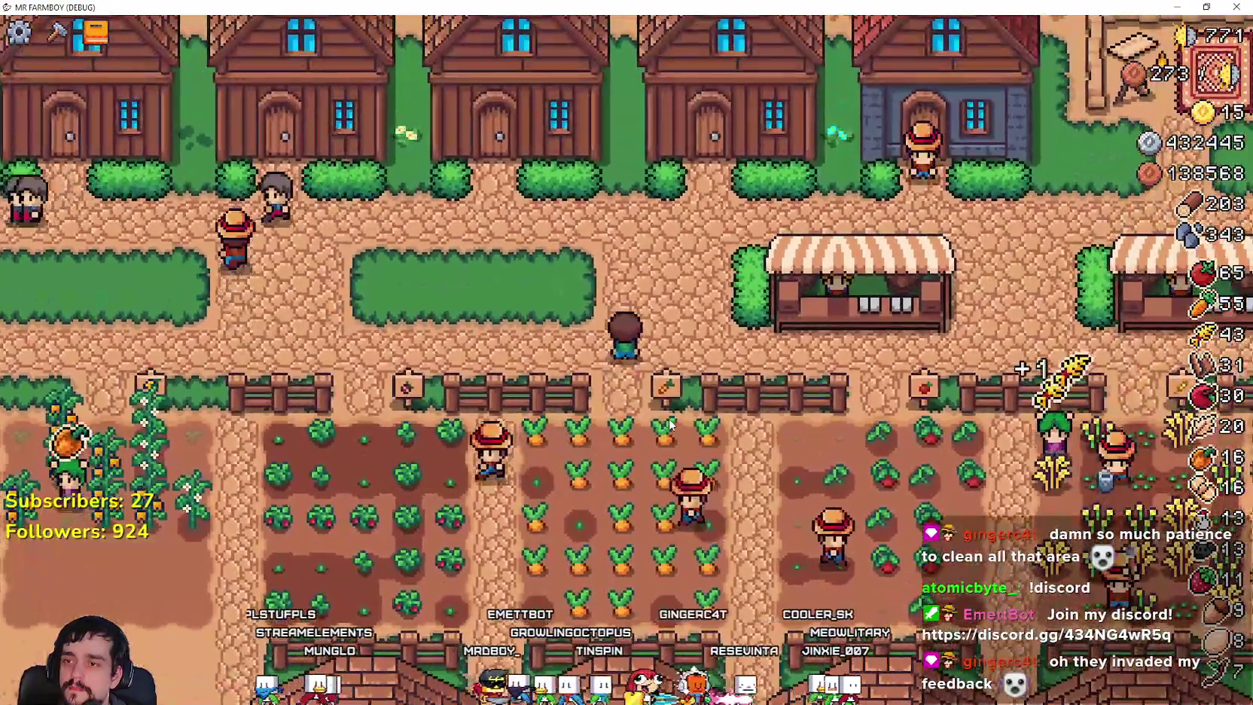
pyautogui.press('Right')
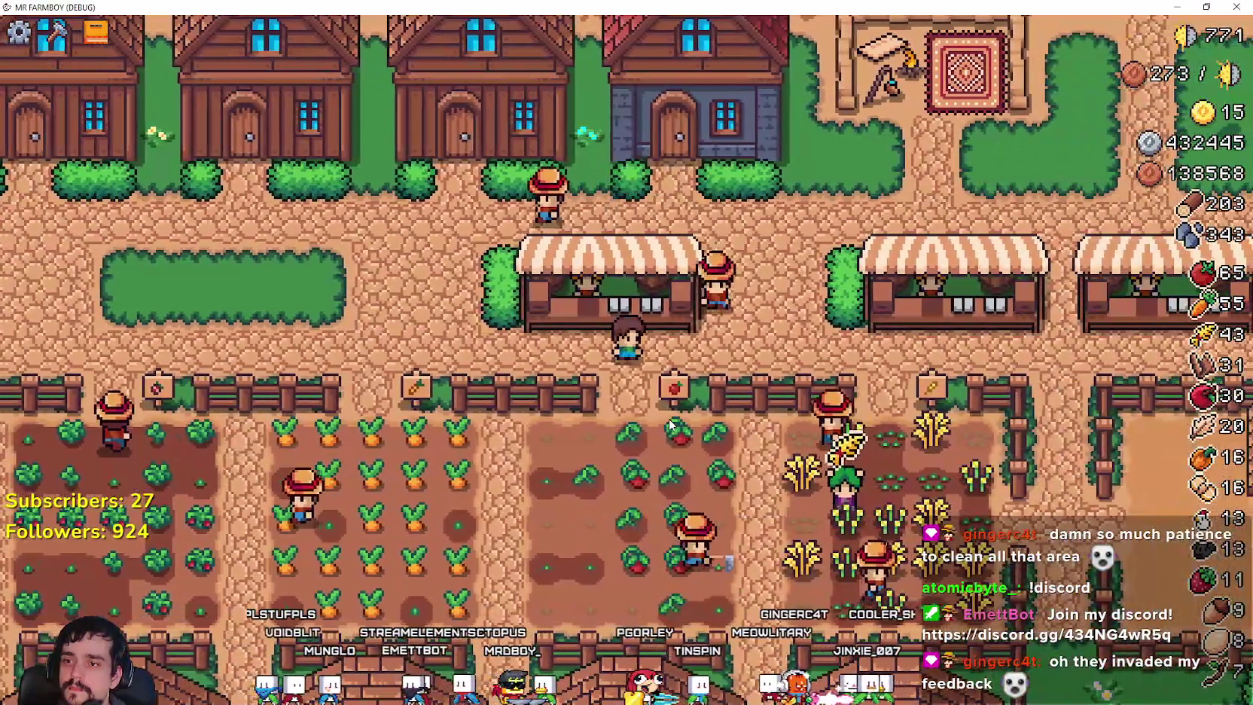
pyautogui.press('Right')
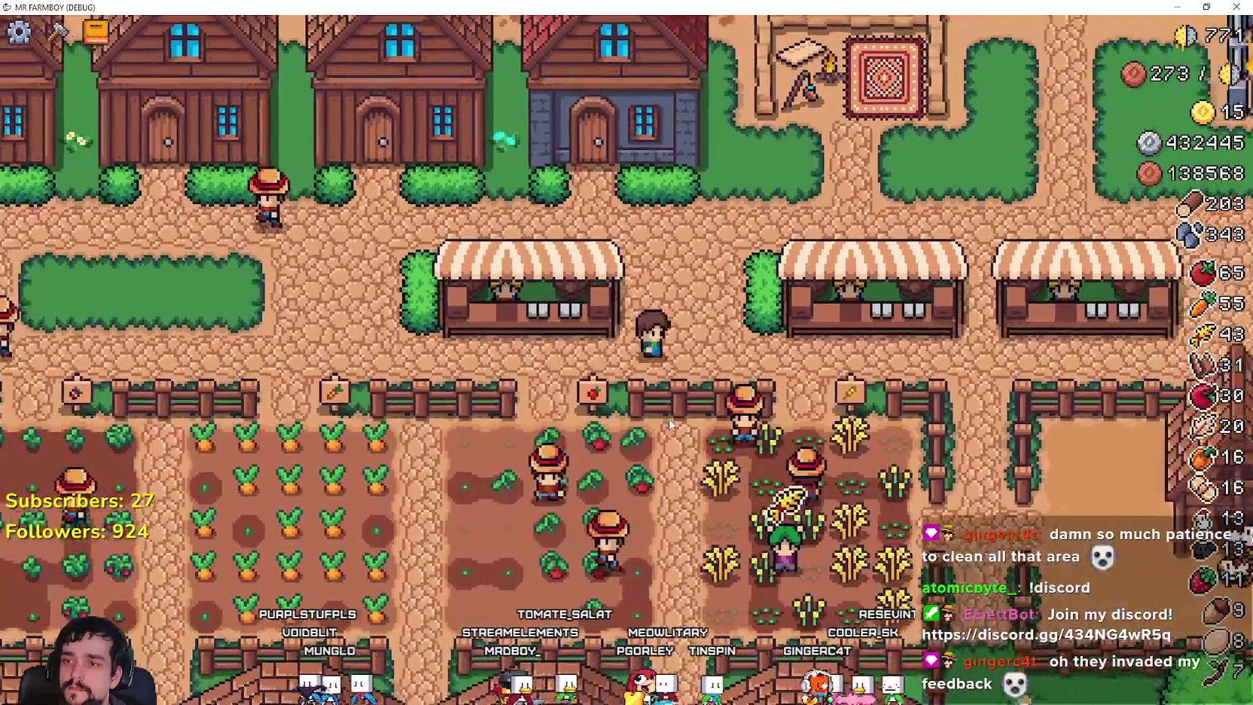
pyautogui.press('Right')
pyautogui.press('Down')
pyautogui.press('Right')
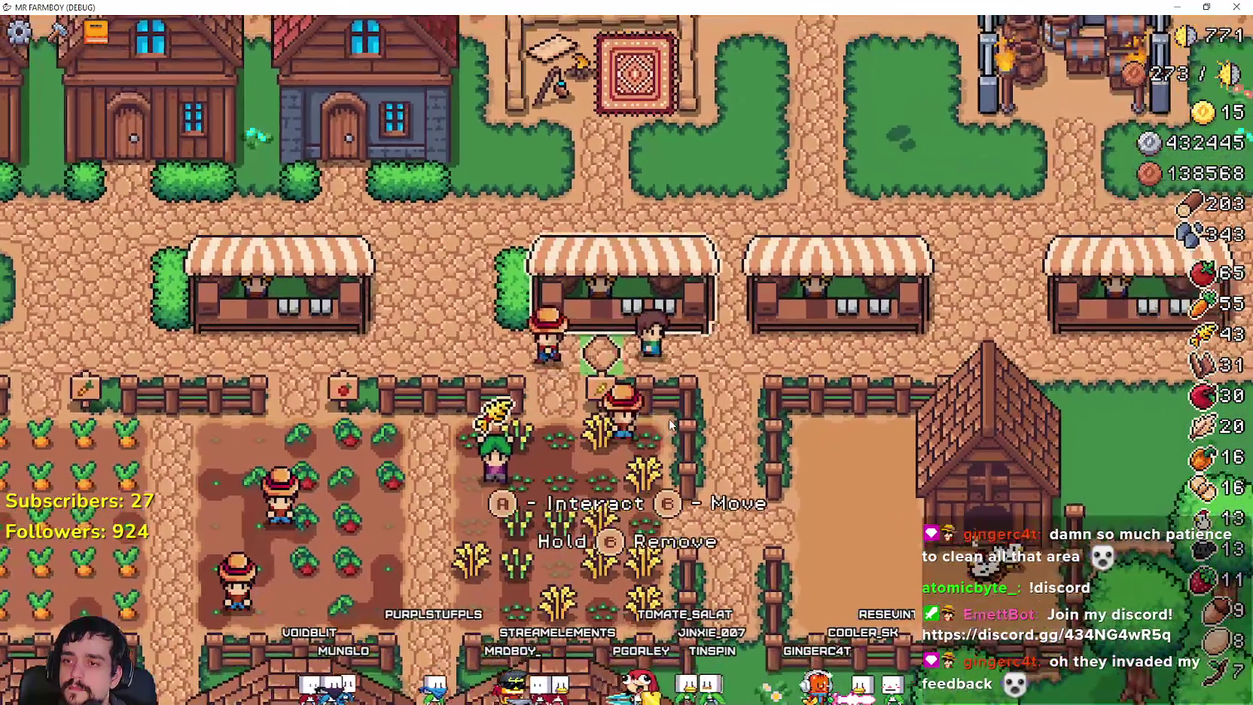
pyautogui.press('Down')
pyautogui.press('Left')
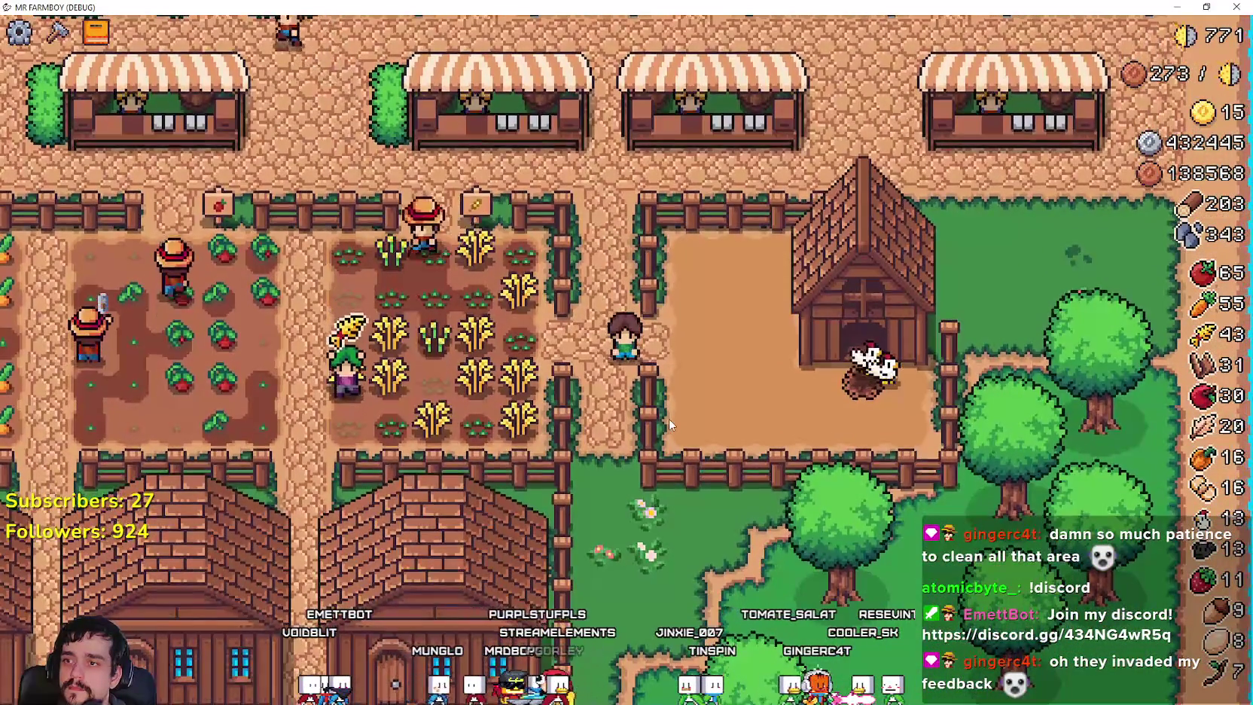
pyautogui.press('Down')
pyautogui.press('Right')
pyautogui.press('e')
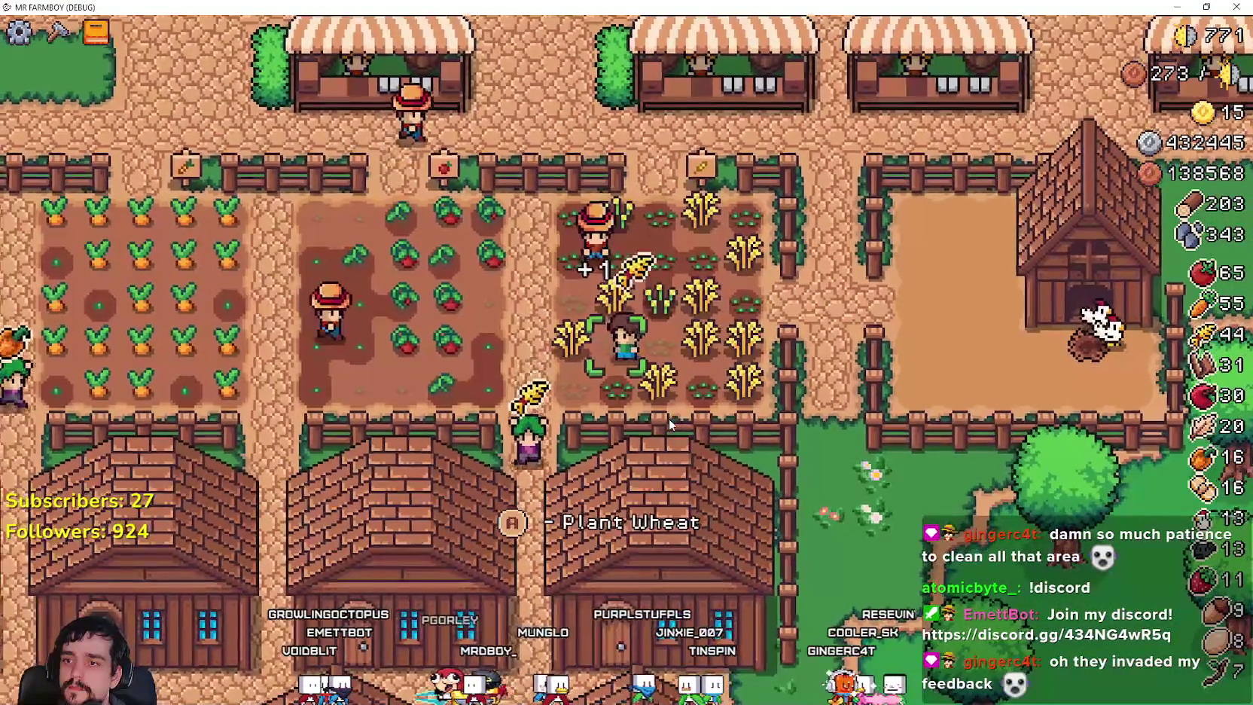
# Walk across the grass to the door of a lakeside house.
pyautogui.press('Left')
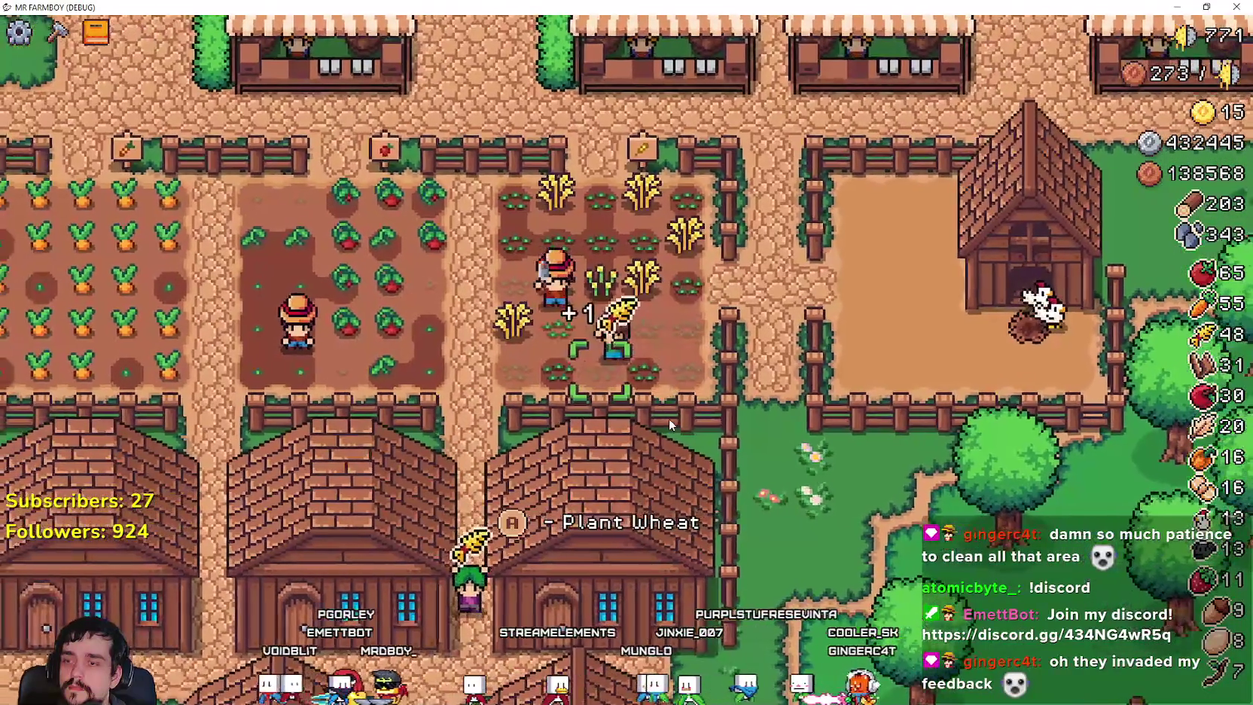
pyautogui.press('Down')
pyautogui.press('Down')
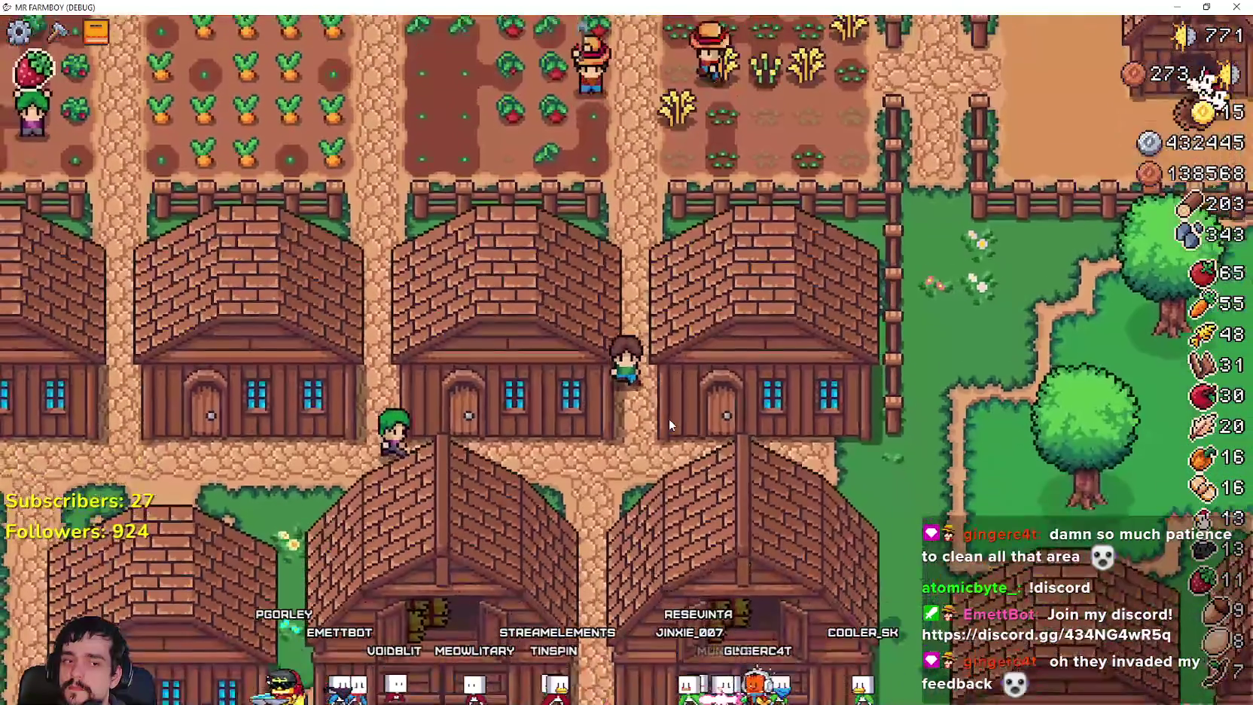
pyautogui.scroll(-5, 668, 423)
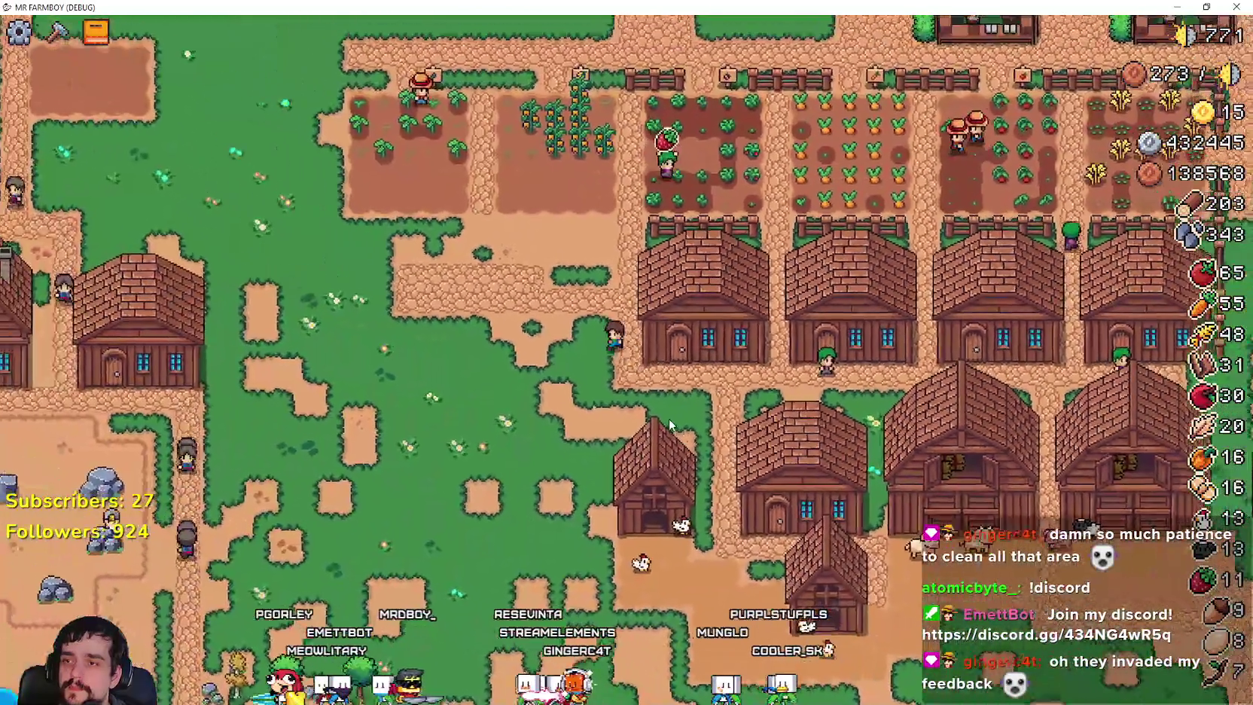
pyautogui.press('Left')
pyautogui.press('Up')
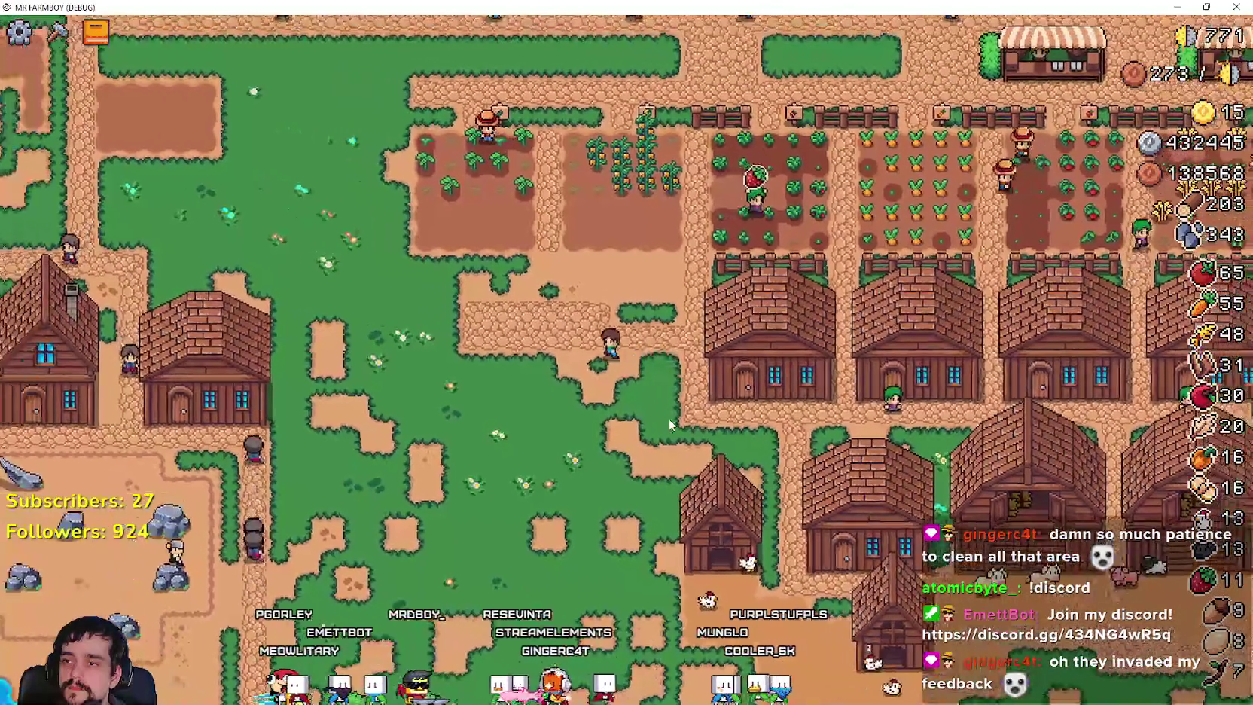
pyautogui.scroll(5, 668, 423)
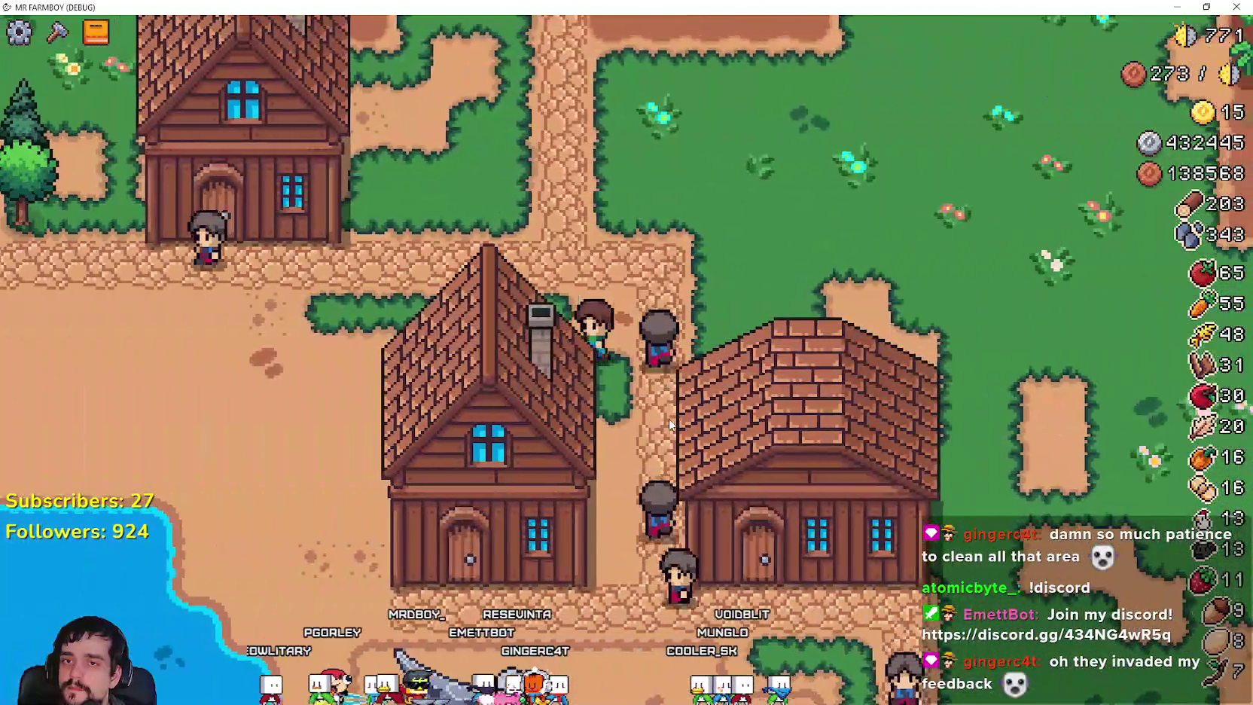
pyautogui.press('Left')
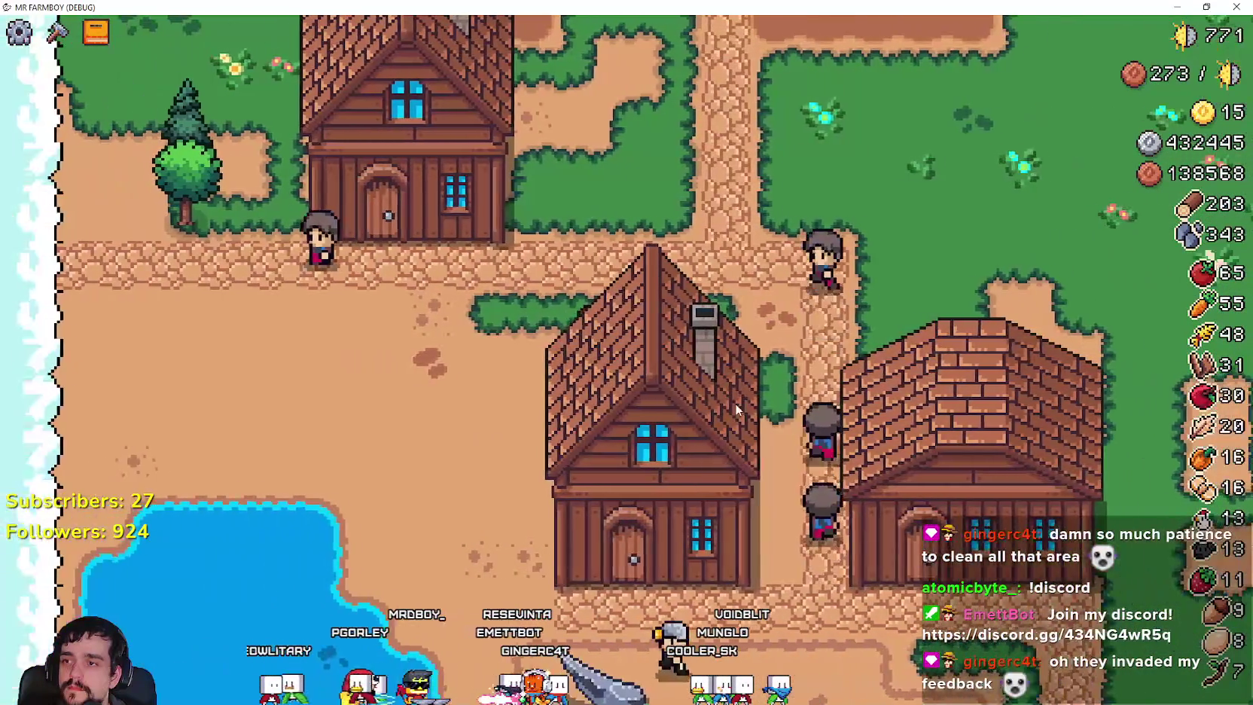
# Hire the Farmer from the House panel, hitting the null 'texture' error at merchant_item_slot.gd line 84.
pyautogui.press('e')
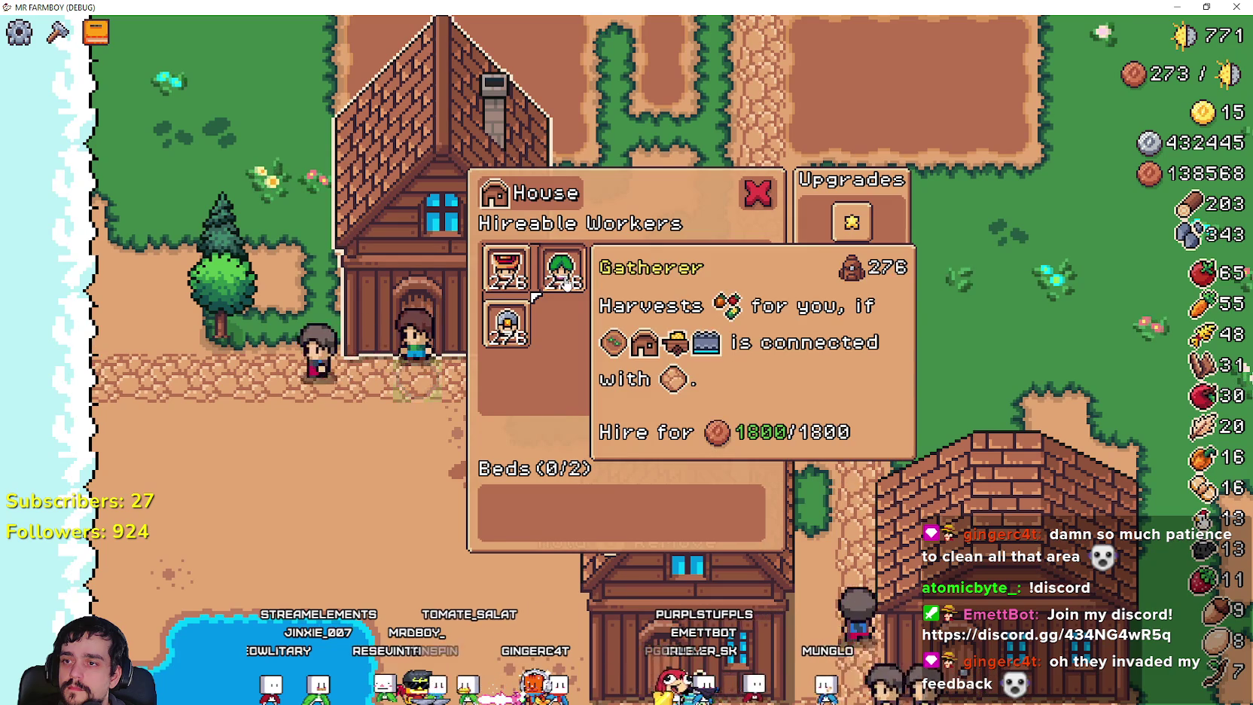
pyautogui.click(508, 279)
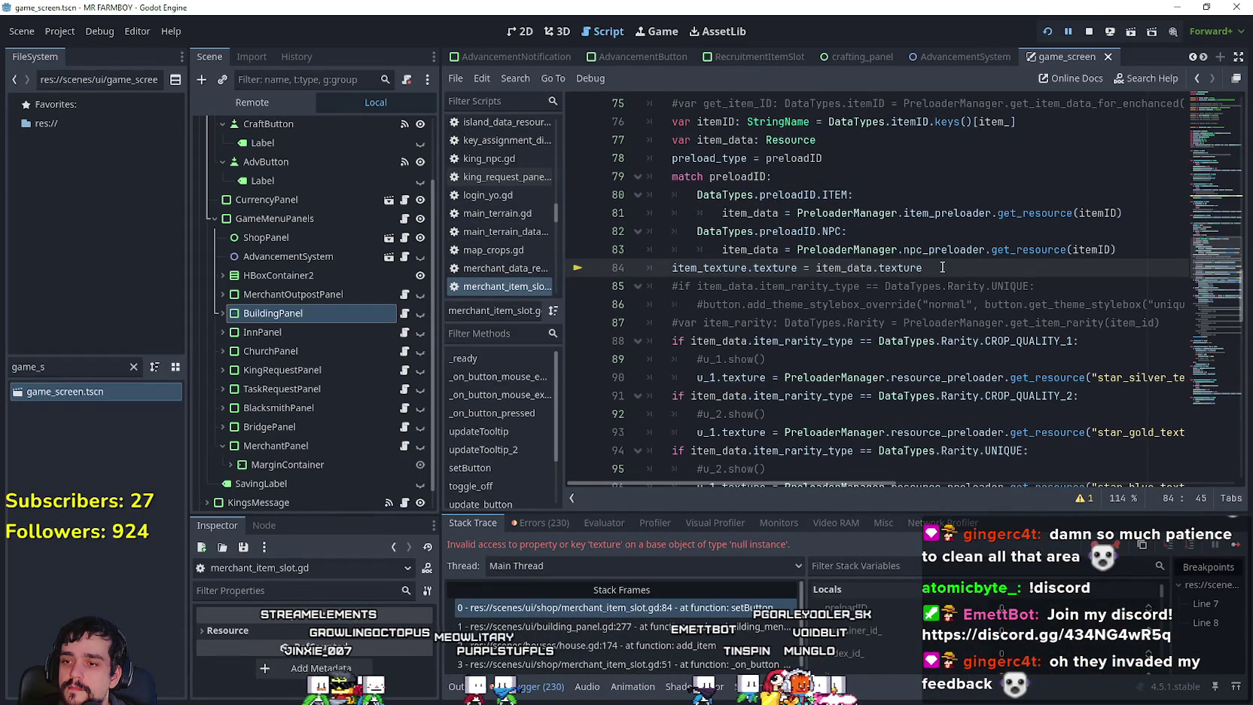
pyautogui.scroll(4, 917, 359)
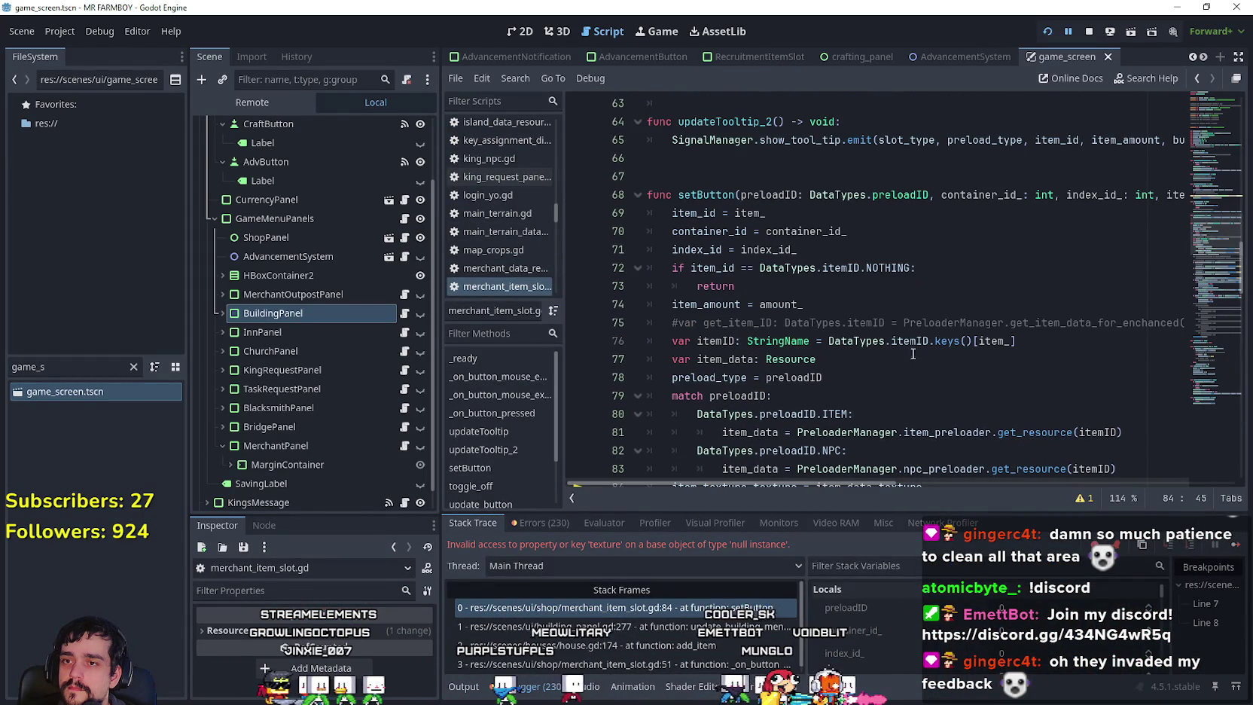